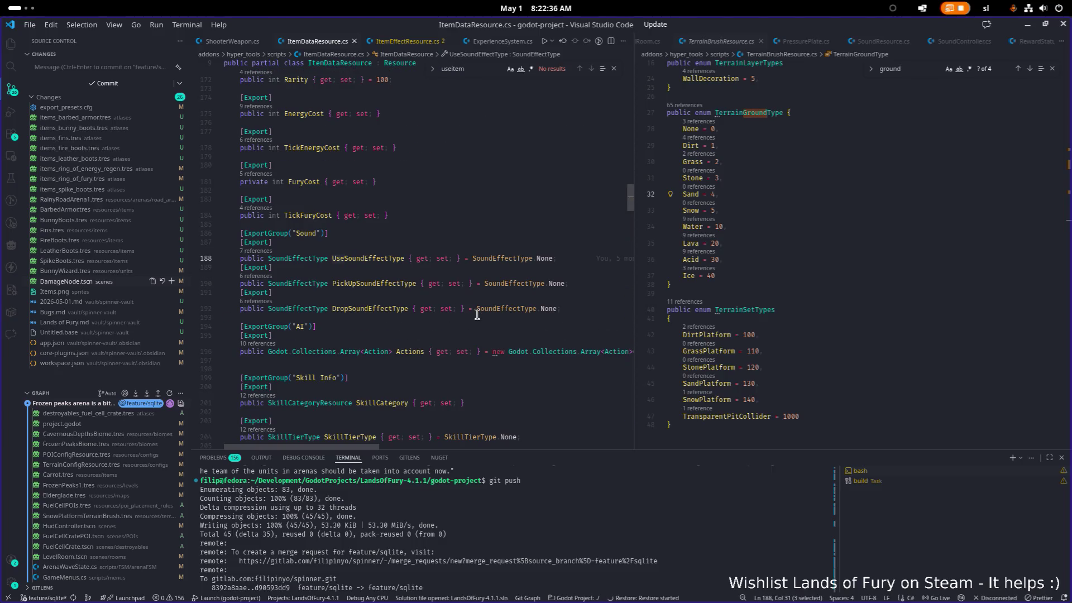
Step: Scroll through ItemDataResource.cs to its end, then focus the right-hand editor group
{"action": "scroll", "coordinate": [472, 309], "scroll_direction": "up", "scroll_amount": 15}
{"action": "scroll", "coordinate": [472, 310], "scroll_direction": "down", "scroll_amount": 15}
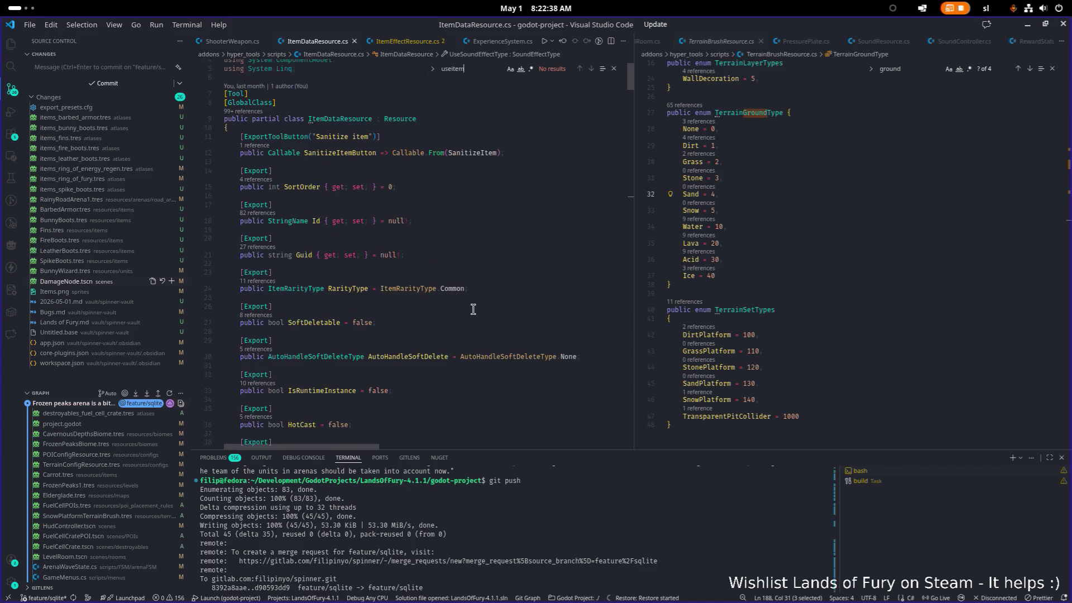
{"action": "scroll", "coordinate": [474, 309], "scroll_direction": "down", "scroll_amount": 20}
{"action": "scroll", "coordinate": [471, 306], "scroll_direction": "up", "scroll_amount": 5}
{"action": "left_click", "coordinate": [587, 278]}
{"action": "scroll", "coordinate": [443, 282], "scroll_direction": "up", "scroll_amount": 15}
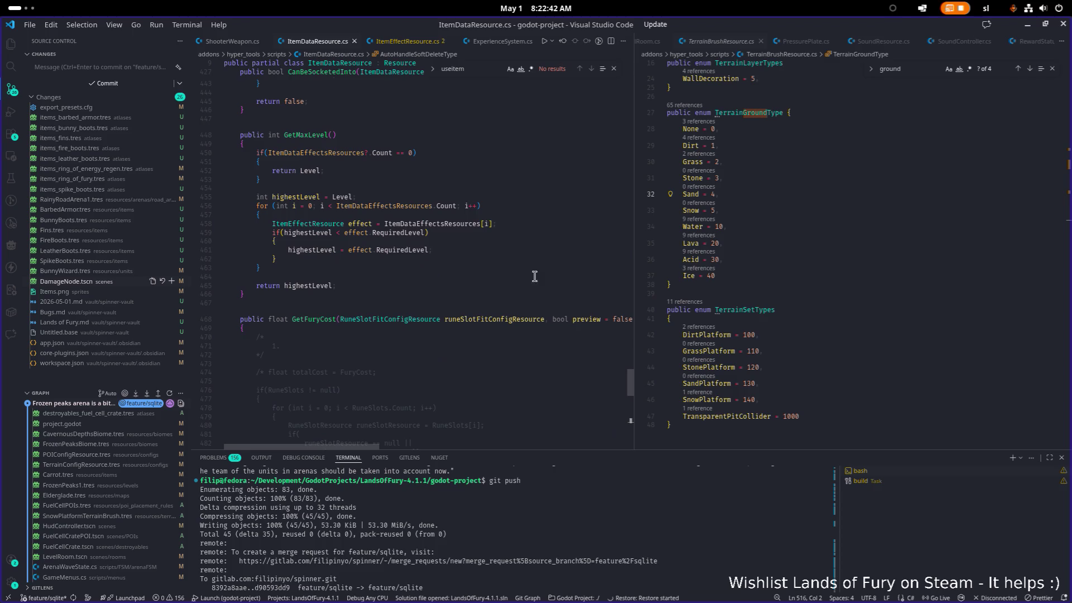
{"action": "left_click", "coordinate": [863, 259]}
Step: Open ItemEffectResource.cs via quick open ('itemeffe'), review its TriggerWhen values, then minimise the editor
{"action": "key", "text": "ctrl+p"}
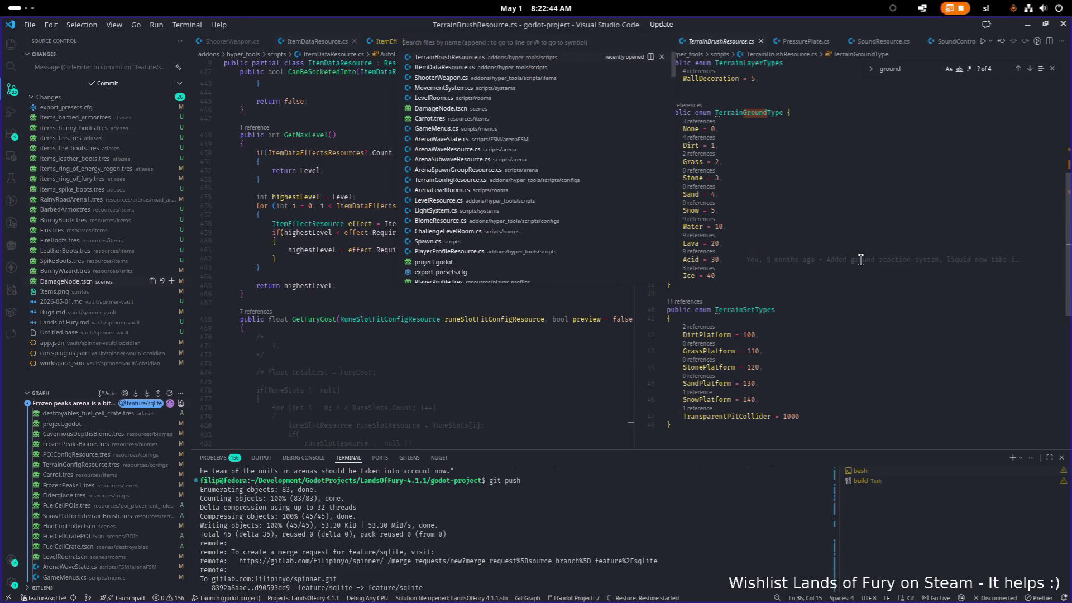
{"action": "type", "text": "item"}
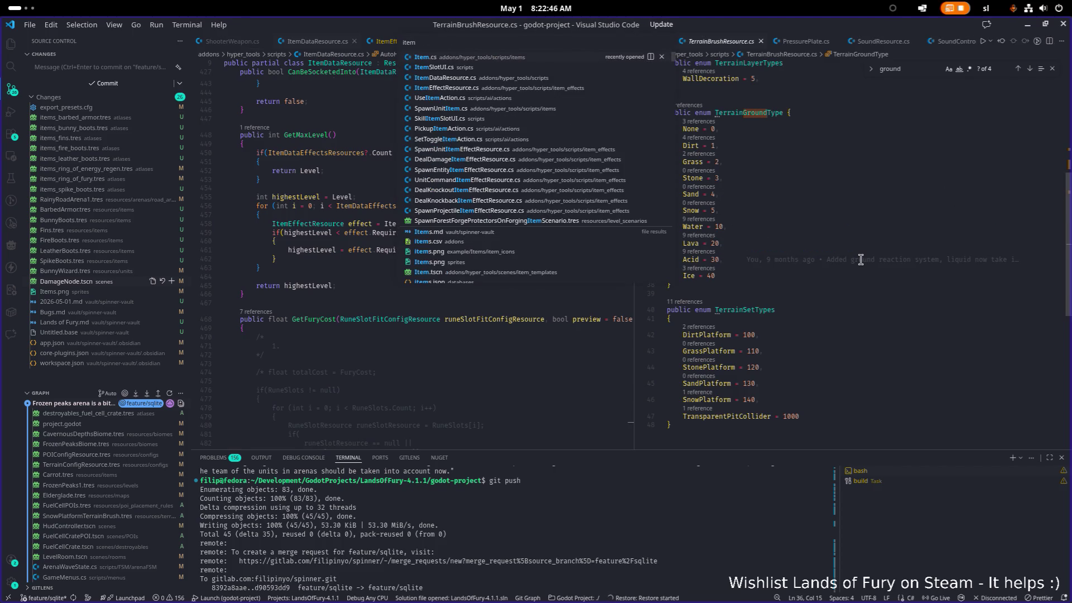
{"action": "type", "text": "effe"}
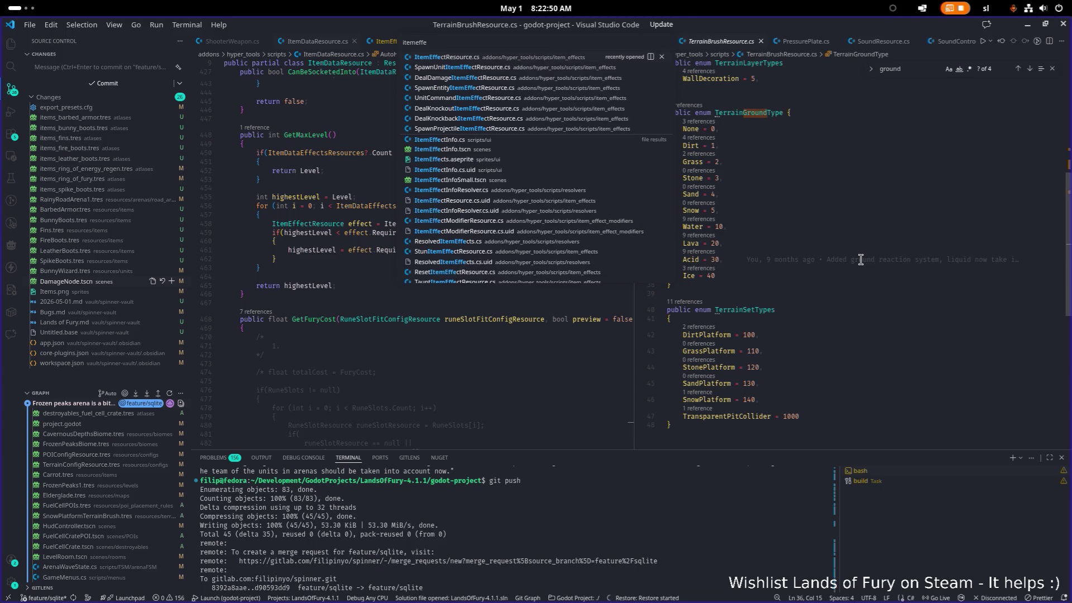
{"action": "key", "text": "Return"}
{"action": "scroll", "coordinate": [871, 273], "scroll_direction": "down", "scroll_amount": 20}
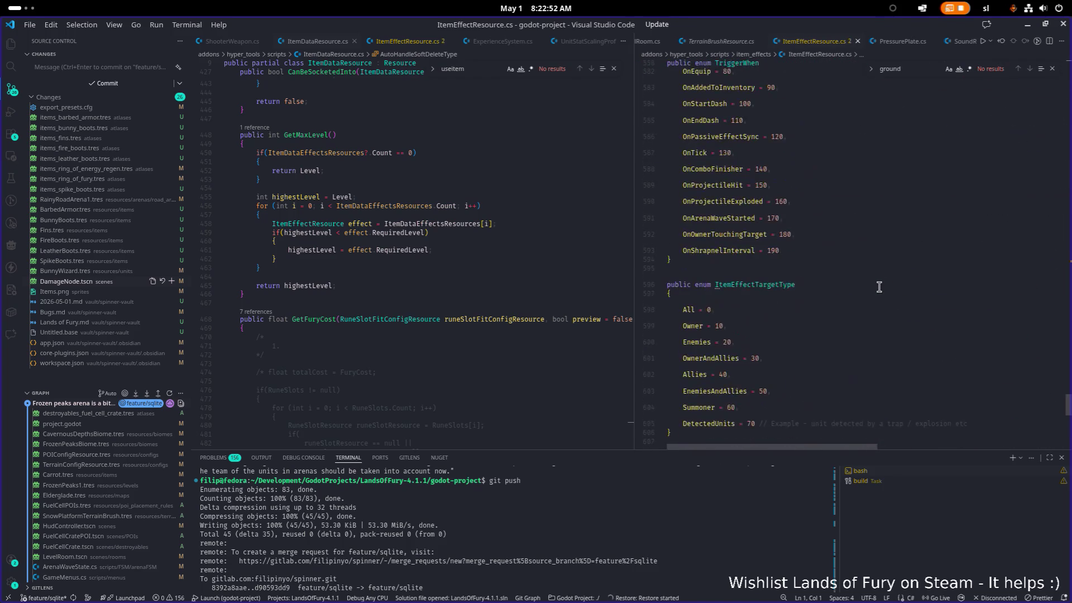
{"action": "scroll", "coordinate": [877, 279], "scroll_direction": "up", "scroll_amount": 4}
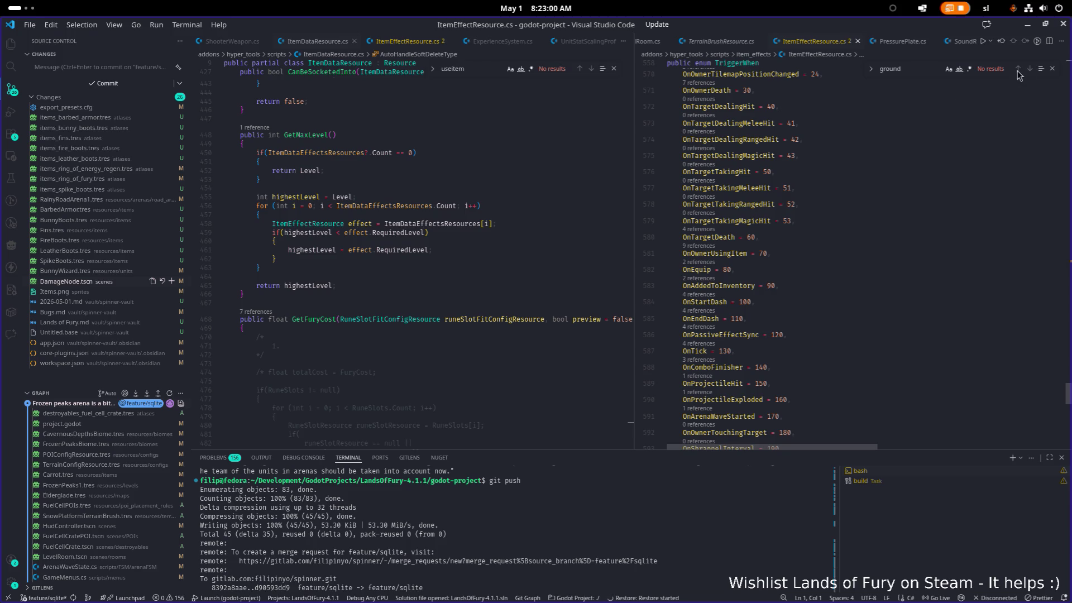
{"action": "left_click", "coordinate": [1028, 24]}
{"action": "scroll", "coordinate": [910, 293], "scroll_direction": "up", "scroll_amount": 15}
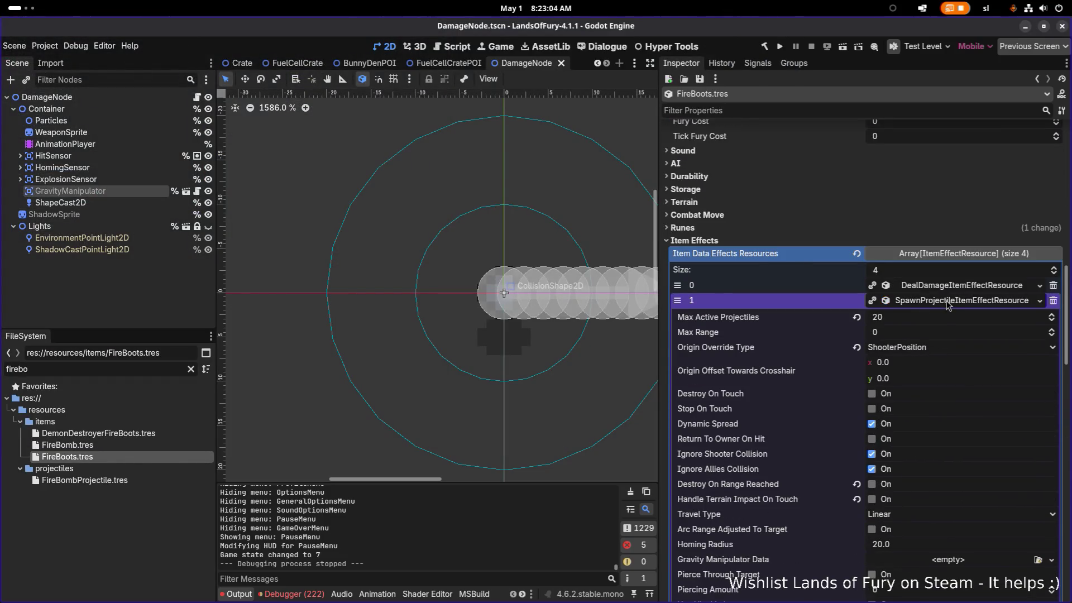
Step: Collapse the SpawnProjectile effect and add a new UseItemItemEffectResource as element 4
{"action": "left_click", "coordinate": [948, 301]}
{"action": "left_click", "coordinate": [869, 512]}
{"action": "left_click", "coordinate": [930, 510]}
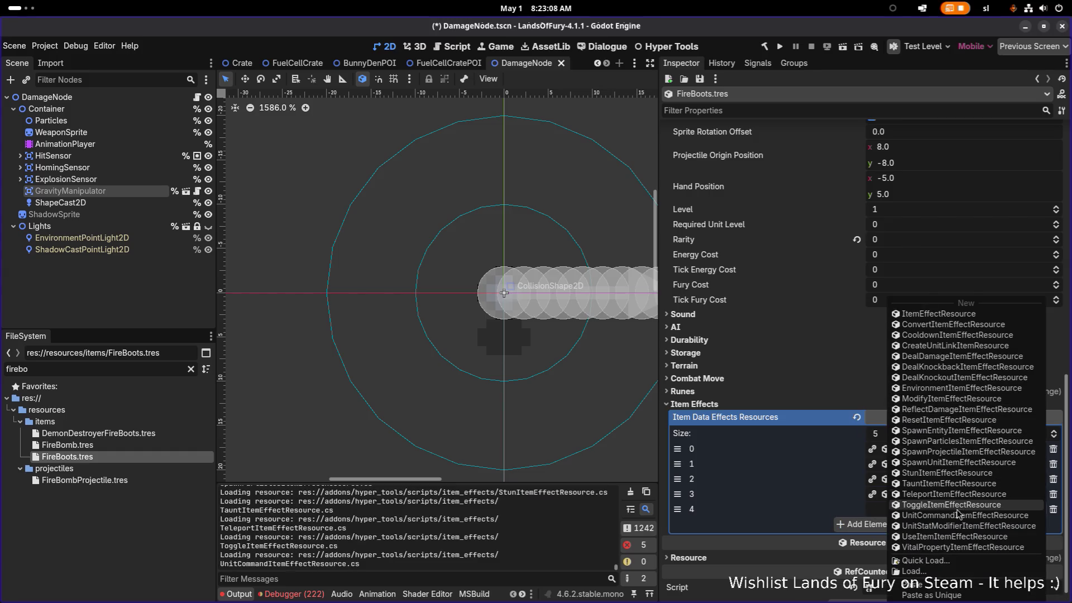
{"action": "left_click", "coordinate": [967, 541]}
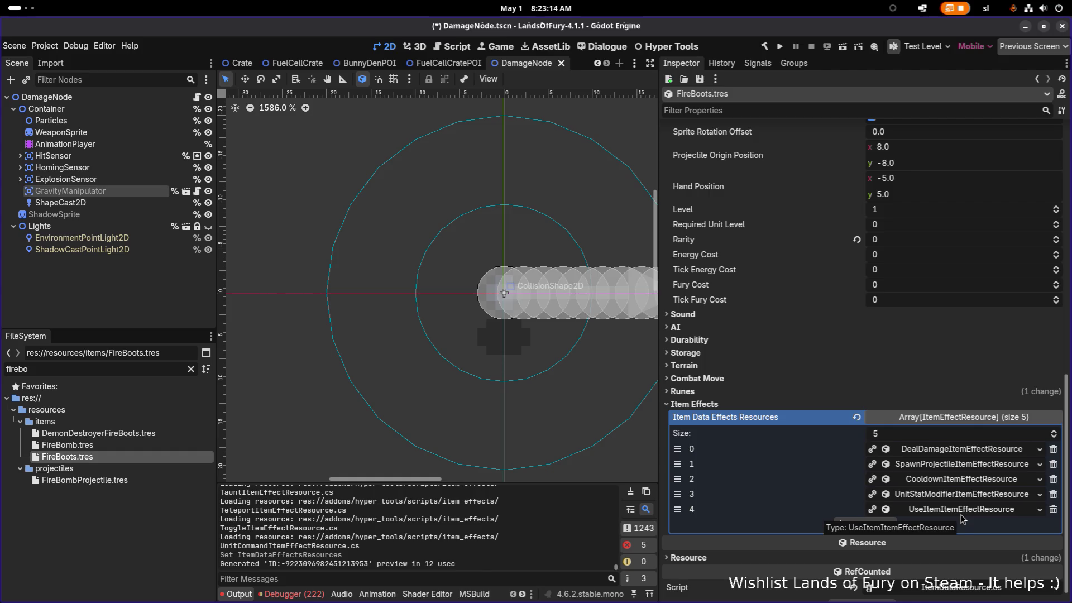
Step: Expand the new UseItem effect, glance at General Info and Level Window, and show its listening condition
{"action": "scroll", "coordinate": [970, 533], "scroll_direction": "up", "scroll_amount": 1}
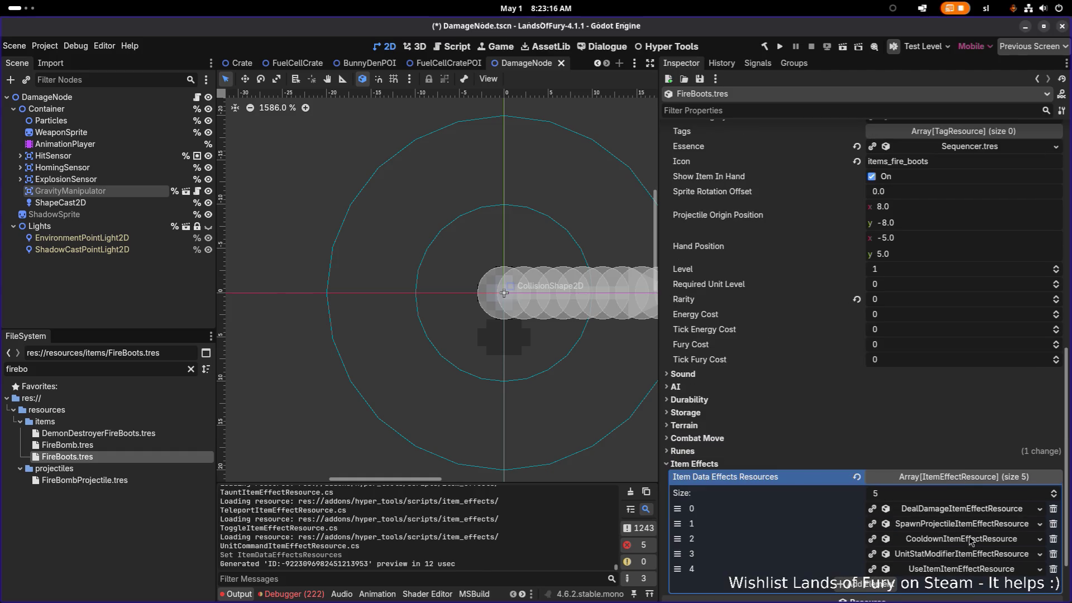
{"action": "left_click", "coordinate": [961, 568]}
{"action": "scroll", "coordinate": [963, 481], "scroll_direction": "down", "scroll_amount": 3}
{"action": "left_click", "coordinate": [905, 430]}
{"action": "left_click", "coordinate": [905, 431]}
{"action": "left_click", "coordinate": [907, 417]}
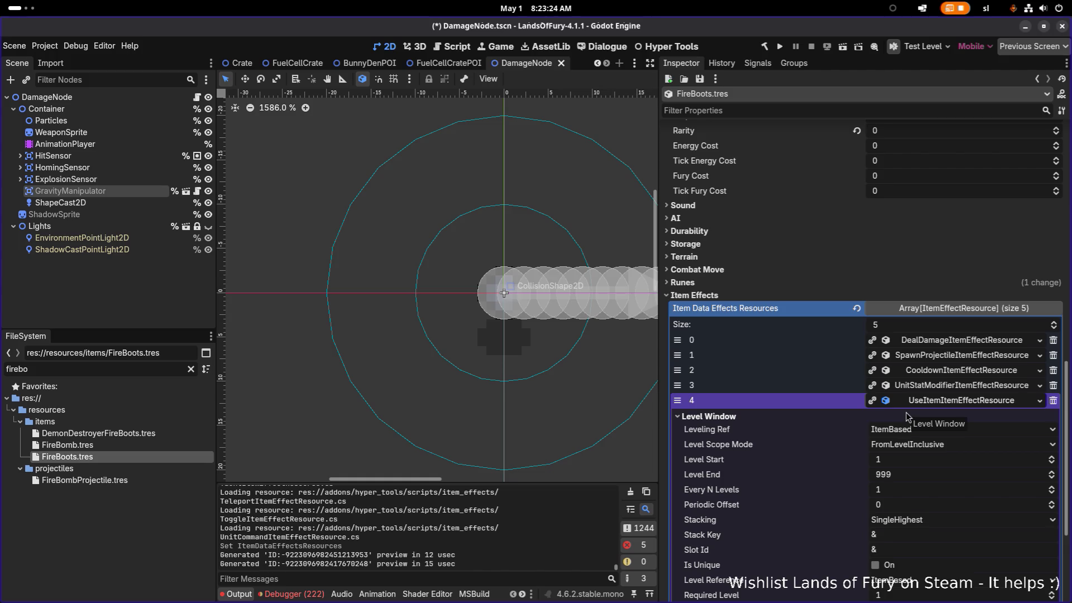
{"action": "left_click", "coordinate": [907, 416]}
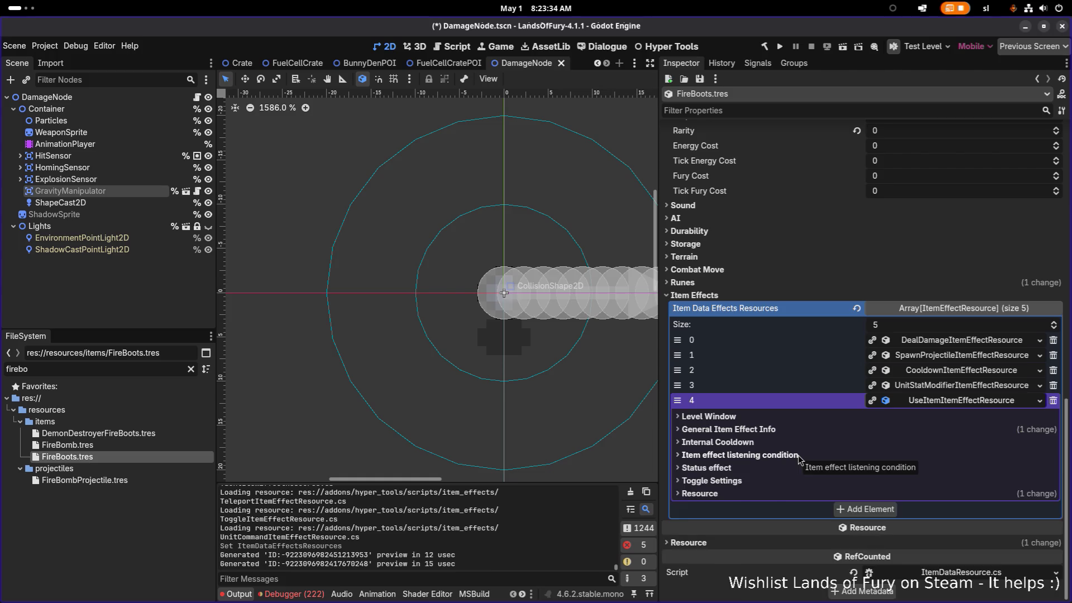
{"action": "left_click", "coordinate": [798, 458]}
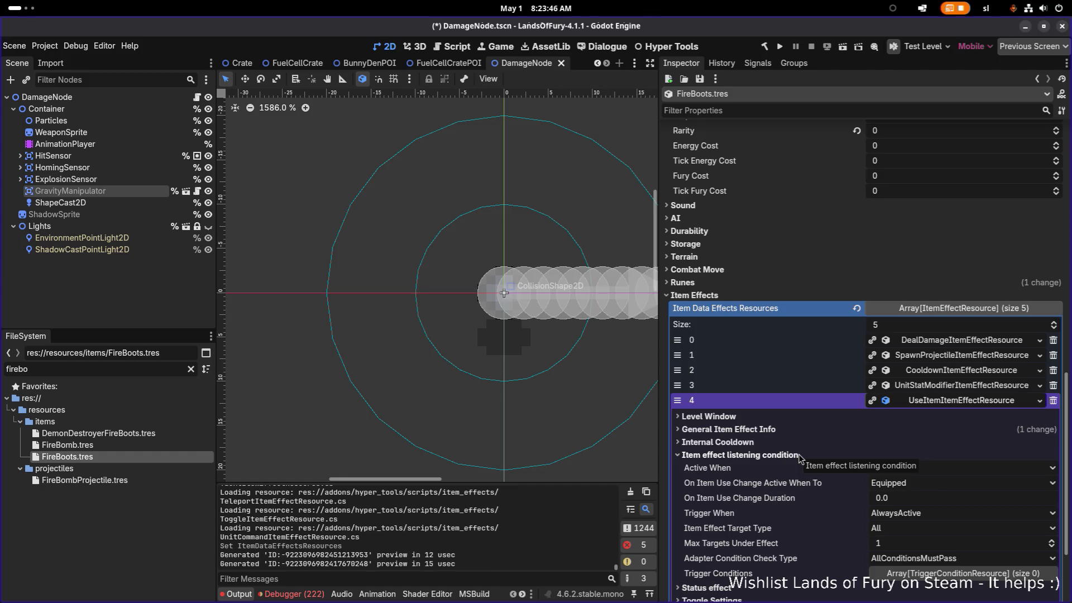
{"action": "key", "text": "alt+Tab"}
{"action": "key", "text": "alt+Tab"}
{"action": "key", "text": "alt+Tab"}
{"action": "key", "text": "alt+Tab"}
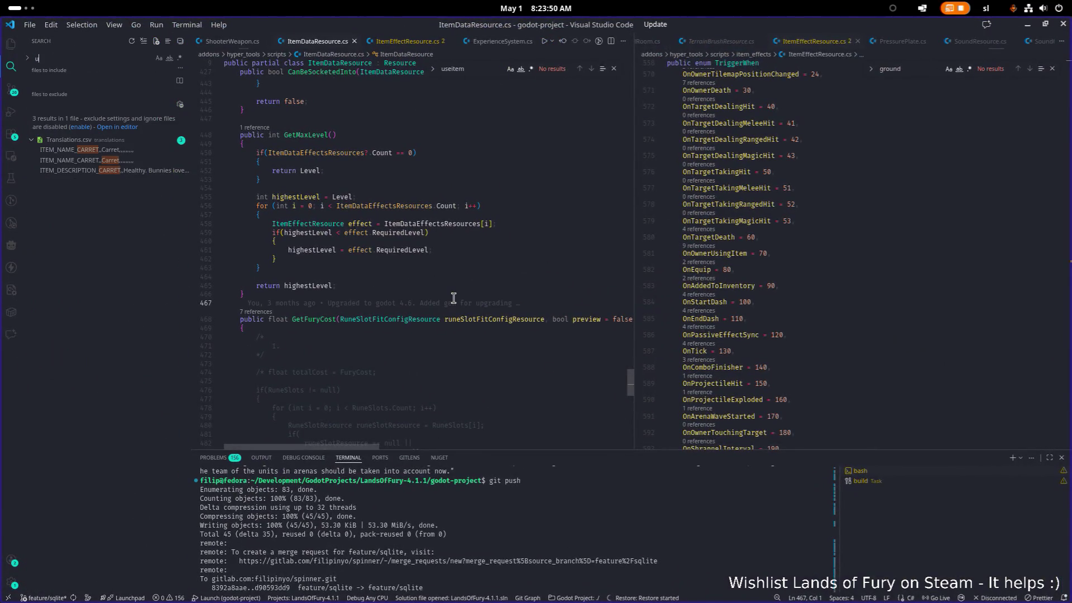
Step: Search the project for 'itemefitem', widen the results panel, open SeedRainCartridgeSkill.tres, then return to Godot
{"action": "type", "text": "seitemeffect"}
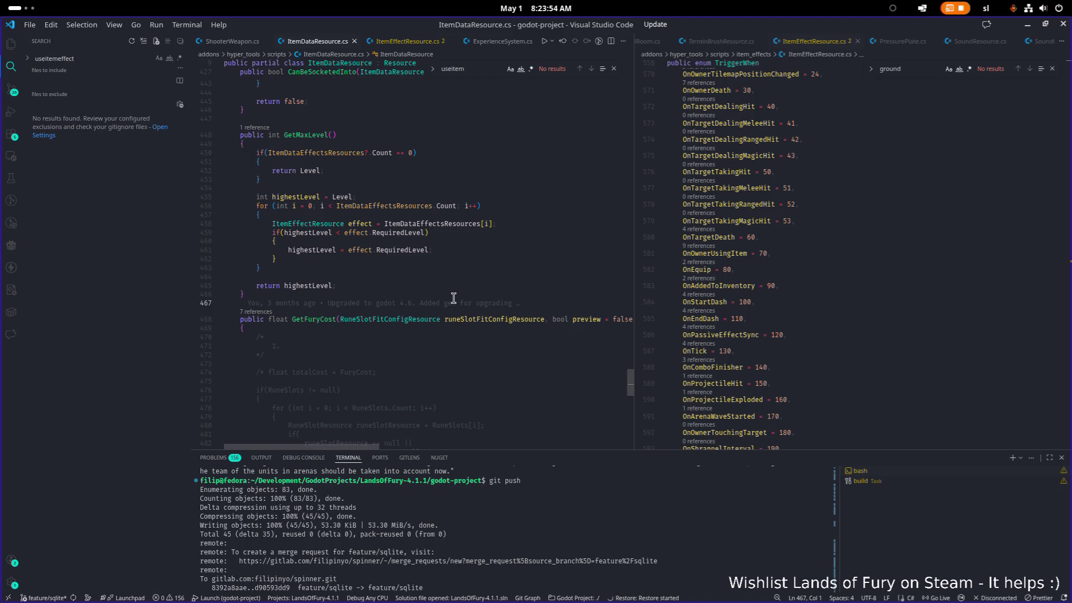
{"action": "type", "text": "itemit"}
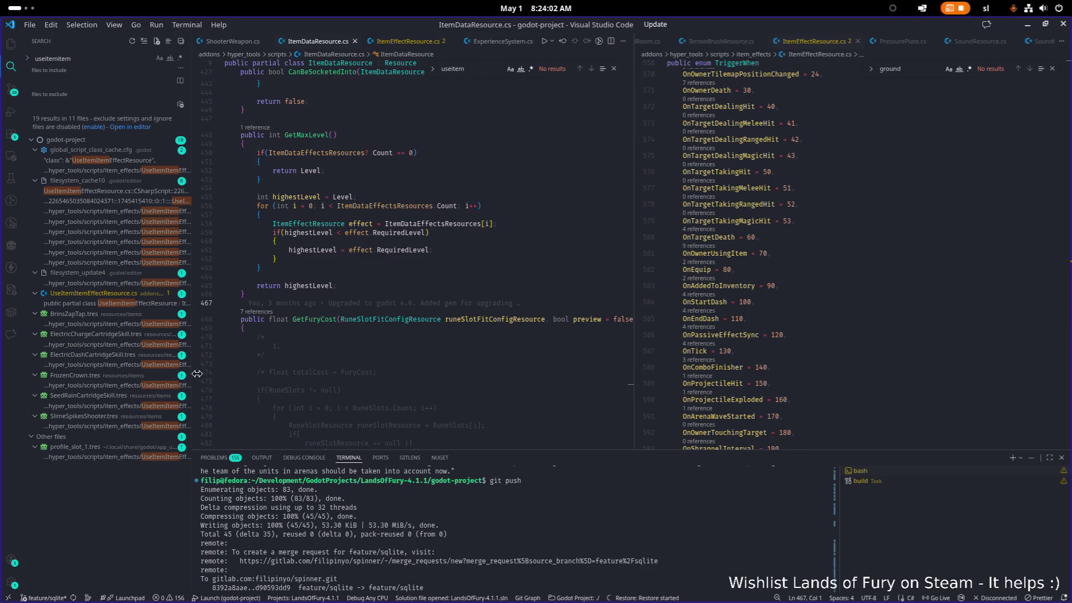
{"action": "left_click_drag", "start_coordinate": [191, 374], "coordinate": [239, 374]}
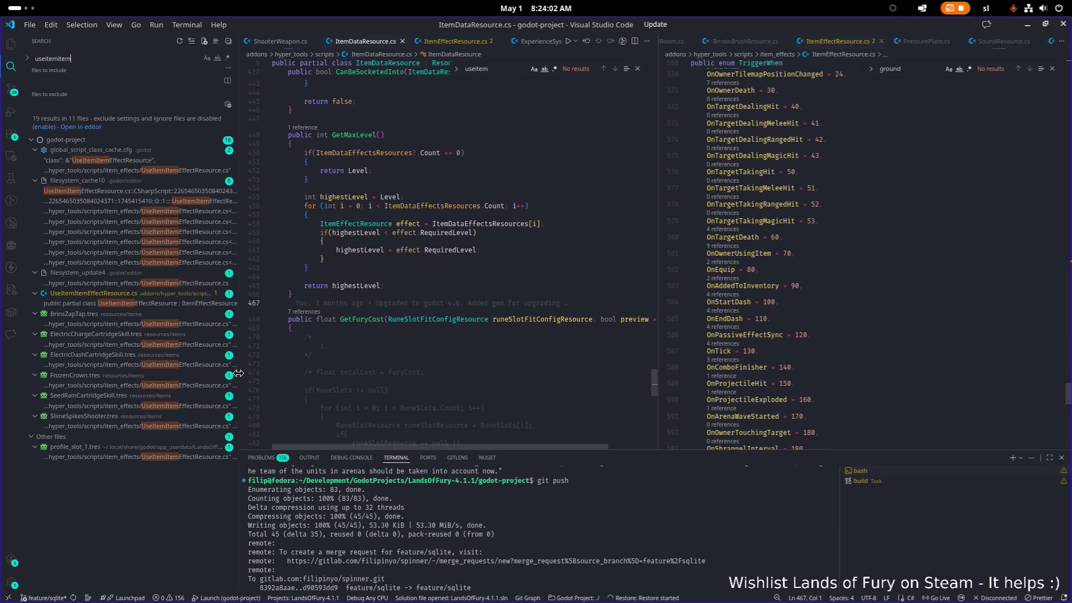
{"action": "left_click", "coordinate": [118, 408]}
{"action": "key", "text": "alt+Tab"}
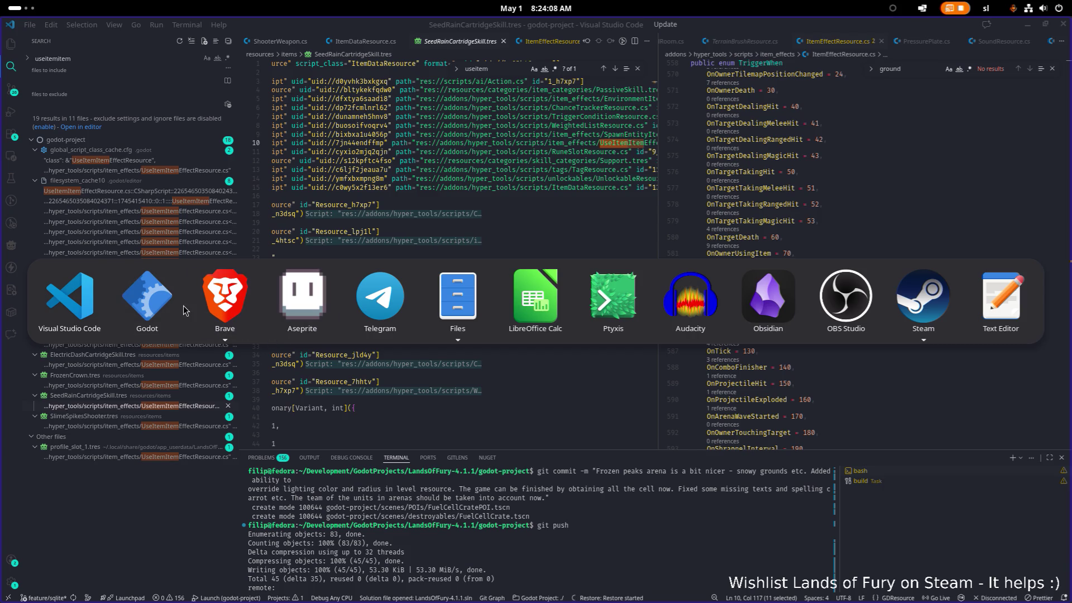
{"action": "left_click", "coordinate": [178, 311]}
Step: Filter FileSystem for 'seedra', open SeedRainCartridgeSkill.tres and inspect its UseItem effect's listening condition
{"action": "key", "text": "ctrl+a"}
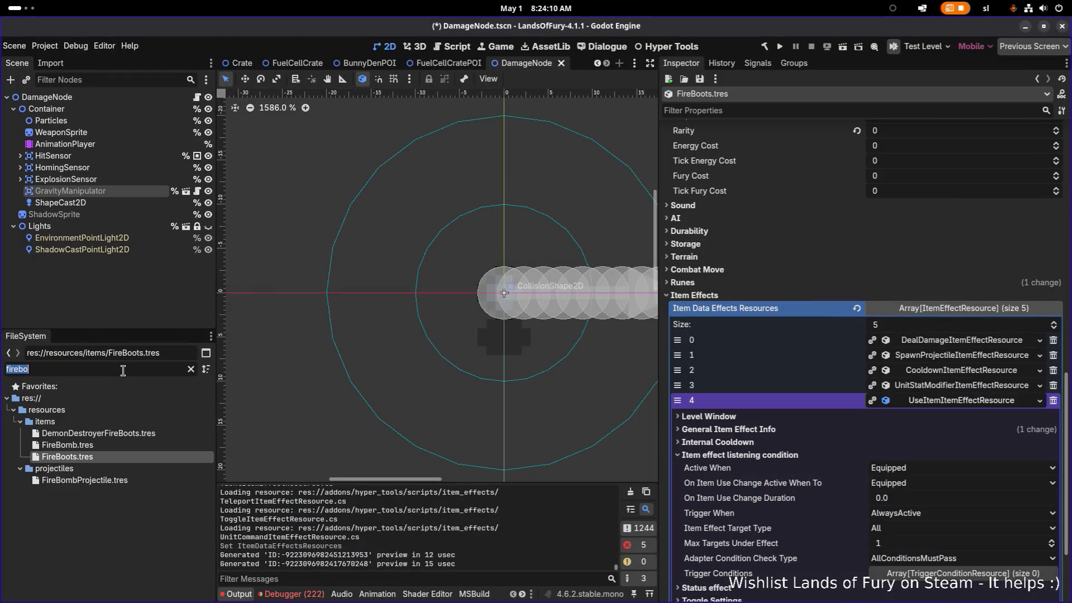
{"action": "type", "text": "seedra"}
{"action": "left_click", "coordinate": [92, 434]}
{"action": "scroll", "coordinate": [732, 427], "scroll_direction": "down", "scroll_amount": 10}
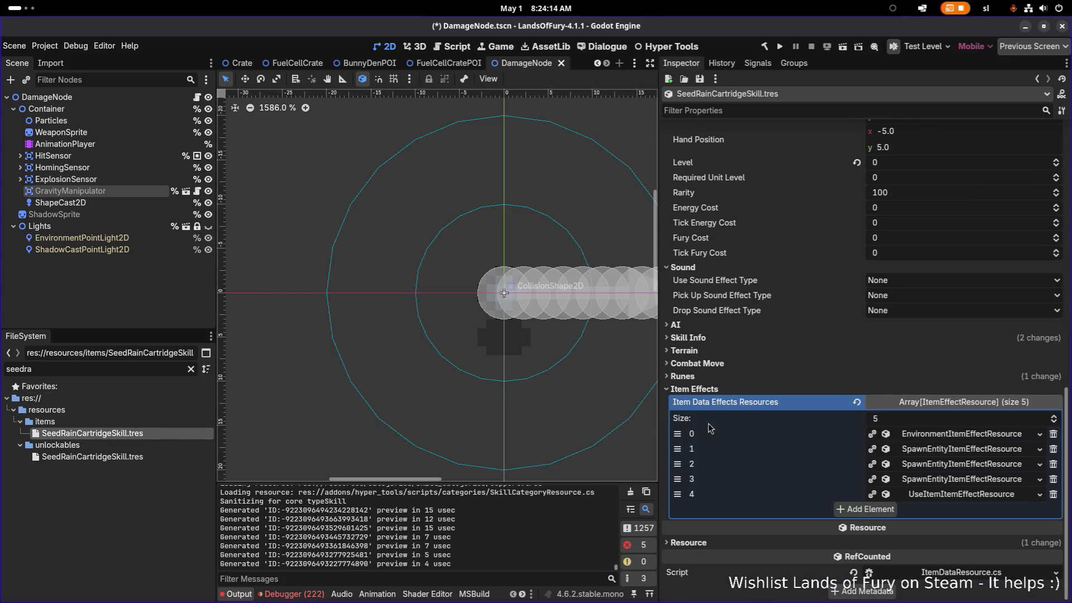
{"action": "left_click", "coordinate": [969, 496]}
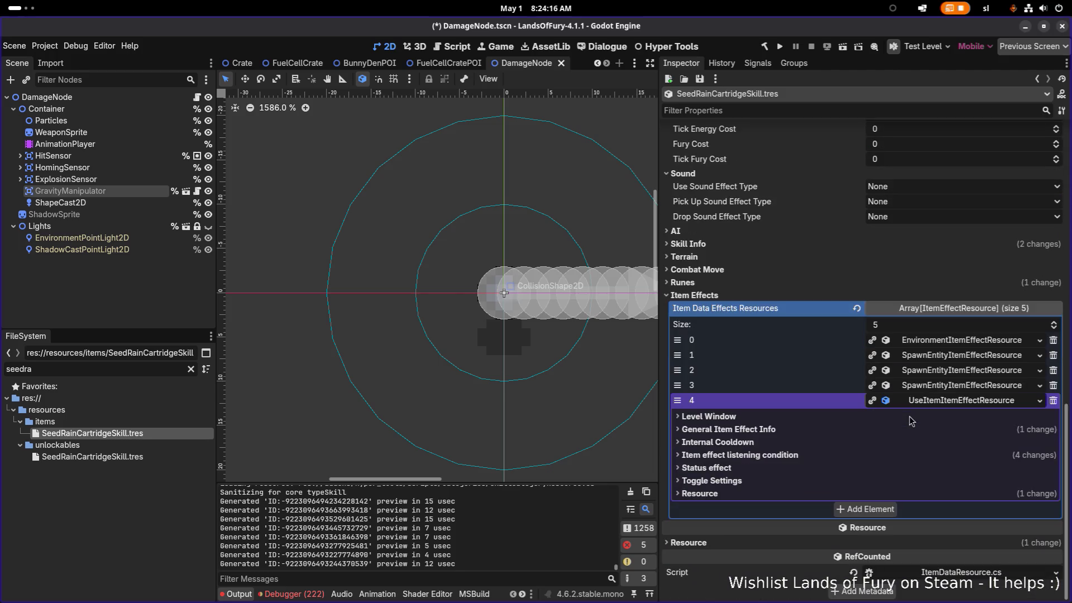
{"action": "left_click", "coordinate": [800, 457]}
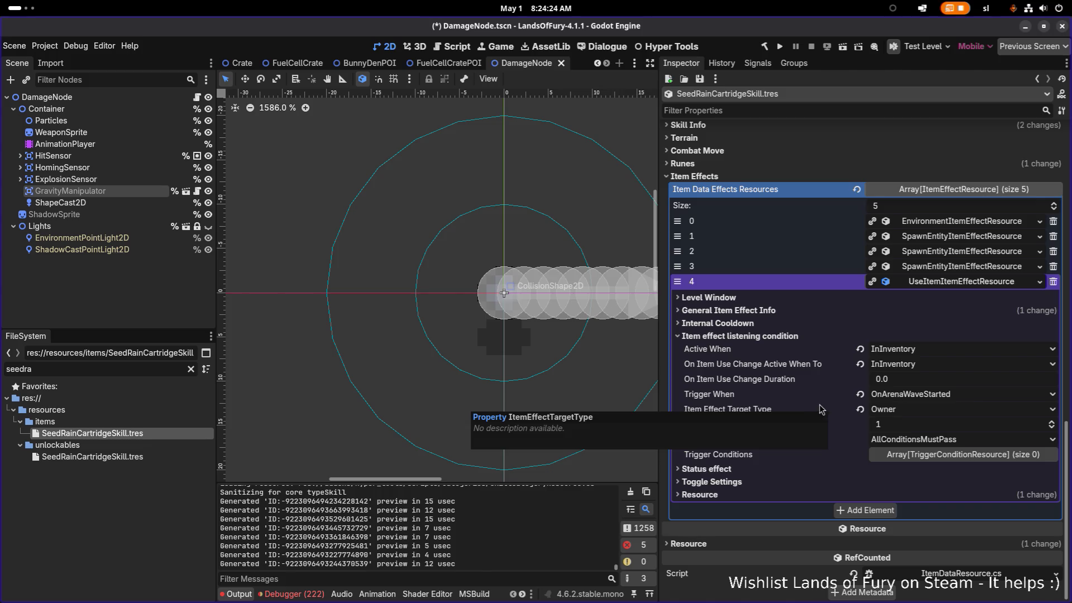
{"action": "left_click", "coordinate": [952, 282]}
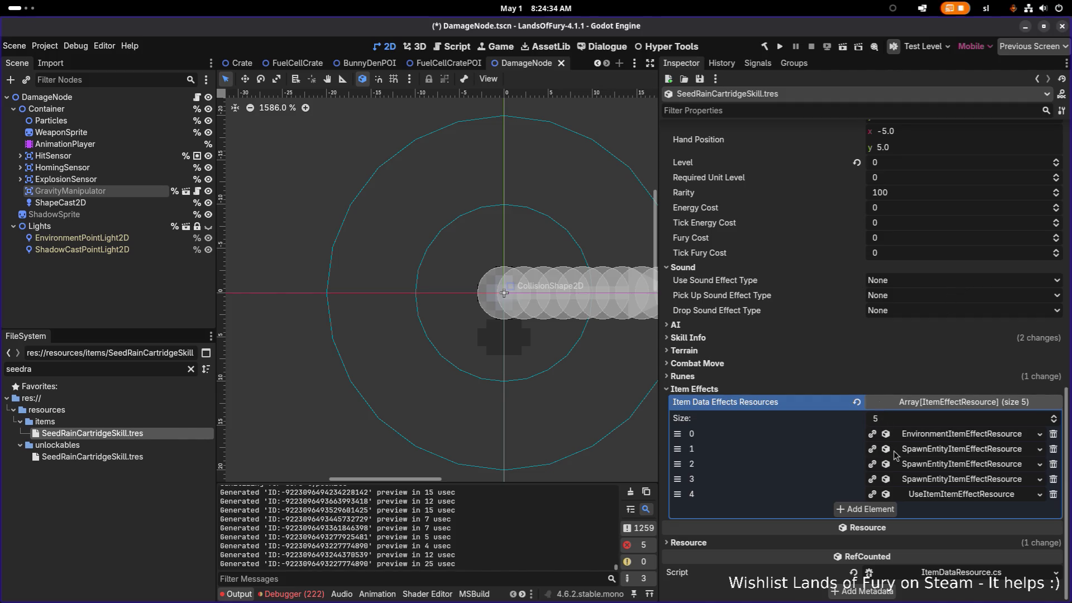
{"action": "key", "text": "alt+Tab"}
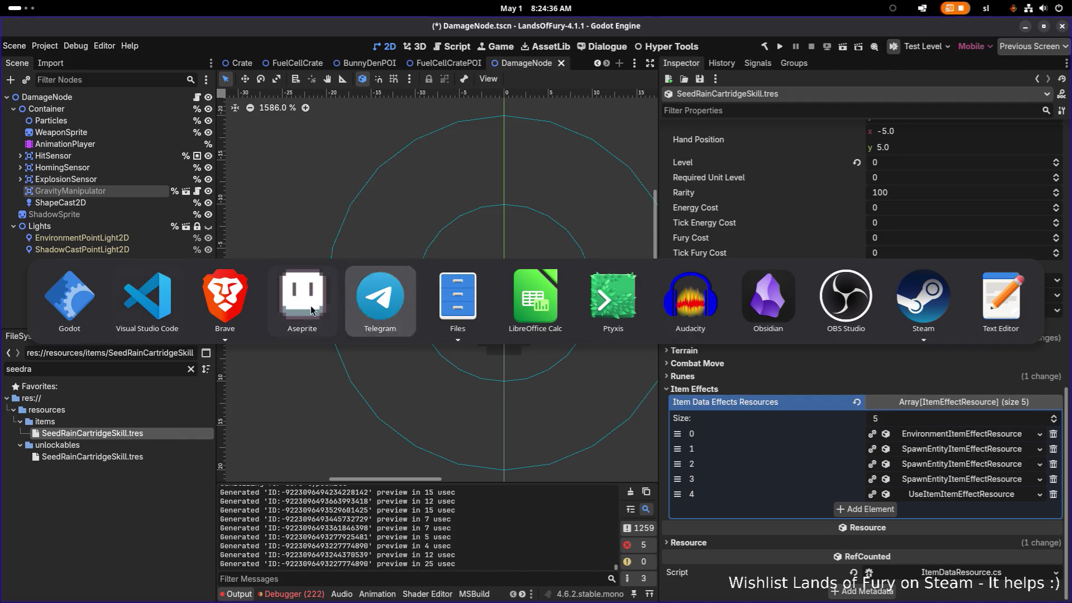
Step: Check the GitLens blame on lines 20, 28 and 16 of SeedRainCartridgeSkill.tres
{"action": "left_click", "coordinate": [146, 296]}
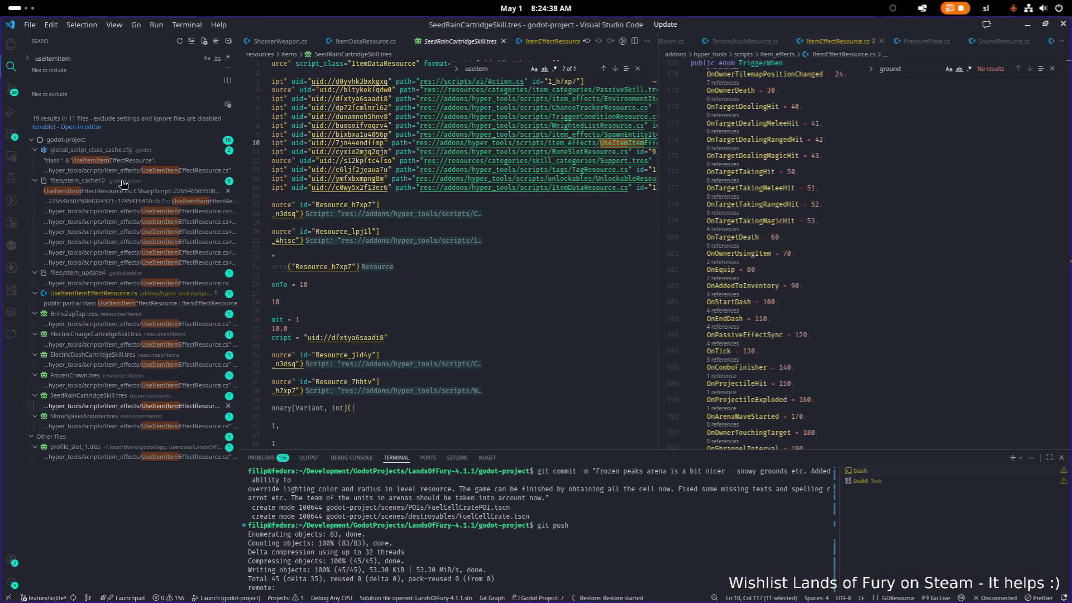
{"action": "left_click", "coordinate": [528, 235]}
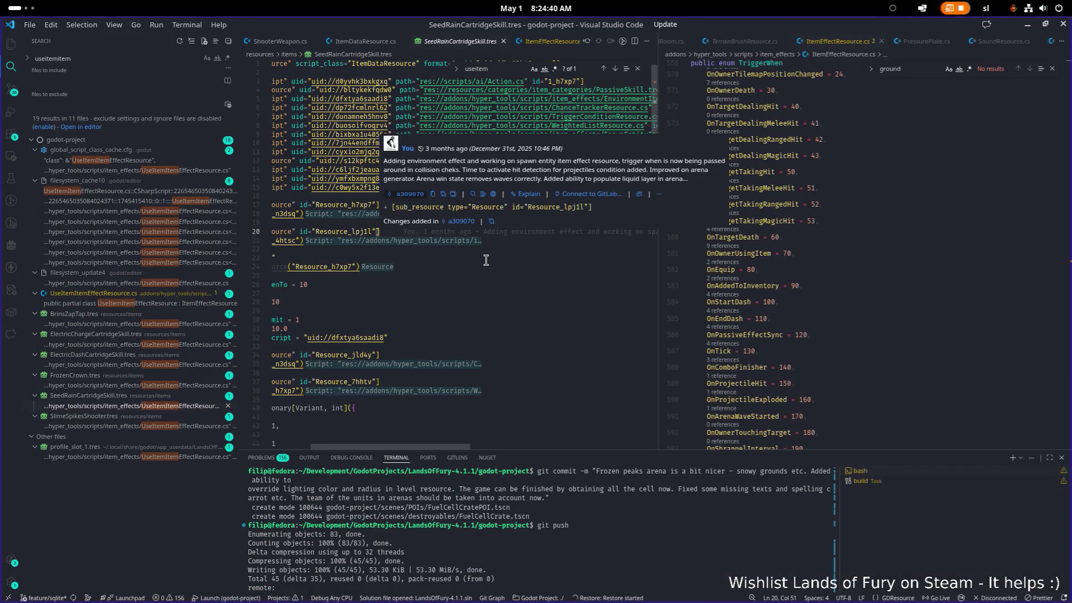
{"action": "left_click", "coordinate": [459, 301]}
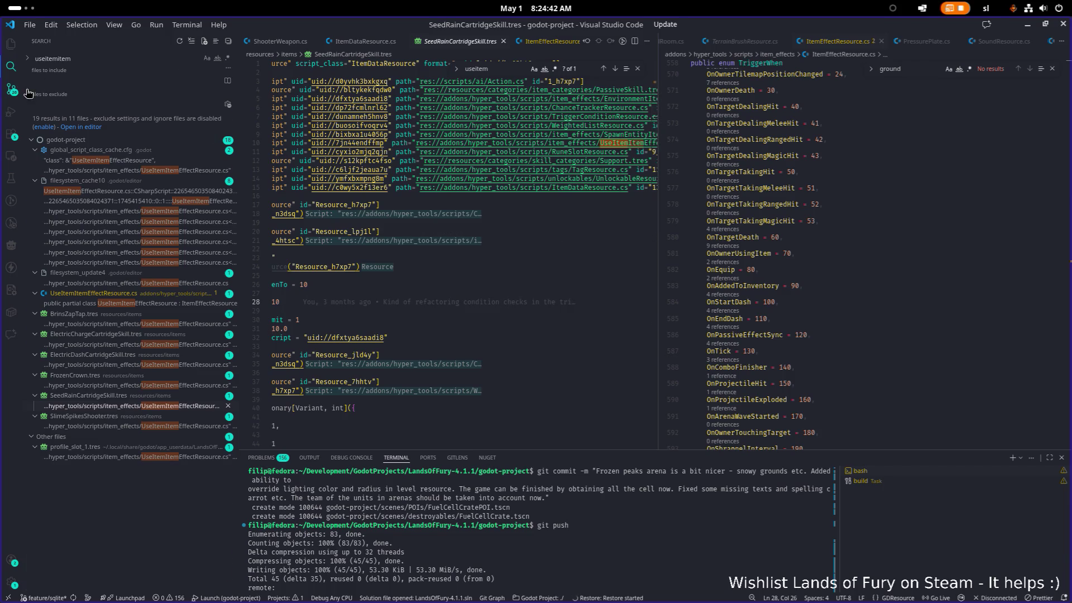
{"action": "left_click", "coordinate": [465, 195]}
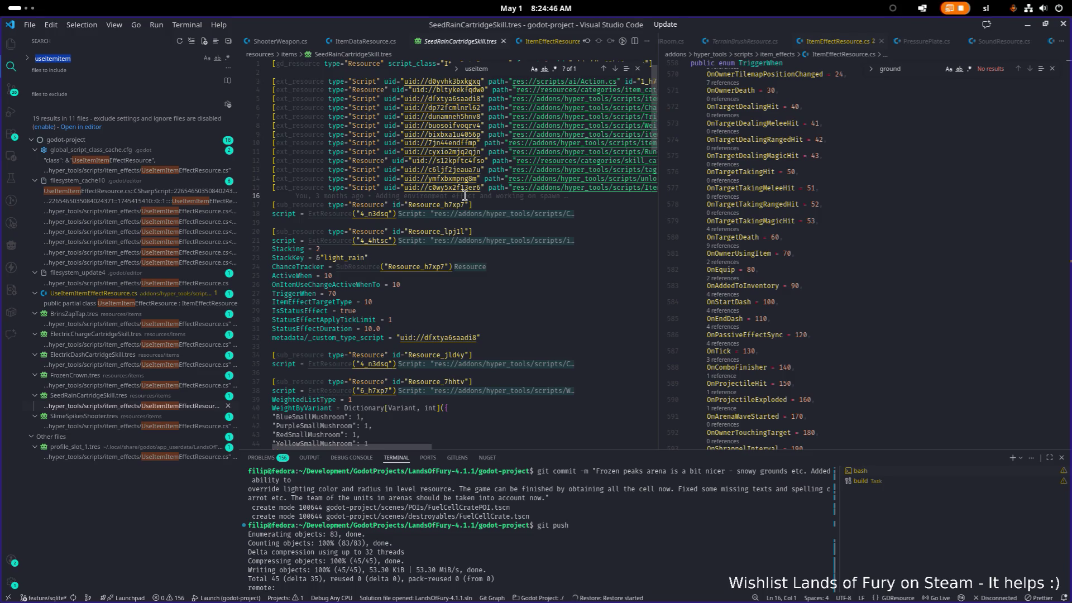
Step: Open UseItemItemEffectResource.cs and peek at where the class is referenced
{"action": "left_click", "coordinate": [136, 306]}
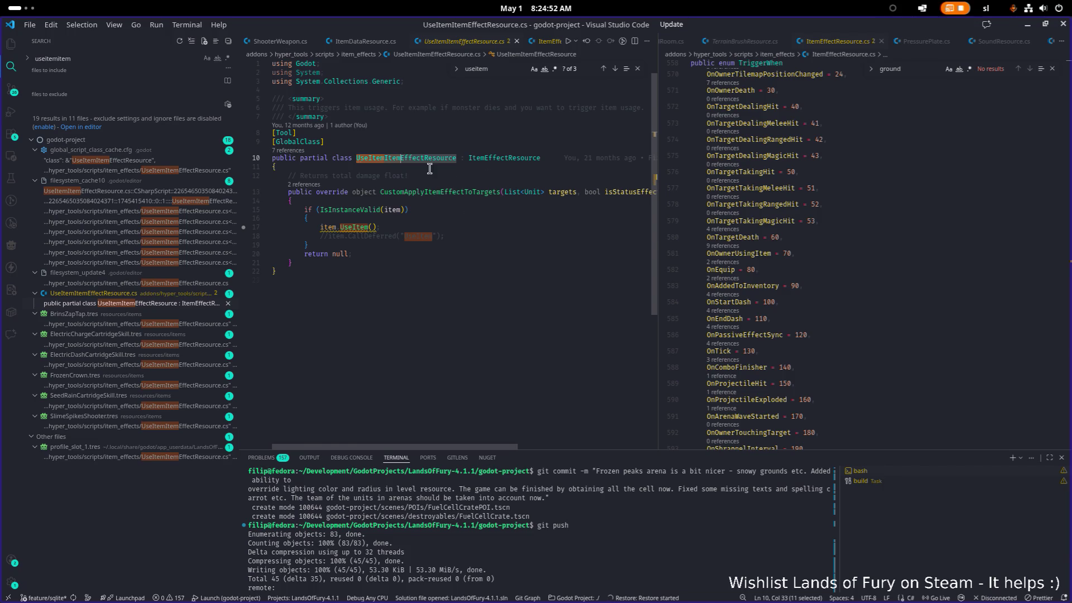
{"action": "left_click", "coordinate": [430, 158], "text": "ctrl"}
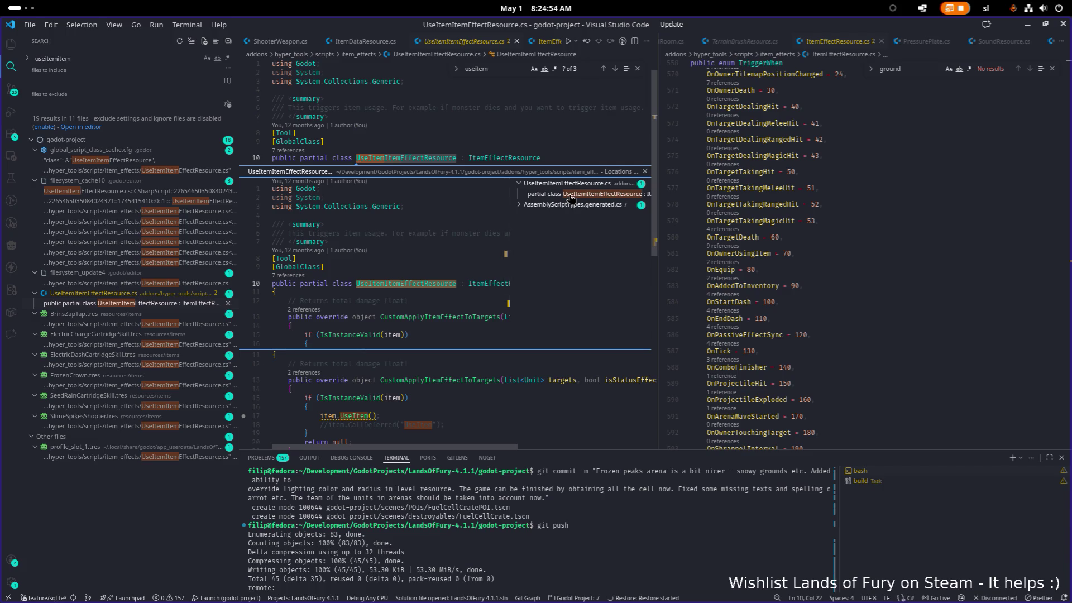
{"action": "left_click", "coordinate": [441, 289]}
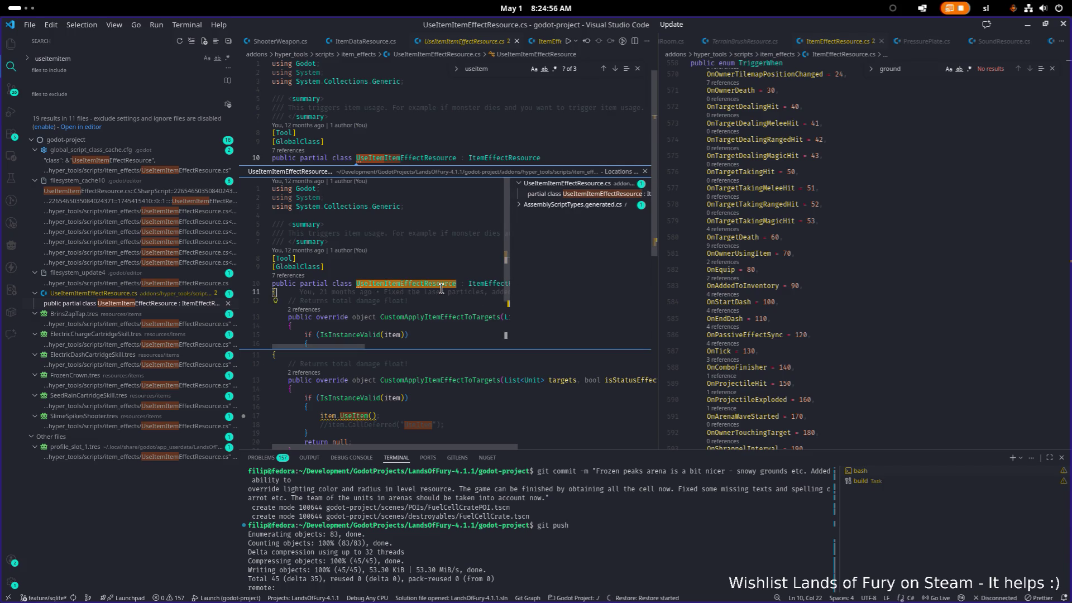
{"action": "key", "text": "Escape"}
Step: Search the whole project for CustomApplyItemEffectToTargets and check the blame on its return null line
{"action": "double_click", "coordinate": [454, 191]}
{"action": "key", "text": "ctrl+shift+f"}
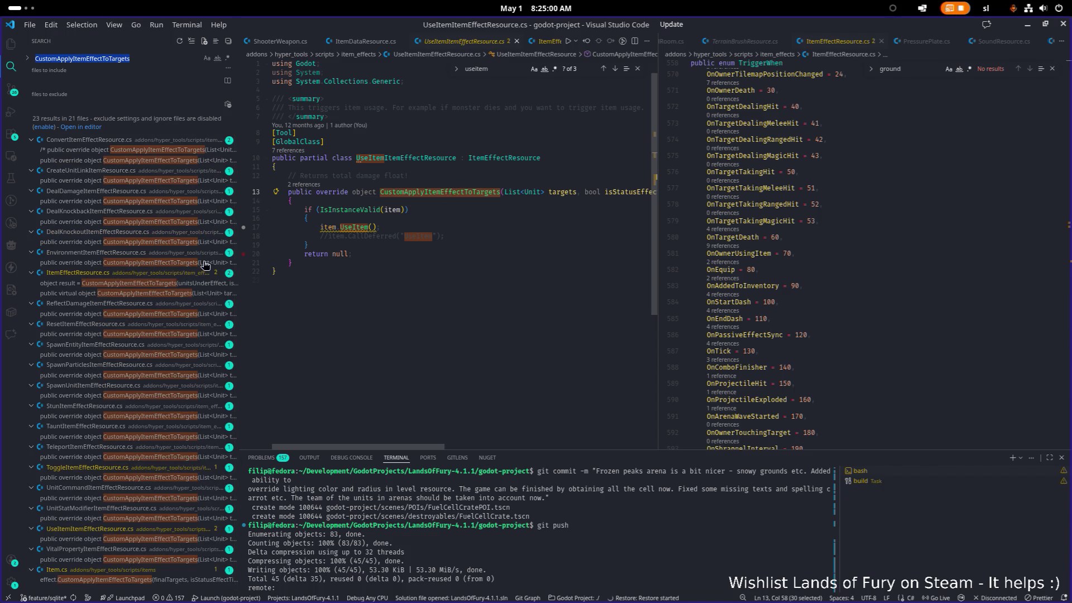
{"action": "scroll", "coordinate": [185, 299], "scroll_direction": "down", "scroll_amount": 1}
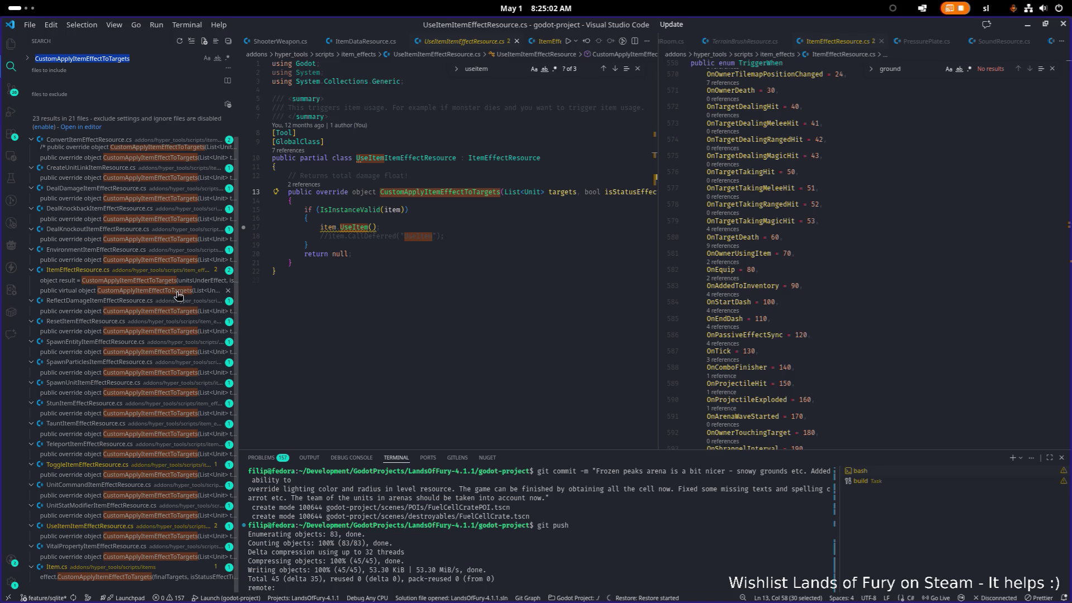
{"action": "scroll", "coordinate": [179, 295], "scroll_direction": "up", "scroll_amount": 1}
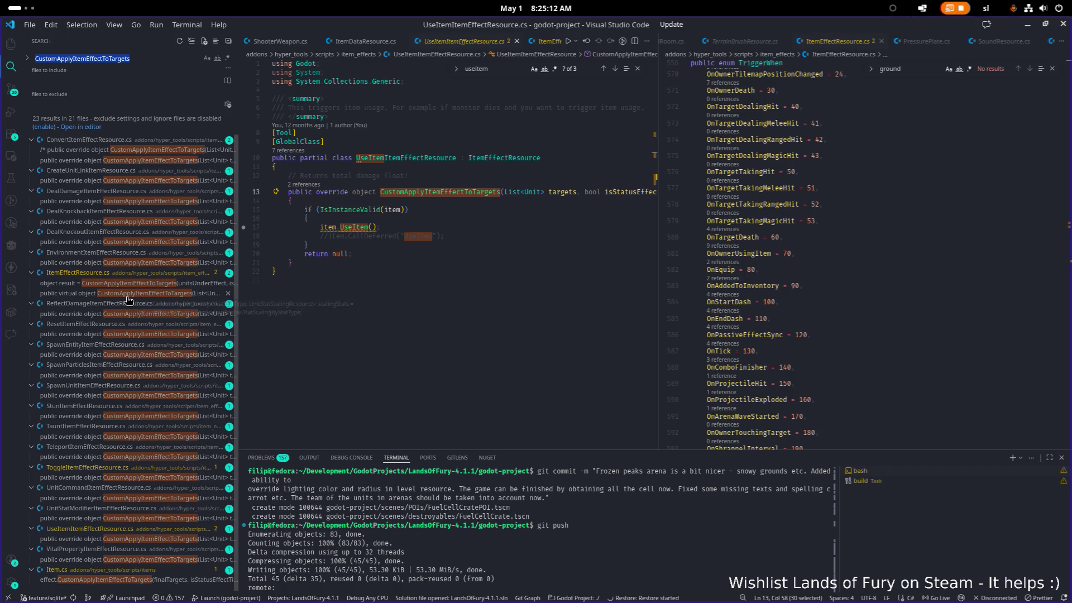
{"action": "left_click", "coordinate": [378, 256]}
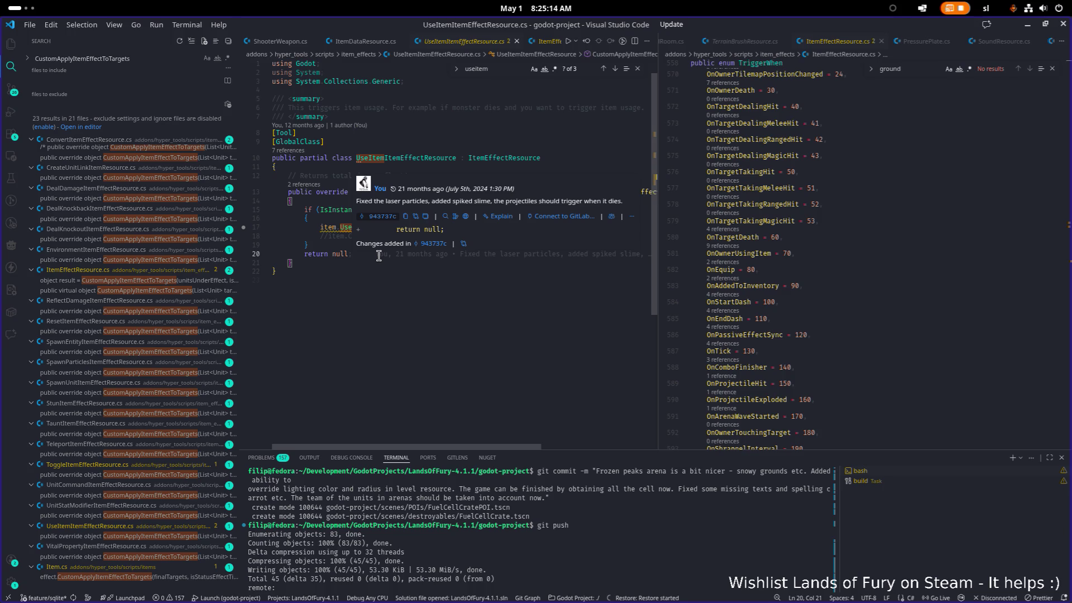
{"action": "key", "text": "alt+Tab"}
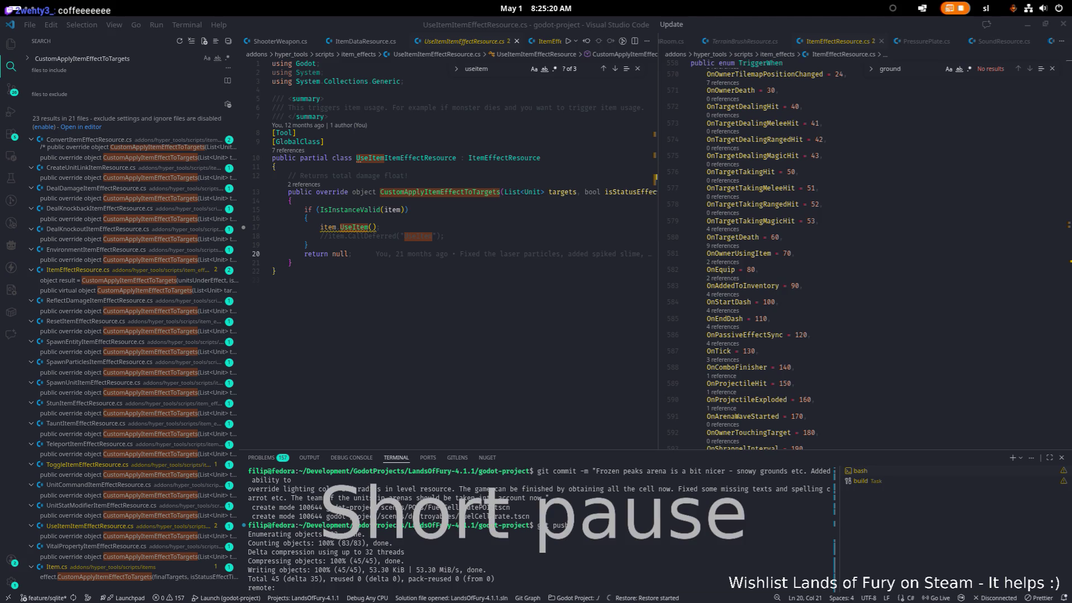
{"action": "key", "text": "alt+Tab"}
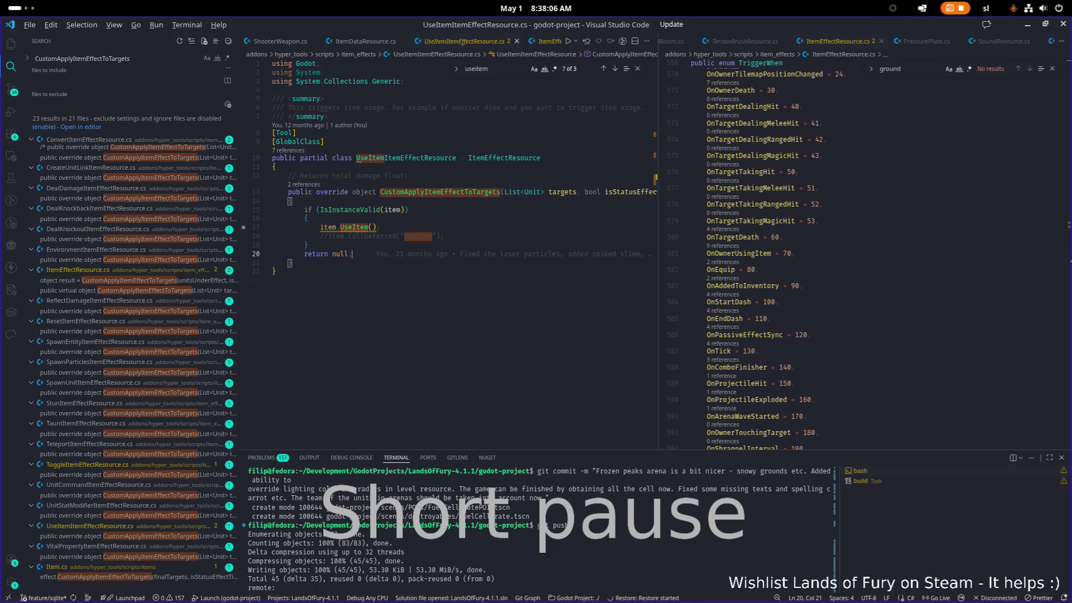
Step: Bring up the application switcher and dismiss it, staying in Visual Studio Code
{"action": "key", "text": "alt+Tab"}
{"action": "left_click", "coordinate": [784, 306]}
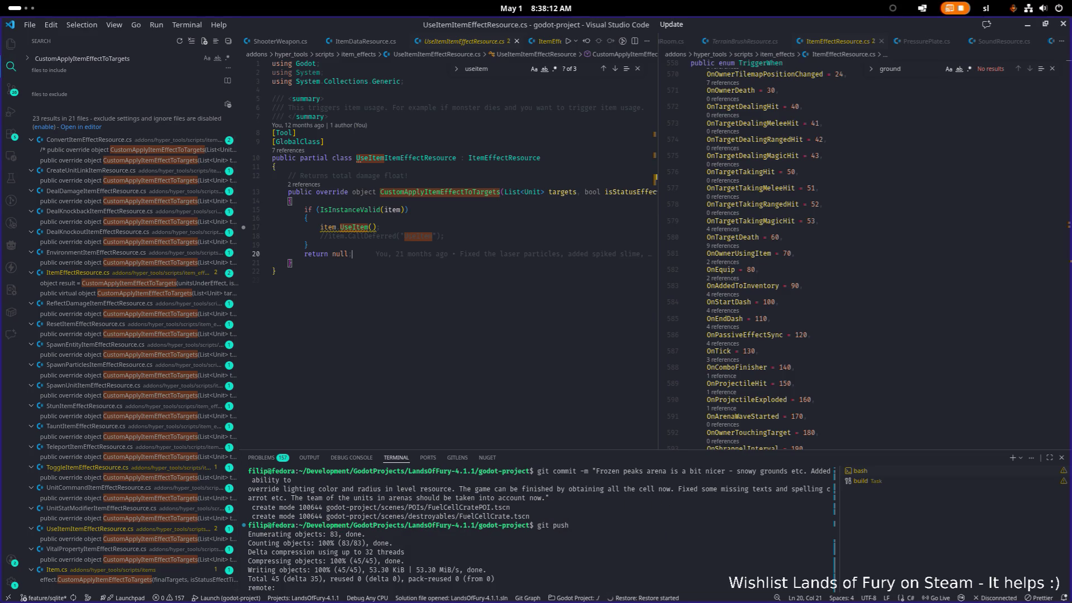
Step: Switch from Visual Studio Code back to Godot and select the FileSystem filter text
{"action": "left_click", "coordinate": [402, 134]}
{"action": "key", "text": "alt+Tab"}
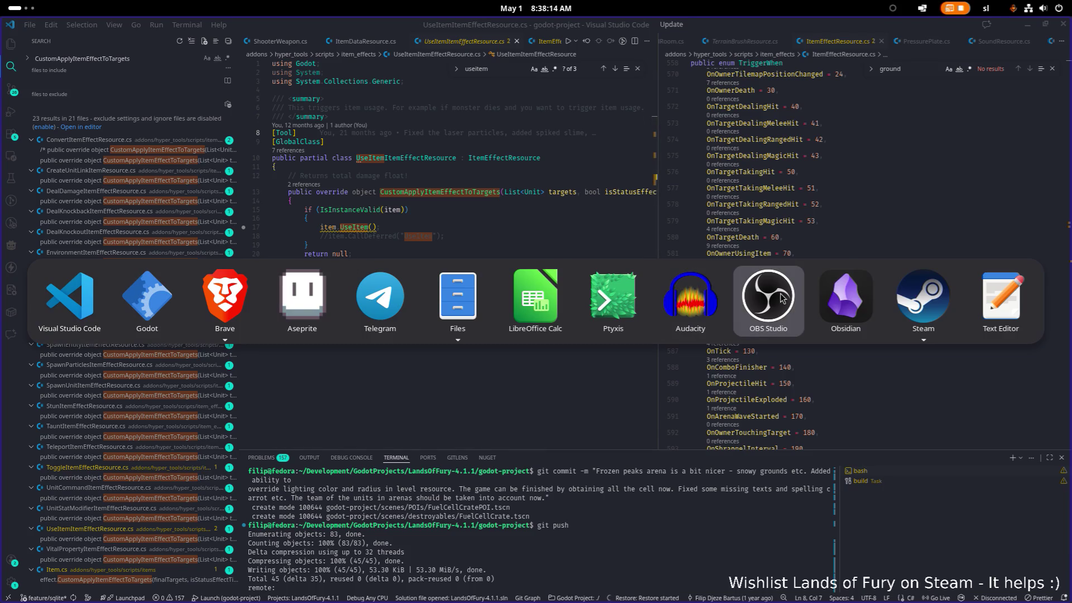
{"action": "left_click", "coordinate": [786, 300]}
{"action": "left_click", "coordinate": [488, 192]}
{"action": "key", "text": "alt+Tab"}
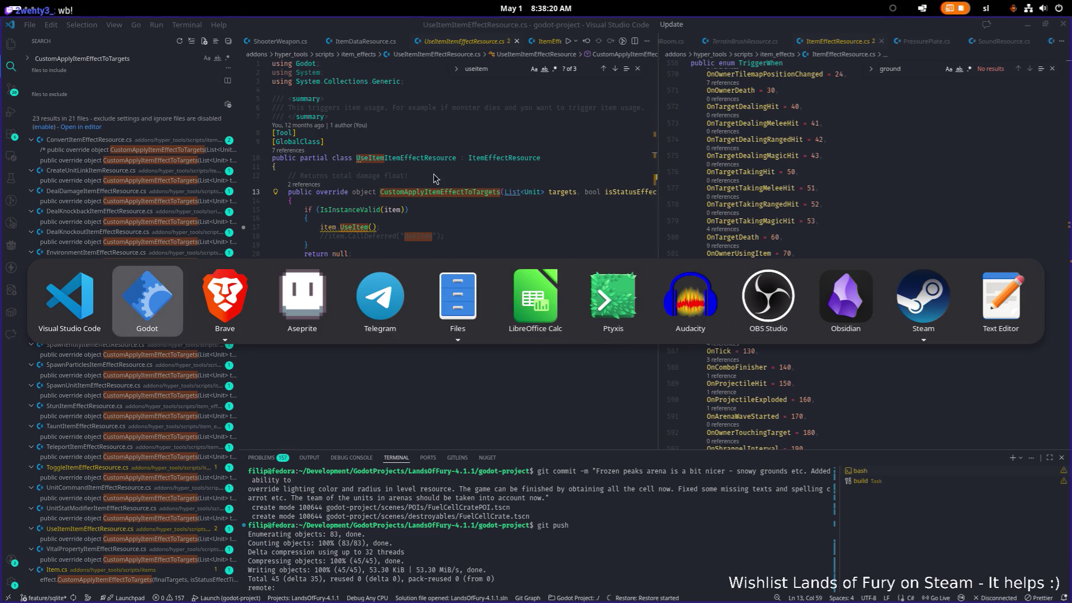
{"action": "left_click", "coordinate": [1057, 494]}
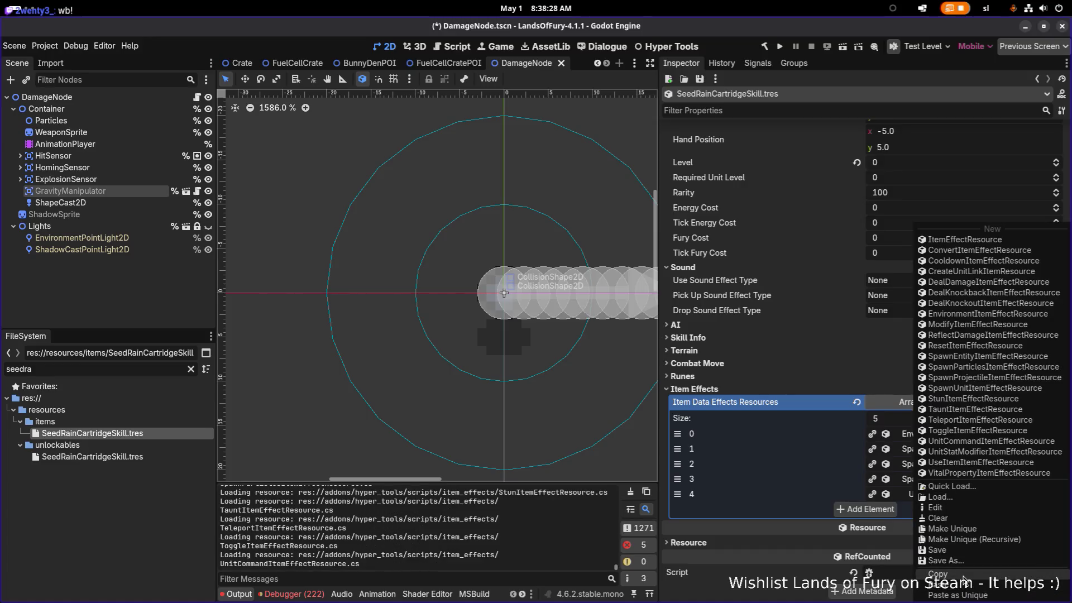
{"action": "double_click", "coordinate": [139, 369]}
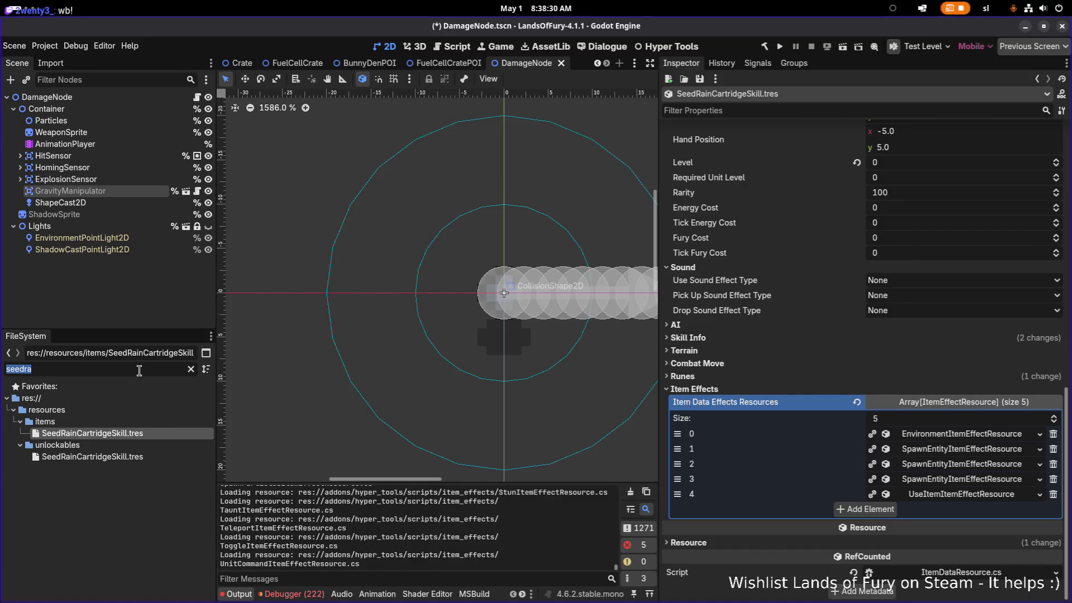
Step: Filter FileSystem for 'fireboot' and open FireBoots.tres in the Inspector
{"action": "type", "text": "boot"}
{"action": "key", "text": "BackSpace"}
{"action": "key", "text": "BackSpace"}
{"action": "key", "text": "BackSpace"}
{"action": "type", "text": "fireb"}
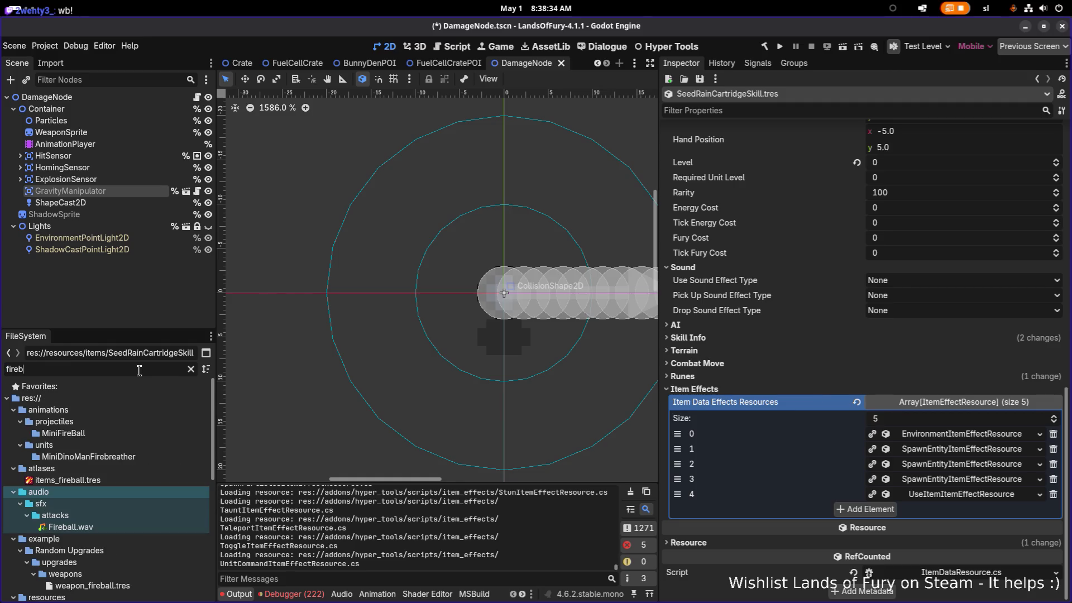
{"action": "type", "text": "oot"}
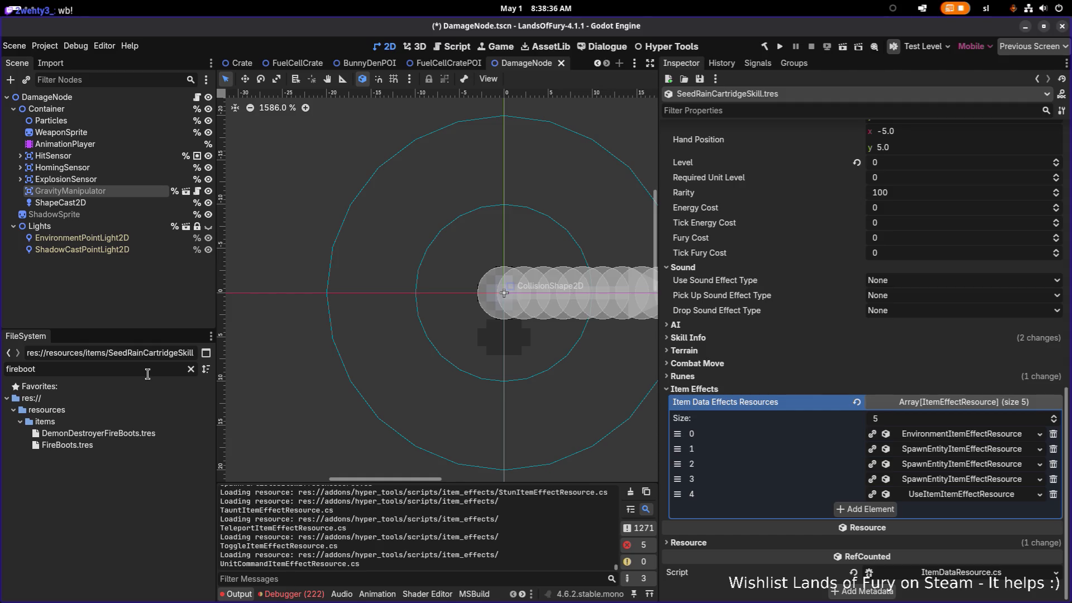
{"action": "left_click", "coordinate": [124, 441]}
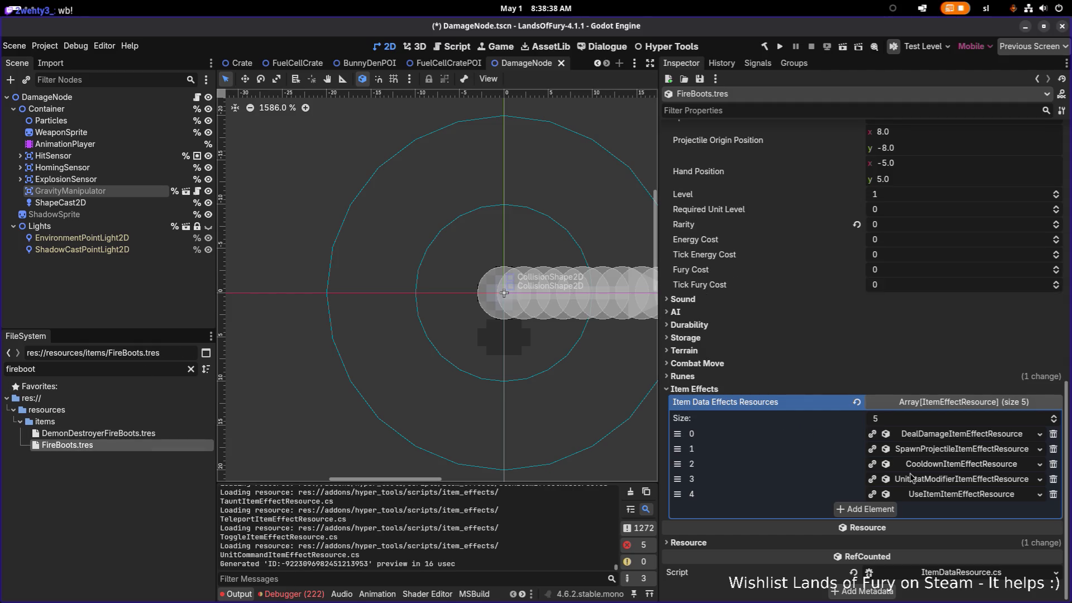
Step: Make the fifth effect unique with Make Unique (Recursive) and expand its listening condition
{"action": "right_click", "coordinate": [954, 497]}
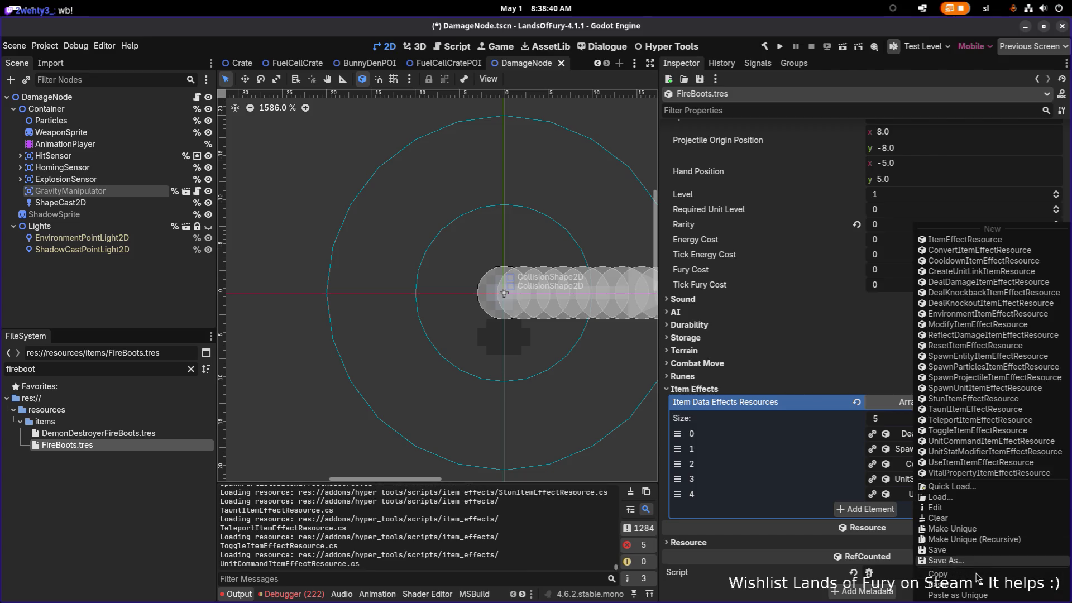
{"action": "left_click", "coordinate": [975, 540]}
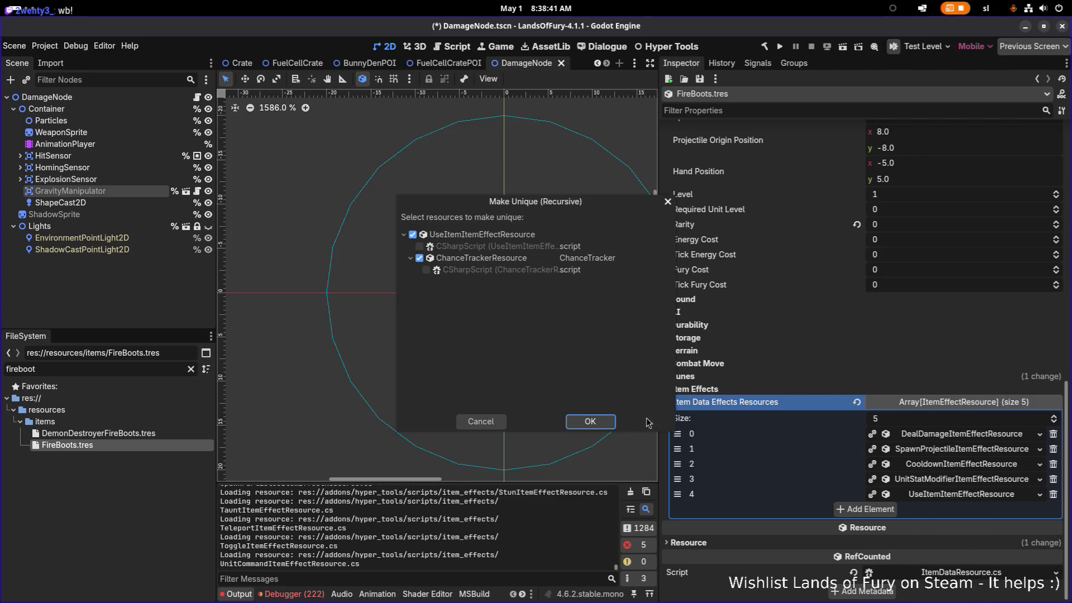
{"action": "left_click", "coordinate": [598, 422]}
{"action": "left_click", "coordinate": [949, 494]}
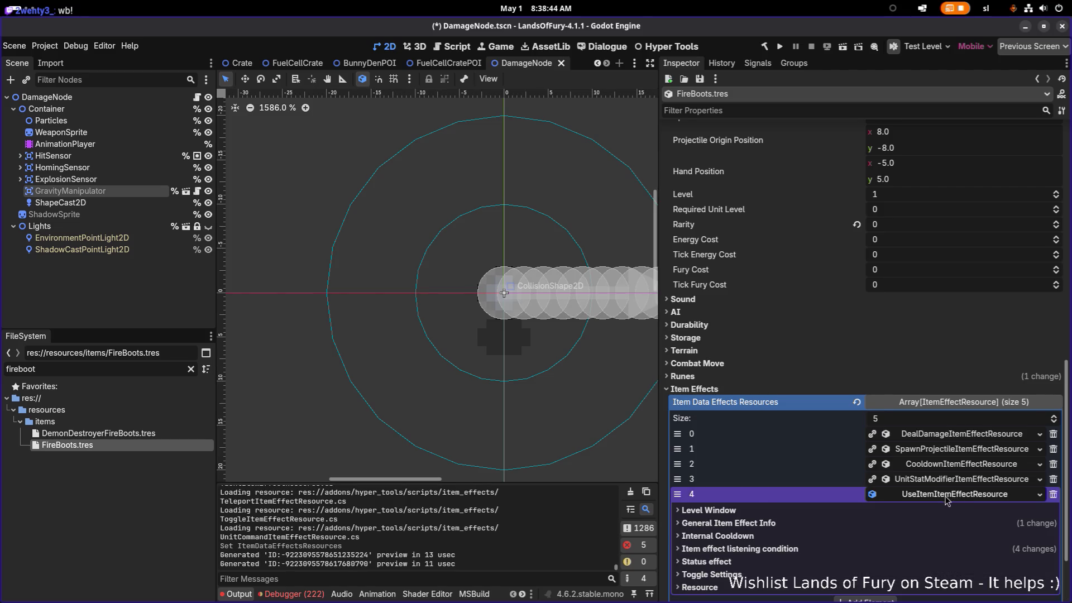
{"action": "left_click", "coordinate": [799, 455]}
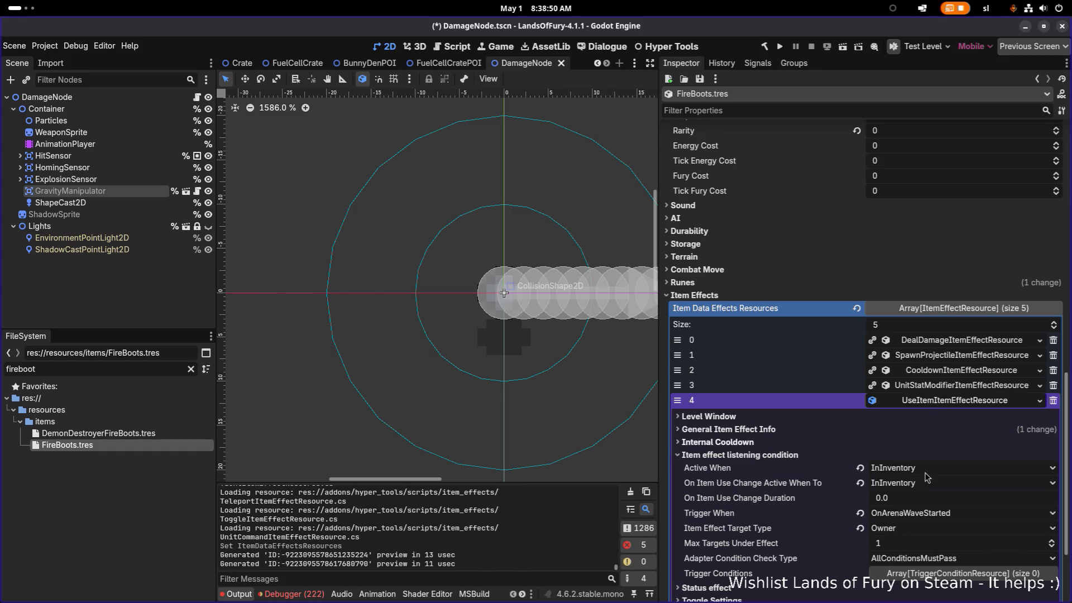
Step: Set the UseItem effect's Trigger When to OnEndDash and collapse it
{"action": "left_click", "coordinate": [925, 516]}
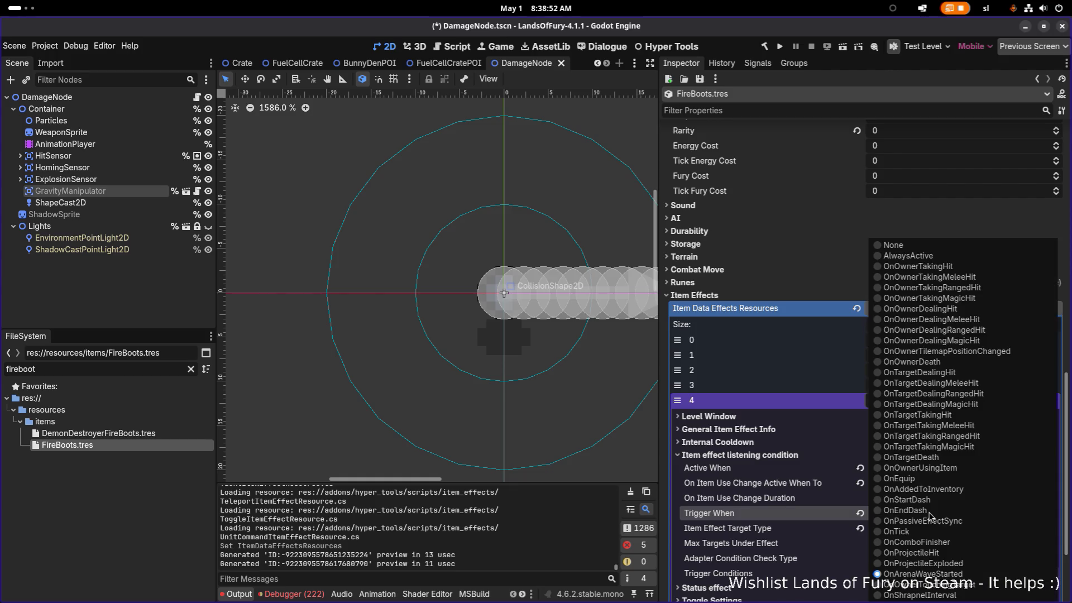
{"action": "left_click", "coordinate": [921, 516]}
{"action": "left_click", "coordinate": [917, 516]}
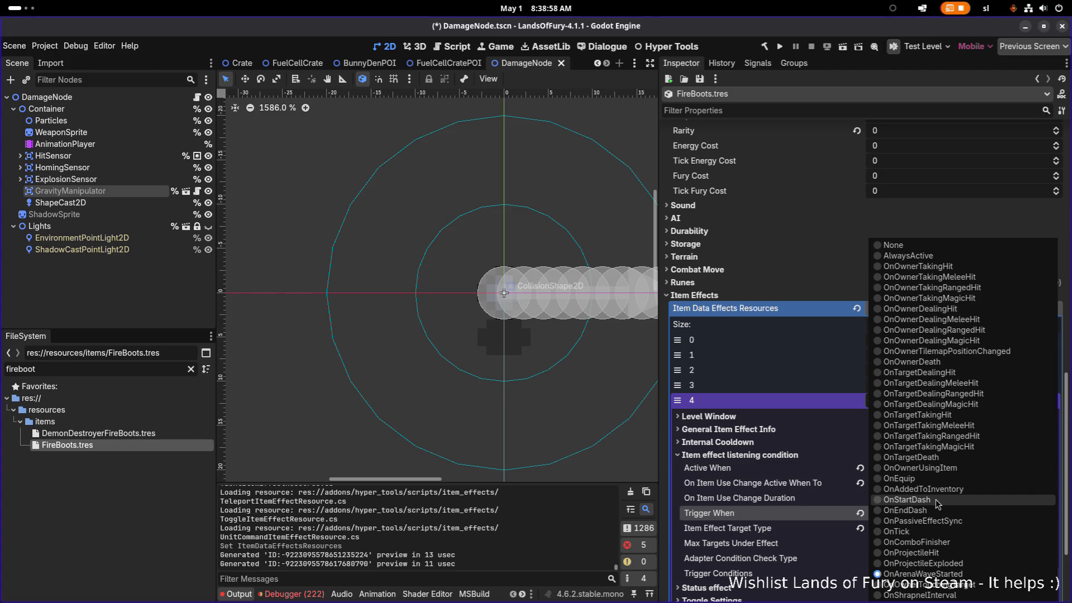
{"action": "left_click", "coordinate": [935, 511]}
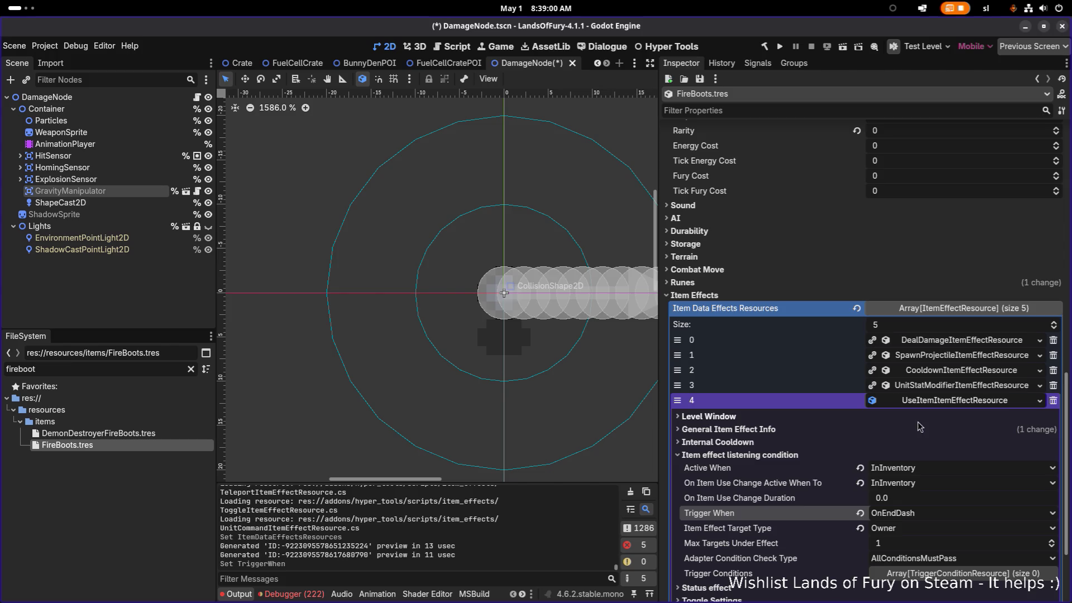
{"action": "left_click", "coordinate": [933, 403]}
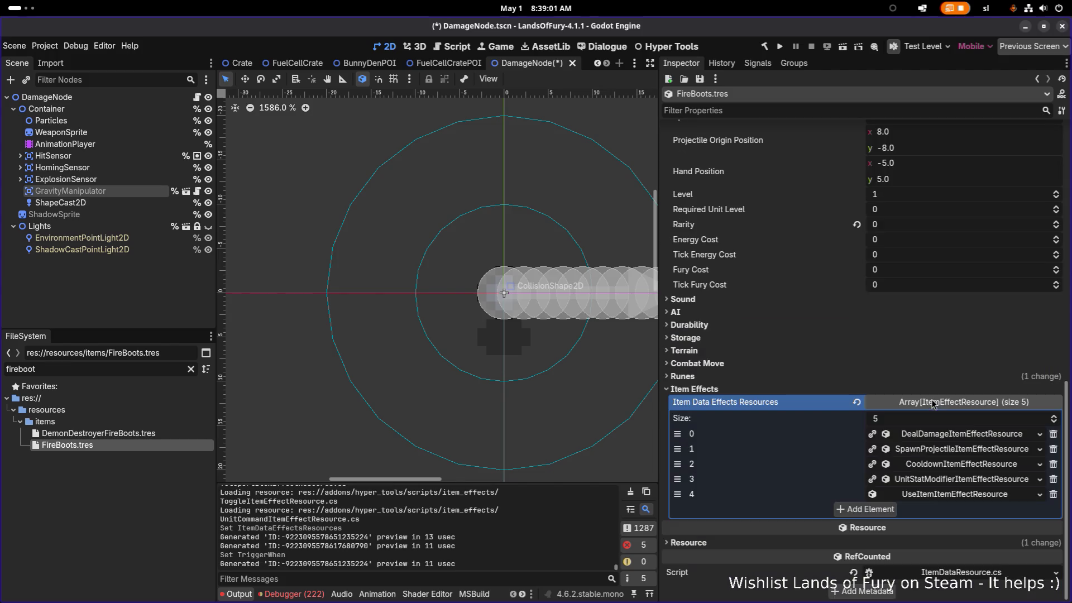
Step: Change the SpawnProjectile effect's Trigger When to OnOwnerUsingItem and save
{"action": "left_click", "coordinate": [942, 450]}
{"action": "scroll", "coordinate": [939, 468], "scroll_direction": "down", "scroll_amount": 5}
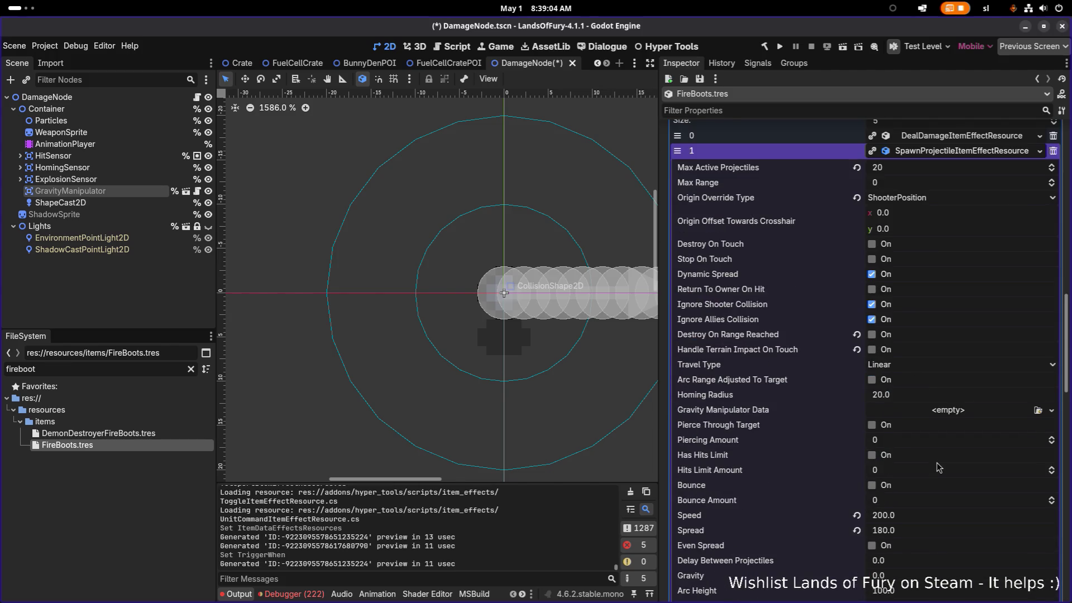
{"action": "scroll", "coordinate": [939, 467], "scroll_direction": "down", "scroll_amount": 10}
{"action": "scroll", "coordinate": [941, 444], "scroll_direction": "down", "scroll_amount": 5}
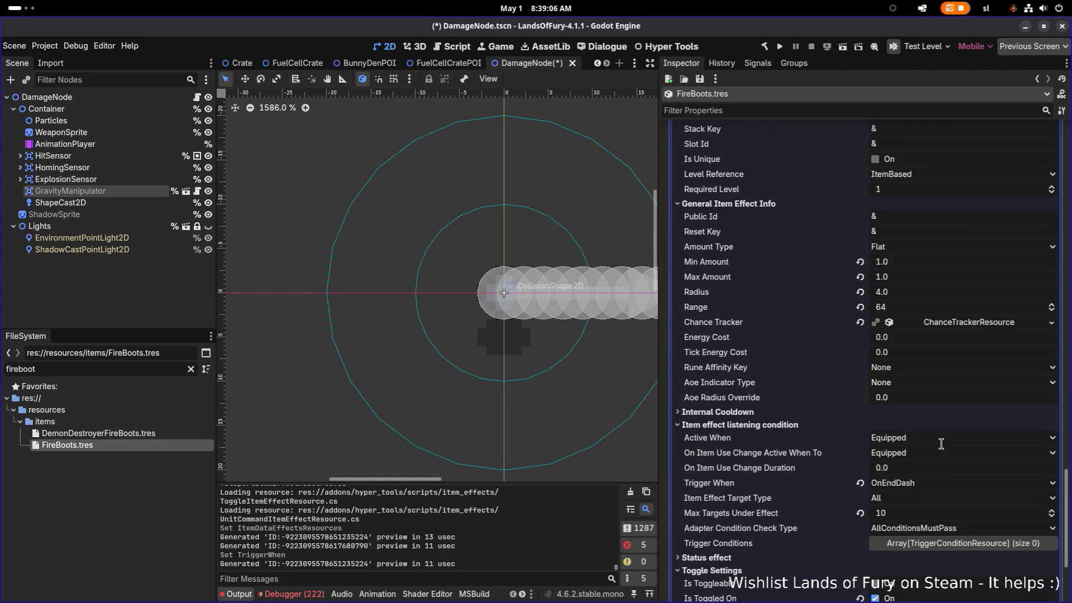
{"action": "scroll", "coordinate": [941, 444], "scroll_direction": "down", "scroll_amount": 3}
{"action": "left_click", "coordinate": [930, 364]}
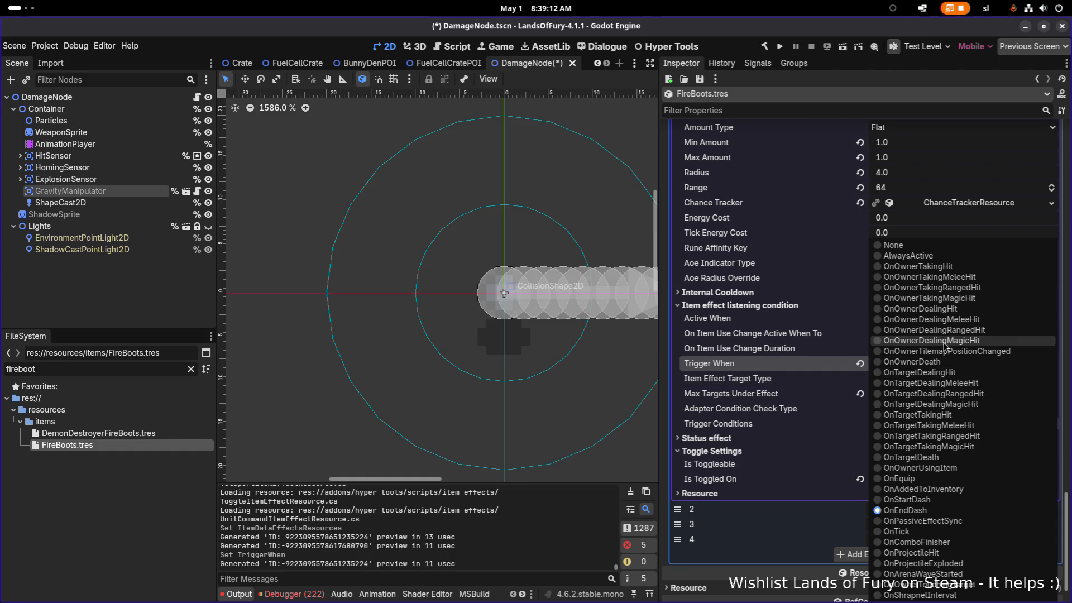
{"action": "left_click", "coordinate": [940, 468]}
{"action": "key", "text": "ctrl+s"}
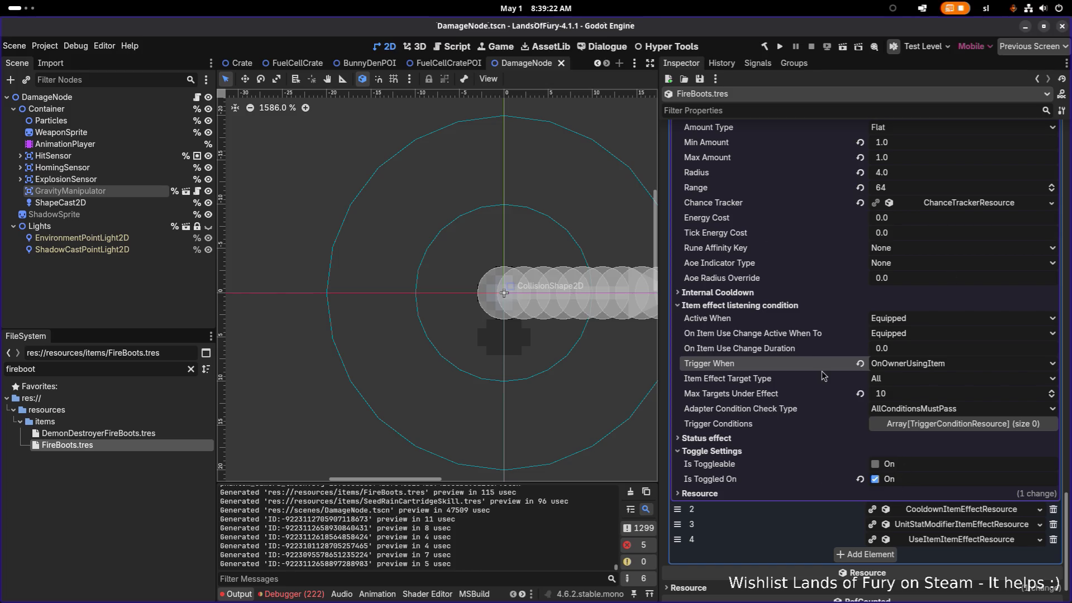
{"action": "scroll", "coordinate": [844, 377], "scroll_direction": "up", "scroll_amount": 10}
Step: Change the FireBoots Spread value to 0 and run the project for a test
{"action": "scroll", "coordinate": [843, 377], "scroll_direction": "up", "scroll_amount": 10}
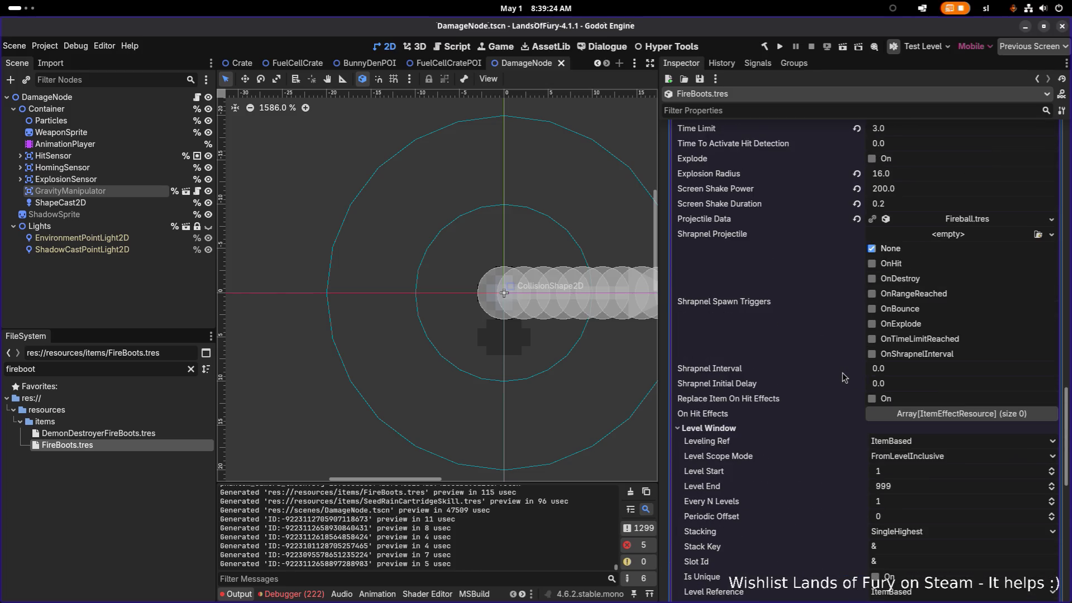
{"action": "scroll", "coordinate": [844, 378], "scroll_direction": "up", "scroll_amount": 8}
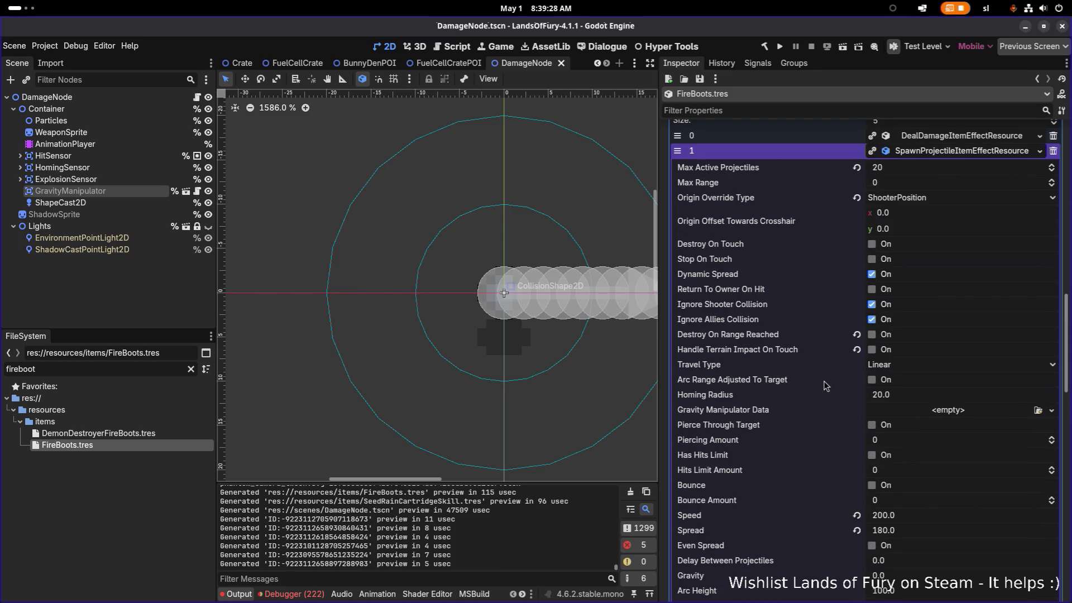
{"action": "scroll", "coordinate": [905, 351], "scroll_direction": "down", "scroll_amount": 7}
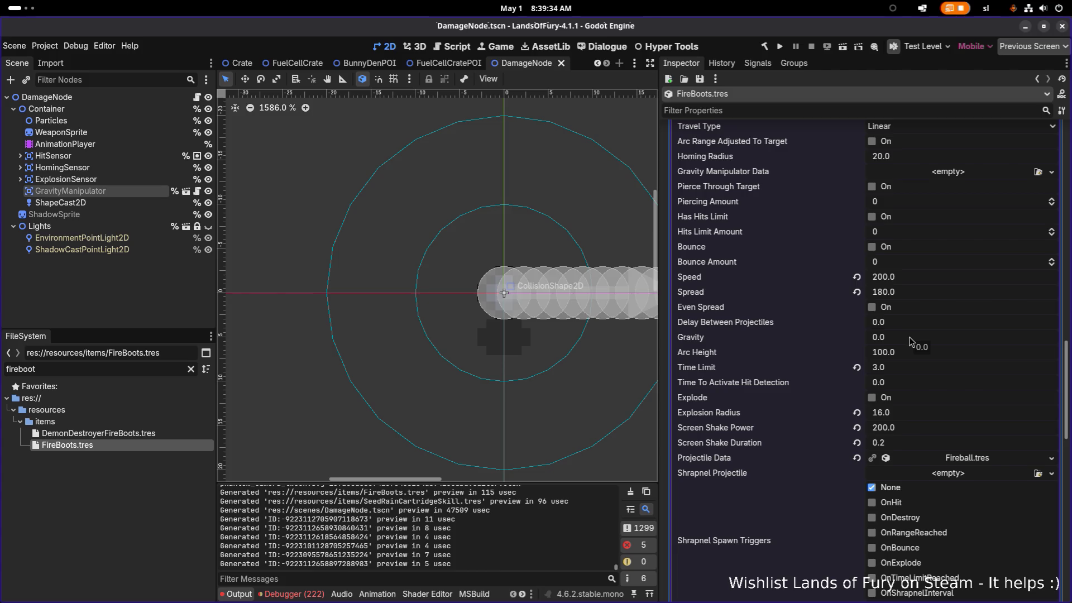
{"action": "left_click", "coordinate": [908, 292]}
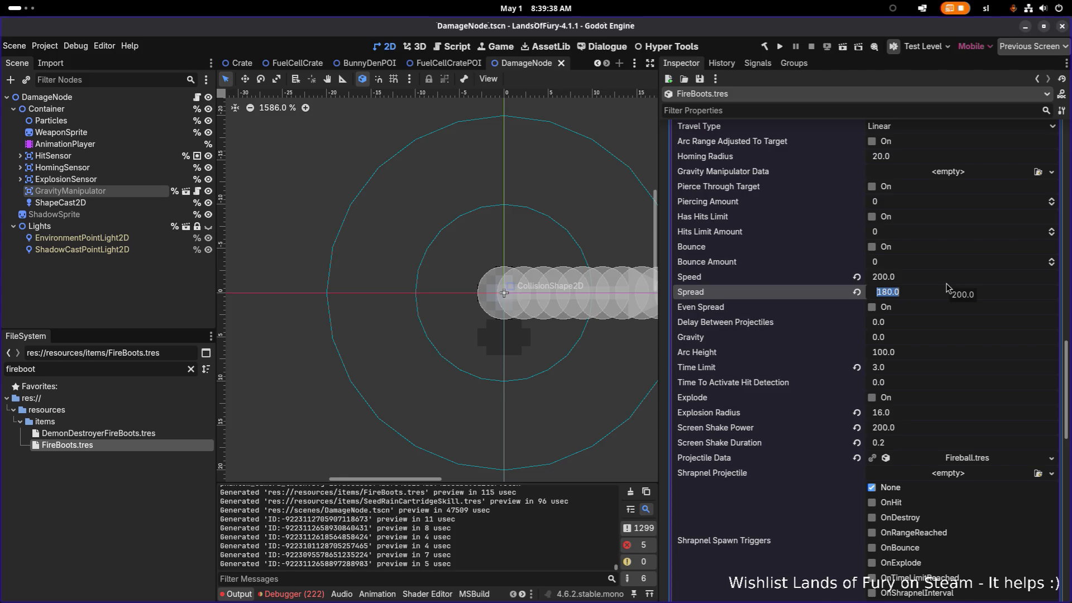
{"action": "type", "text": "0"}
{"action": "key", "text": "Return"}
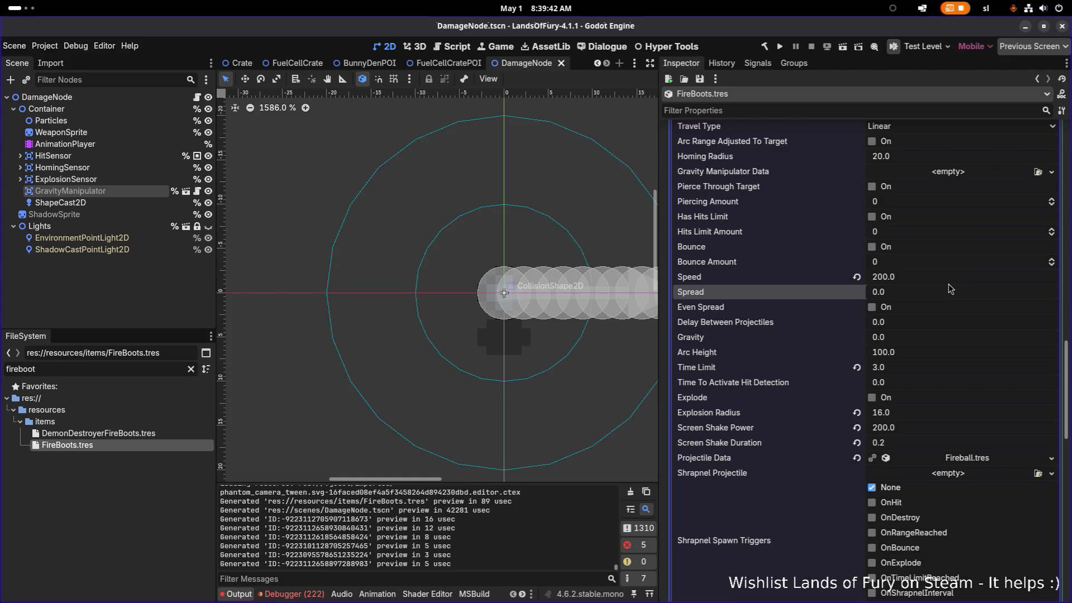
{"action": "left_click", "coordinate": [781, 48]}
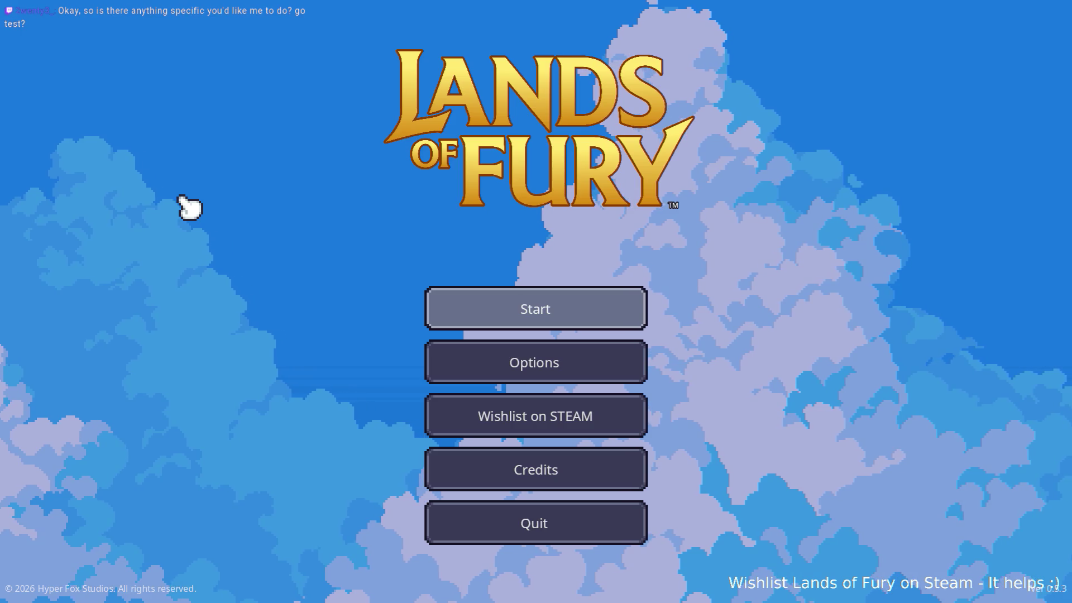
Step: Start a game and add fire boots with Player.AddItem(fire_boots,1) in the developer console
{"action": "left_click", "coordinate": [536, 307]}
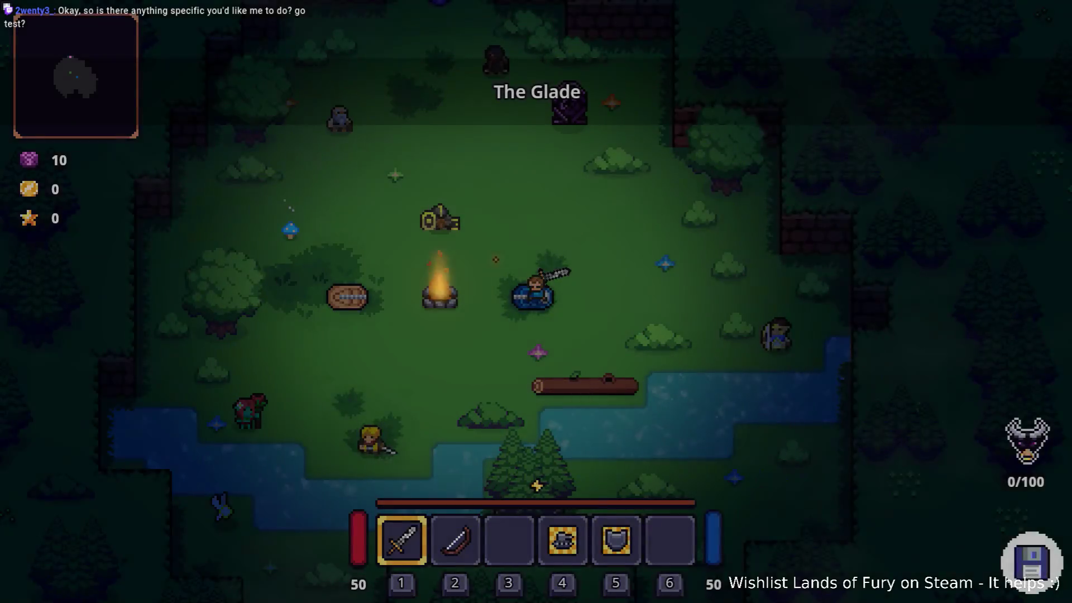
{"action": "key", "text": "grave"}
{"action": "type", "text": "Player.Ad"}
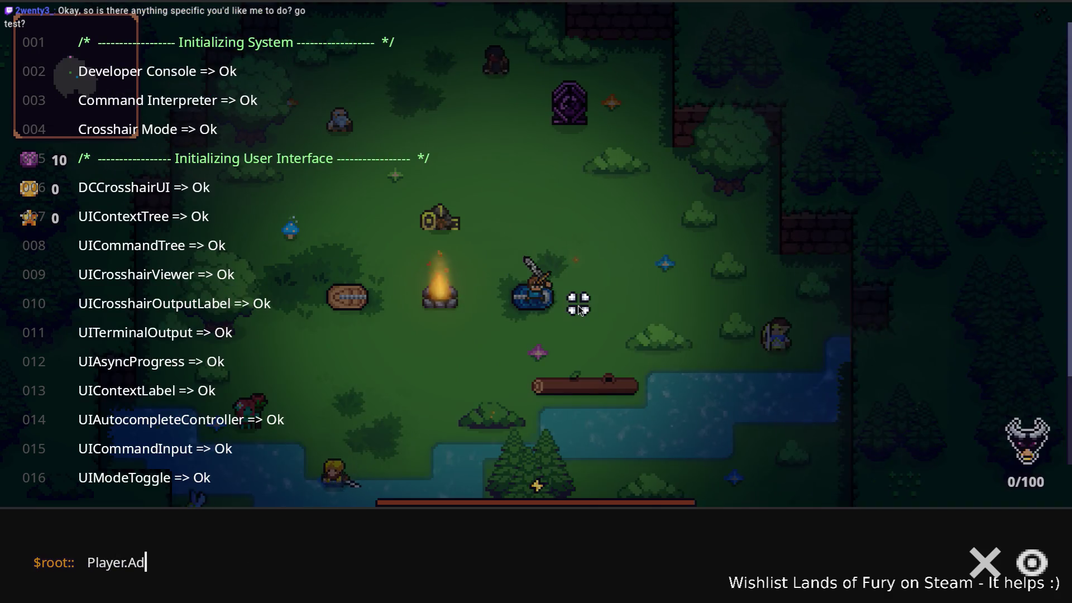
{"action": "type", "text": "dItem(fire_boots,1"}
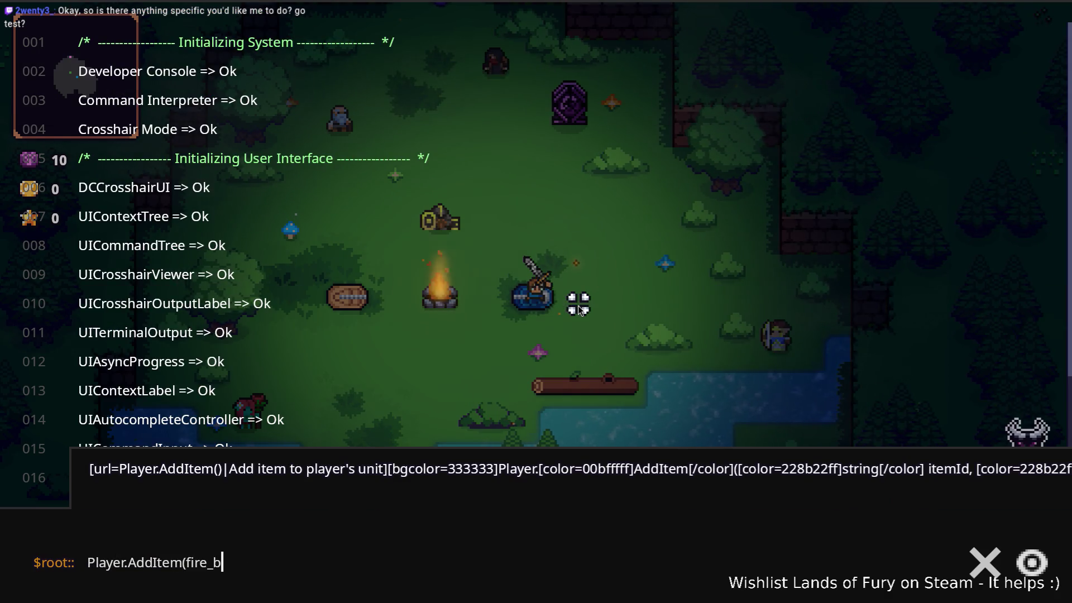
{"action": "key", "text": "Return"}
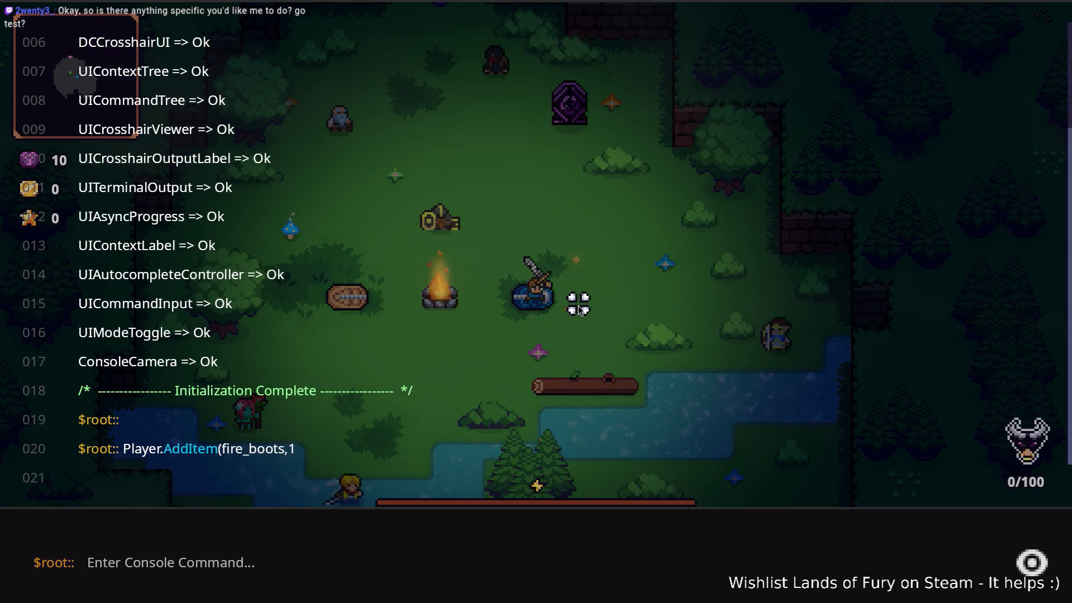
Step: Close the console, open the inventory and pick up the fire boots
{"action": "key", "text": "grave"}
{"action": "key", "text": "i"}
{"action": "left_click", "coordinate": [528, 398]}
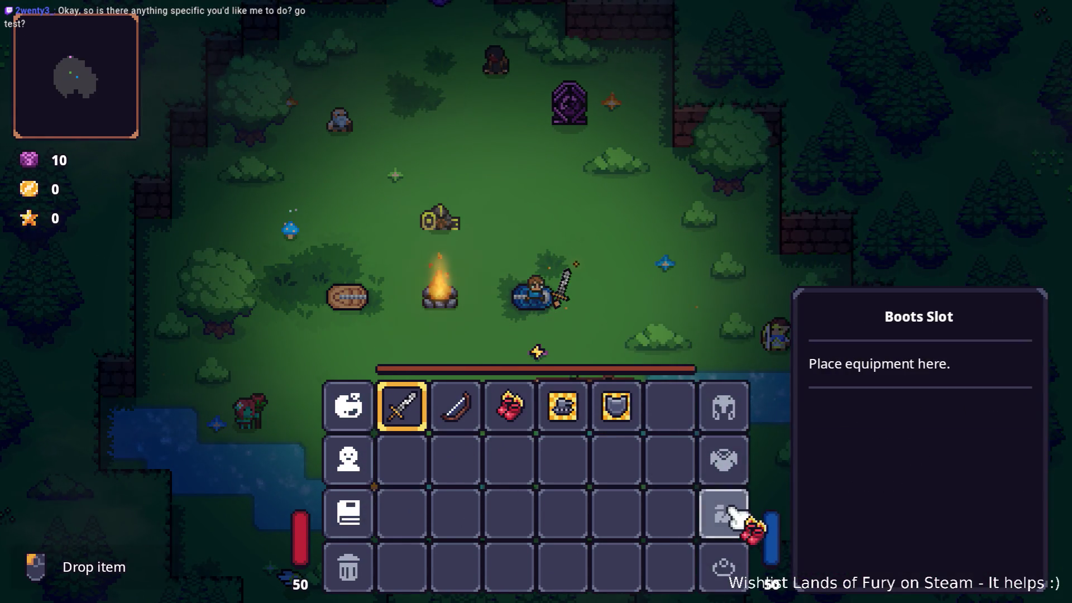
Step: Equip the fire boots in the boots slot and walk around the glade
{"action": "left_click", "coordinate": [726, 517]}
{"action": "key", "text": "i"}
{"action": "key", "text": "a"}
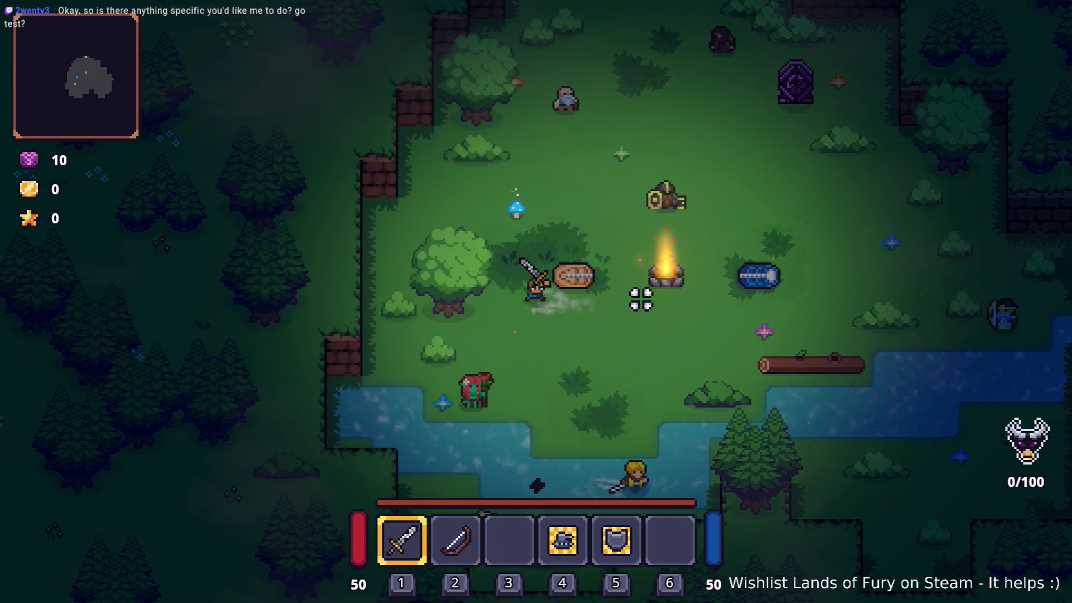
{"action": "key", "text": "d"}
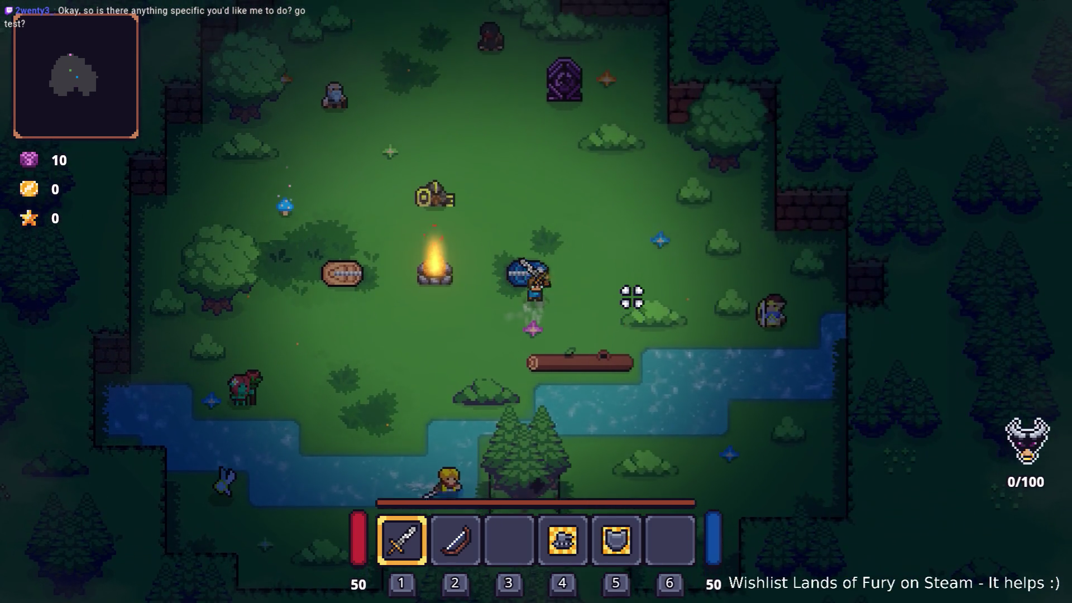
{"action": "key", "text": "w"}
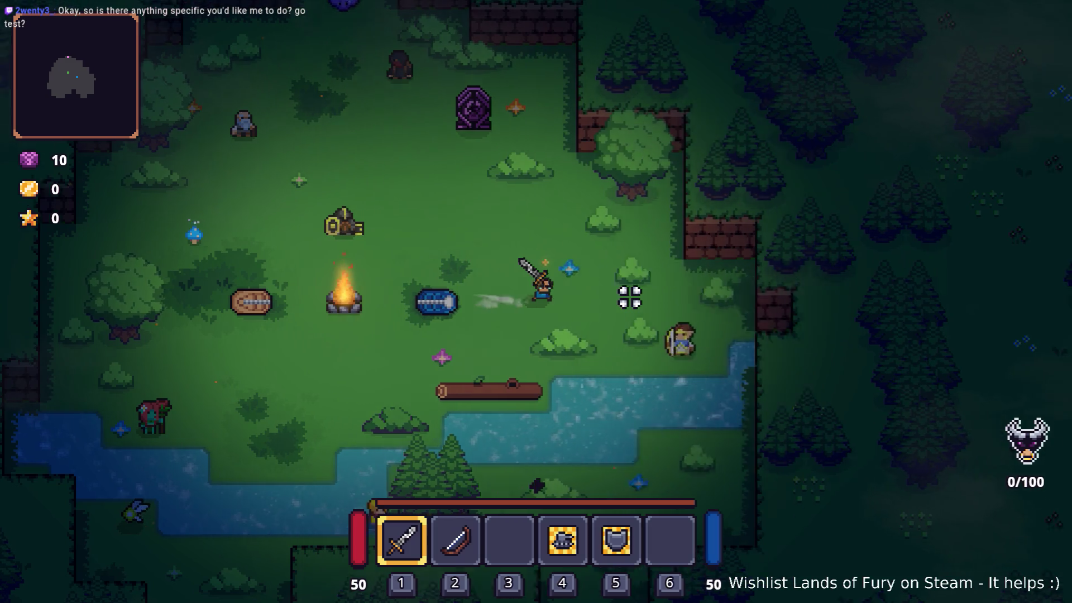
Step: Dash toward the crosshair three times to test the fire boots
{"action": "left_click", "coordinate": [630, 297]}
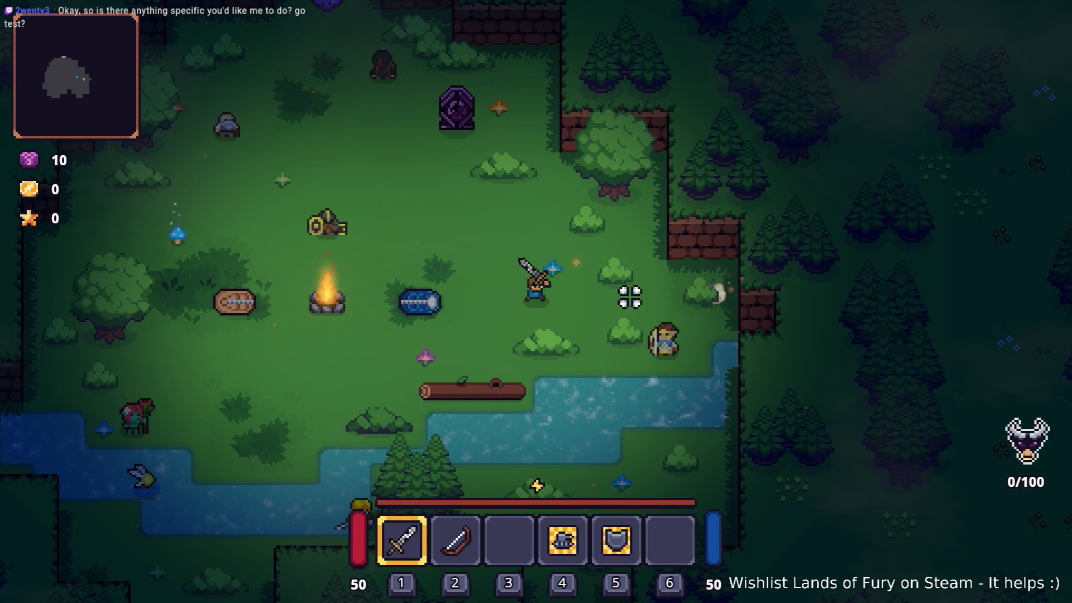
{"action": "key", "text": "a"}
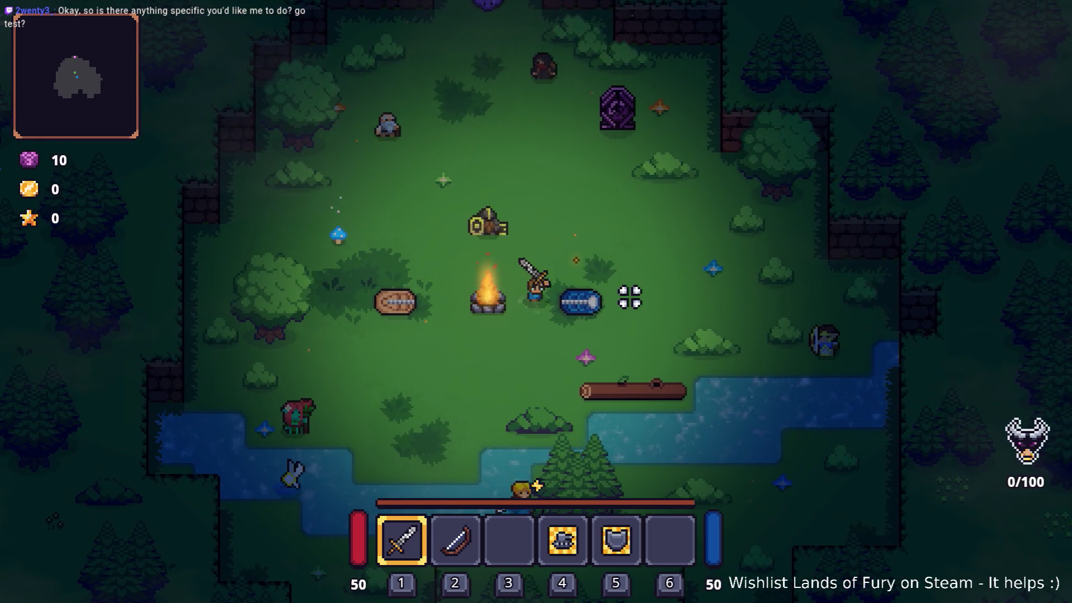
{"action": "left_click", "coordinate": [630, 297]}
{"action": "key", "text": "a"}
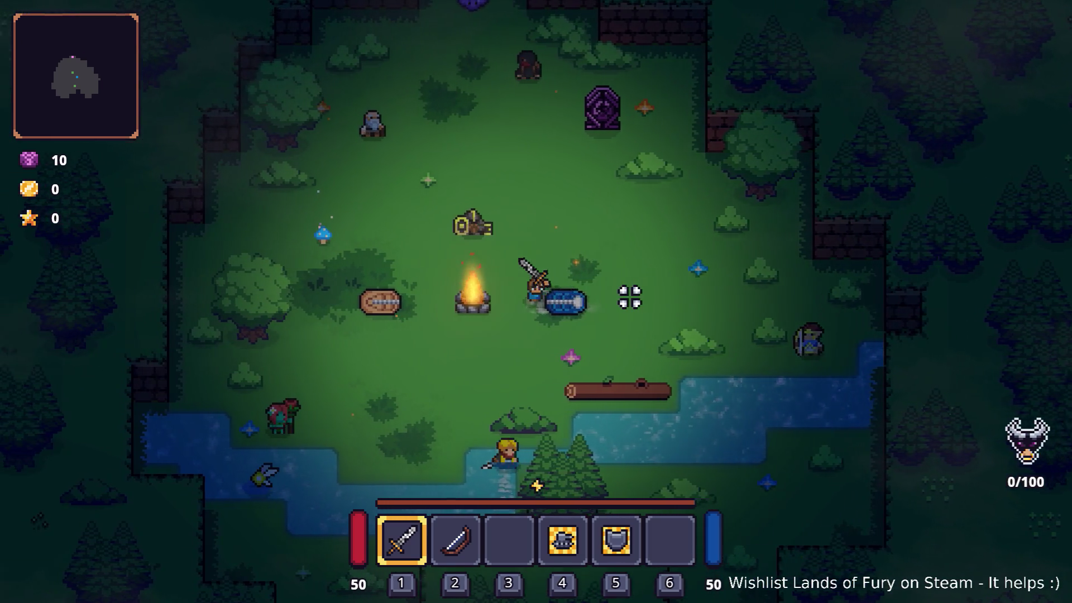
{"action": "left_click", "coordinate": [630, 297]}
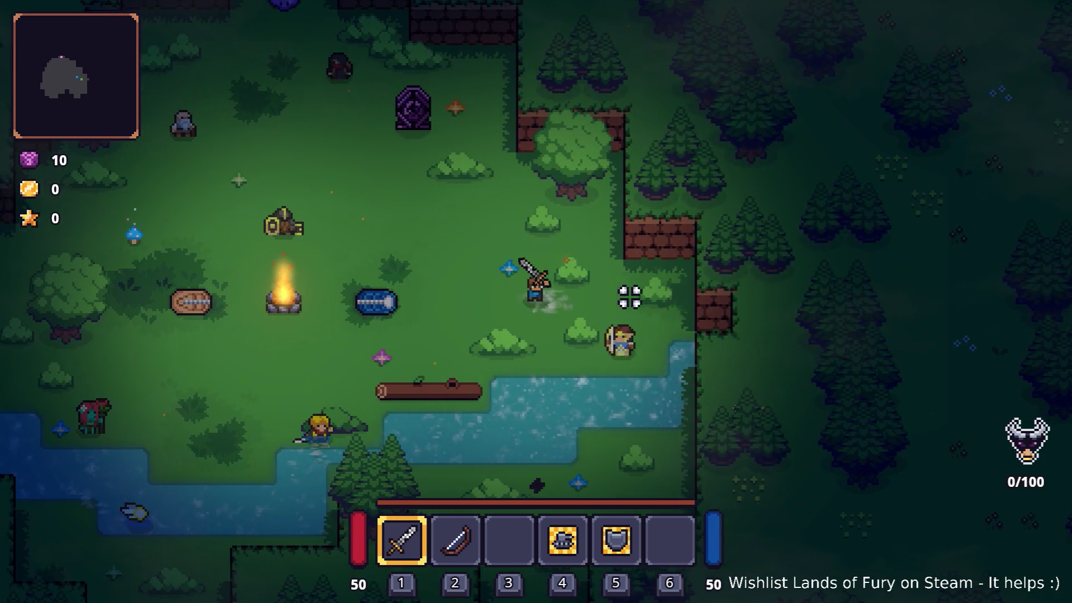
Step: Walk the character around the glade, down toward the river and back
{"action": "key", "text": "a"}
{"action": "key", "text": "w"}
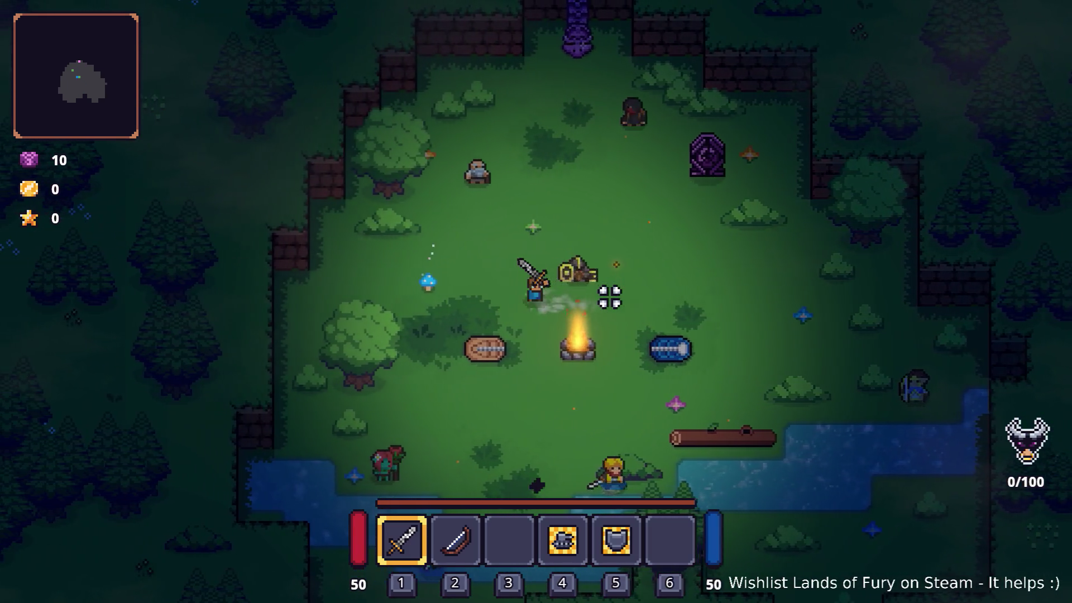
{"action": "key", "text": "s"}
{"action": "key", "text": "d"}
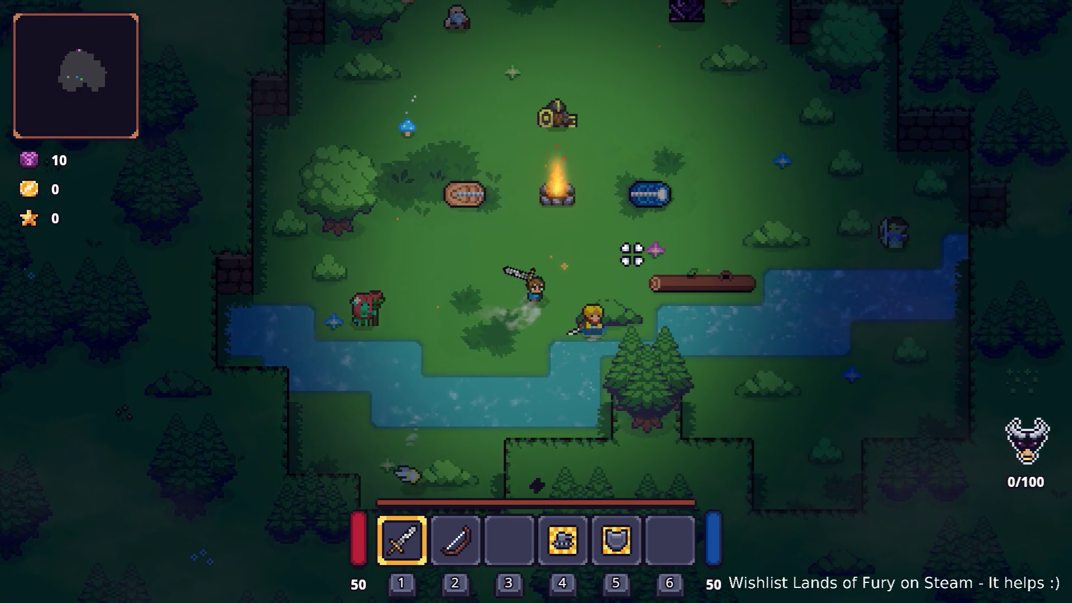
{"action": "key", "text": "w"}
{"action": "key", "text": "w"}
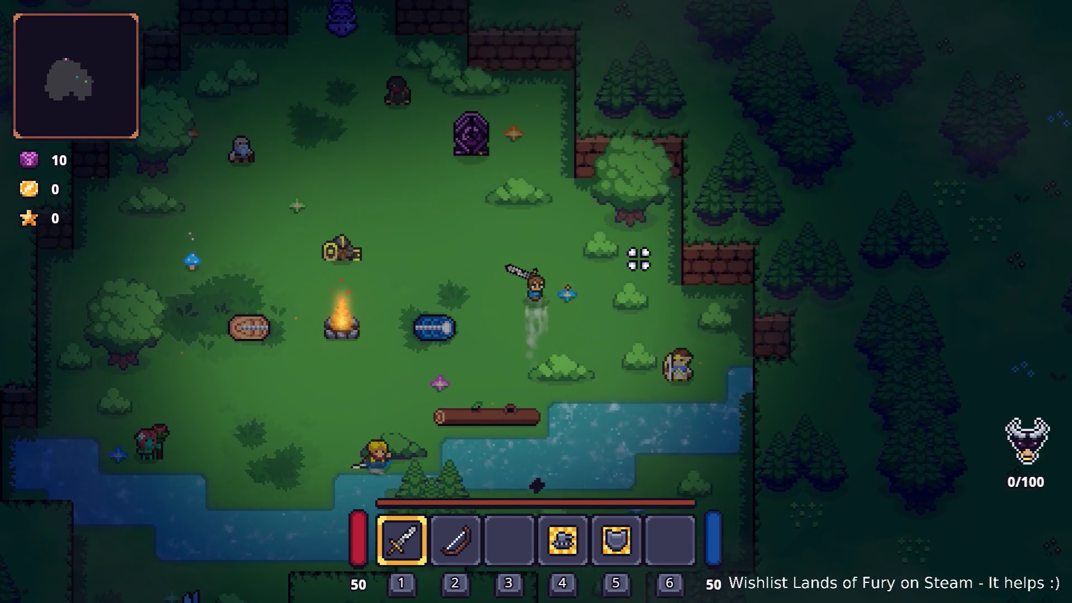
{"action": "key", "text": "a"}
{"action": "key", "text": "d"}
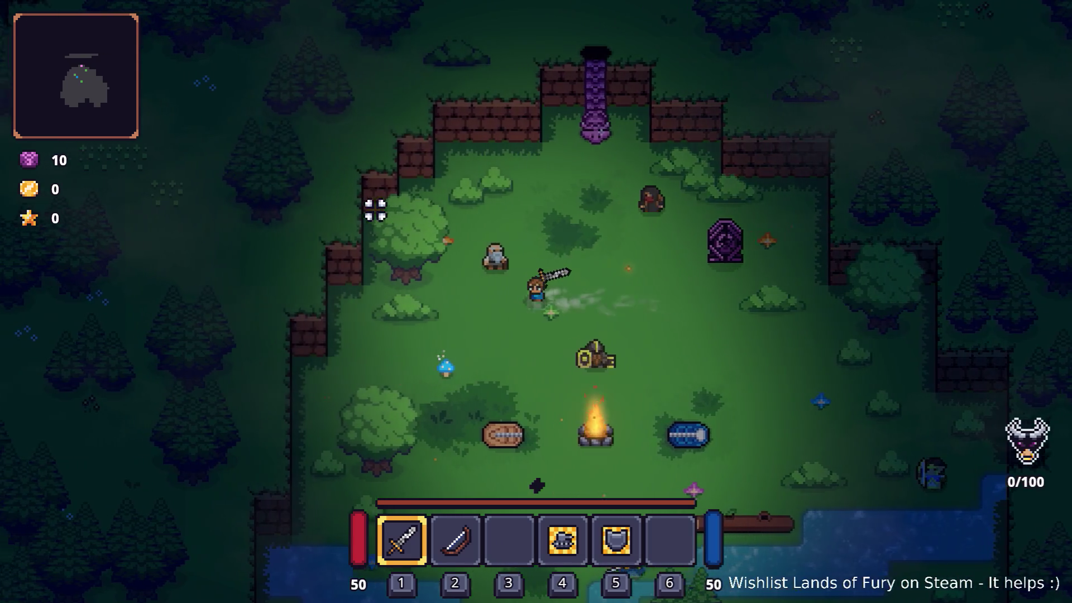
{"action": "key", "text": "s"}
{"action": "key", "text": "d"}
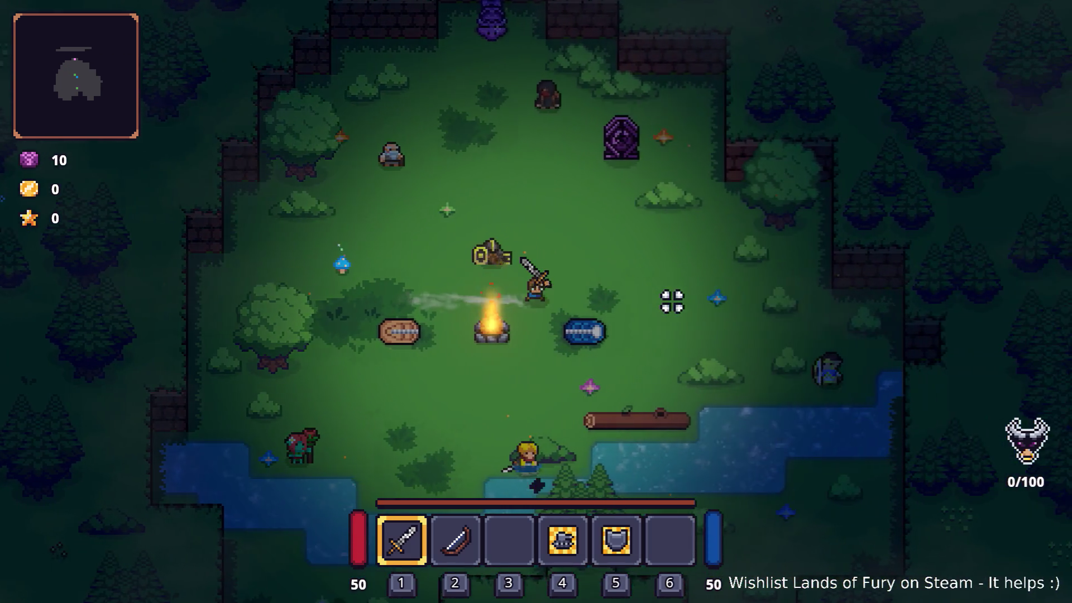
Step: Take the fire boots off into an empty inventory slot and walk around
{"action": "key", "text": "i"}
{"action": "left_click", "coordinate": [723, 511]}
{"action": "left_click", "coordinate": [682, 510]}
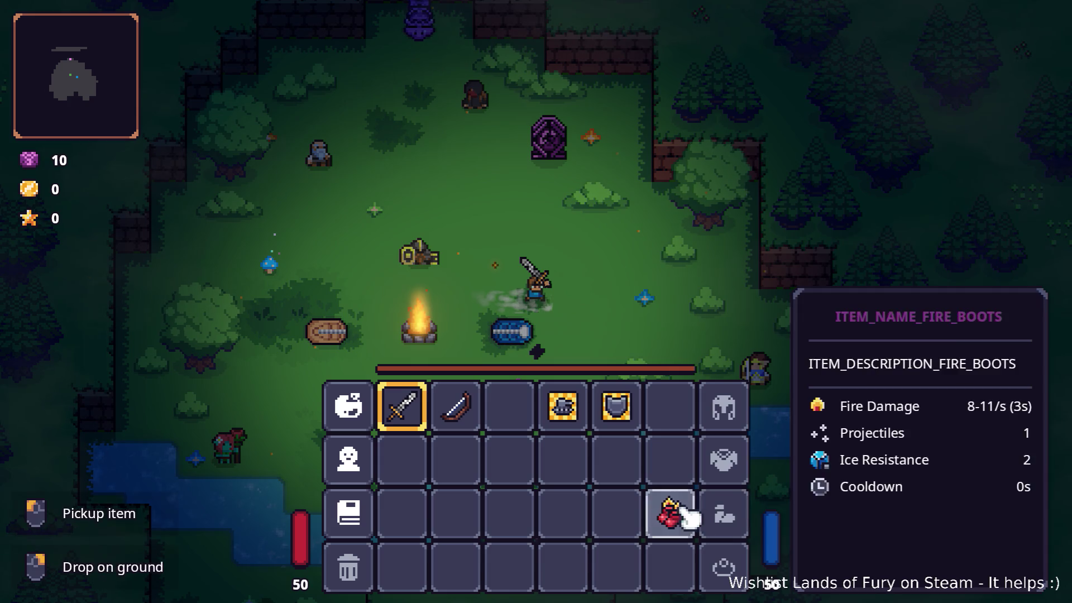
{"action": "key", "text": "i"}
{"action": "key", "text": "d"}
{"action": "key", "text": "a"}
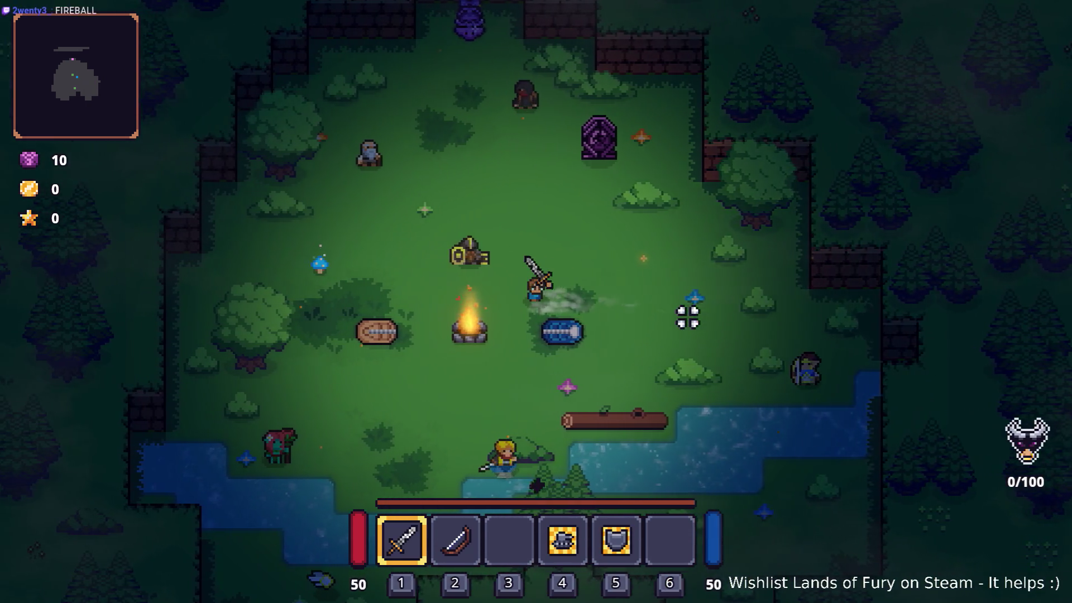
Step: Put the fire boots back in the boots slot, walk a bit, then switch away from the game
{"action": "key", "text": "i"}
{"action": "left_click", "coordinate": [682, 510]}
{"action": "left_click", "coordinate": [724, 511]}
{"action": "key", "text": "i"}
{"action": "key", "text": "s"}
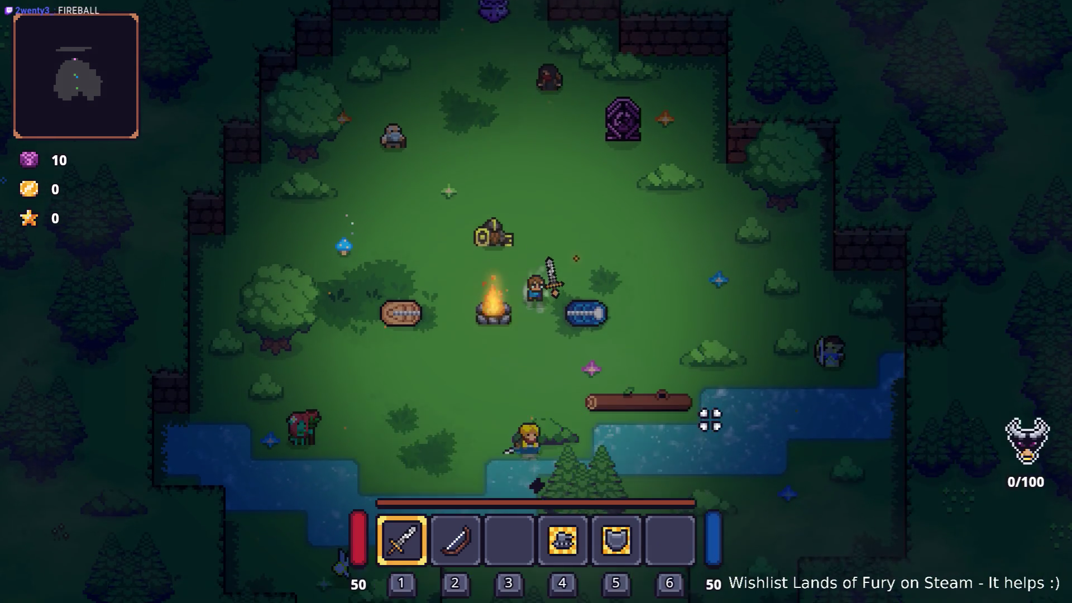
{"action": "key", "text": "a"}
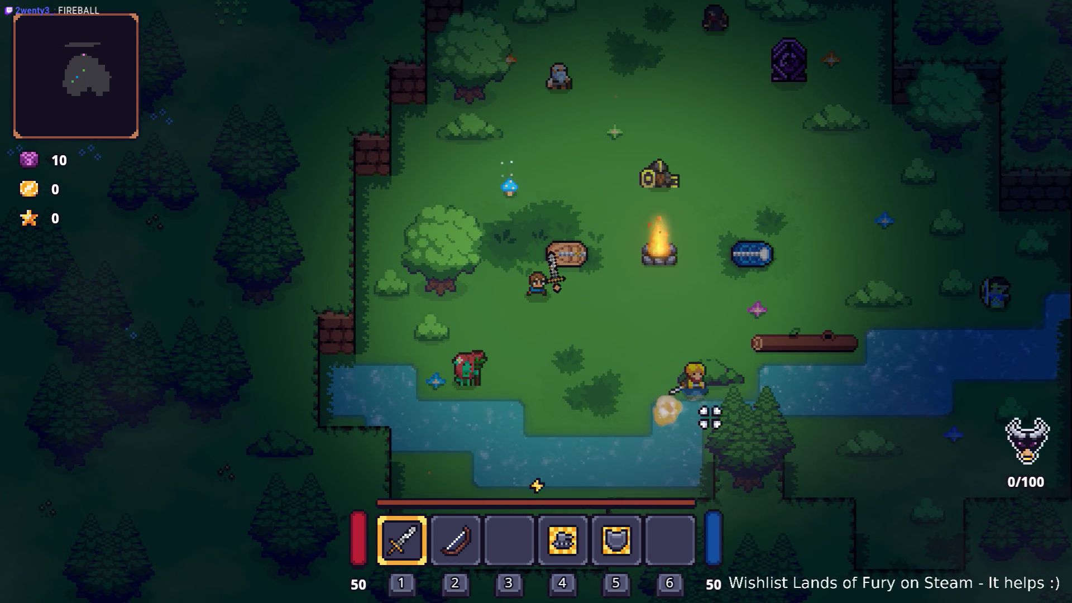
{"action": "key", "text": "alt+Tab"}
{"action": "key", "text": "alt+Tab"}
Step: Expand and collapse the cooldown effect entry in the FireBoots.tres Inspector
{"action": "scroll", "coordinate": [743, 406], "scroll_direction": "down", "scroll_amount": 10}
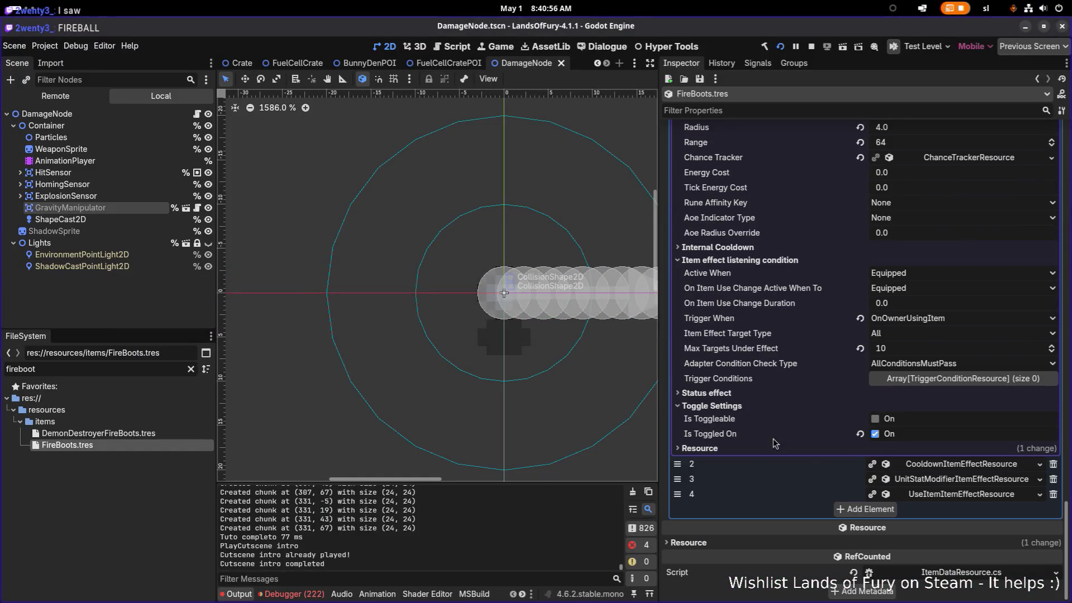
{"action": "left_click", "coordinate": [948, 466]}
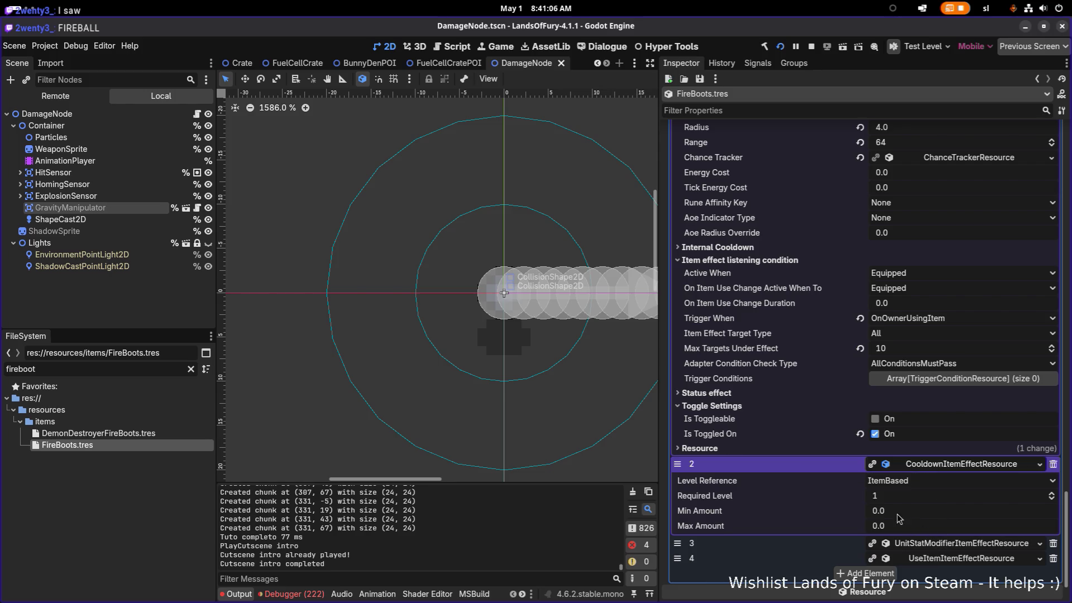
{"action": "left_click", "coordinate": [944, 464]}
{"action": "scroll", "coordinate": [758, 422], "scroll_direction": "up", "scroll_amount": 10}
{"action": "scroll", "coordinate": [757, 422], "scroll_direction": "up", "scroll_amount": 15}
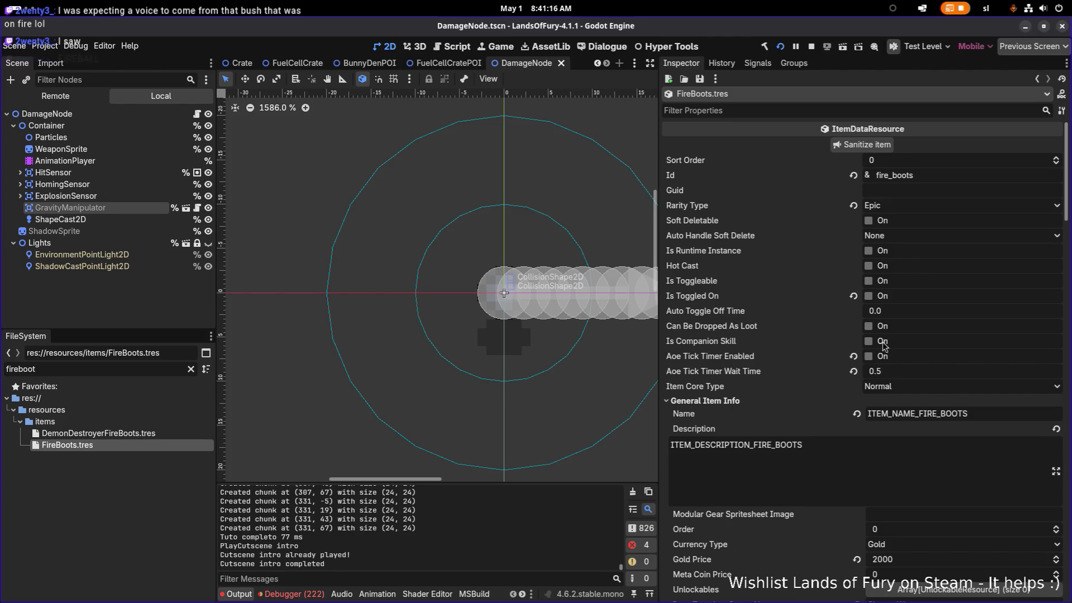
{"action": "scroll", "coordinate": [858, 357], "scroll_direction": "down", "scroll_amount": 5}
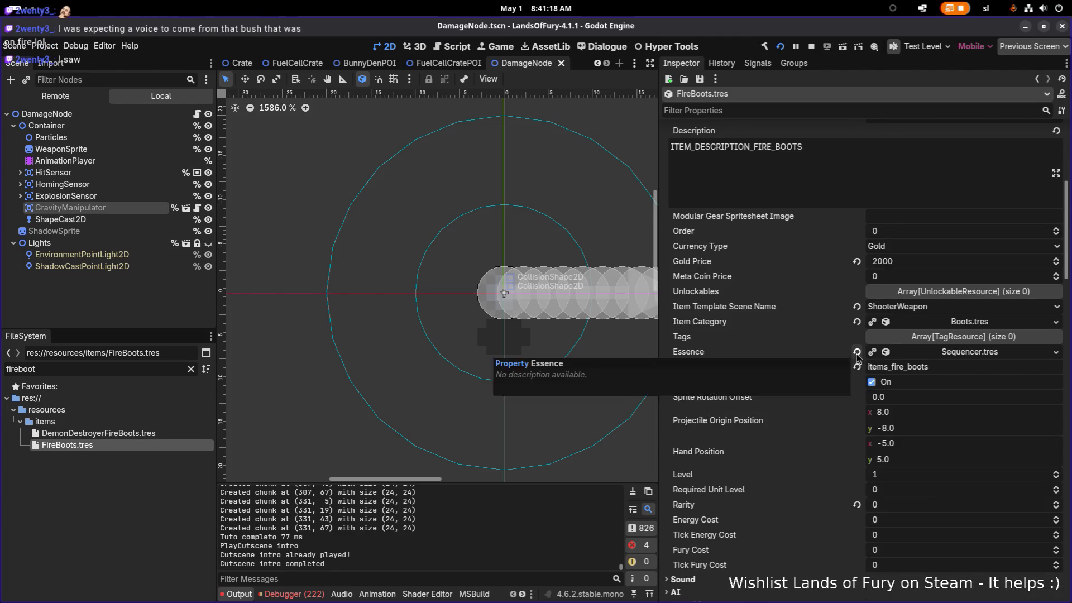
{"action": "scroll", "coordinate": [858, 357], "scroll_direction": "down", "scroll_amount": 5}
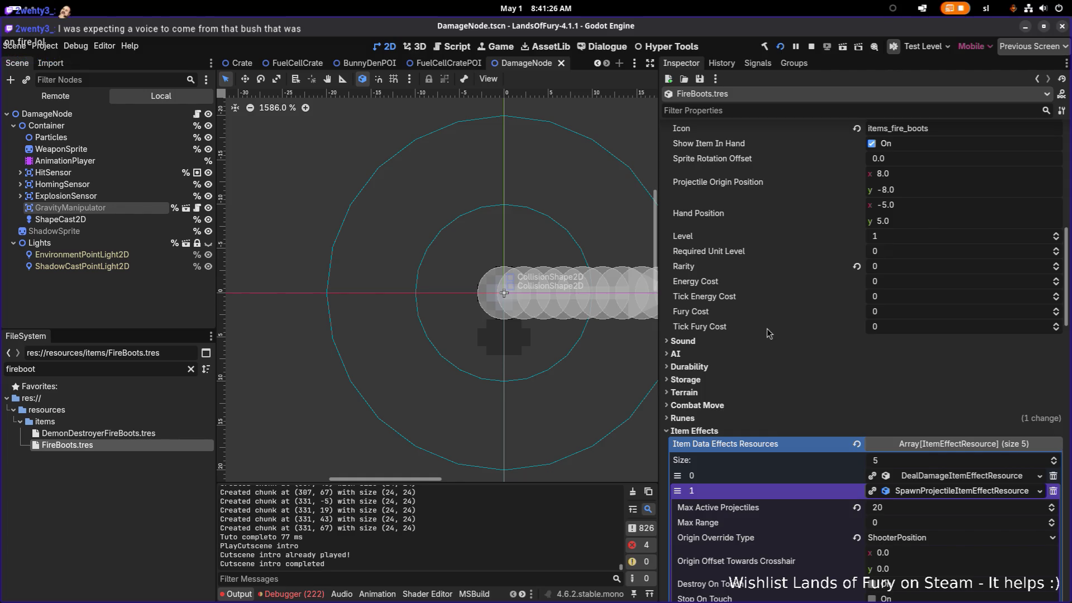
Step: Expand and collapse the Sound, AI, Durability and Storage property groups
{"action": "left_click", "coordinate": [726, 340]}
{"action": "left_click", "coordinate": [726, 340]}
{"action": "left_click", "coordinate": [721, 353]}
{"action": "left_click", "coordinate": [722, 352]}
{"action": "left_click", "coordinate": [721, 366]}
{"action": "left_click", "coordinate": [720, 366]}
{"action": "left_click", "coordinate": [716, 380]}
{"action": "left_click", "coordinate": [715, 380]}
Step: Scroll down to the SpawnProjectile effect and switch off Is Toggled On
{"action": "scroll", "coordinate": [741, 393], "scroll_direction": "down", "scroll_amount": 5}
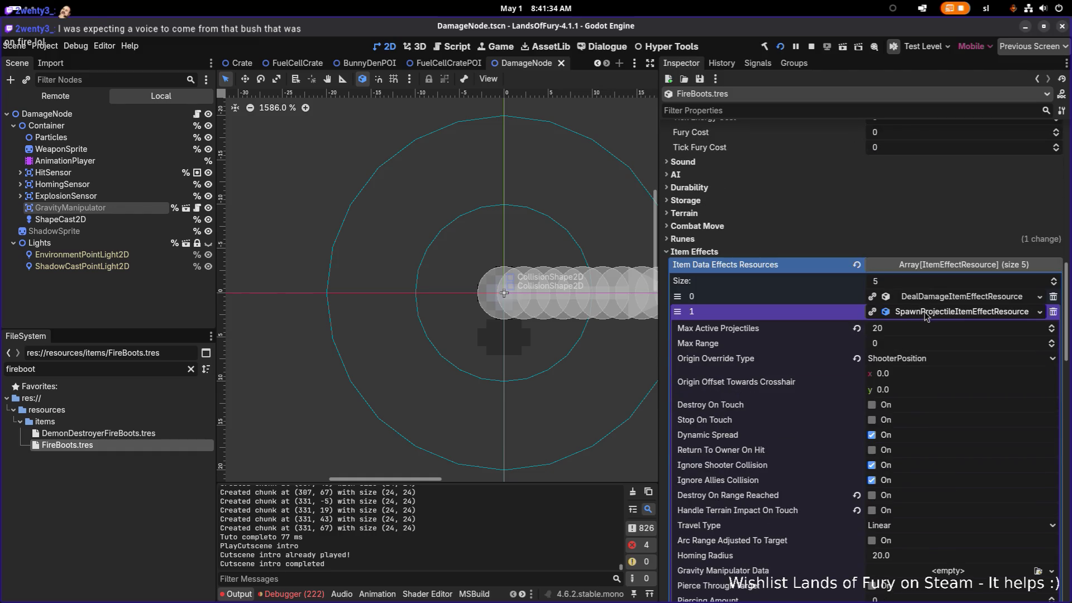
{"action": "scroll", "coordinate": [925, 318], "scroll_direction": "down", "scroll_amount": 15}
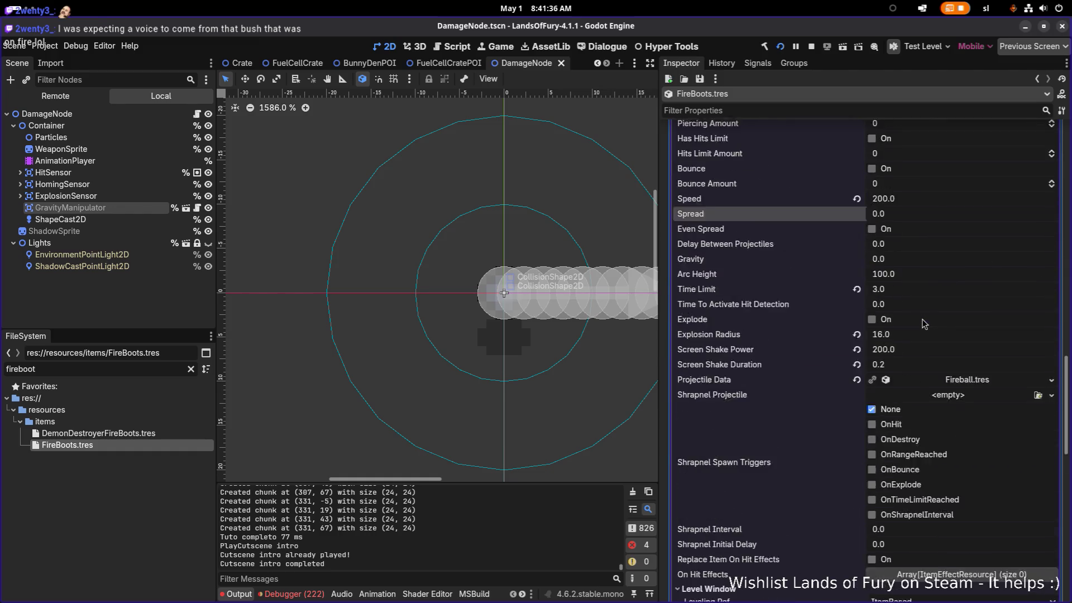
{"action": "scroll", "coordinate": [925, 324], "scroll_direction": "down", "scroll_amount": 5}
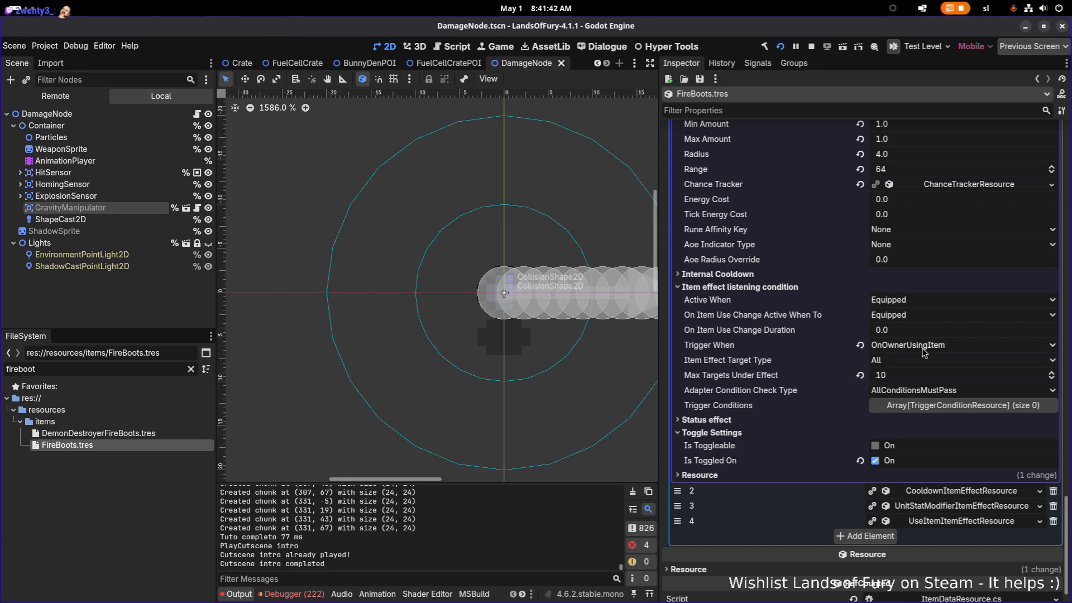
{"action": "left_click", "coordinate": [876, 462]}
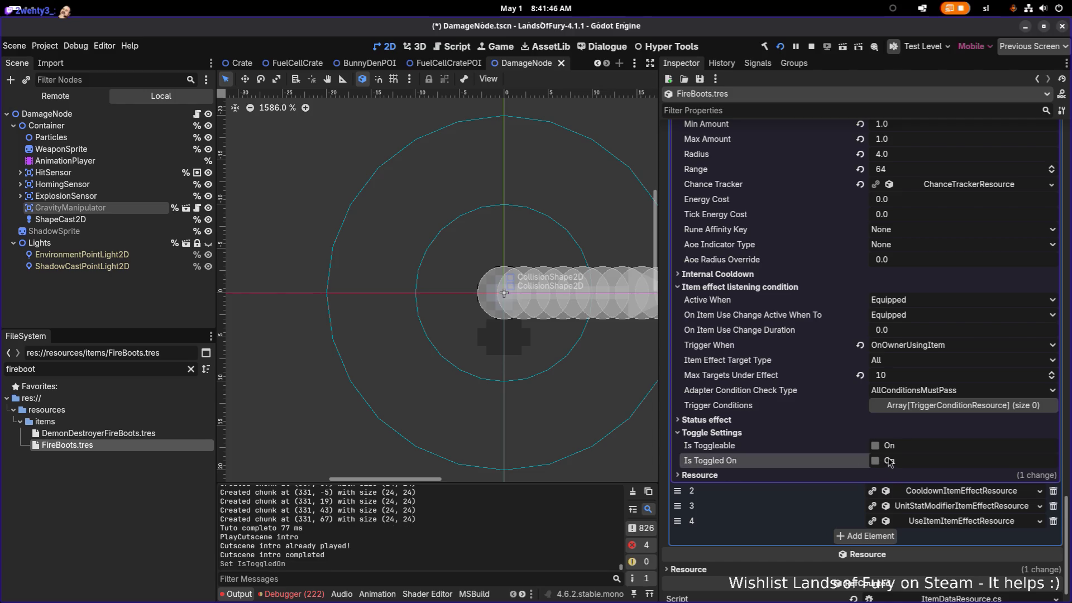
Step: Look over the Status effect settings and save the scene with the toggle off
{"action": "scroll", "coordinate": [891, 457], "scroll_direction": "down", "scroll_amount": 1}
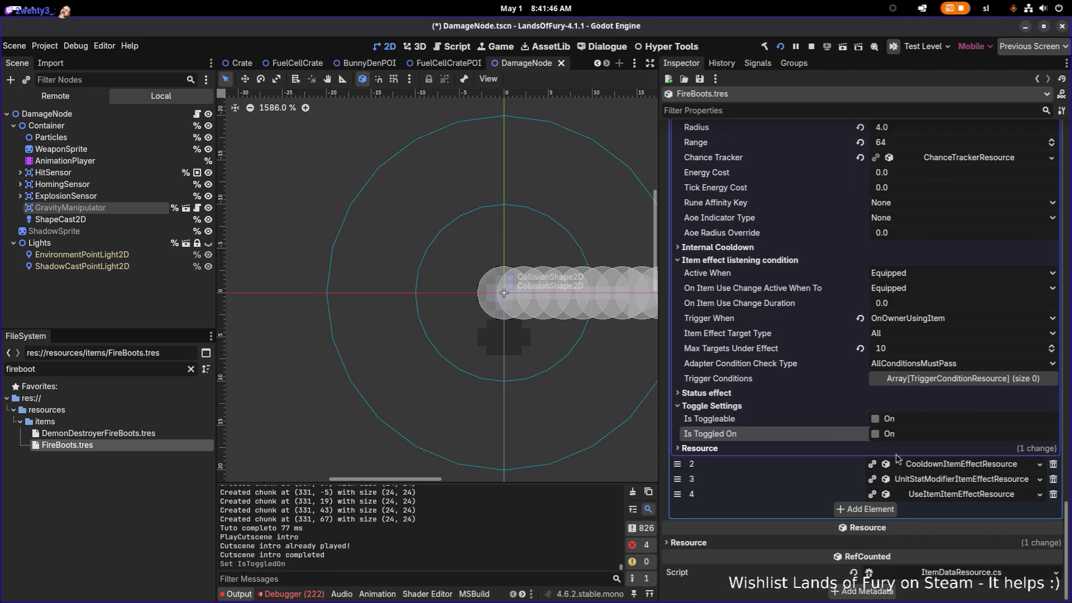
{"action": "left_click", "coordinate": [781, 393]}
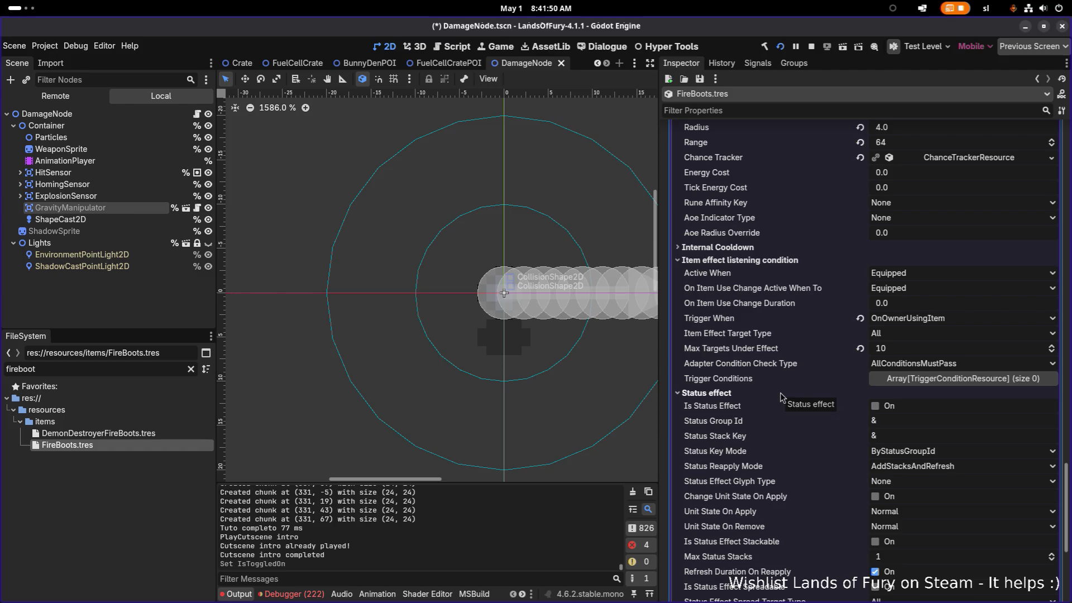
{"action": "left_click", "coordinate": [781, 393]}
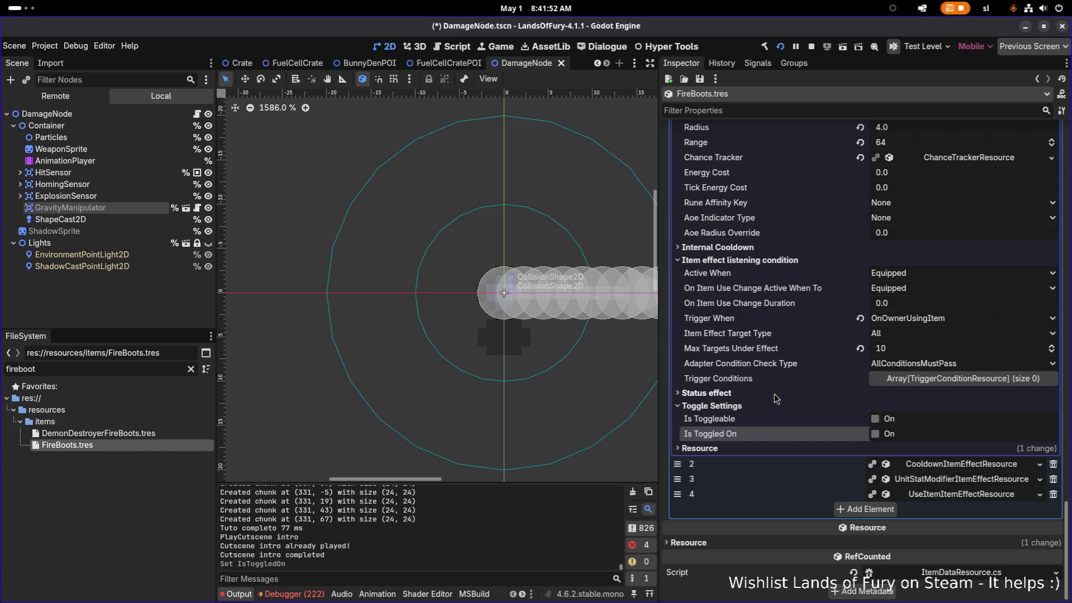
{"action": "left_click", "coordinate": [774, 393]}
{"action": "left_click", "coordinate": [774, 394]}
{"action": "scroll", "coordinate": [774, 393], "scroll_direction": "up", "scroll_amount": 4}
{"action": "key", "text": "ctrl+s"}
Step: Inspect the Chance Tracker, then expand UseItemItemEffectResource element 4
{"action": "left_click", "coordinate": [943, 279]}
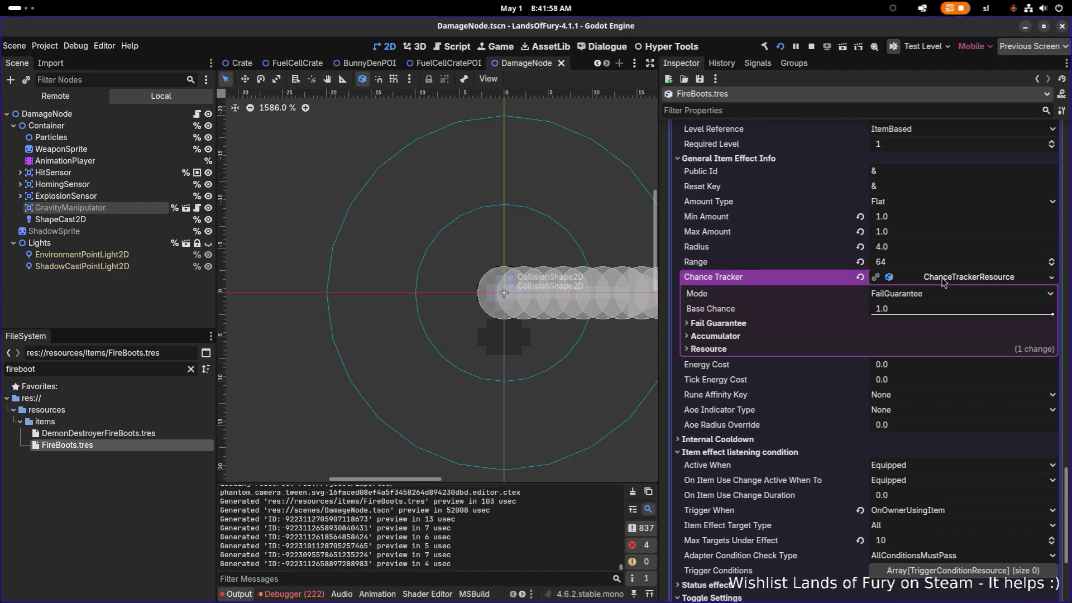
{"action": "left_click", "coordinate": [943, 279]}
{"action": "scroll", "coordinate": [816, 289], "scroll_direction": "up", "scroll_amount": 6}
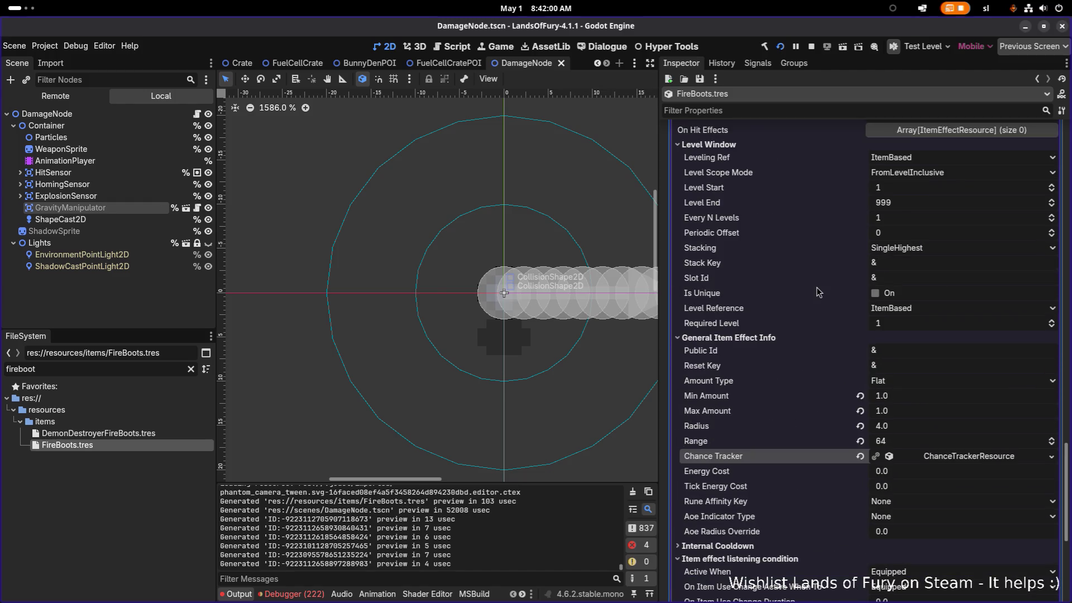
{"action": "scroll", "coordinate": [816, 288], "scroll_direction": "down", "scroll_amount": 10}
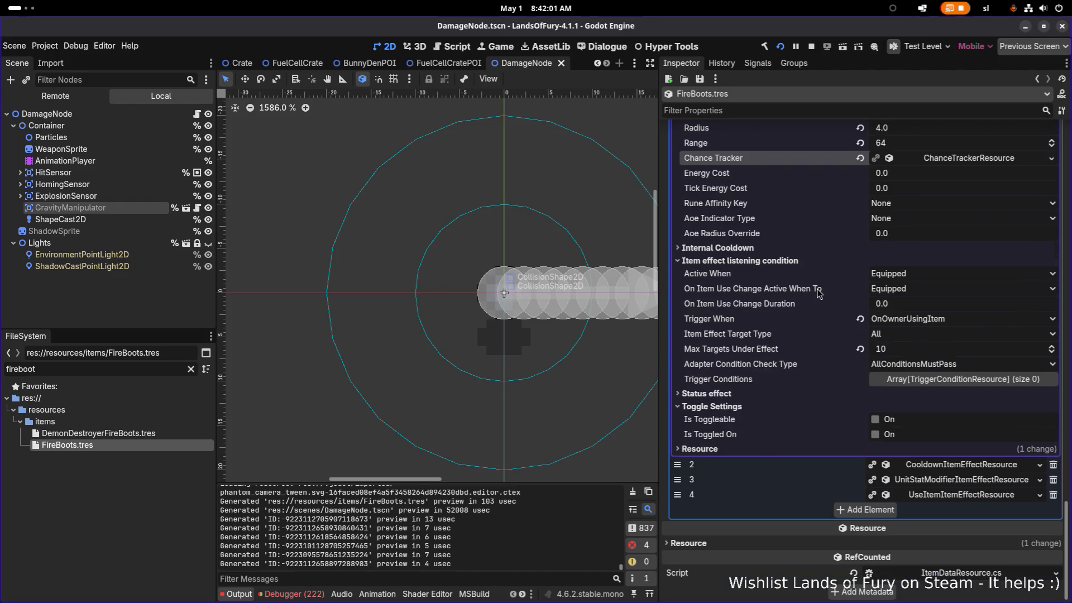
{"action": "left_click", "coordinate": [963, 500]}
Step: Set the UseItem effect's Chance Tracker Base Chance to 1.0
{"action": "scroll", "coordinate": [951, 498], "scroll_direction": "down", "scroll_amount": 6}
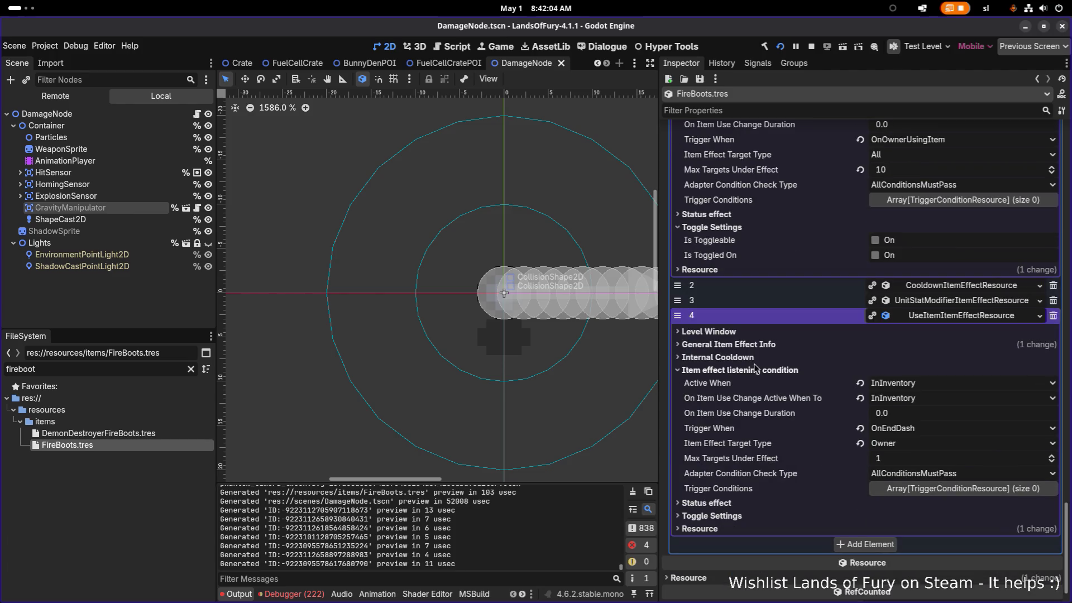
{"action": "left_click", "coordinate": [766, 345]}
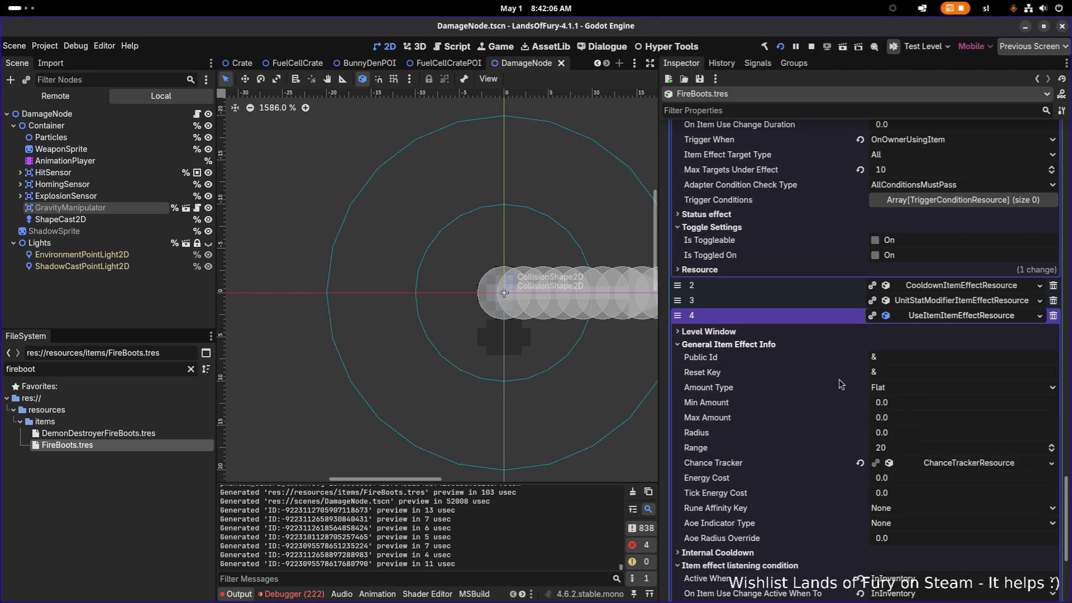
{"action": "left_click", "coordinate": [972, 467]}
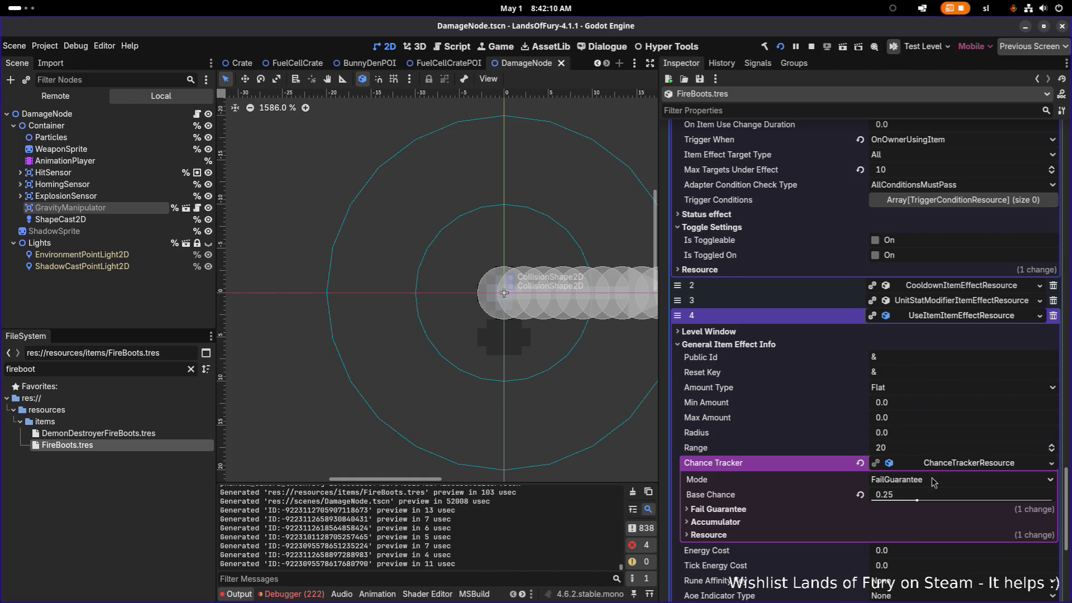
{"action": "left_click", "coordinate": [940, 499]}
{"action": "type", "text": "1"}
{"action": "key", "text": "Return"}
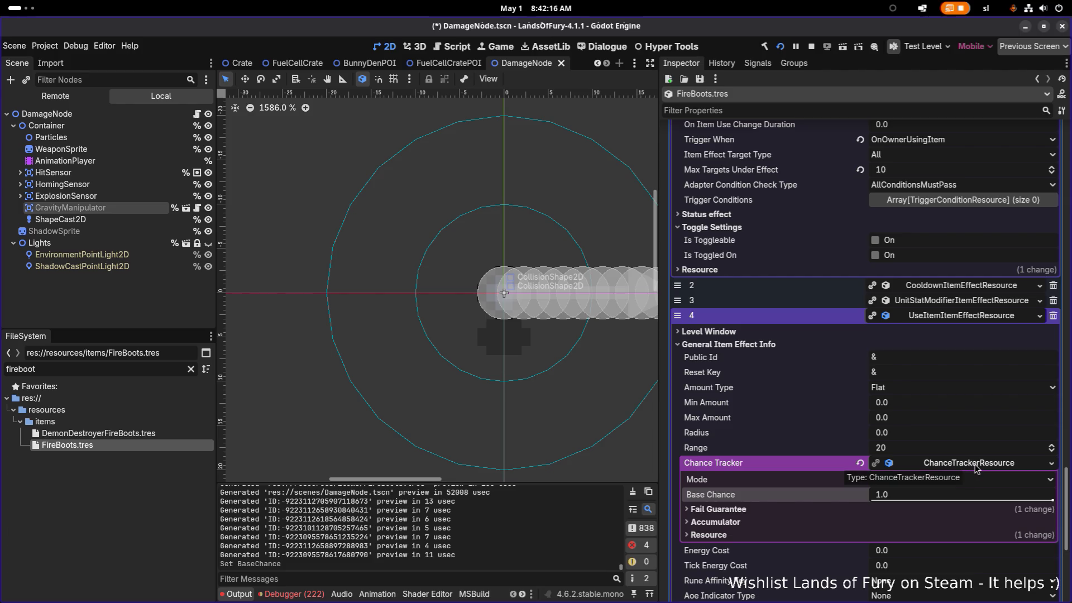
Step: Save the scene and relaunch the game to playtest the new chance
{"action": "right_click", "coordinate": [976, 469]}
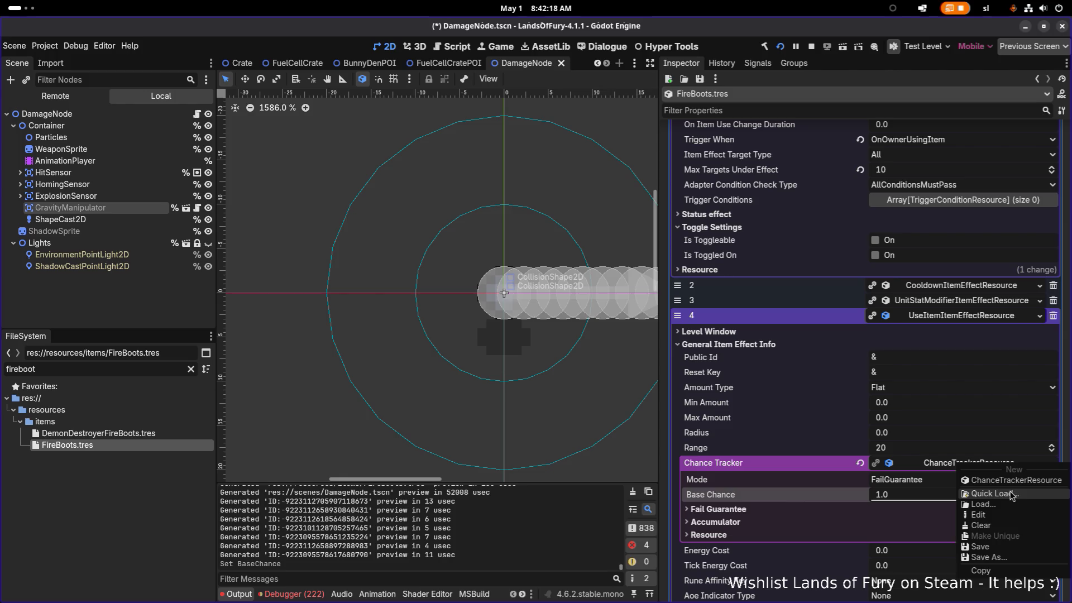
{"action": "left_click", "coordinate": [945, 473]}
{"action": "key", "text": "ctrl+s"}
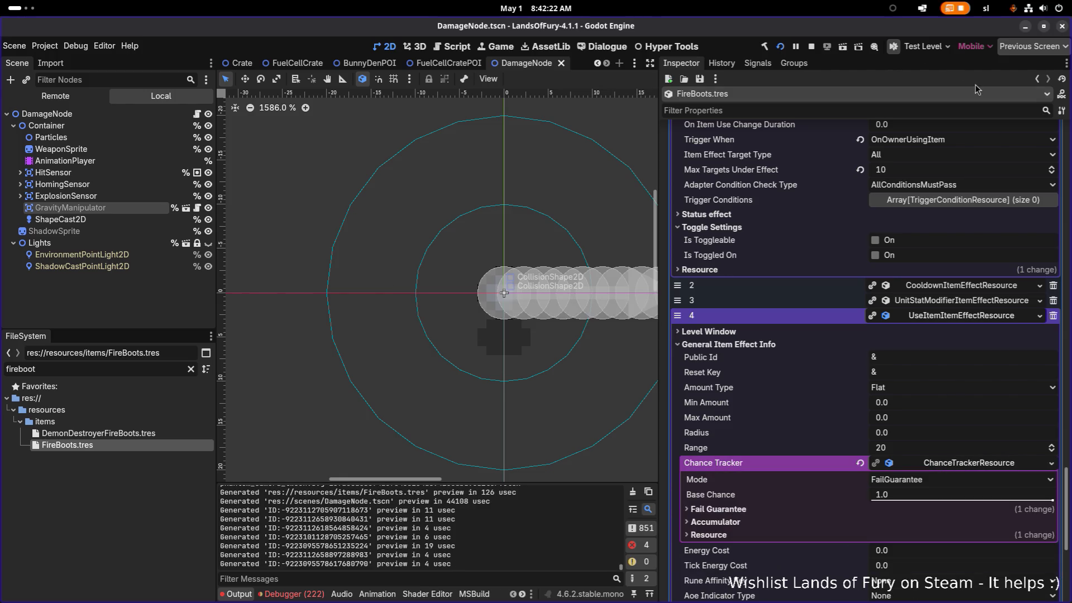
{"action": "left_click", "coordinate": [781, 46]}
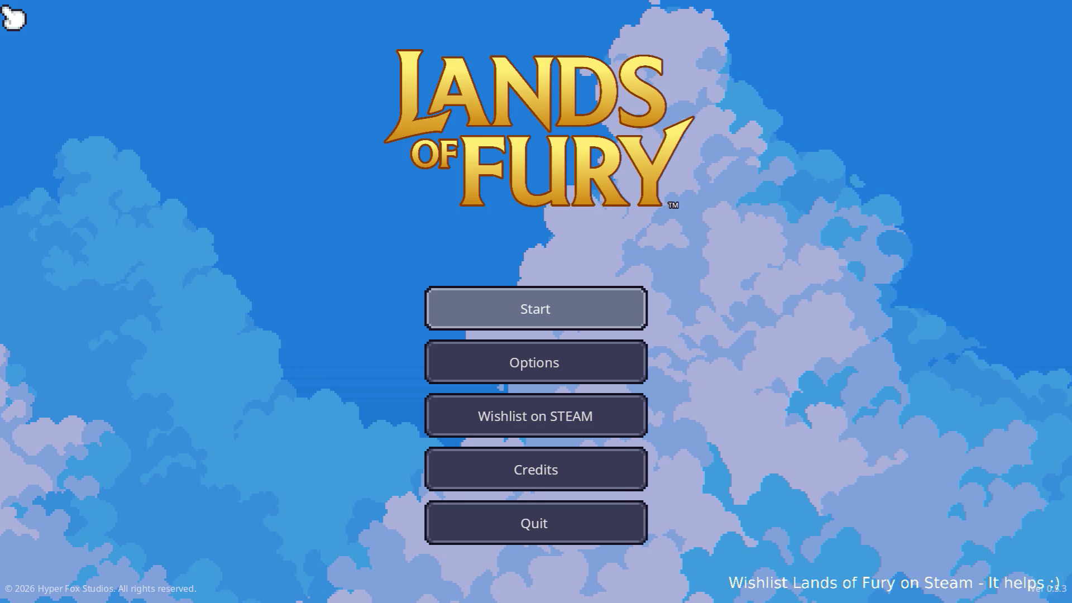
Step: Start the game and run Player.AddItem(fire_boots,1) in the developer console
{"action": "key", "text": "Return"}
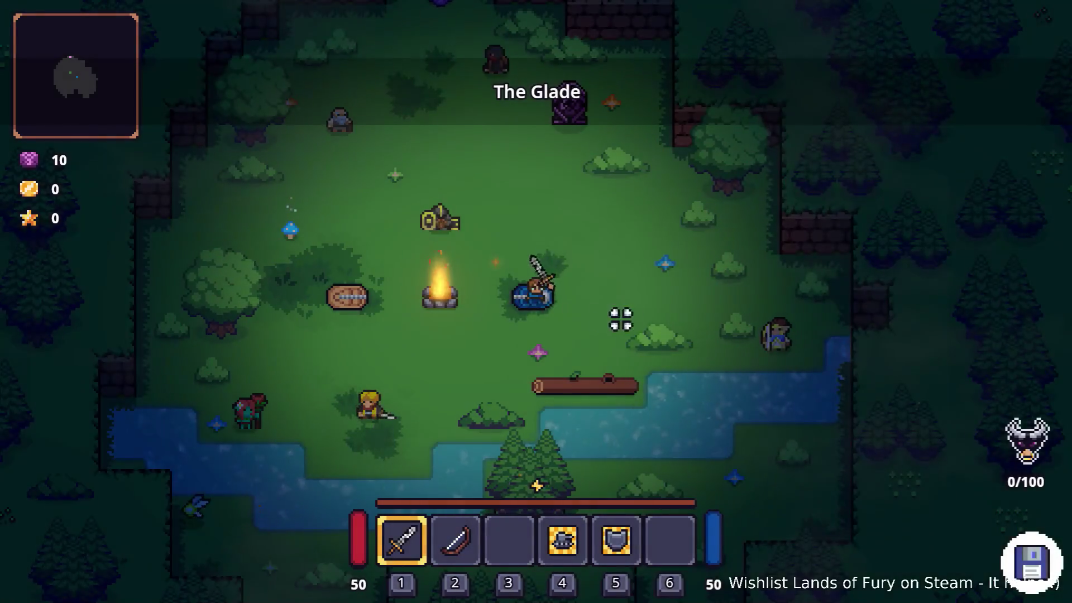
{"action": "key", "text": "a"}
{"action": "key", "text": "s"}
{"action": "key", "text": "grave"}
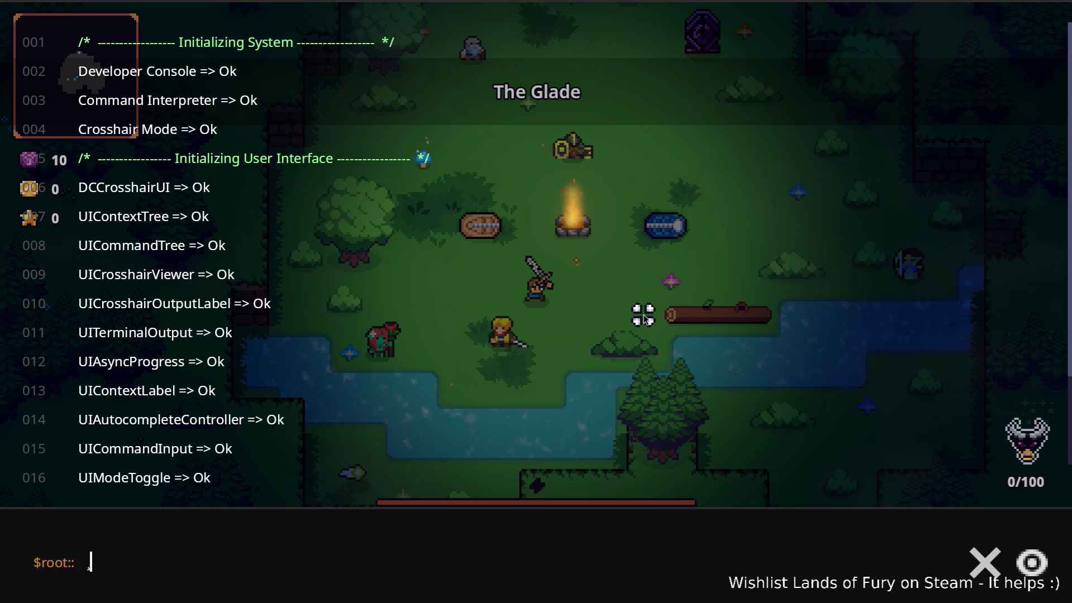
{"action": "type", "text": "Player.Ad"}
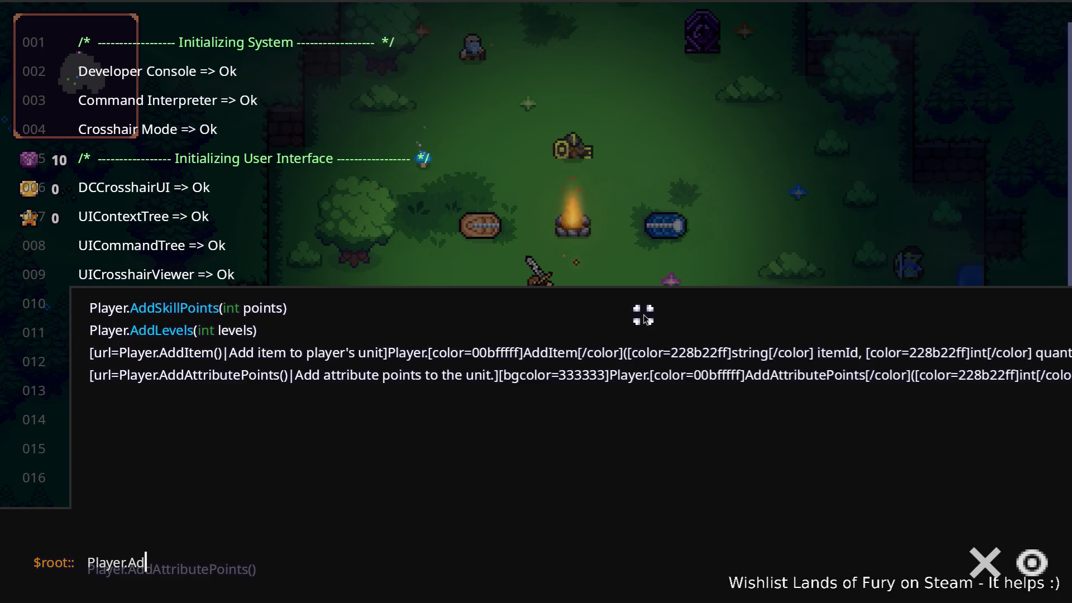
{"action": "type", "text": "dItem(fire_boots,1"}
{"action": "key", "text": "Return"}
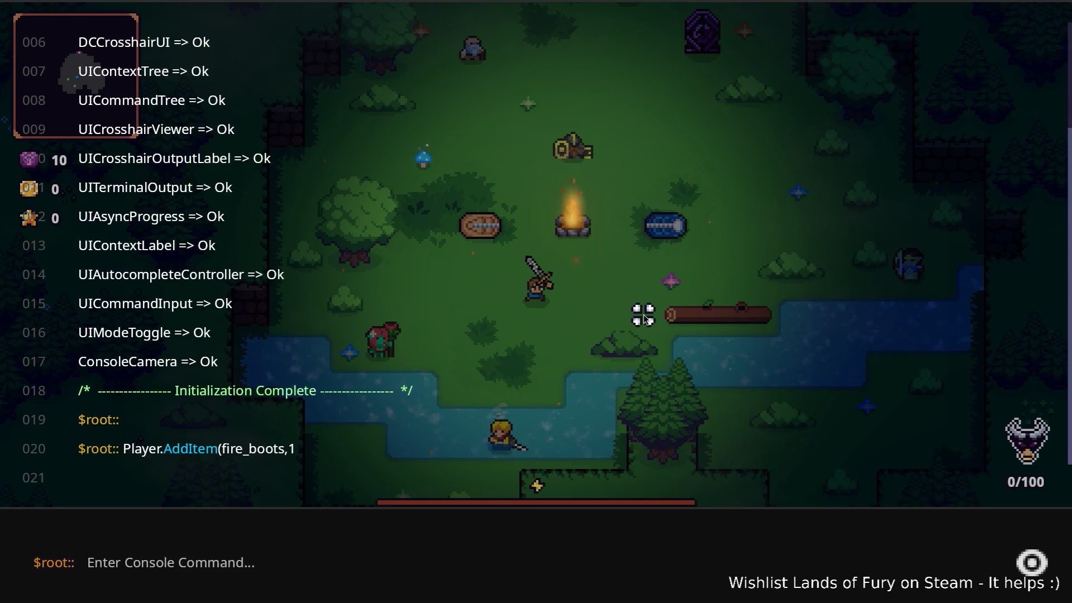
Step: Drag the fire boots from the inventory into the Boots slot
{"action": "key", "text": "grave"}
{"action": "key", "text": "i"}
{"action": "left_click_drag", "start_coordinate": [525, 413], "coordinate": [714, 535]}
Step: Walk the character around the campfire and toward the river, watching for a fire trail
{"action": "key", "text": "i"}
{"action": "key", "text": "d"}
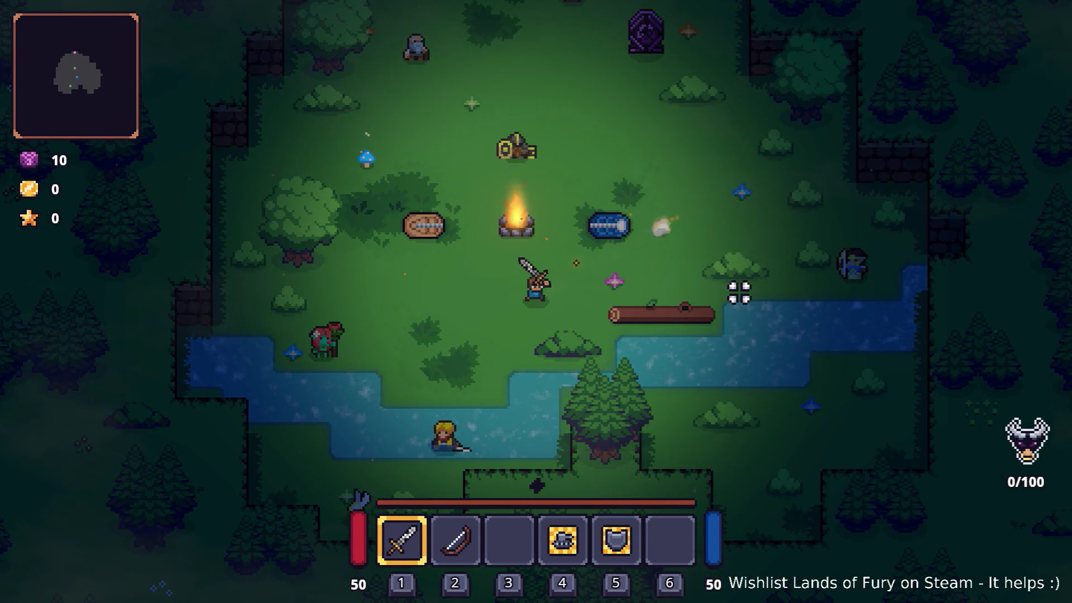
{"action": "key", "text": "a"}
{"action": "key", "text": "w"}
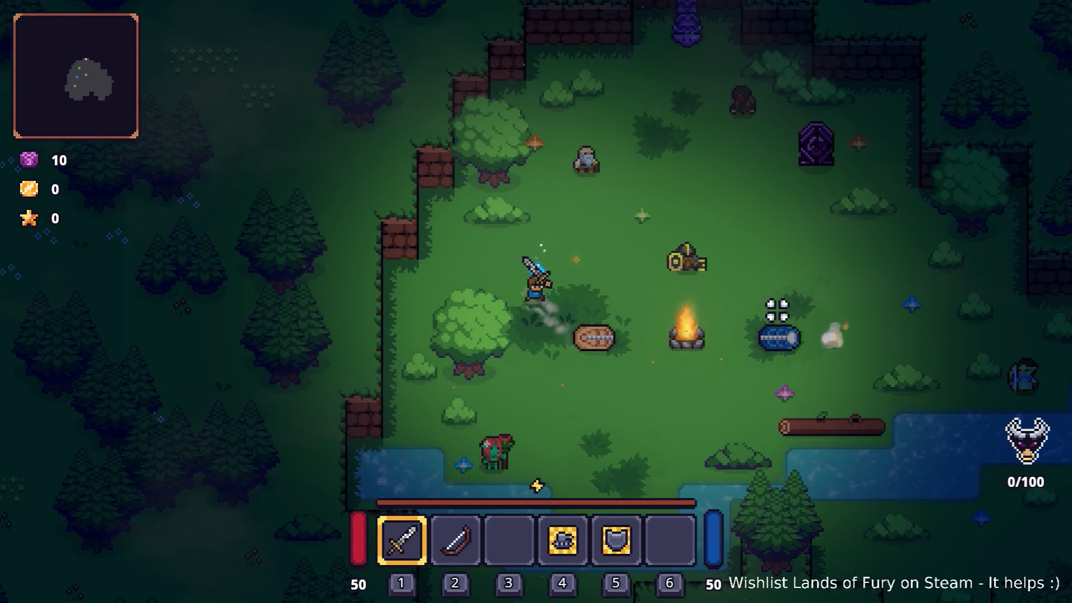
{"action": "key", "text": "d"}
{"action": "key", "text": "a"}
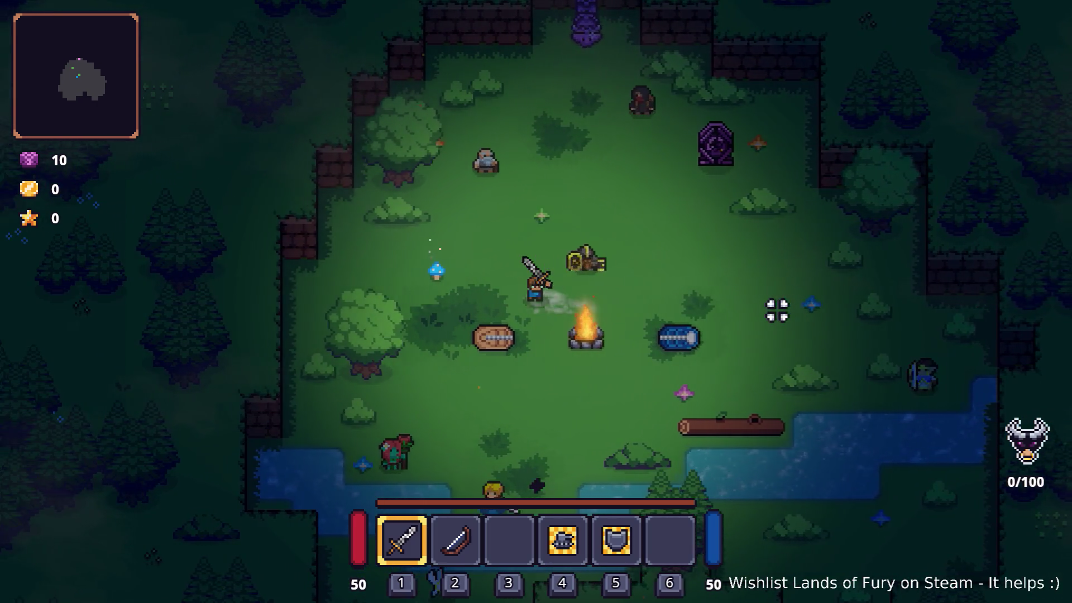
{"action": "key", "text": "d"}
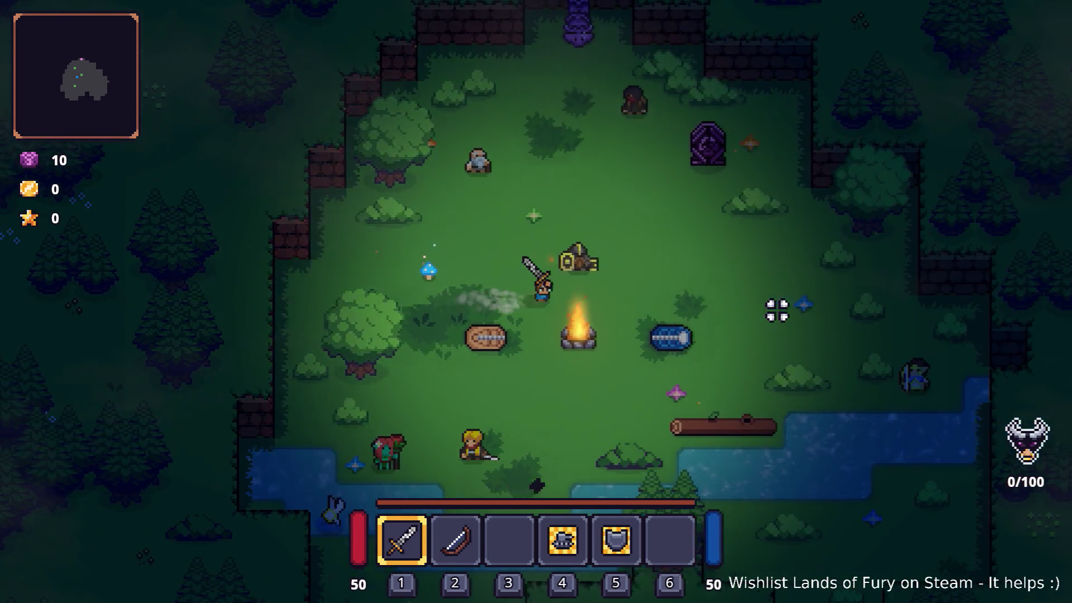
{"action": "key", "text": "d"}
{"action": "key", "text": "s"}
{"action": "key", "text": "a"}
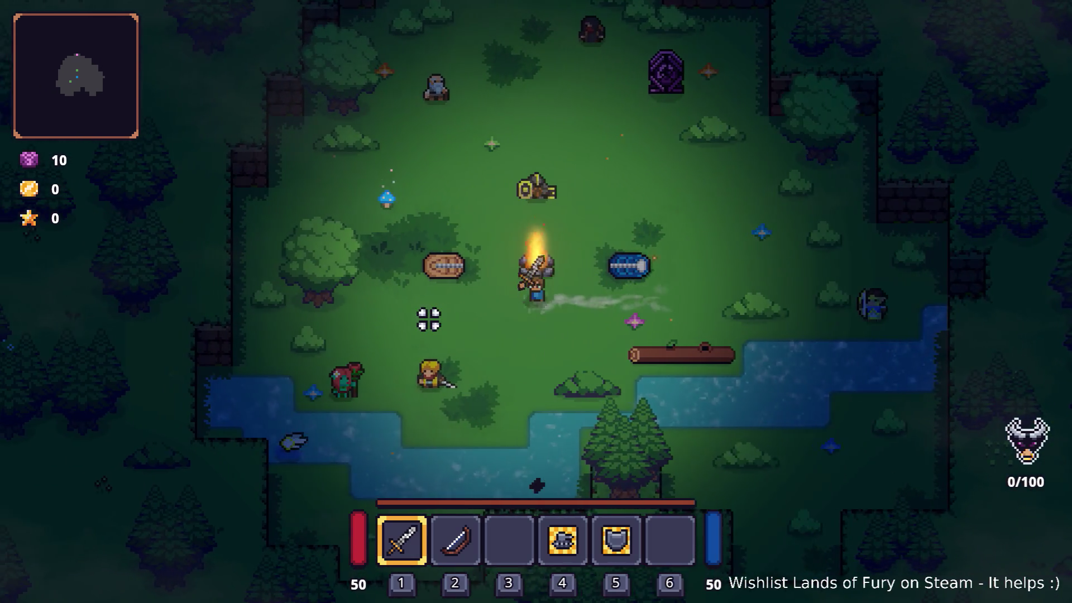
{"action": "key", "text": "d"}
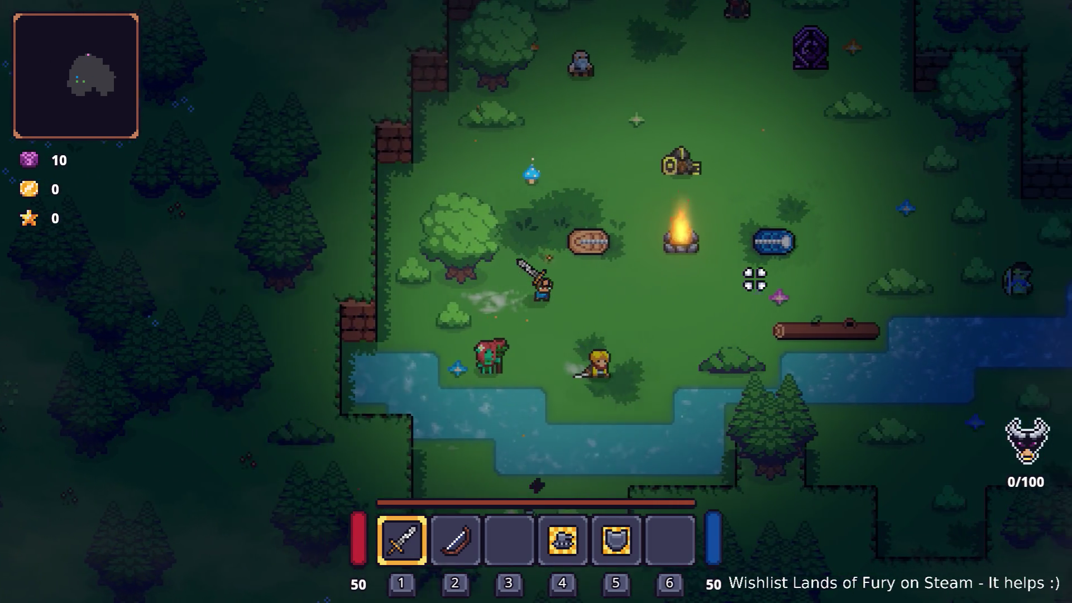
{"action": "key", "text": "d"}
{"action": "key", "text": "w"}
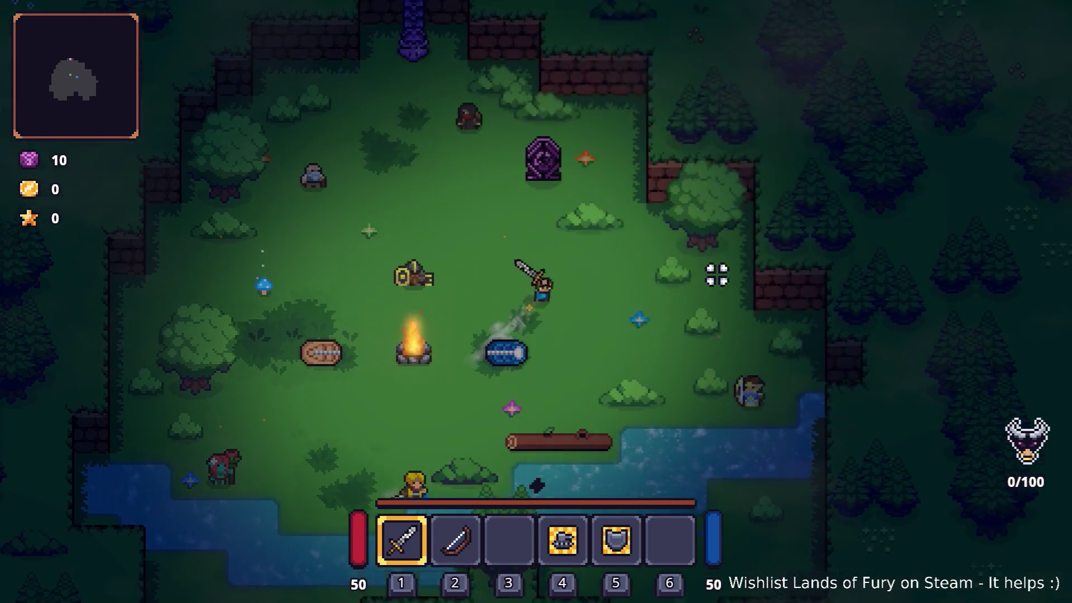
{"action": "key", "text": "a"}
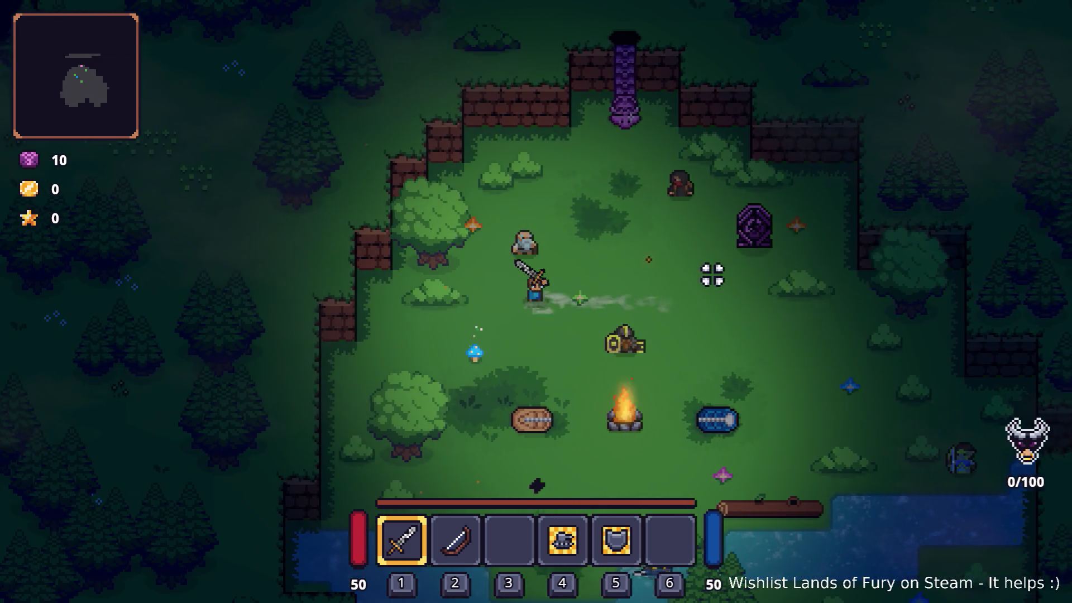
{"action": "key", "text": "s"}
{"action": "key", "text": "d"}
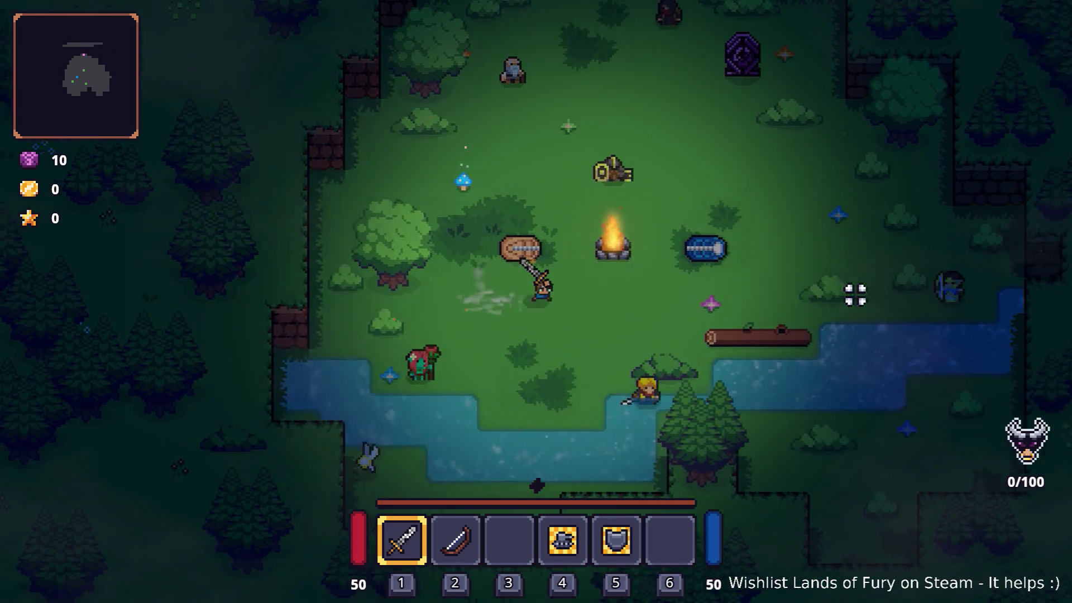
{"action": "key", "text": "d"}
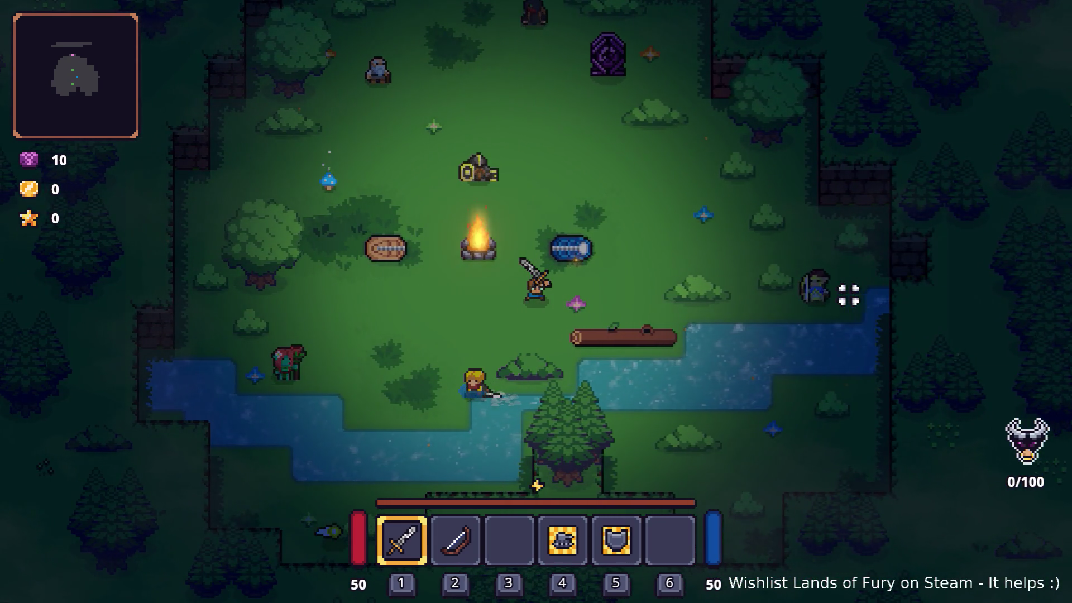
{"action": "key", "text": "a"}
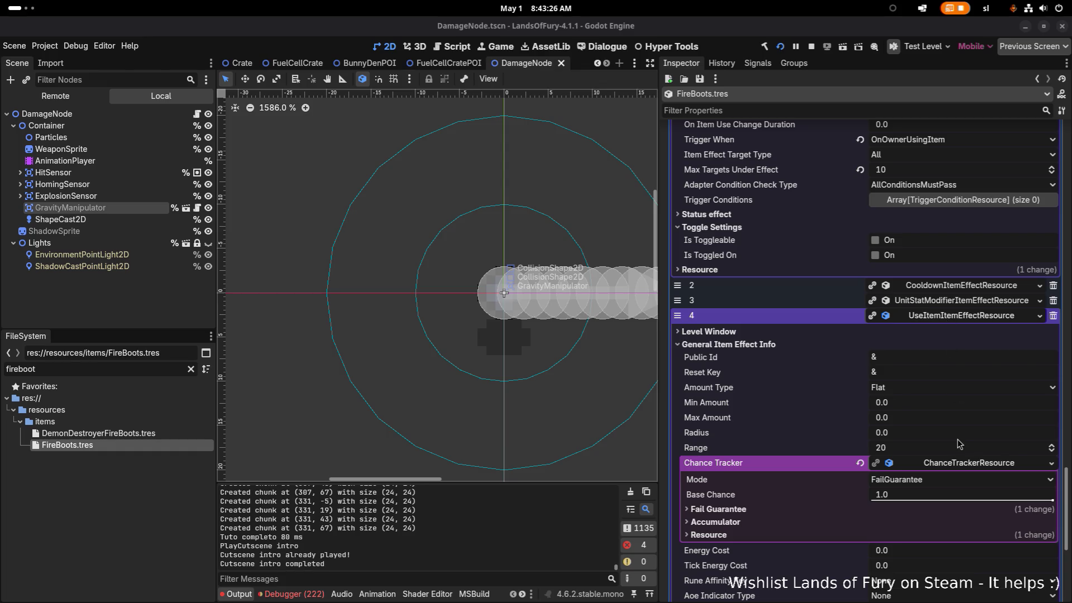
Step: Save FireBoots.tres, briefly view DemonDestroyerFireBoots.tres, then reopen FireBoots.tres effect element 4
{"action": "left_click", "coordinate": [984, 464]}
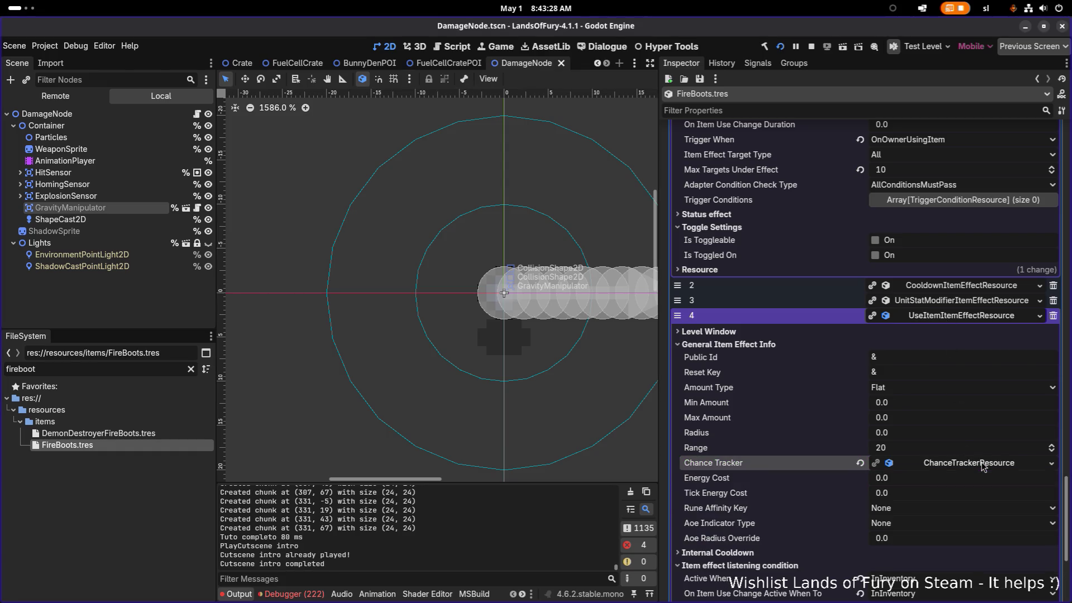
{"action": "left_click", "coordinate": [984, 465]}
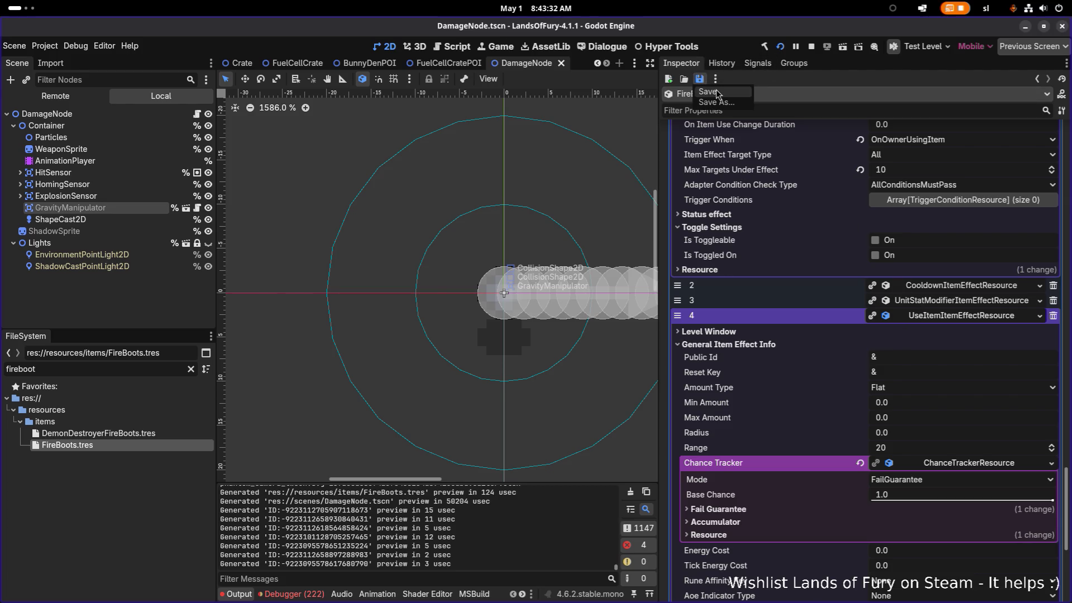
{"action": "left_click", "coordinate": [700, 79]}
{"action": "left_click", "coordinate": [973, 316]}
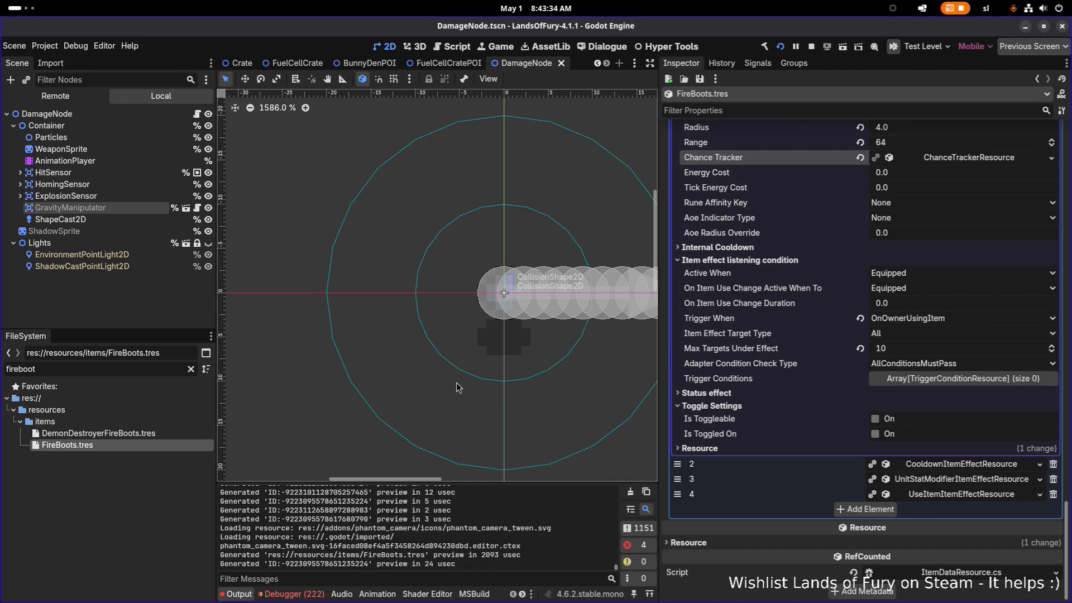
{"action": "left_click", "coordinate": [84, 434]}
{"action": "left_click", "coordinate": [67, 445]}
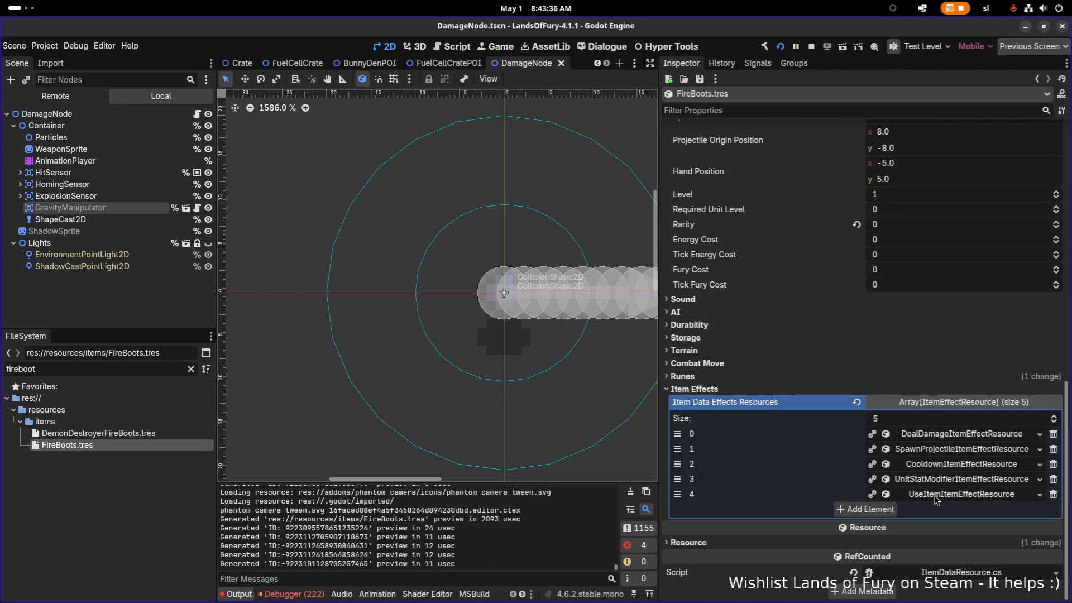
{"action": "left_click", "coordinate": [937, 495]}
{"action": "scroll", "coordinate": [917, 480], "scroll_direction": "down", "scroll_amount": 10}
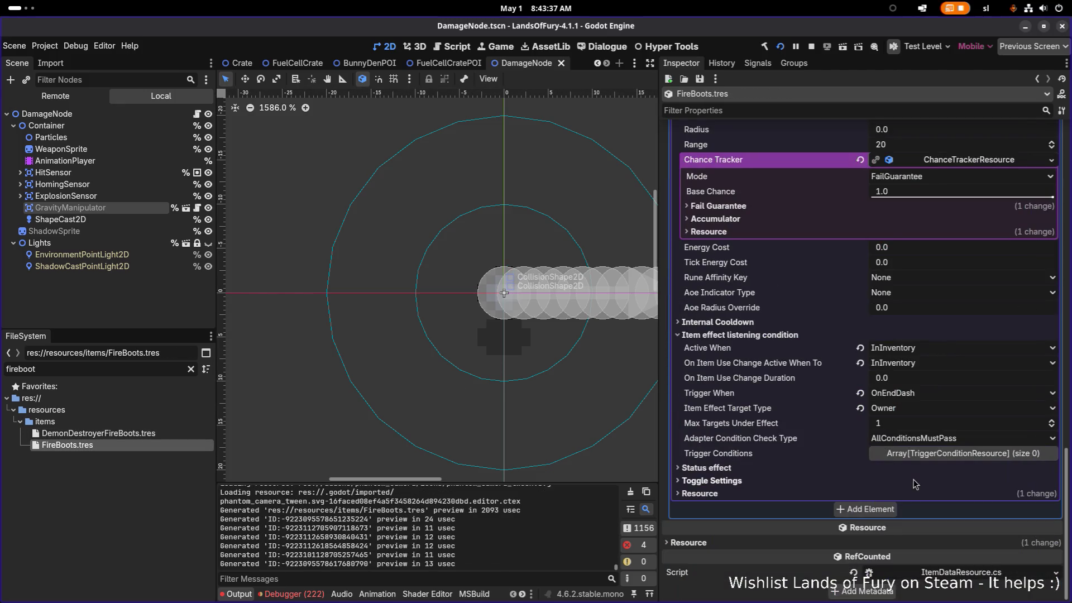
Step: Keep the Chance Tracker mode FailGuarantee, reset Max Fails Before Force to 100, and save
{"action": "left_click", "coordinate": [936, 178]}
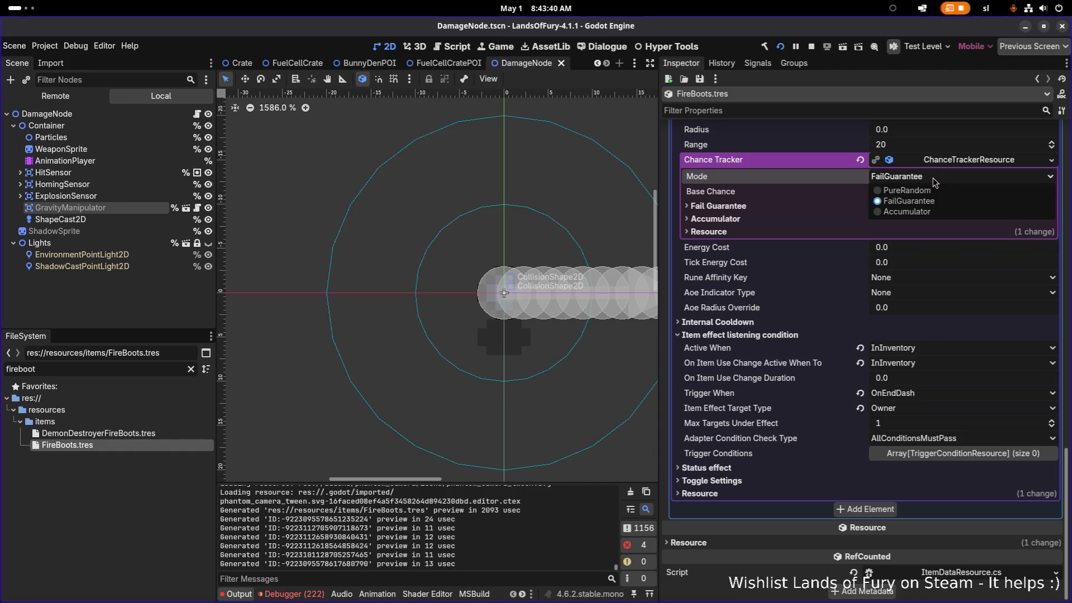
{"action": "left_click", "coordinate": [934, 182]}
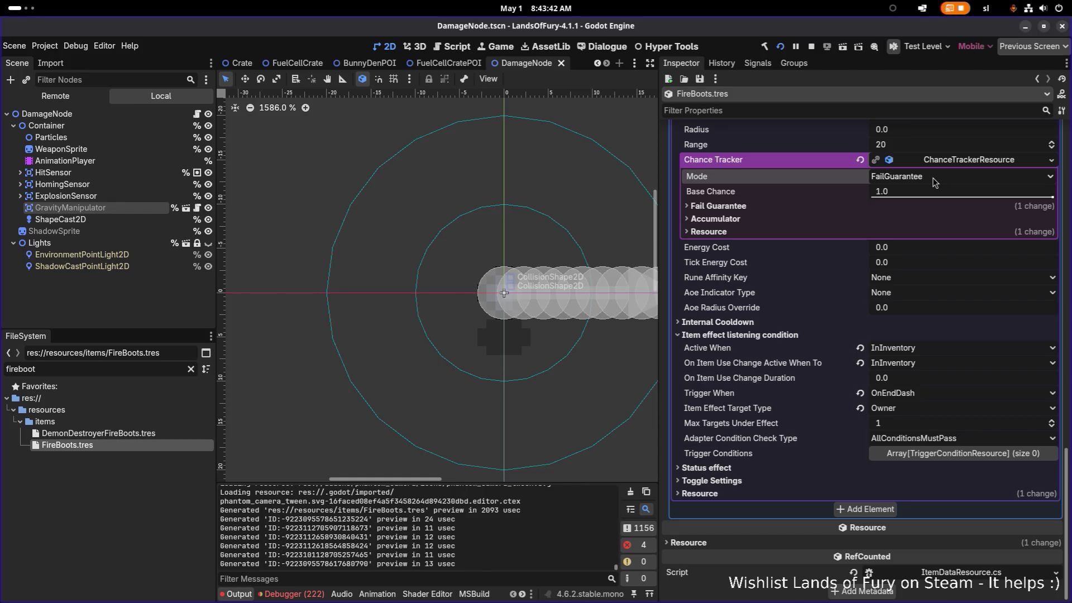
{"action": "left_click", "coordinate": [854, 208]}
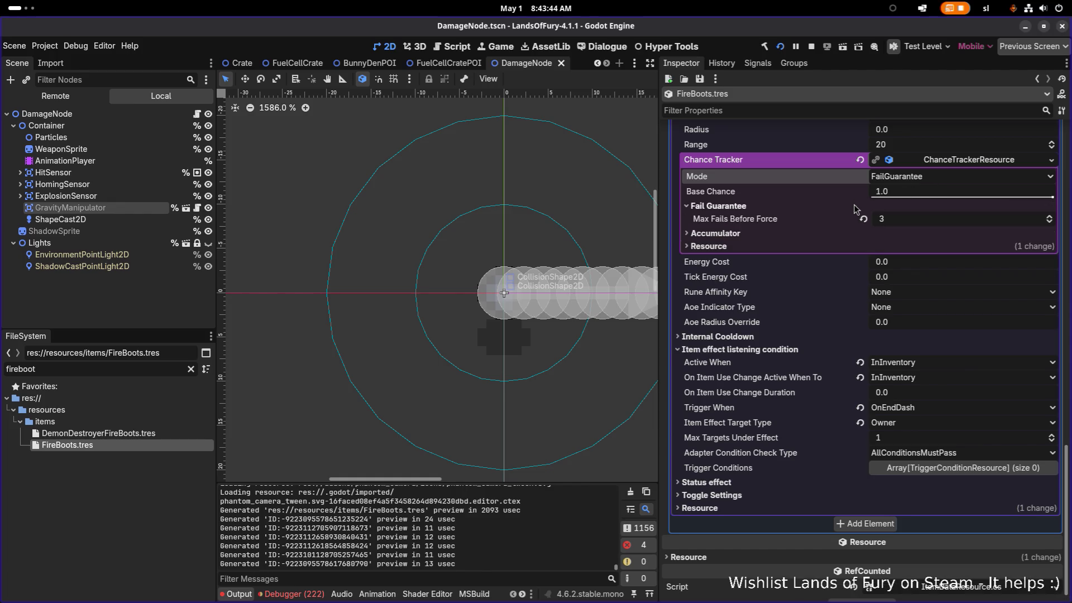
{"action": "left_click", "coordinate": [864, 218]}
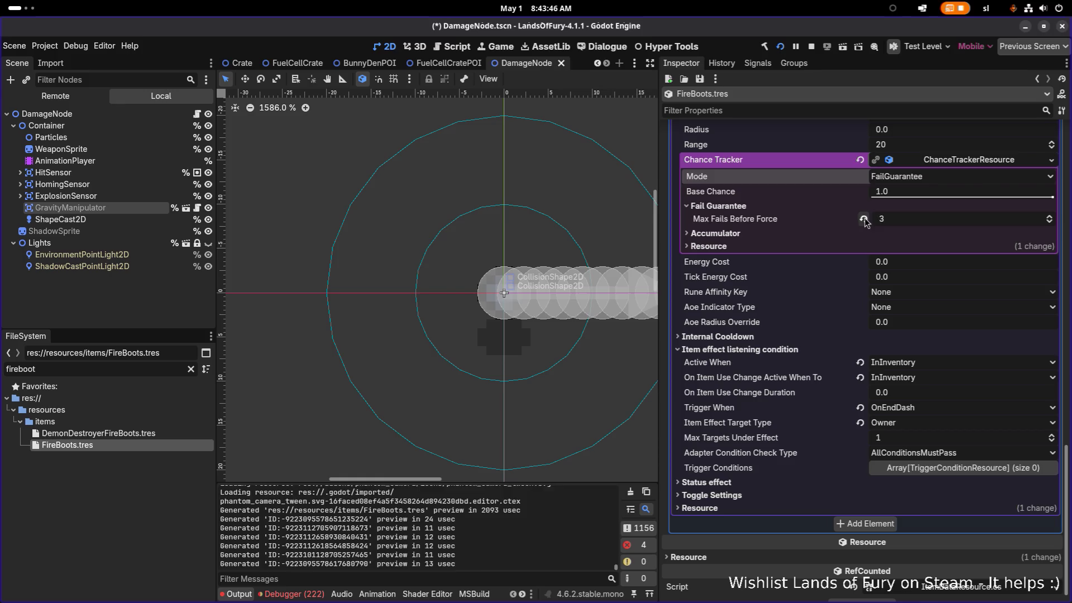
{"action": "left_click", "coordinate": [785, 232]}
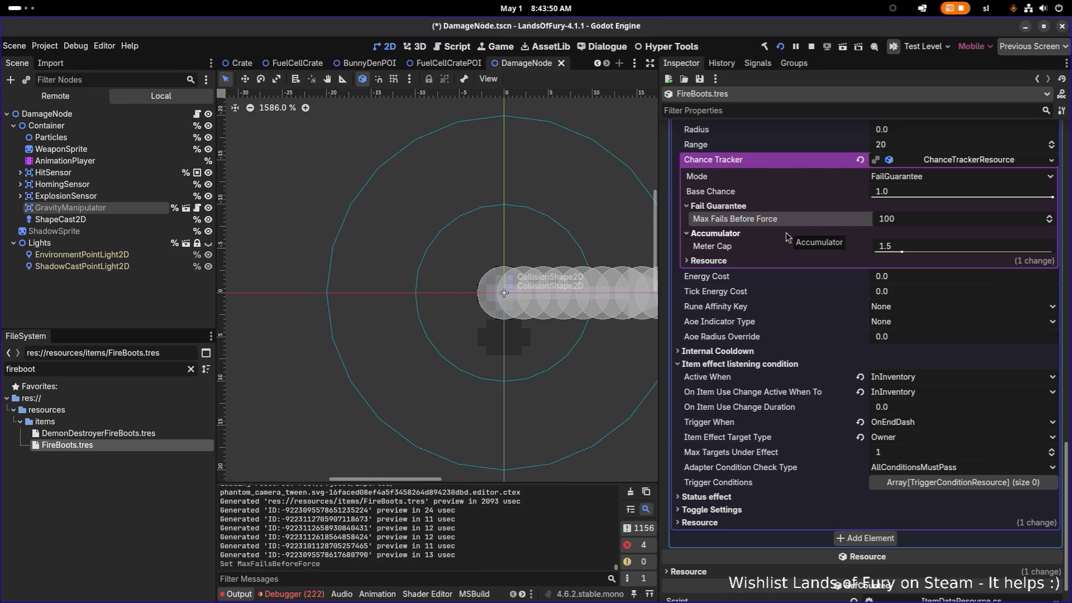
{"action": "key", "text": "ctrl+s"}
Step: Recheck the FailGuarantee mode, collapse the Chance Tracker and save again
{"action": "left_click", "coordinate": [931, 178]}
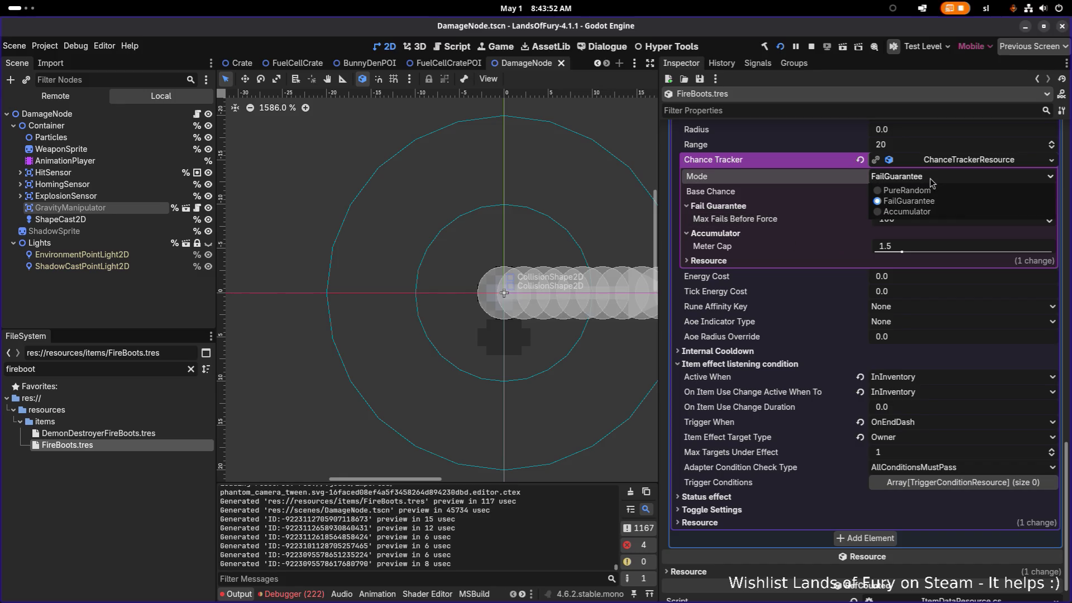
{"action": "left_click", "coordinate": [831, 175]}
{"action": "scroll", "coordinate": [845, 190], "scroll_direction": "up", "scroll_amount": 2}
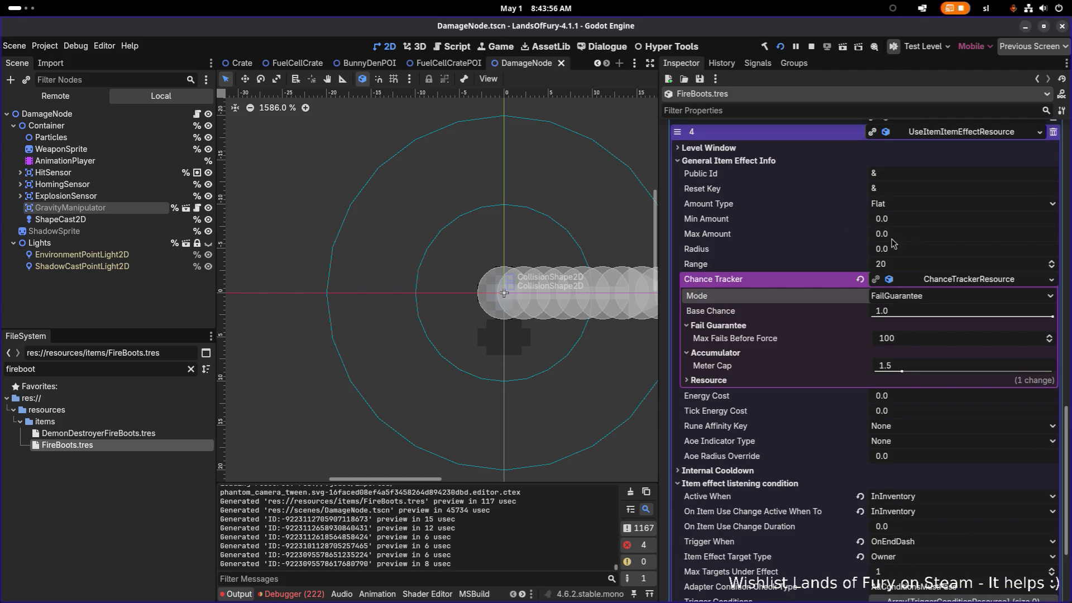
{"action": "left_click", "coordinate": [968, 282]}
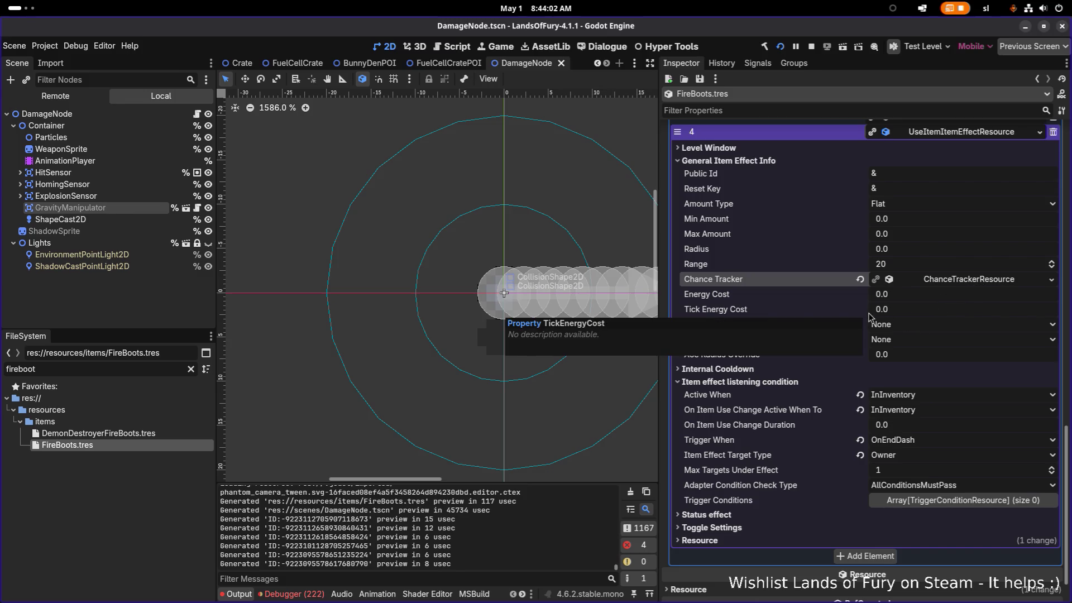
{"action": "key", "text": "ctrl+s"}
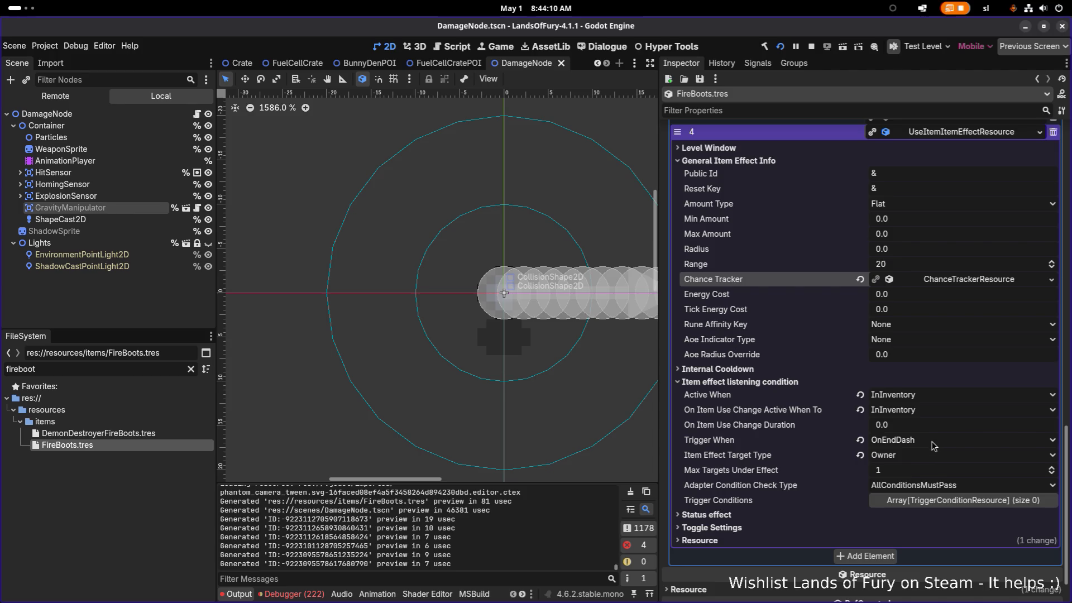
Step: Set Active When and On Item Use Change Active When To both to Equipped, then save
{"action": "left_click", "coordinate": [938, 400]}
{"action": "left_click", "coordinate": [933, 410]}
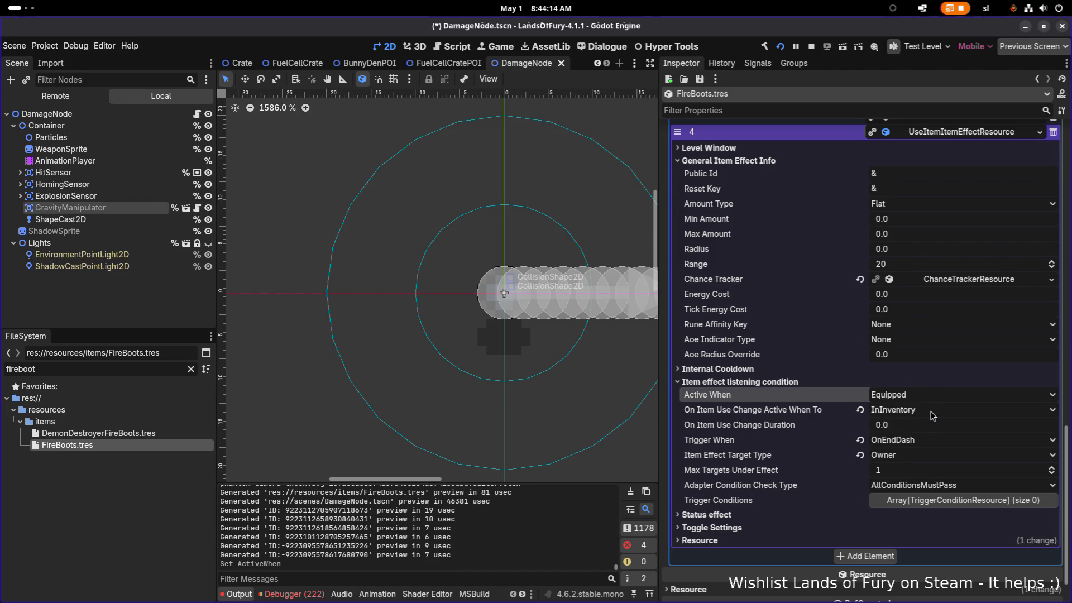
{"action": "left_click", "coordinate": [932, 412]}
{"action": "left_click", "coordinate": [934, 426]}
{"action": "key", "text": "ctrl+s"}
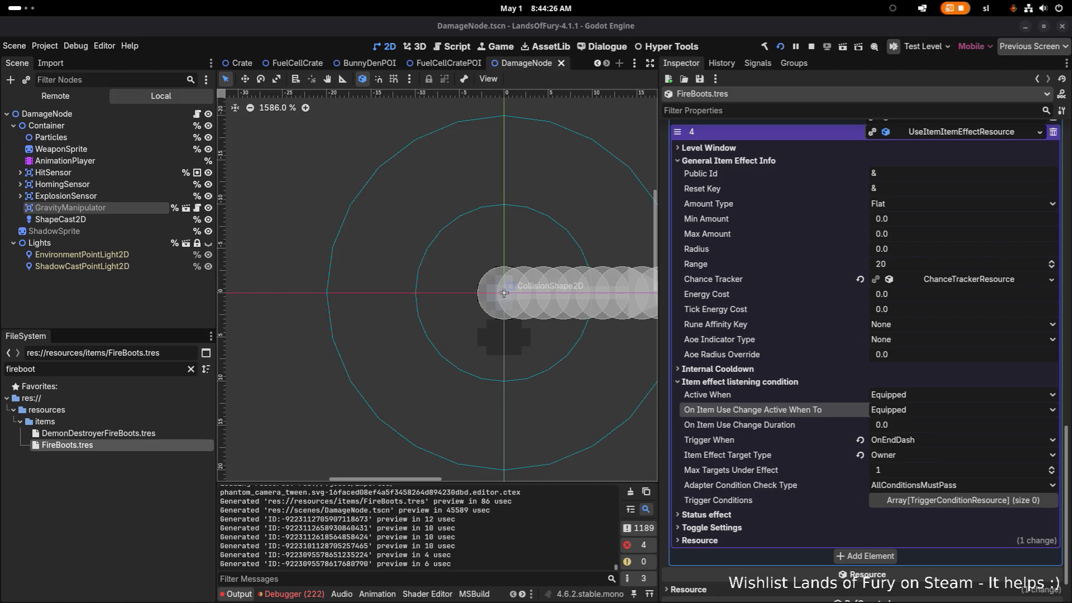
{"action": "scroll", "coordinate": [261, 265], "scroll_direction": "down", "scroll_amount": 1}
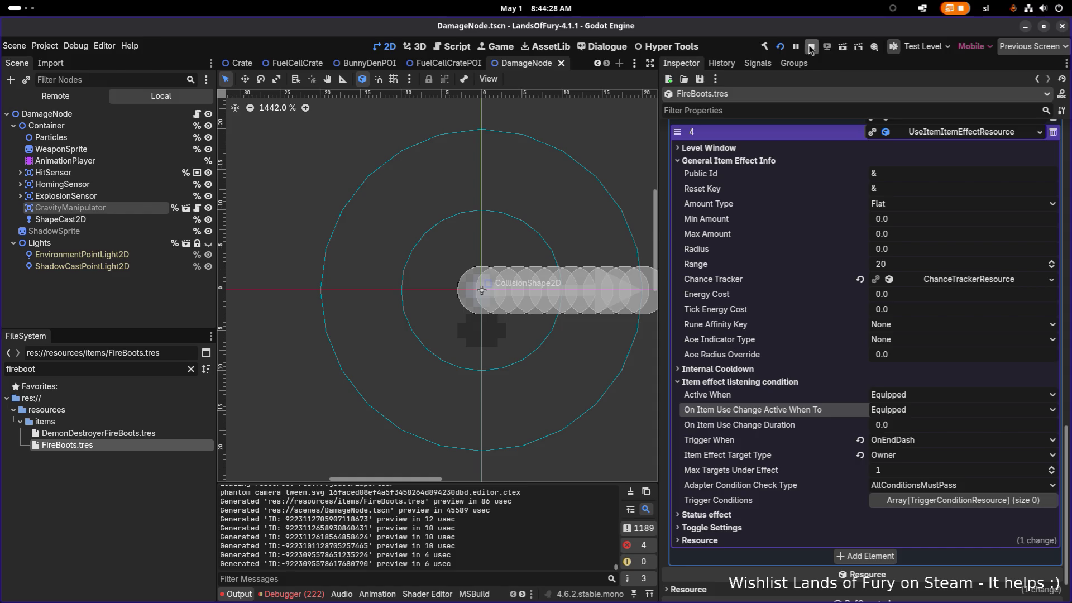
Step: Inspect the Fireball spawn-projectile effect and its FailGuarantee chance tracker (Base Chance 1.0), then restart the game
{"action": "scroll", "coordinate": [876, 175], "scroll_direction": "up", "scroll_amount": 3}
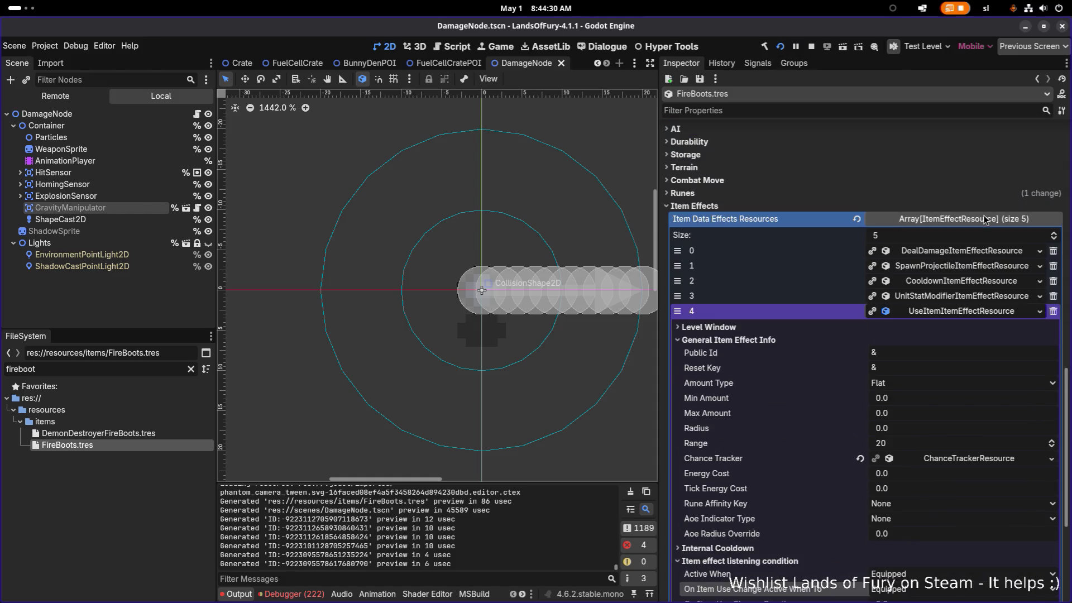
{"action": "left_click", "coordinate": [976, 266]}
{"action": "scroll", "coordinate": [956, 315], "scroll_direction": "down", "scroll_amount": 2}
{"action": "scroll", "coordinate": [956, 315], "scroll_direction": "down", "scroll_amount": 7}
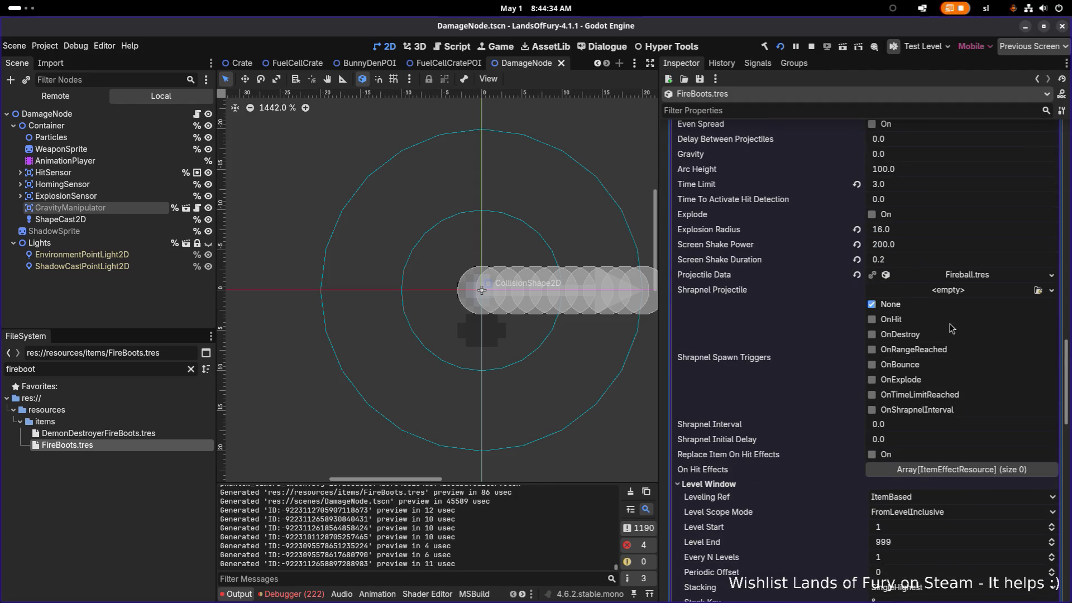
{"action": "scroll", "coordinate": [938, 386], "scroll_direction": "down", "scroll_amount": 3}
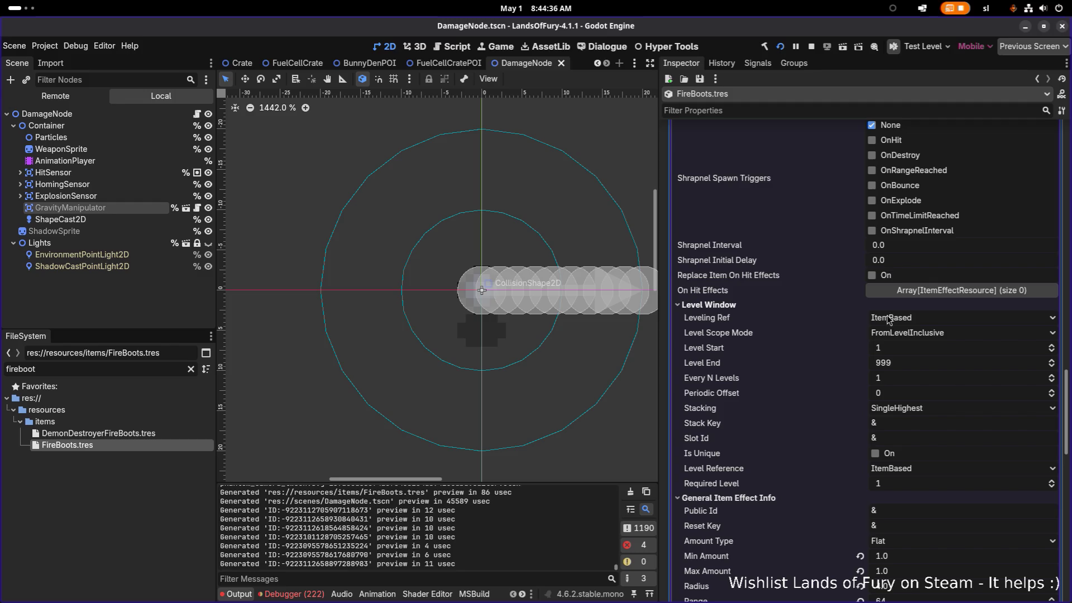
{"action": "scroll", "coordinate": [893, 302], "scroll_direction": "up", "scroll_amount": 4}
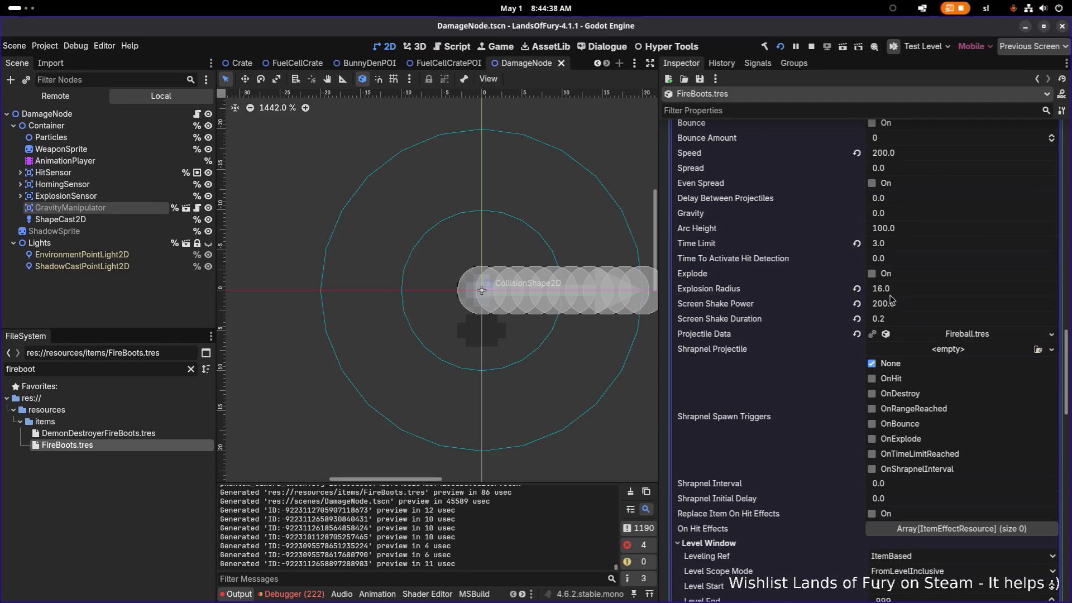
{"action": "scroll", "coordinate": [891, 299], "scroll_direction": "down", "scroll_amount": 5}
{"action": "scroll", "coordinate": [888, 301], "scroll_direction": "down", "scroll_amount": 3}
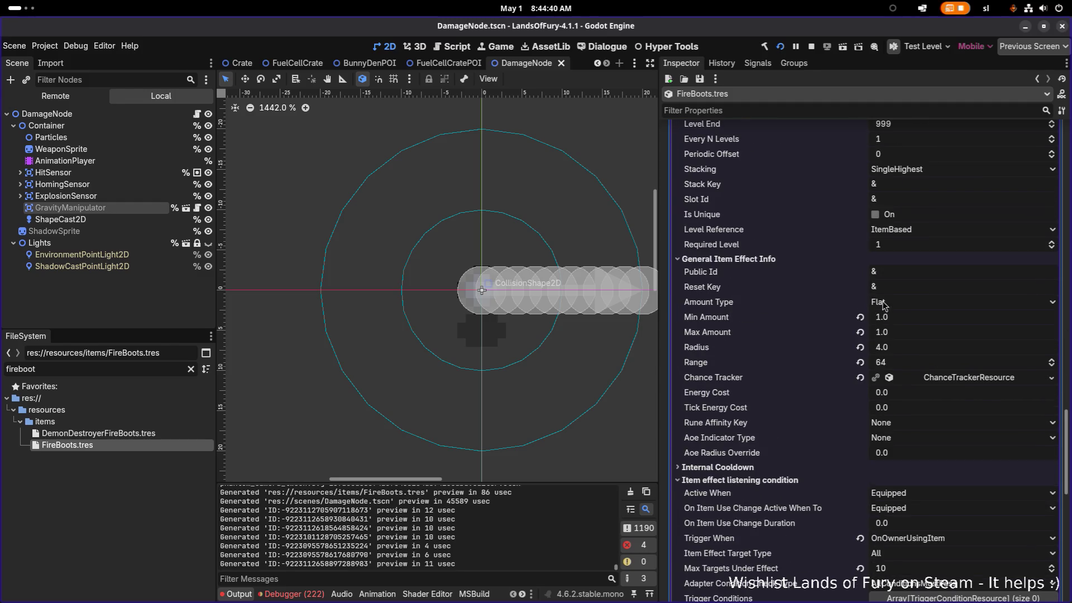
{"action": "left_click", "coordinate": [969, 377]}
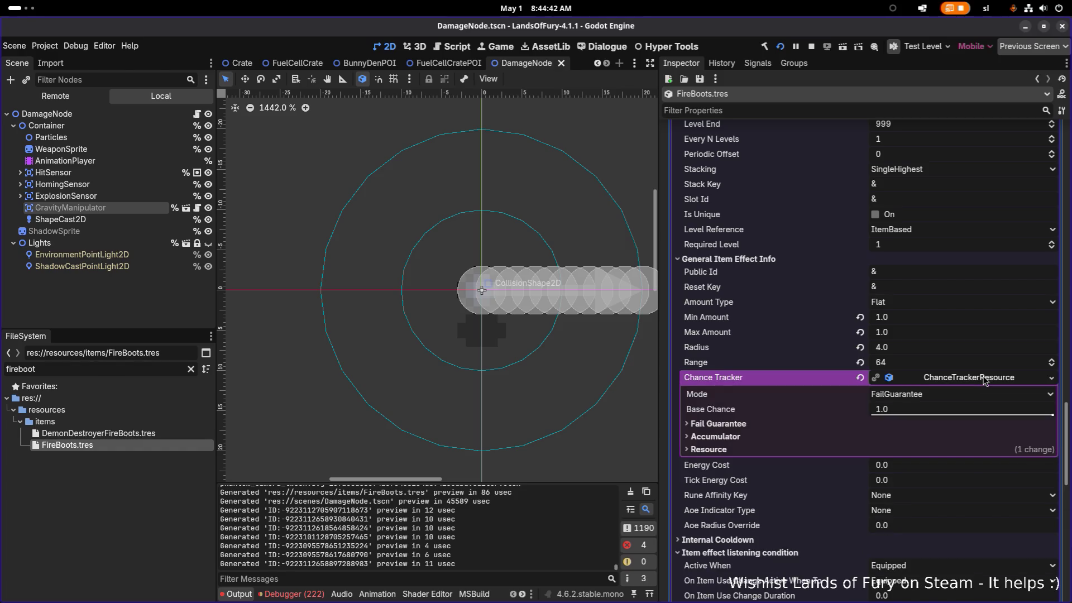
{"action": "left_click", "coordinate": [781, 47]}
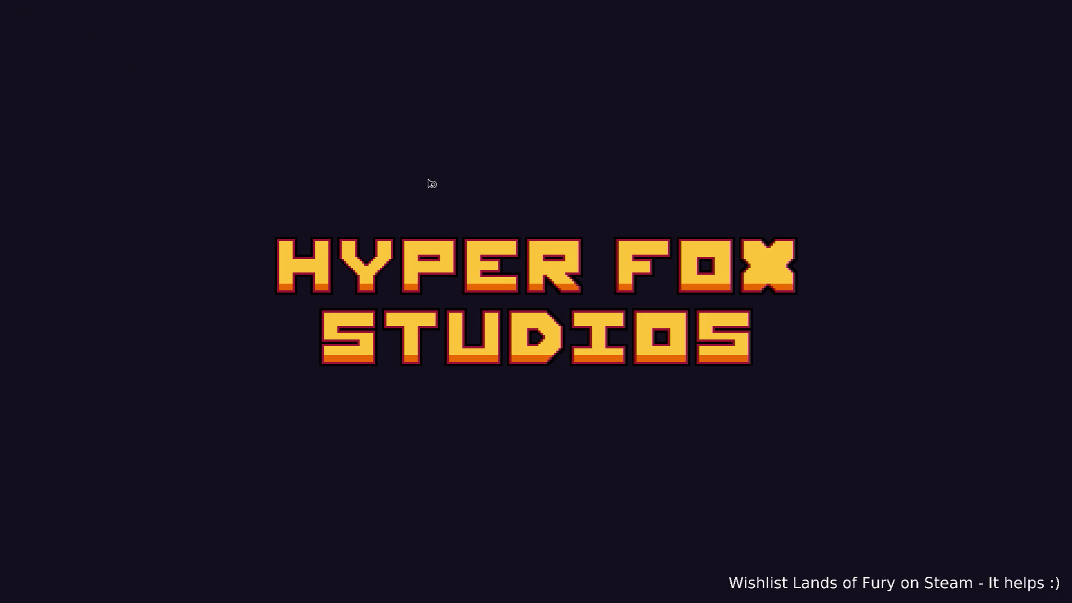
Step: Switch to the Lands of Fury window, start from the main menu and load the first profile
{"action": "key", "text": "alt+Tab"}
{"action": "left_click", "coordinate": [566, 299]}
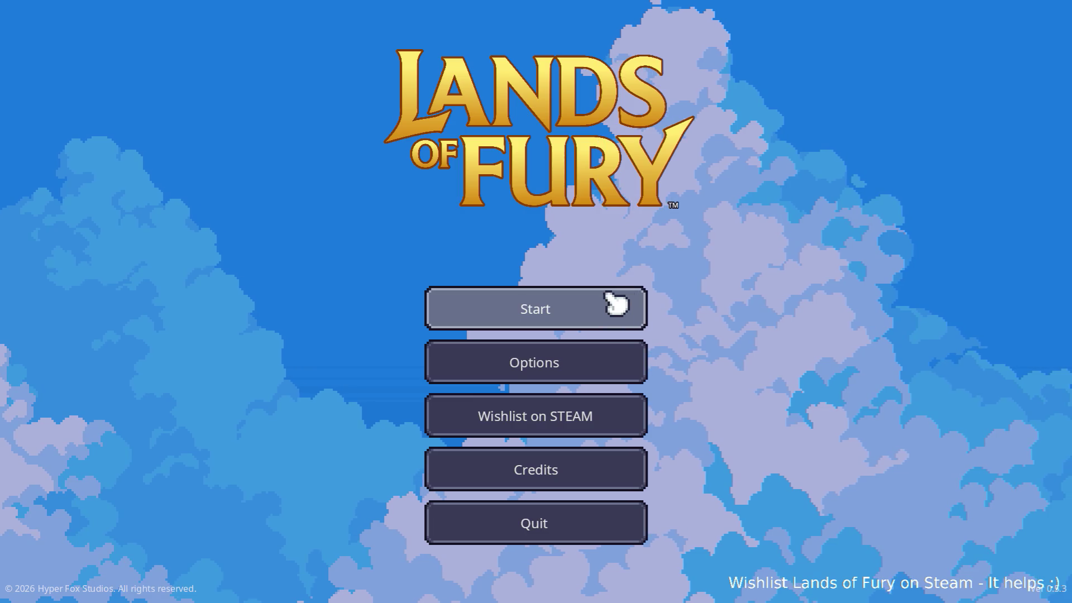
{"action": "left_click", "coordinate": [548, 303]}
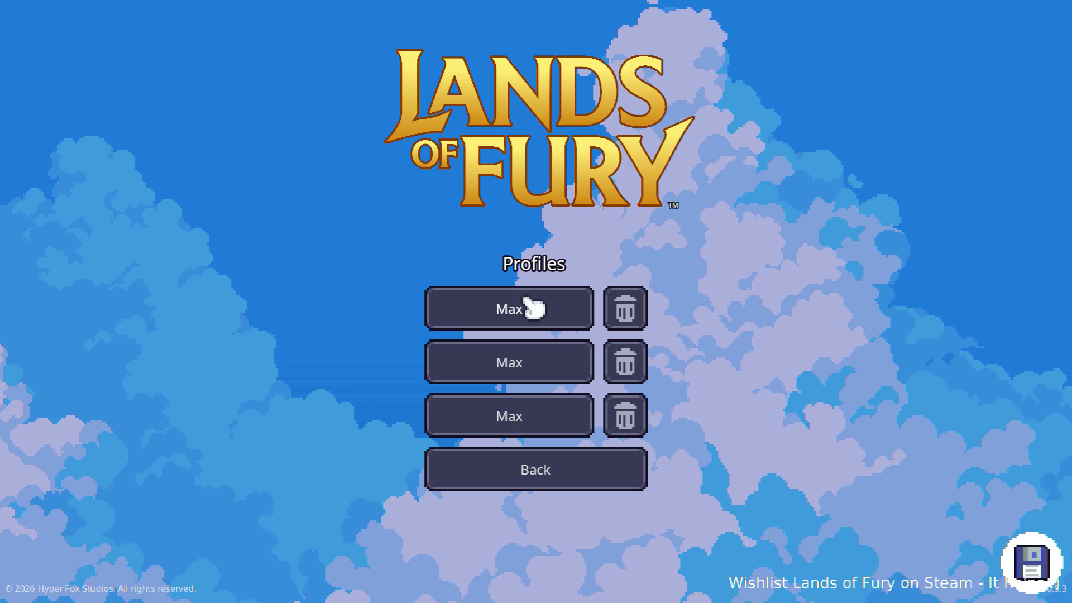
{"action": "left_click", "coordinate": [531, 307]}
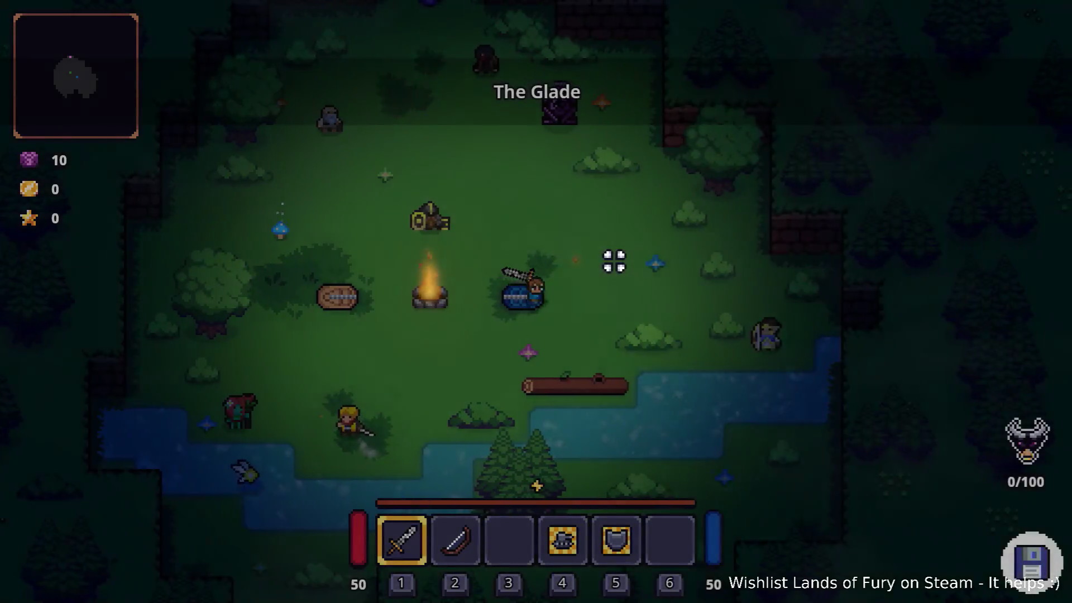
Step: Add the fire boots with the console command Player.AddItem(fire_boots,1) and equip them in the boots slot
{"action": "key", "text": "i"}
{"action": "key", "text": "grave"}
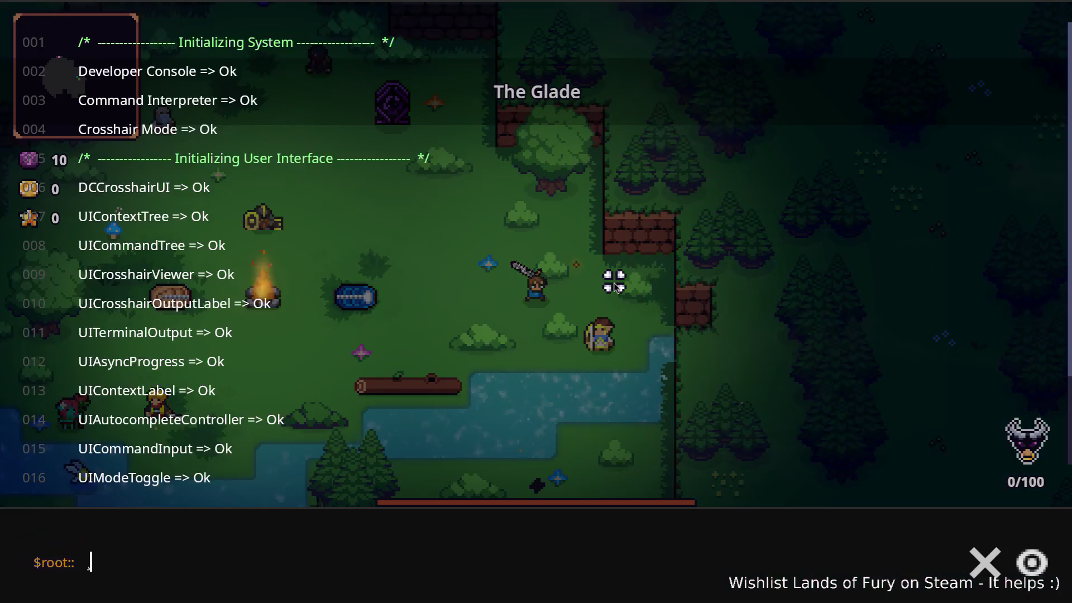
{"action": "type", "text": "Player.AddI"}
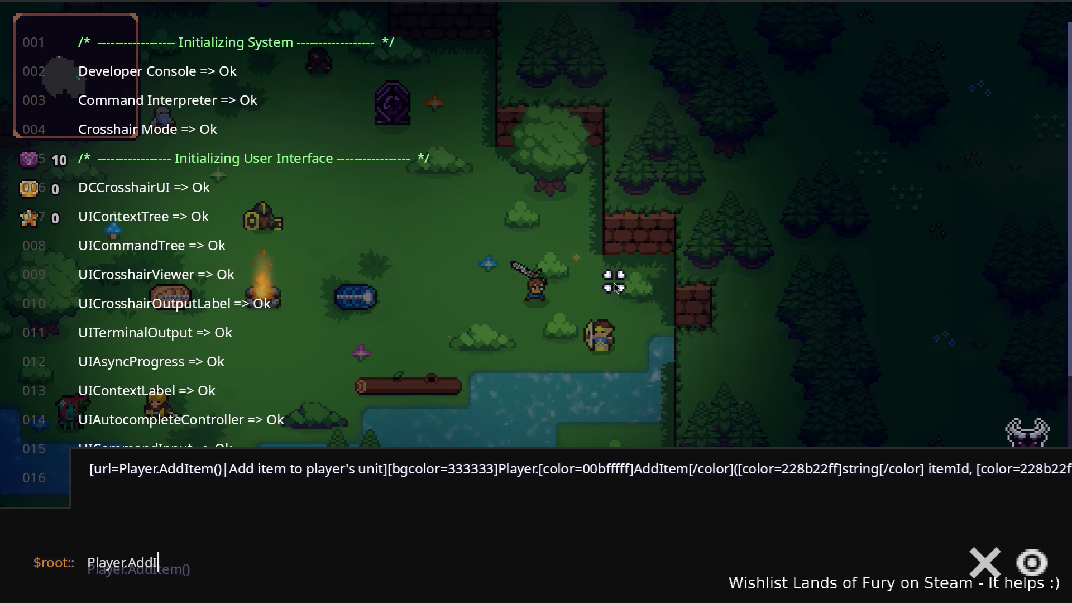
{"action": "type", "text": "tem(fire_boots,1"}
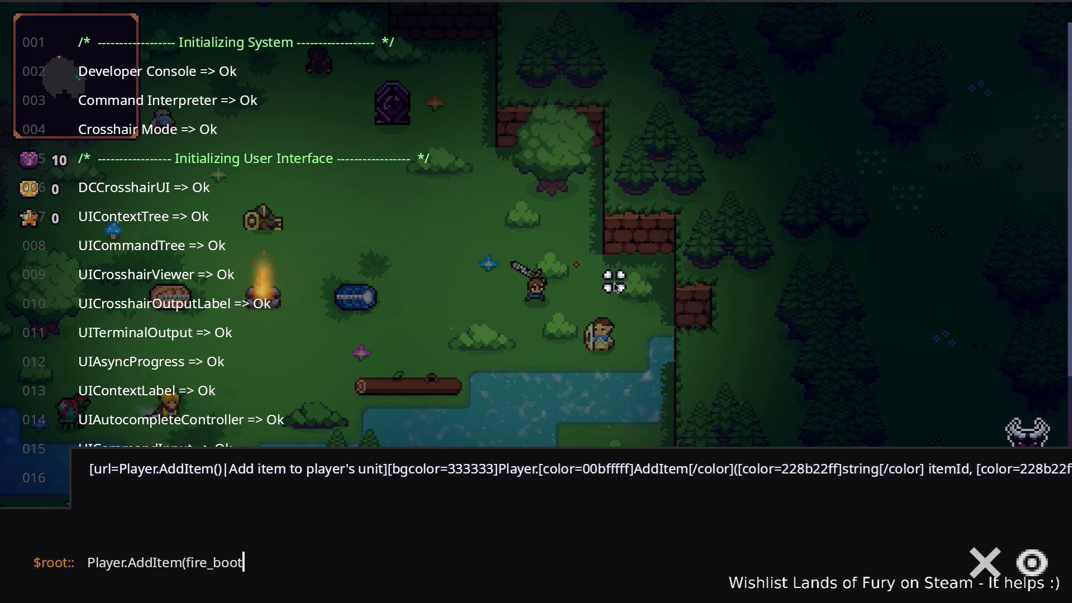
{"action": "key", "text": "Return"}
{"action": "key", "text": "grave"}
{"action": "key", "text": "i"}
{"action": "left_click_drag", "start_coordinate": [509, 406], "coordinate": [742, 521]}
{"action": "key", "text": "i"}
Step: Walk the hero around the Glade and swing the sword at nearby enemies
{"action": "key", "text": "a"}
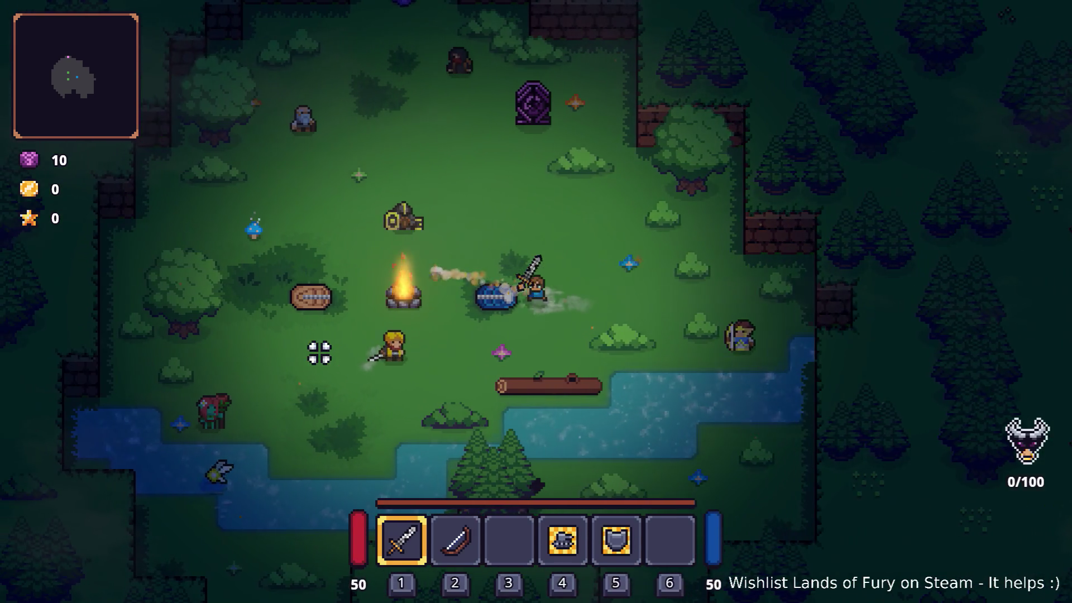
{"action": "key", "text": "w"}
{"action": "key", "text": "a"}
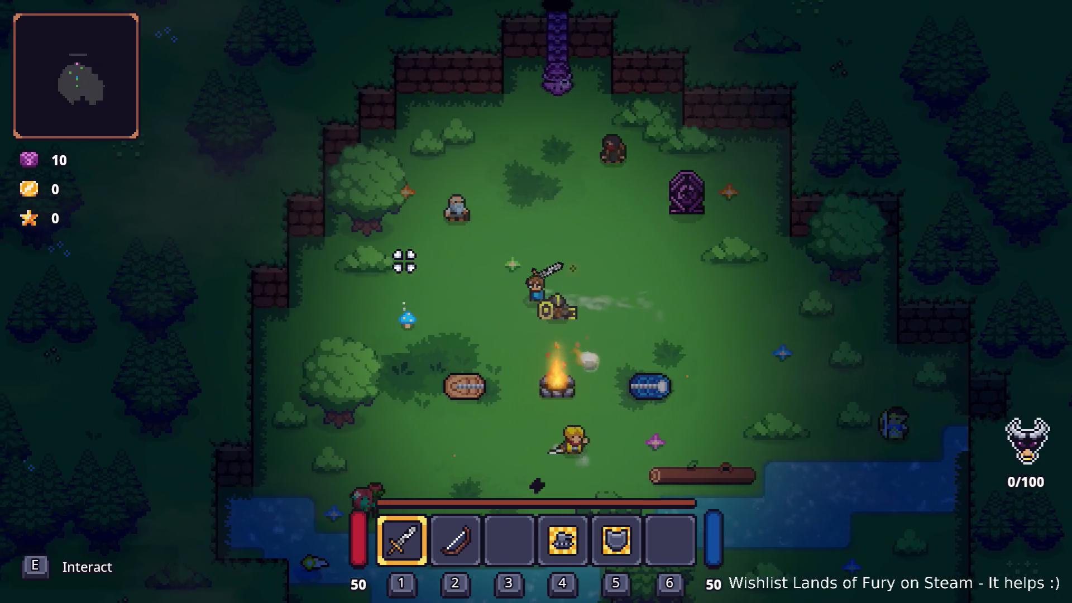
{"action": "key", "text": "d"}
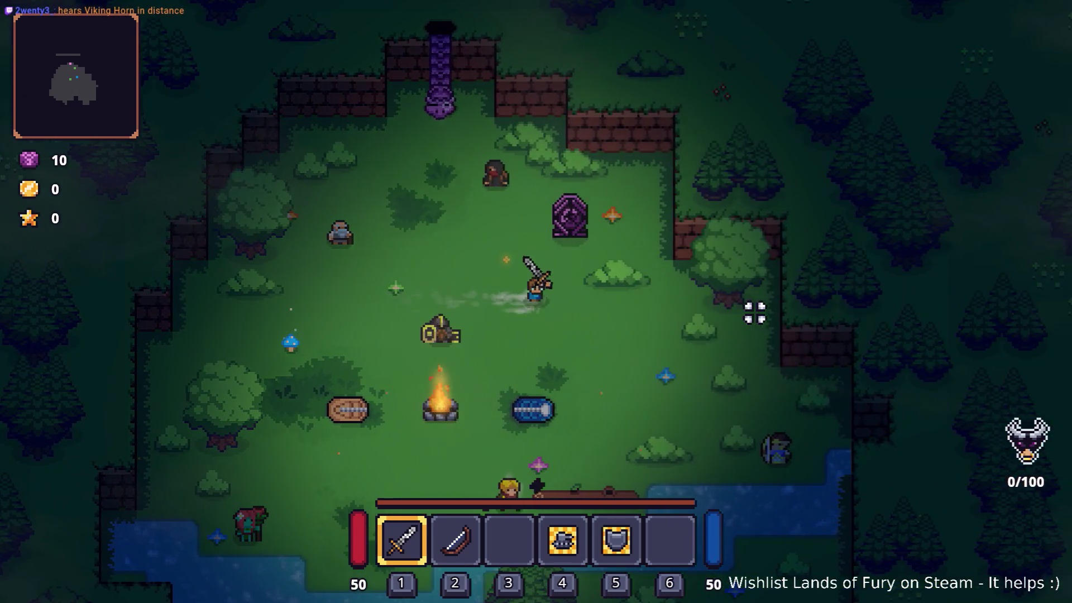
{"action": "key", "text": "s"}
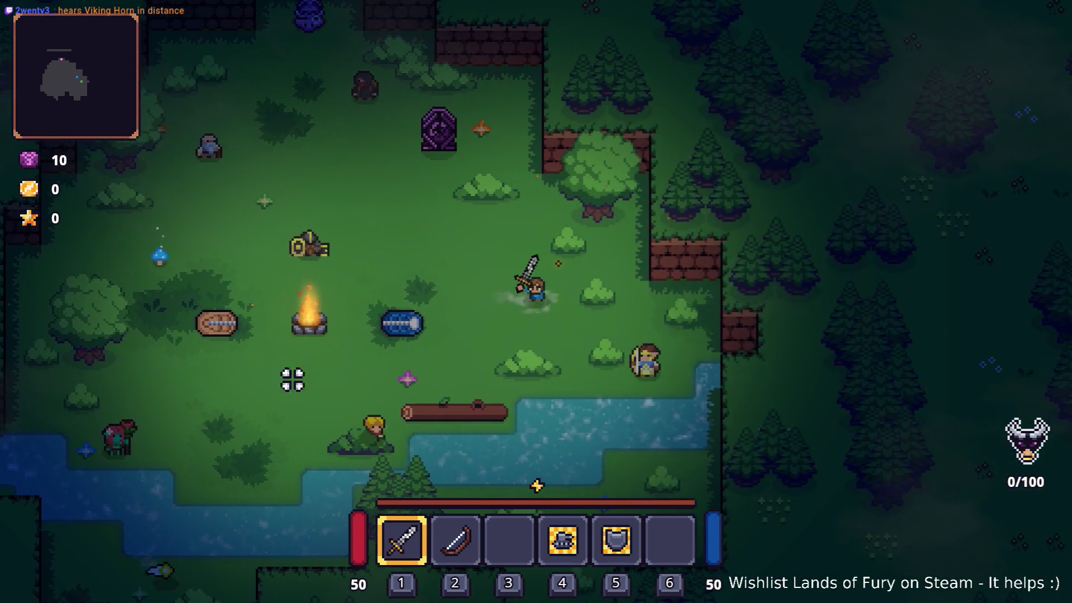
{"action": "key", "text": "a"}
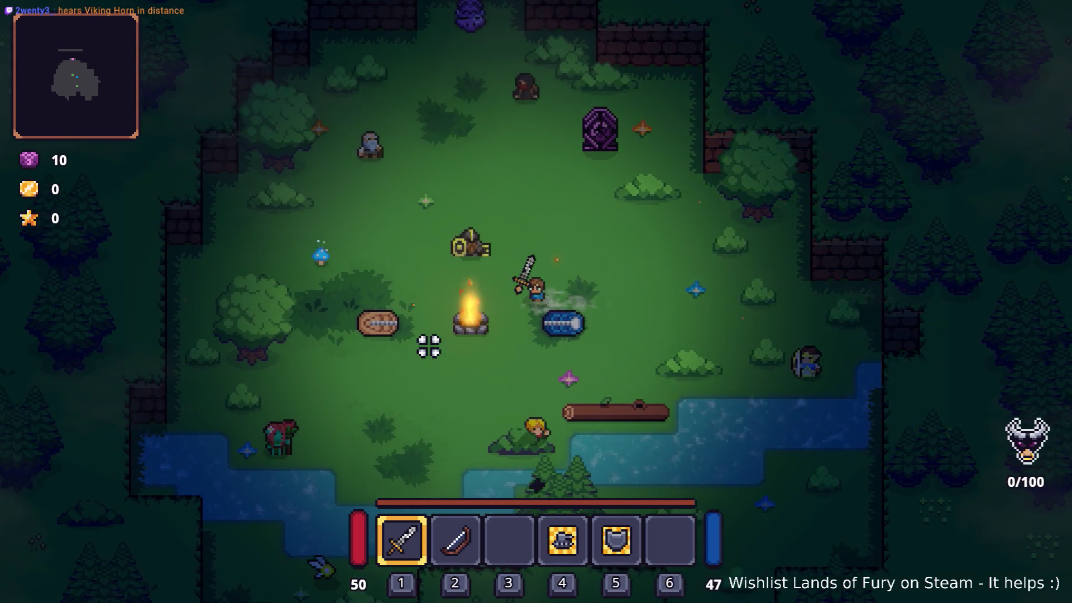
{"action": "left_click", "coordinate": [376, 271]}
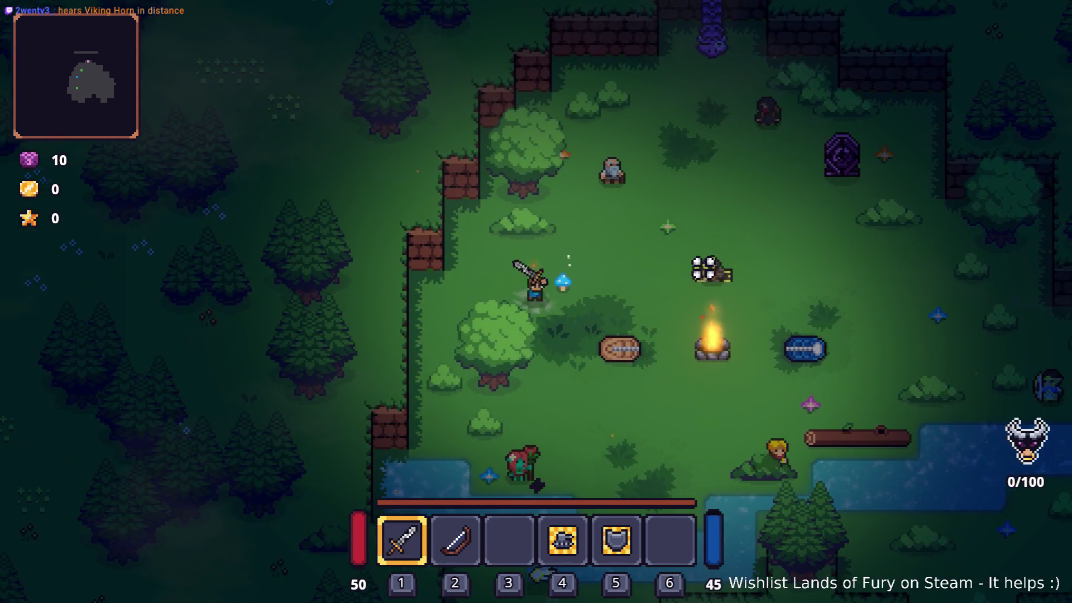
Step: Check the fire boots in the inventory, then walk the hero back and forth past the campfire and shrine
{"action": "key", "text": "i"}
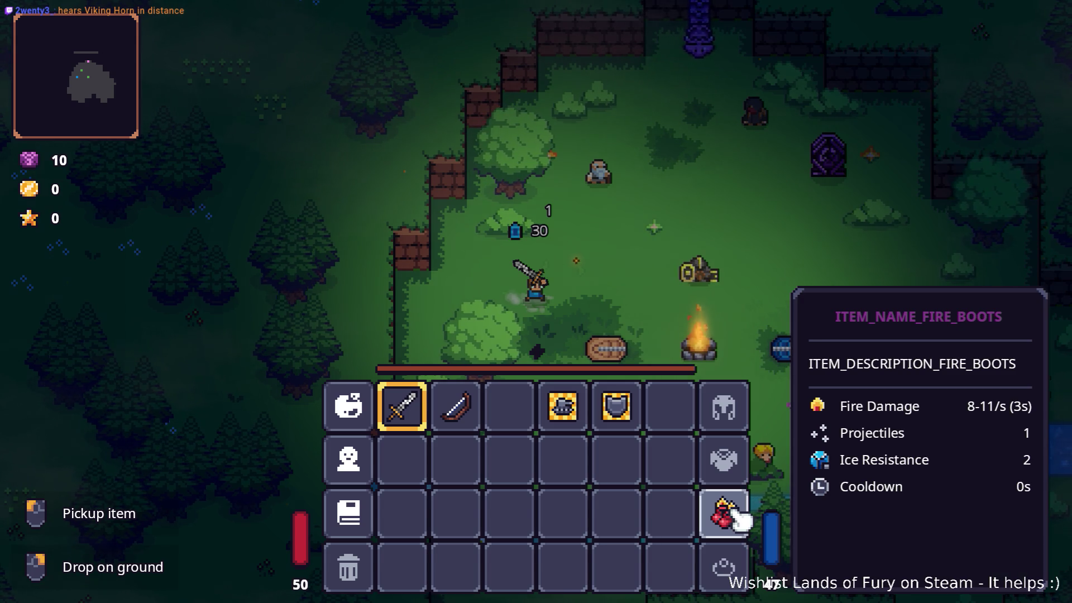
{"action": "key", "text": "d"}
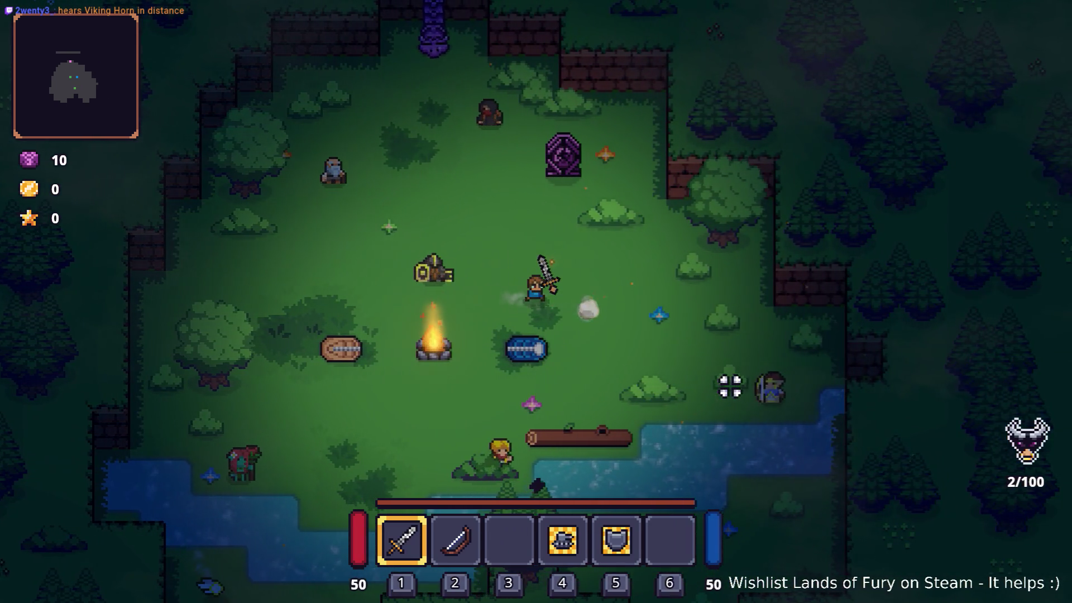
{"action": "key", "text": "a"}
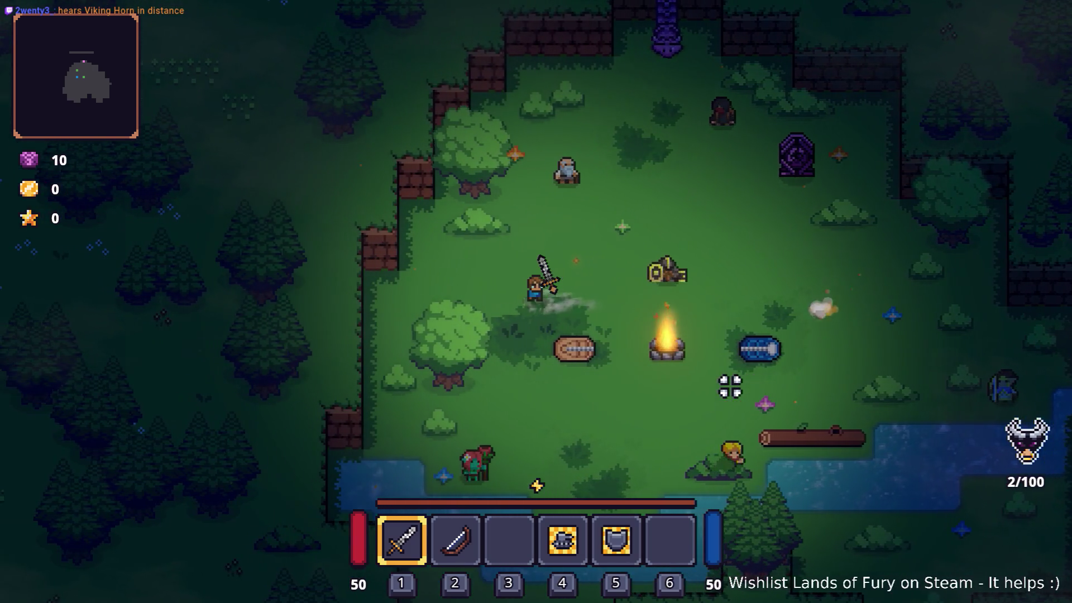
{"action": "key", "text": "d"}
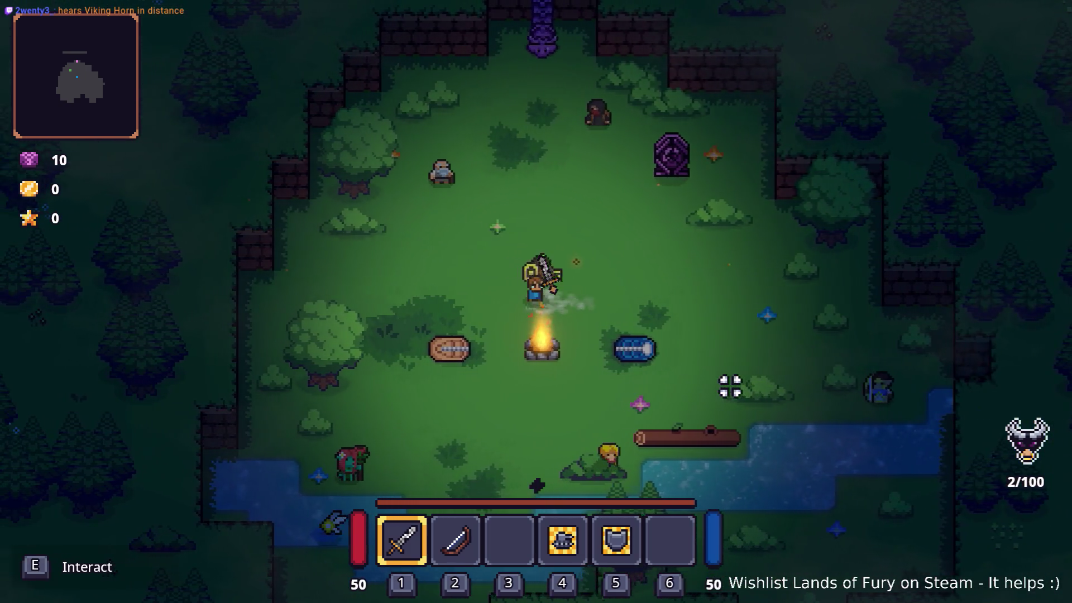
{"action": "key", "text": "a"}
{"action": "key", "text": "d"}
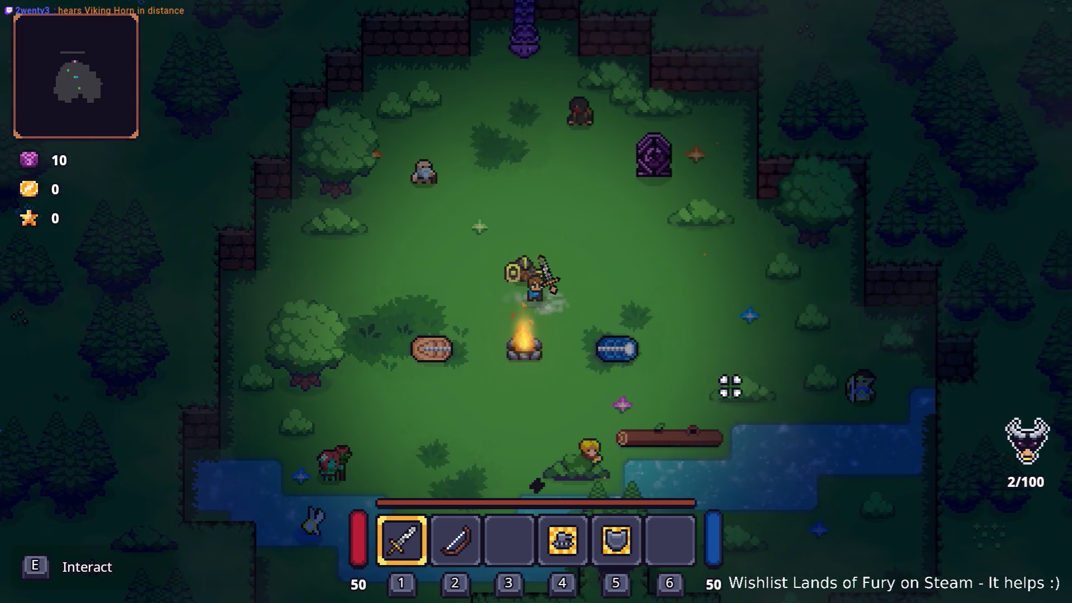
{"action": "key", "text": "d"}
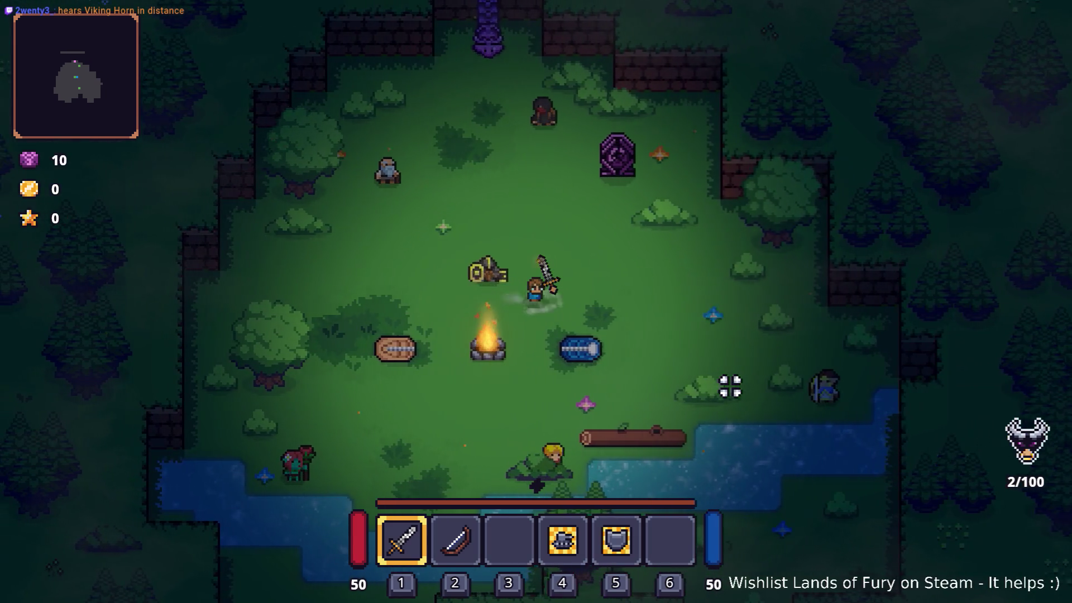
{"action": "key", "text": "d"}
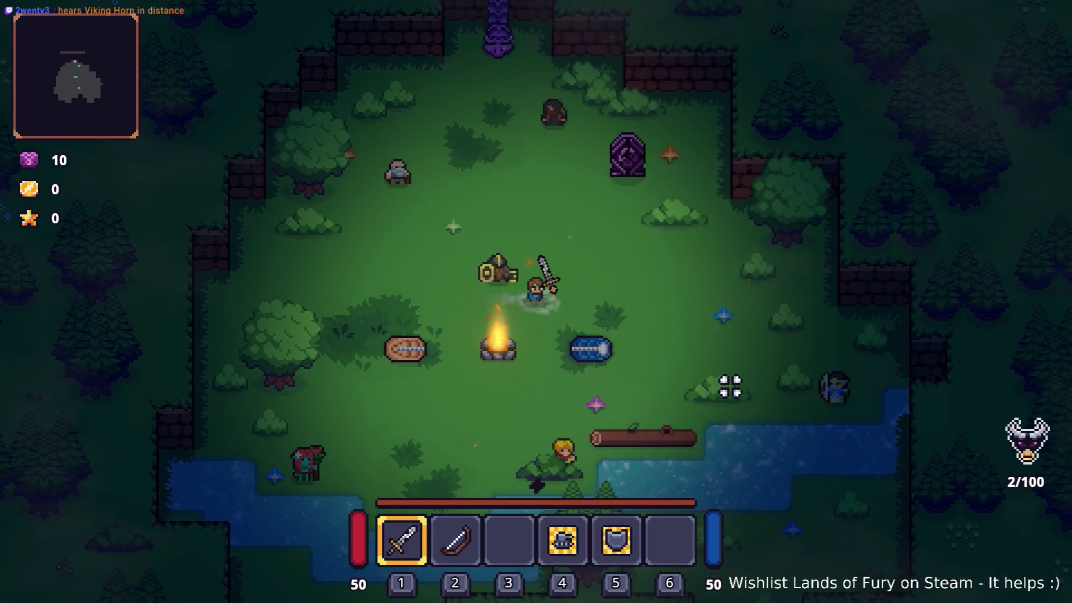
{"action": "key", "text": "a"}
{"action": "key", "text": "d"}
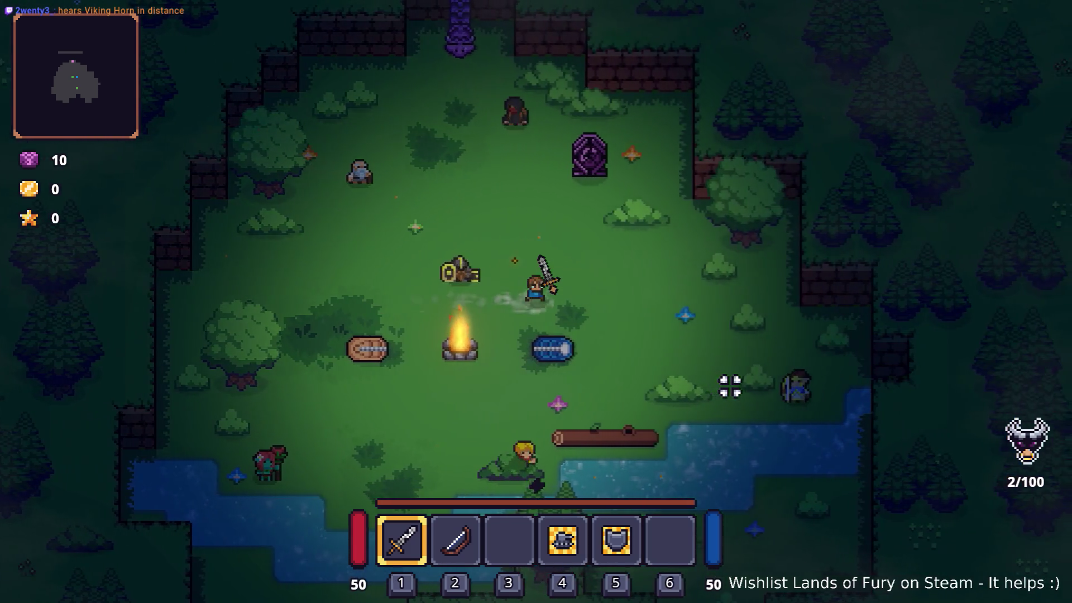
{"action": "key", "text": "a"}
{"action": "key", "text": "d"}
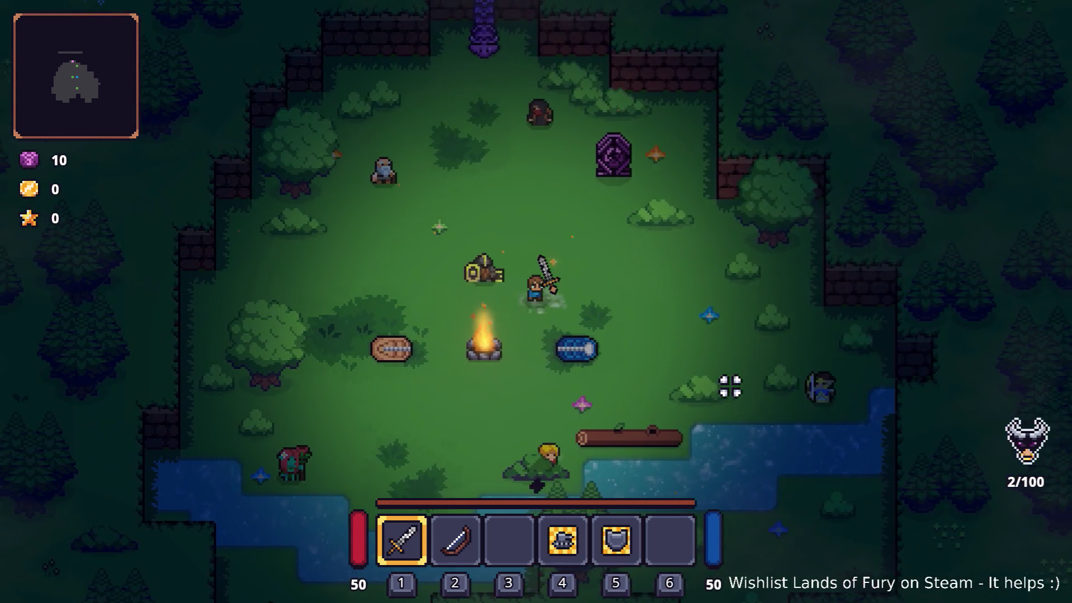
{"action": "key", "text": "d"}
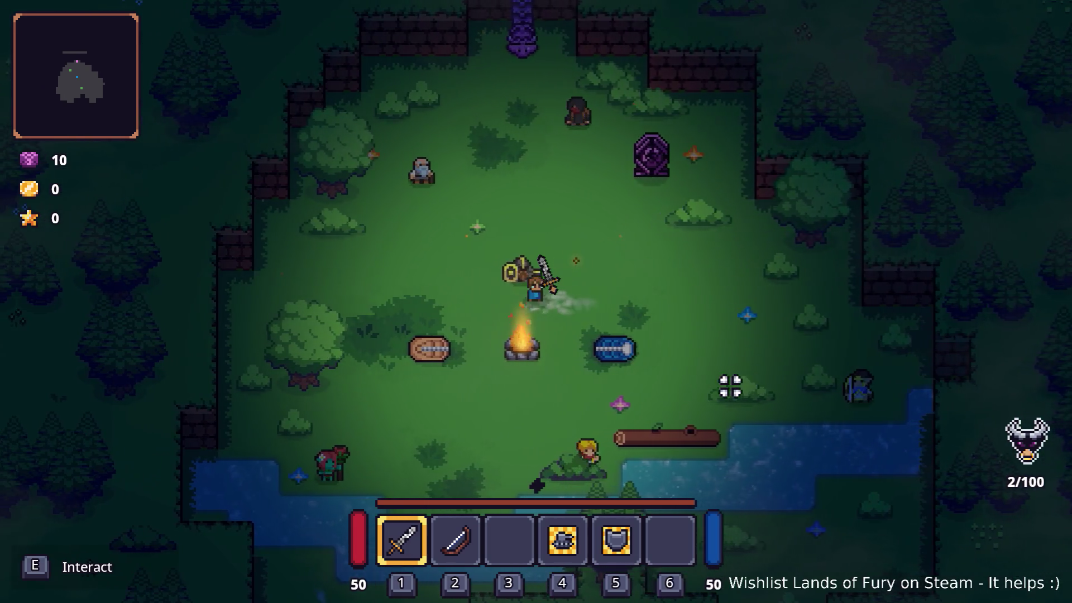
{"action": "key", "text": "d"}
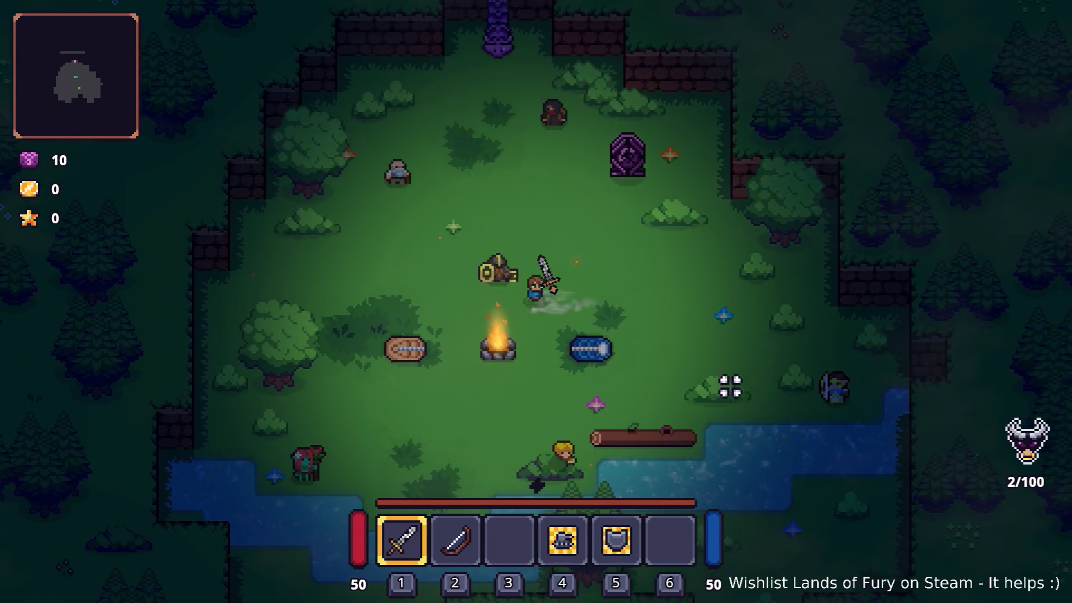
{"action": "key", "text": "d"}
{"action": "key", "text": "a"}
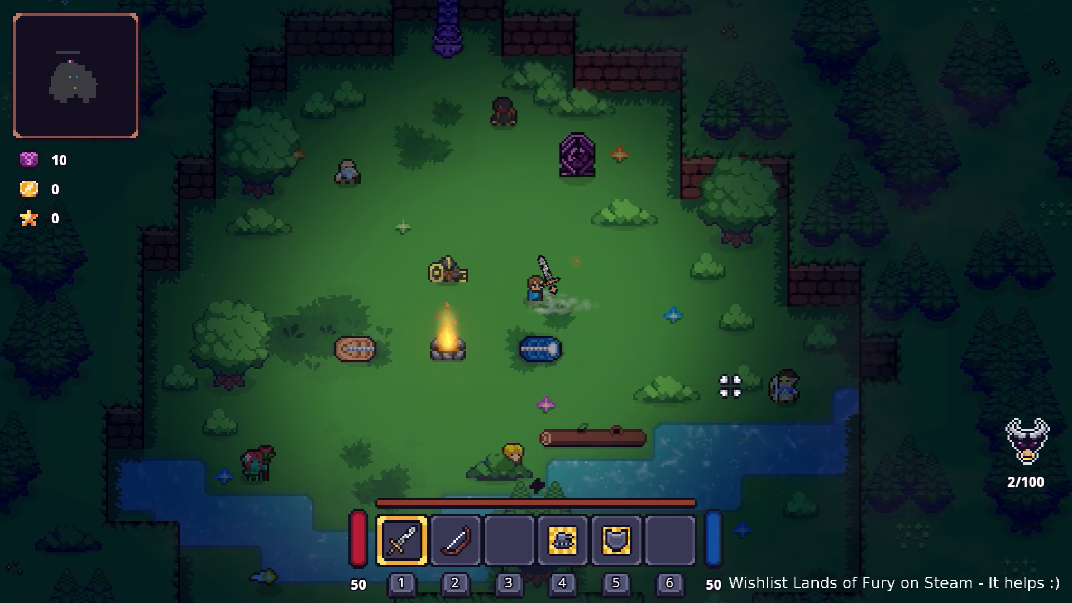
{"action": "key", "text": "d"}
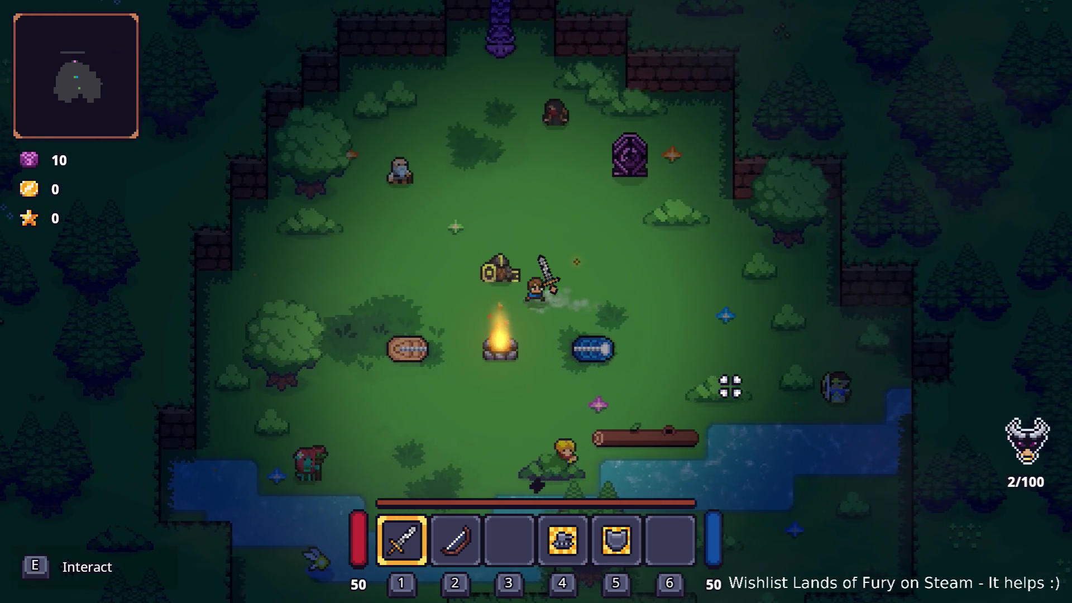
{"action": "key", "text": "a"}
{"action": "key", "text": "a"}
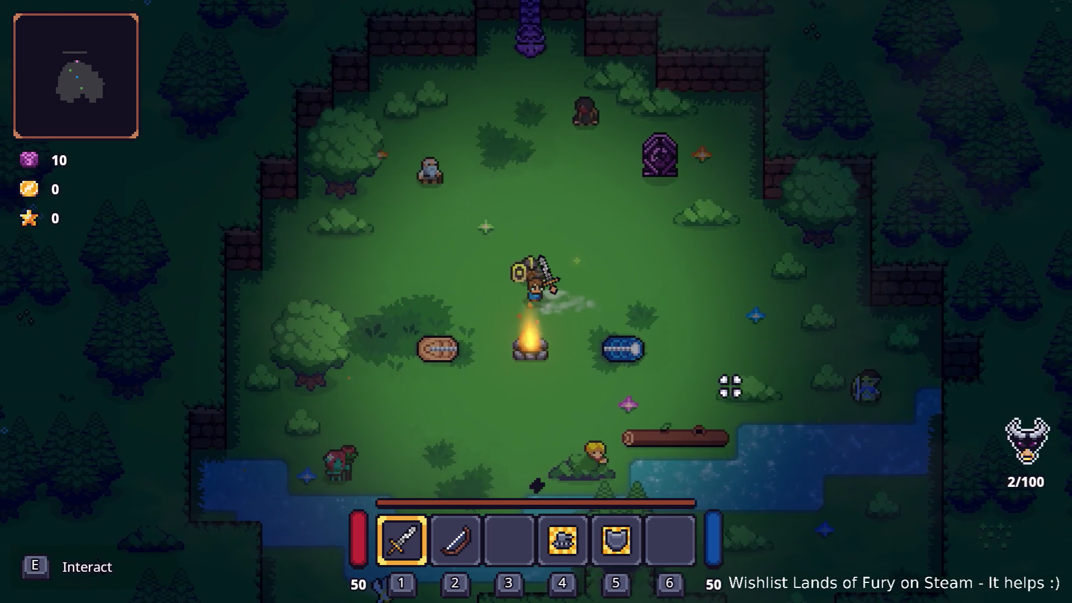
{"action": "key", "text": "d"}
{"action": "key", "text": "a"}
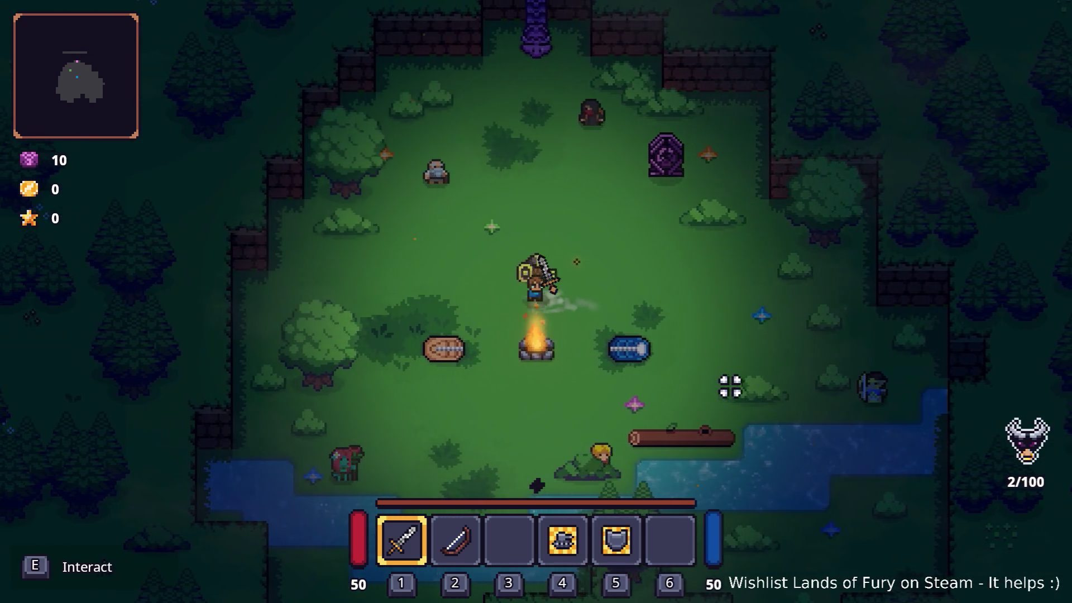
{"action": "key", "text": "d"}
{"action": "key", "text": "a"}
{"action": "key", "text": "a"}
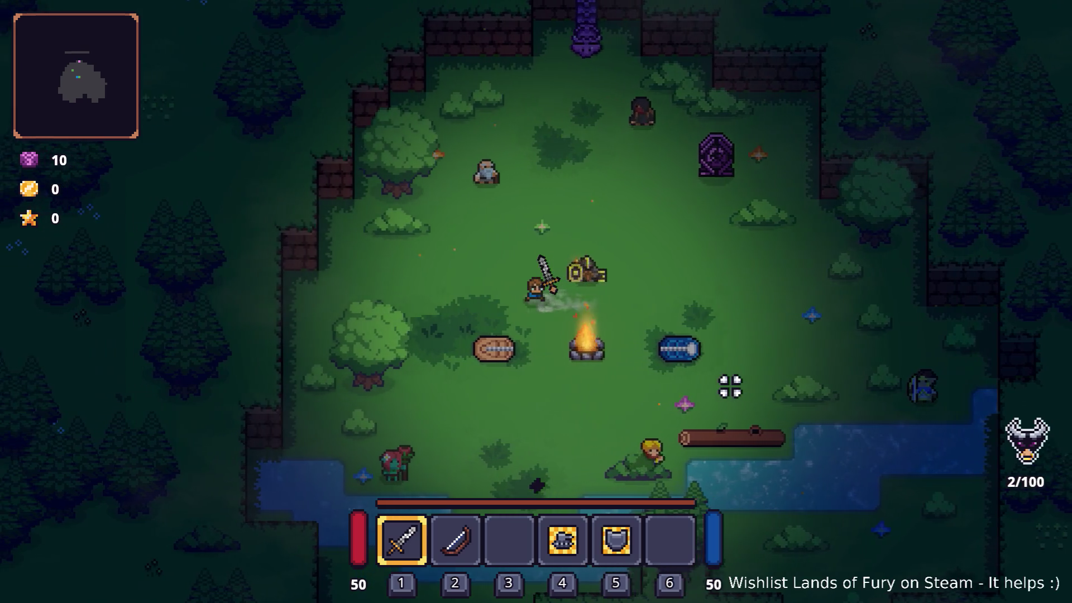
{"action": "key", "text": "d"}
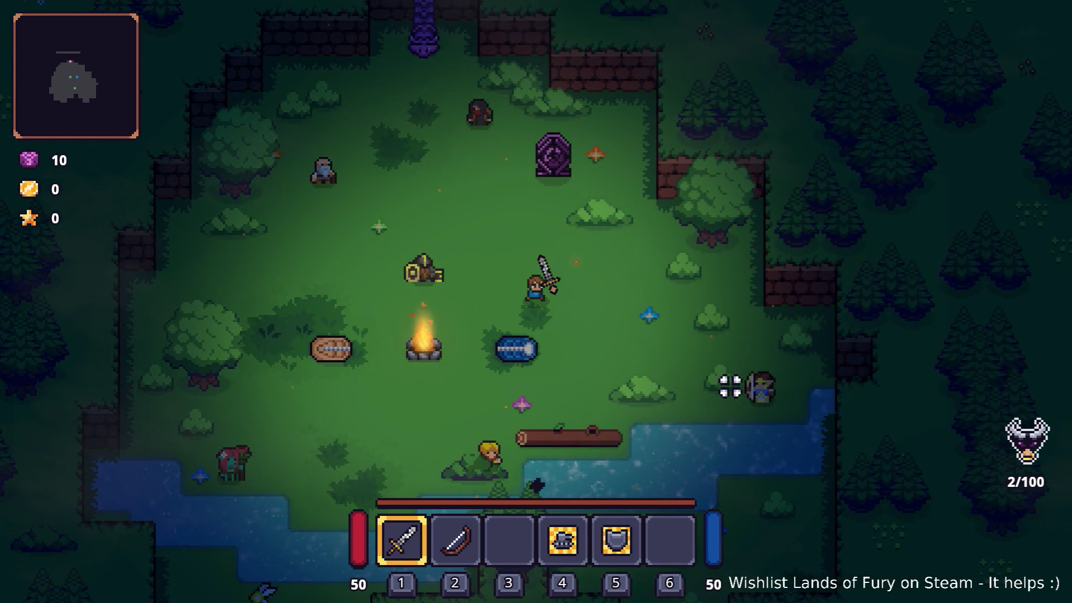
Step: Inspect the Fire Boots in the inventory grid a few times, then attack toward the right
{"action": "key", "text": "i"}
{"action": "key", "text": "i"}
{"action": "key", "text": "a"}
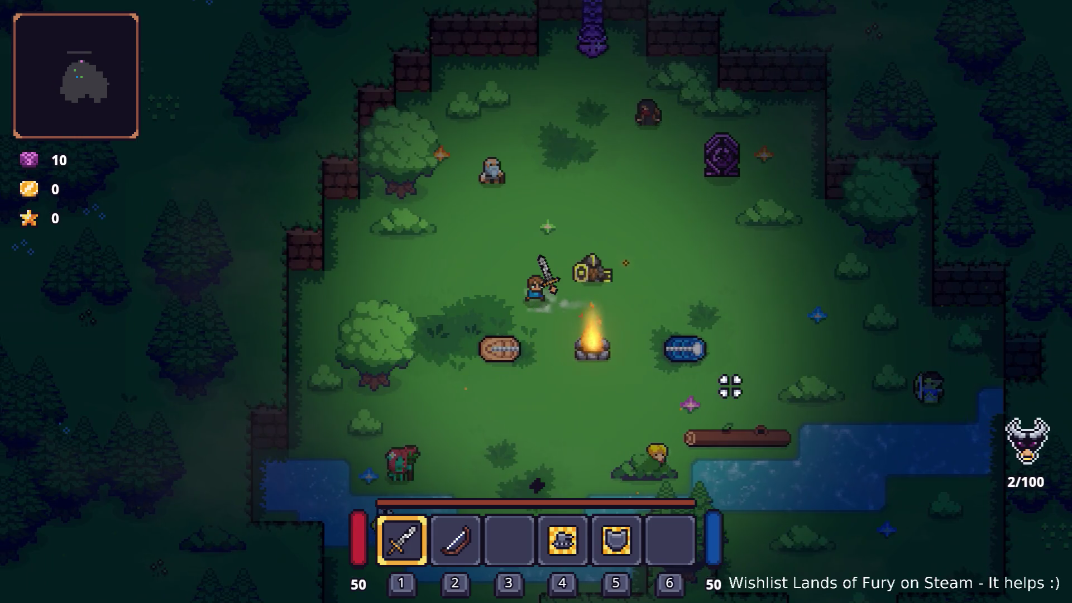
{"action": "key", "text": "d"}
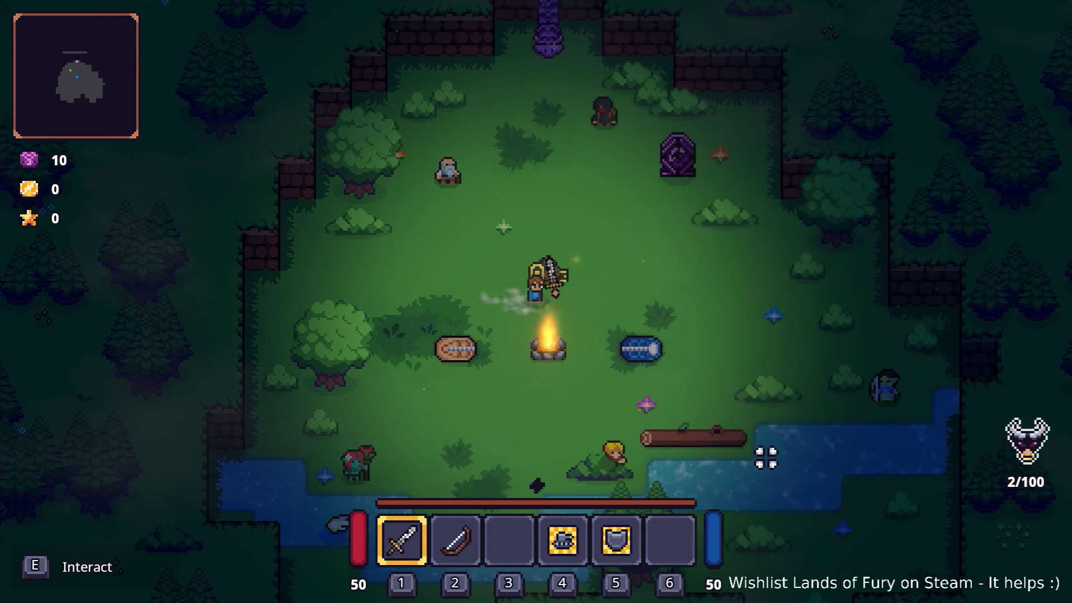
{"action": "key", "text": "i"}
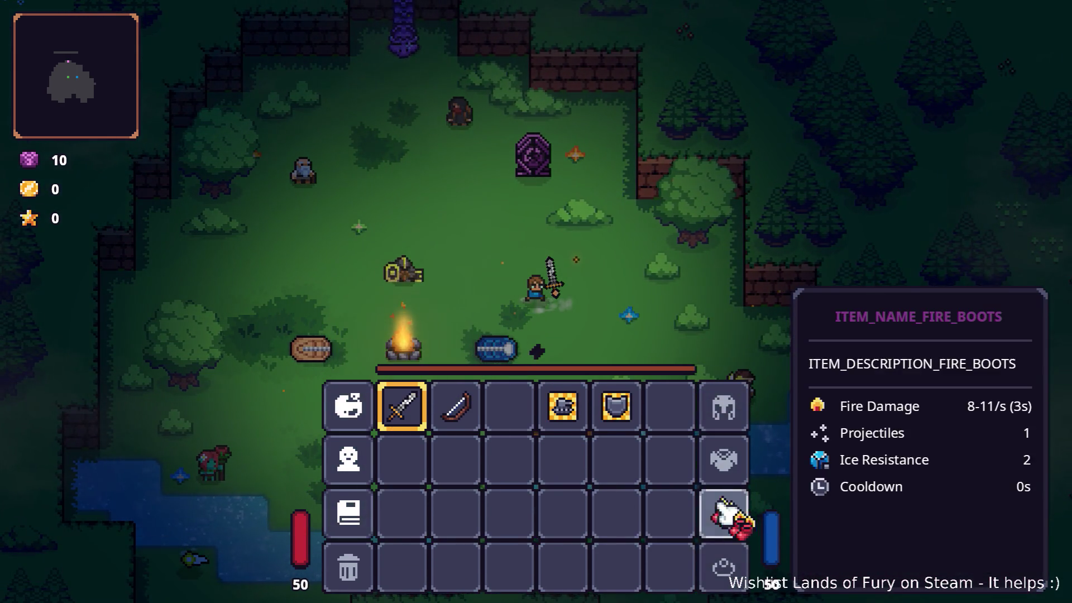
{"action": "key", "text": "i"}
{"action": "key", "text": "a"}
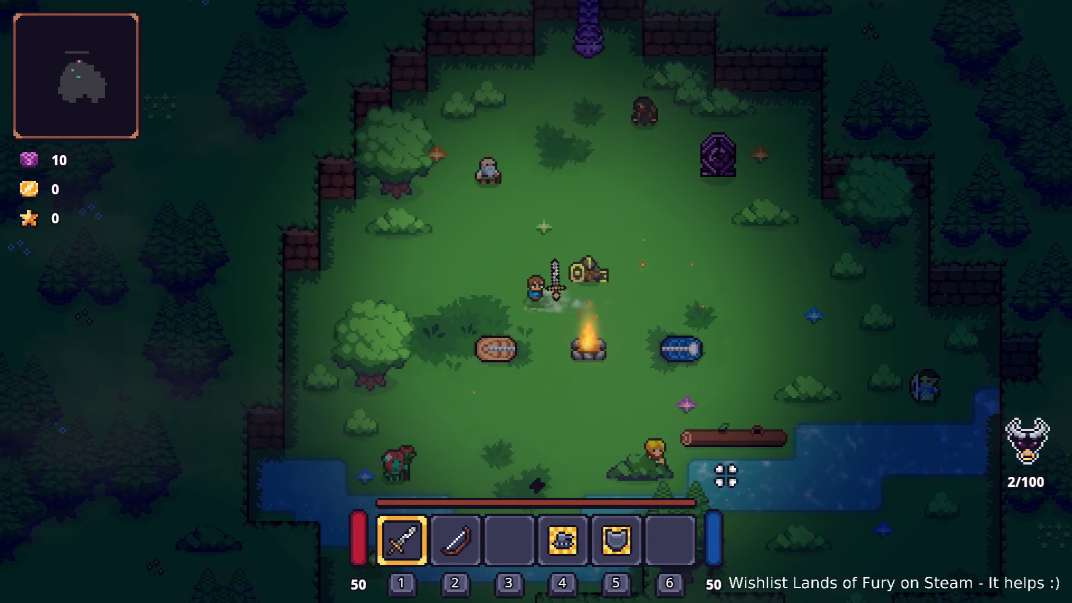
{"action": "key", "text": "i"}
{"action": "key", "text": "i"}
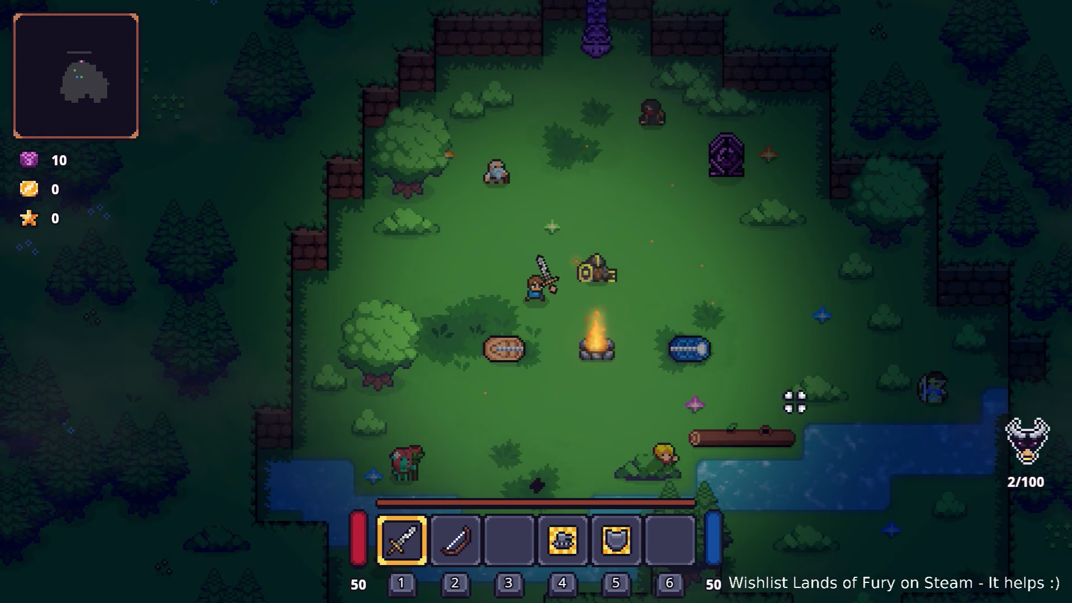
{"action": "key", "text": "d"}
{"action": "left_click", "coordinate": [795, 401]}
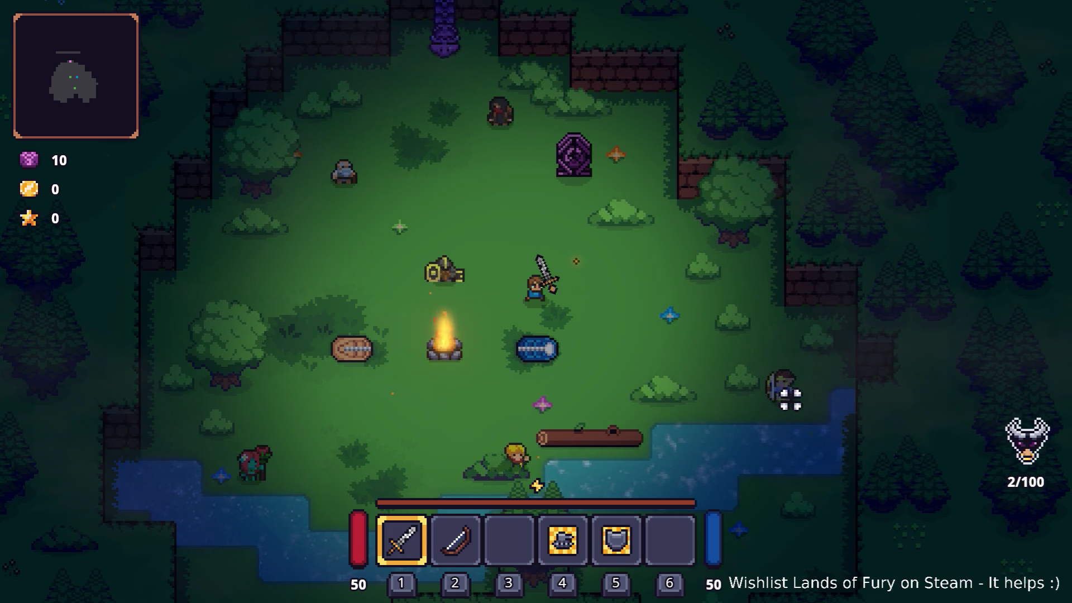
Step: Dash left with the boots, then unequip the red boots into the backpack grid
{"action": "key", "text": "a"}
{"action": "key", "text": "space"}
{"action": "key", "text": "Tab"}
{"action": "left_click", "coordinate": [724, 512]}
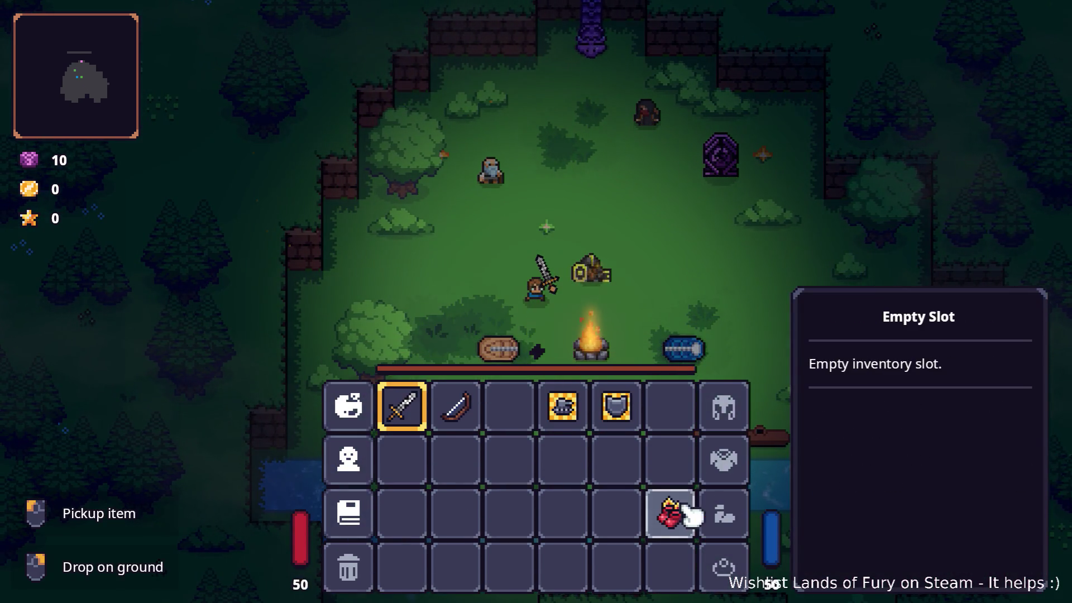
{"action": "left_click", "coordinate": [673, 510]}
{"action": "key", "text": "Tab"}
Step: Re-equip the red boots and dash the hero left again to test them
{"action": "key", "text": "d"}
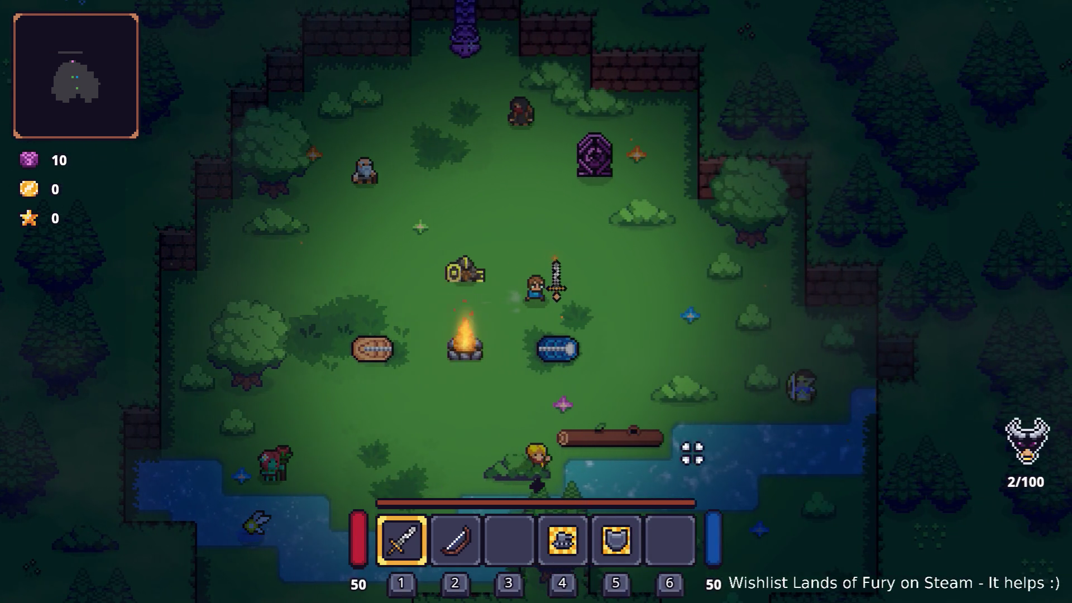
{"action": "key", "text": "Tab"}
{"action": "left_click", "coordinate": [673, 510]}
{"action": "key", "text": "Tab"}
{"action": "key", "text": "a"}
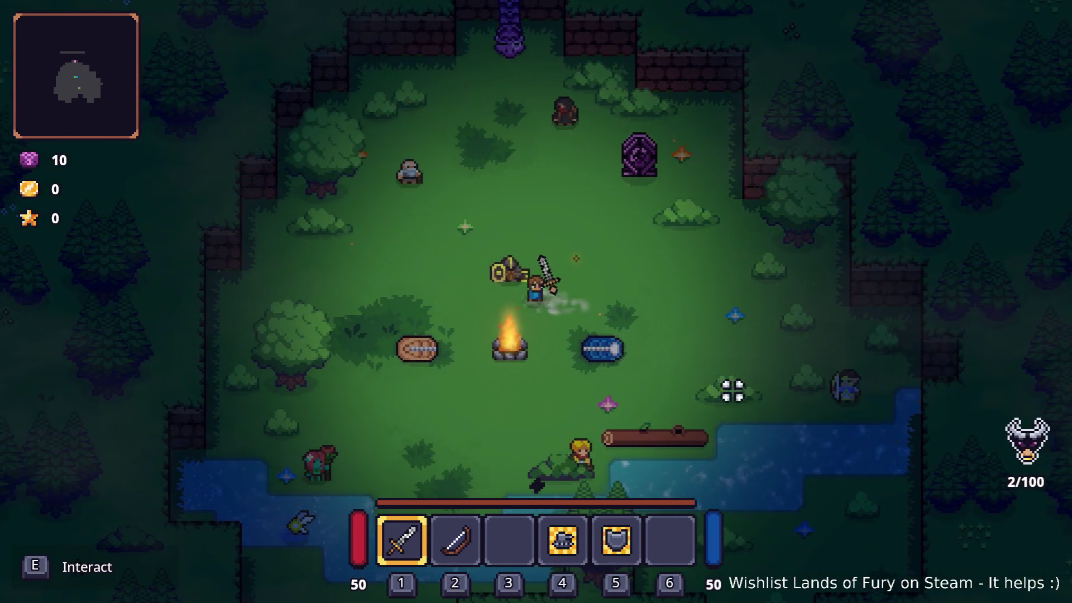
{"action": "key", "text": "a"}
{"action": "key", "text": "space"}
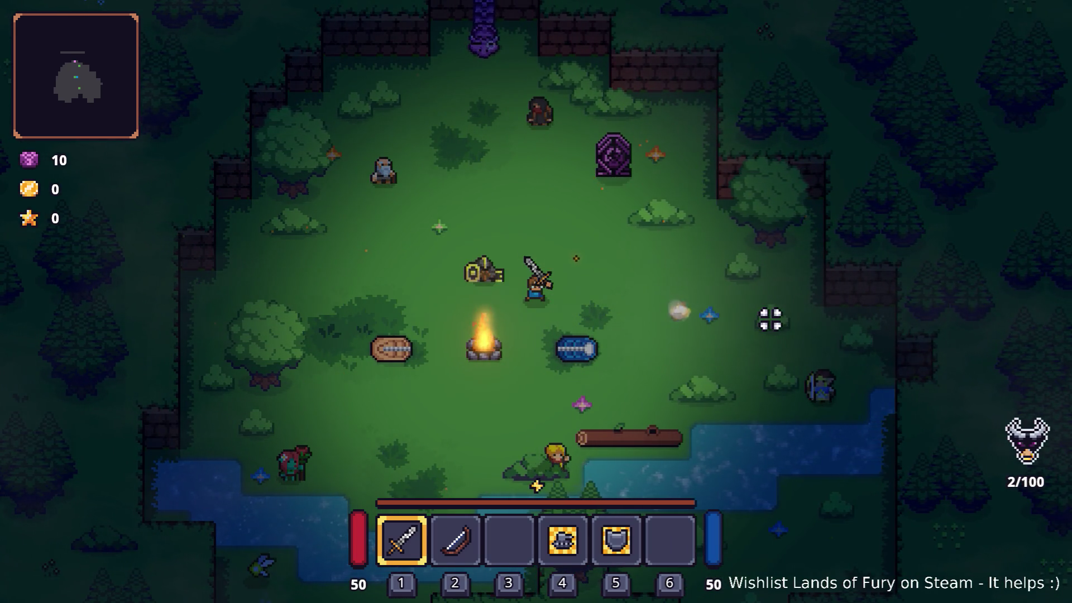
{"action": "key", "text": "a"}
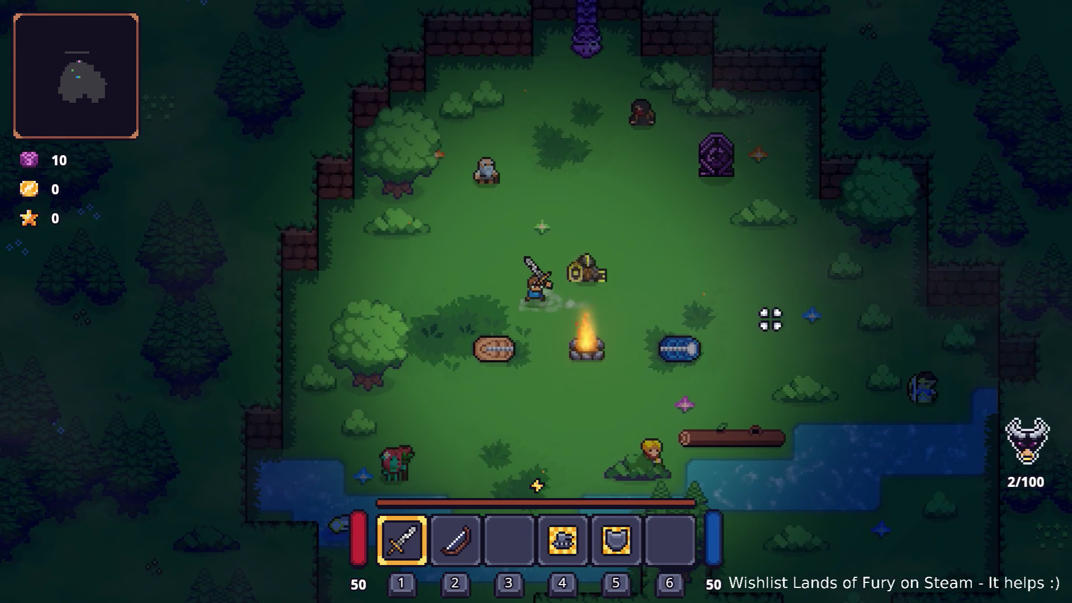
Step: Unequip and re-equip the Fire Boots, walk toward the chest and pause the game
{"action": "key", "text": "Tab"}
{"action": "left_click", "coordinate": [726, 515]}
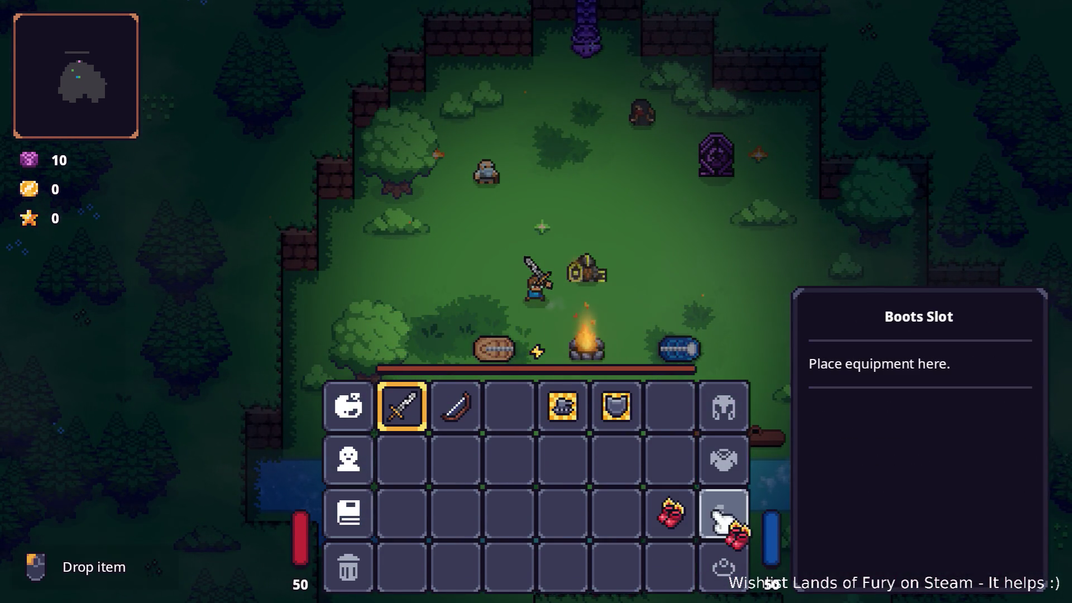
{"action": "key", "text": "Tab"}
{"action": "key", "text": "d"}
{"action": "key", "text": "Tab"}
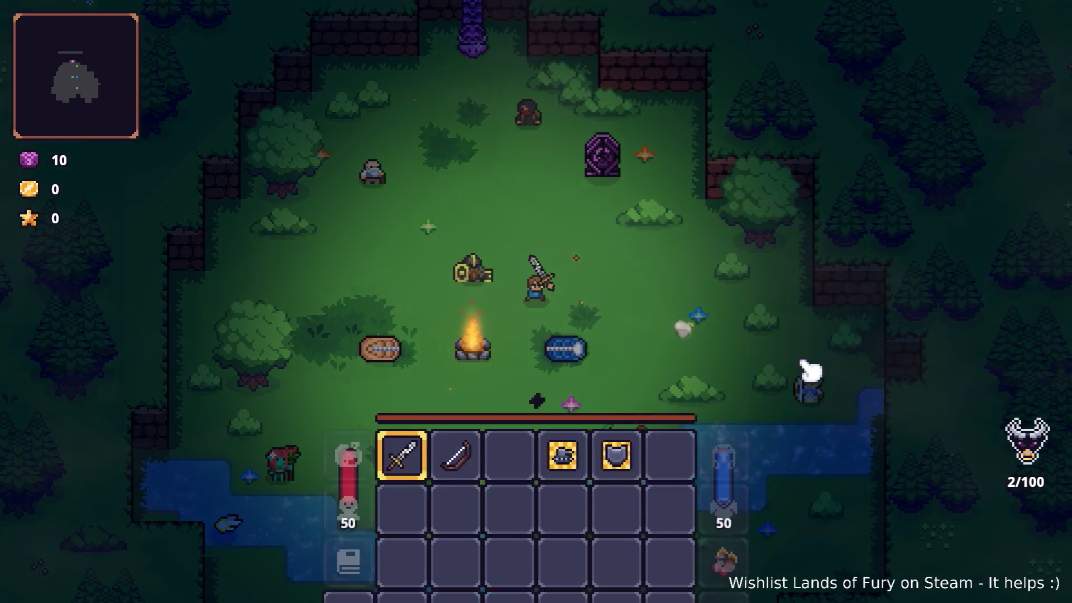
{"action": "left_click", "coordinate": [723, 512]}
{"action": "left_click", "coordinate": [724, 513]}
{"action": "key", "text": "Tab"}
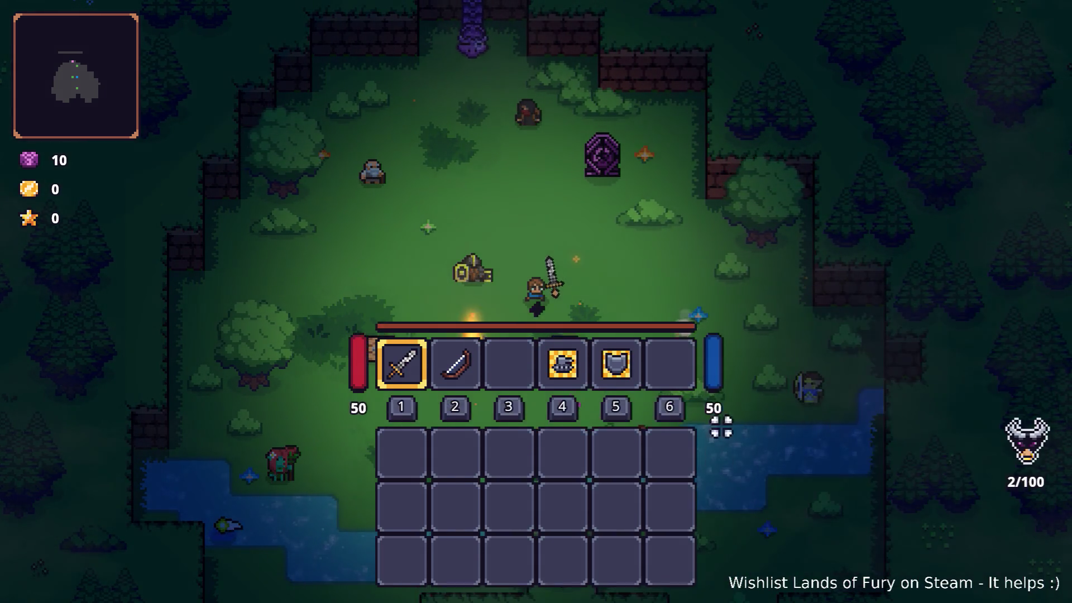
{"action": "key", "text": "d"}
{"action": "key", "text": "d"}
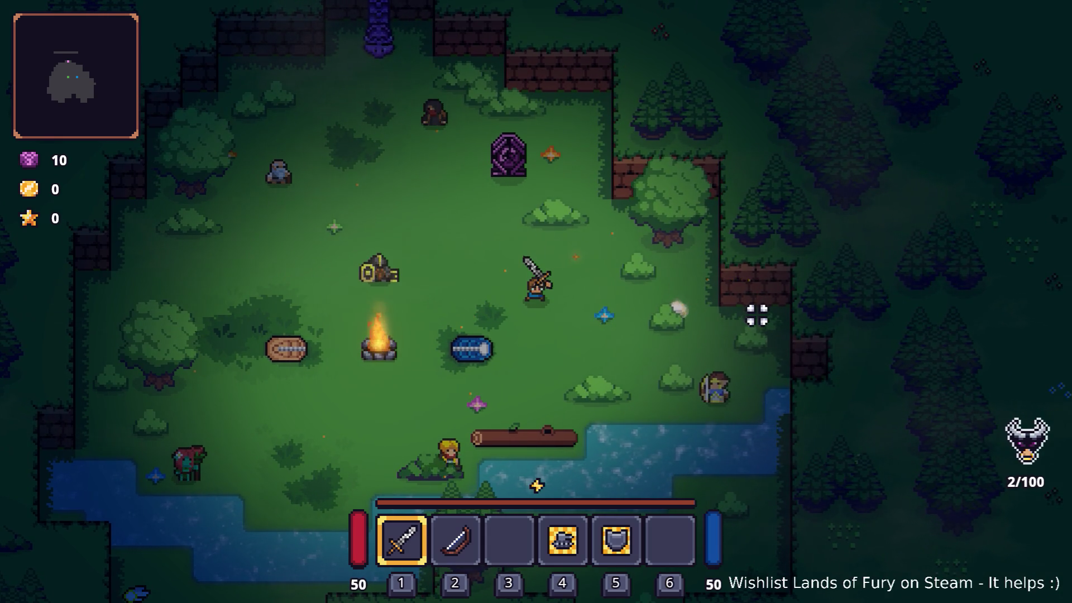
{"action": "key", "text": "a"}
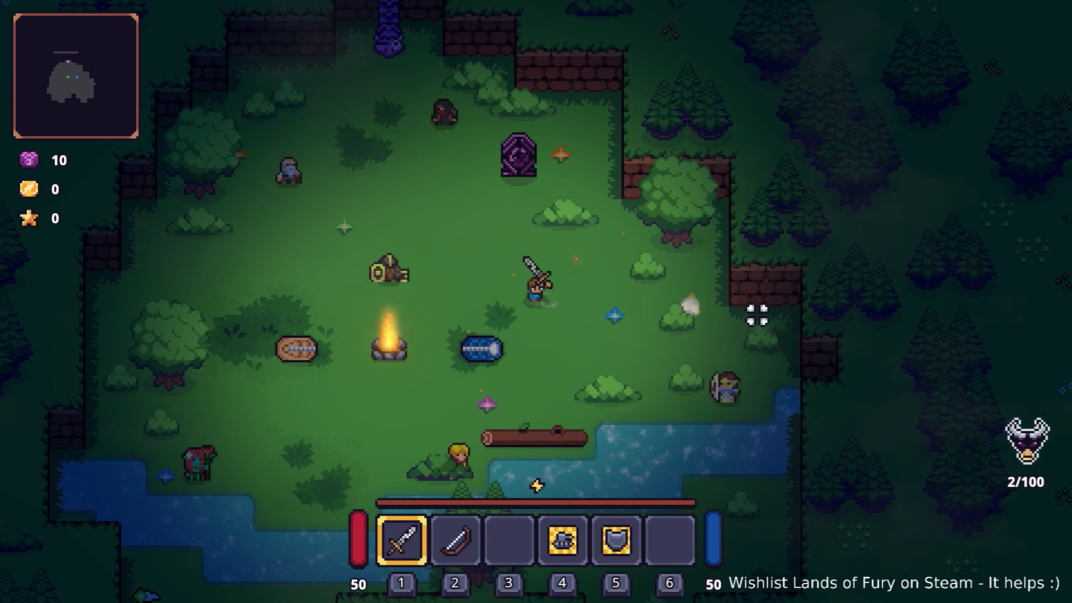
{"action": "key", "text": "Escape"}
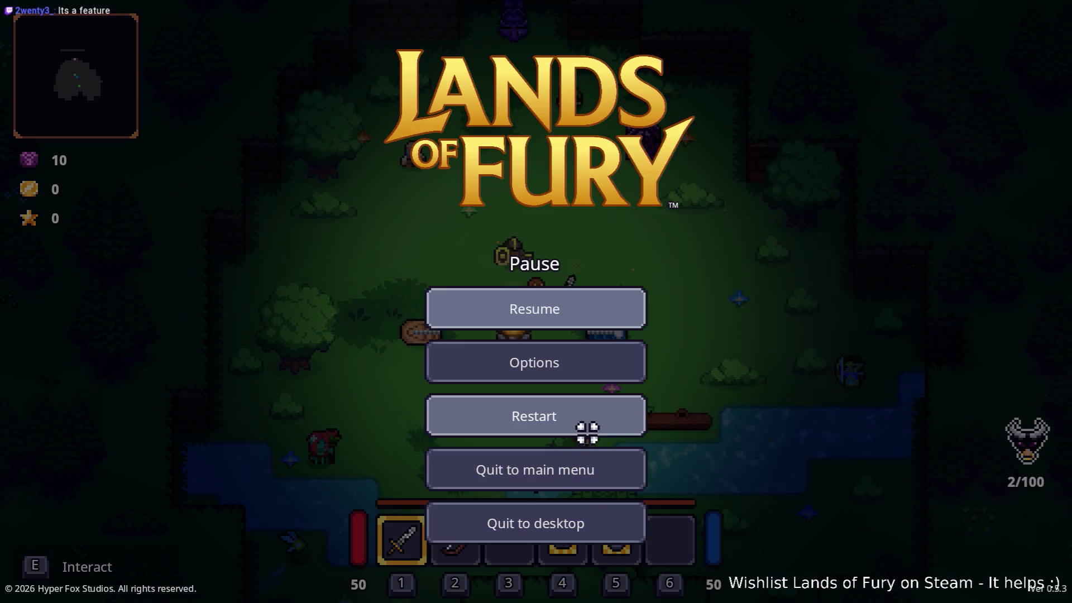
Step: Quit the game to desktop and expand the UseItem effect's Internal Cooldown section in FireBoots.tres
{"action": "left_click", "coordinate": [592, 531]}
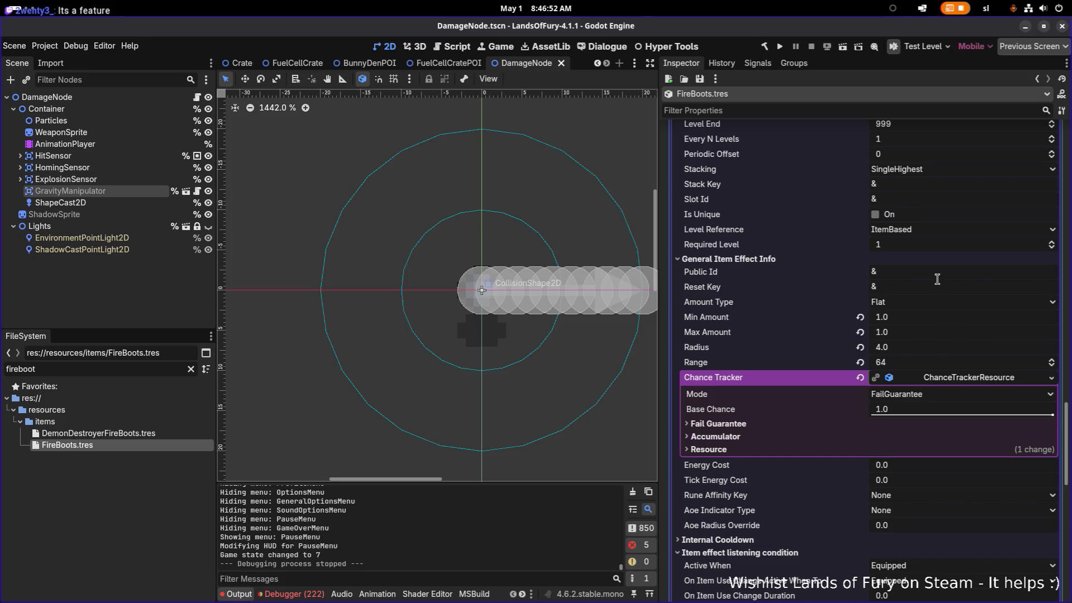
{"action": "scroll", "coordinate": [937, 275], "scroll_direction": "down", "scroll_amount": 15}
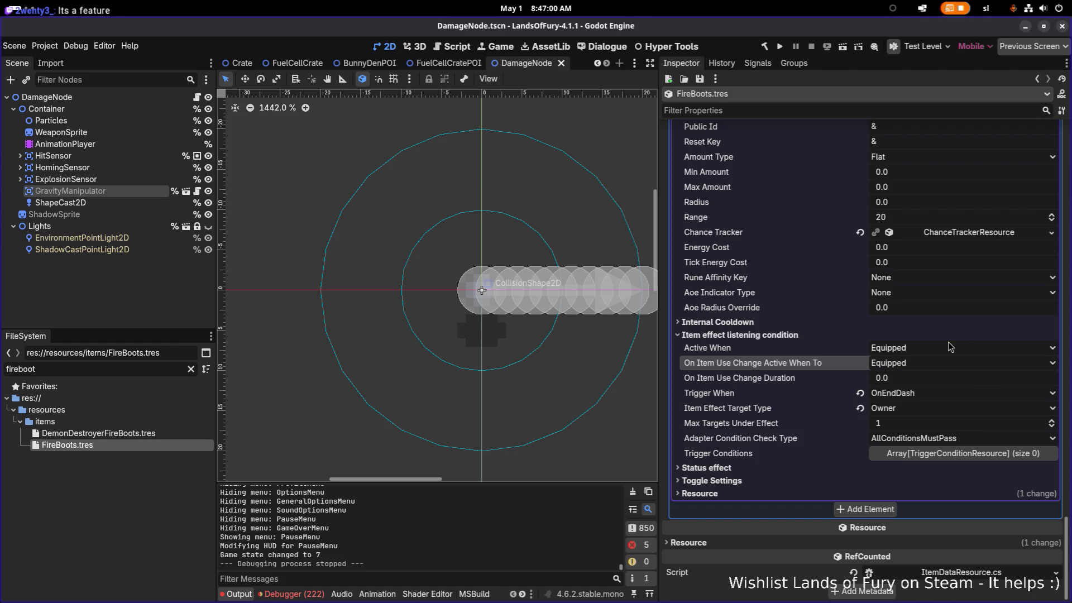
{"action": "left_click", "coordinate": [801, 323]}
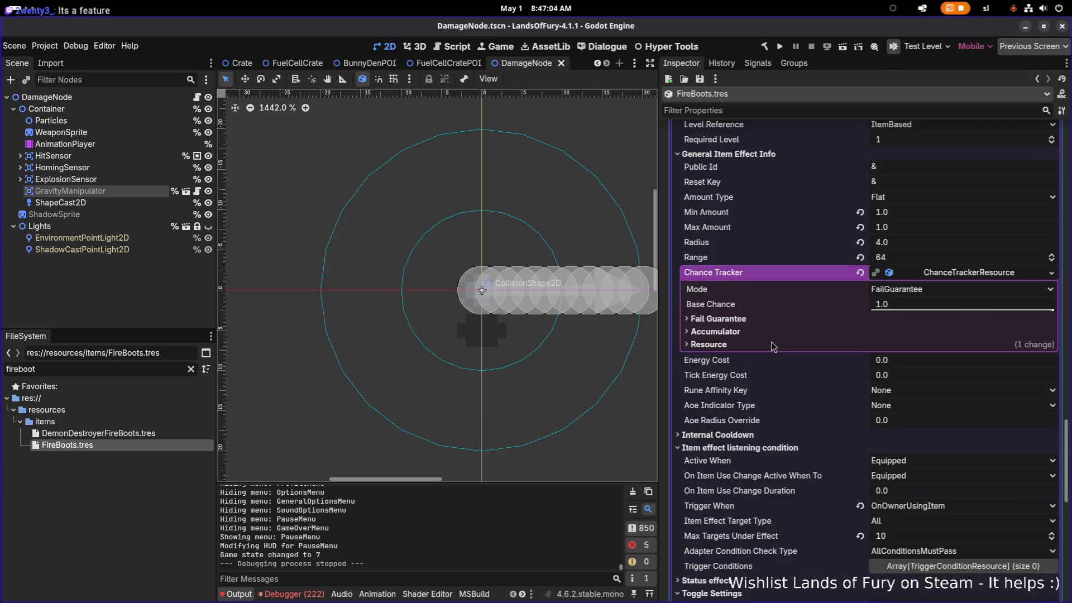
{"action": "scroll", "coordinate": [772, 346], "scroll_direction": "down", "scroll_amount": 3}
Step: Expand the Level Window section and confirm the effect triggers OnEndDash while Equipped
{"action": "scroll", "coordinate": [772, 342], "scroll_direction": "up", "scroll_amount": 15}
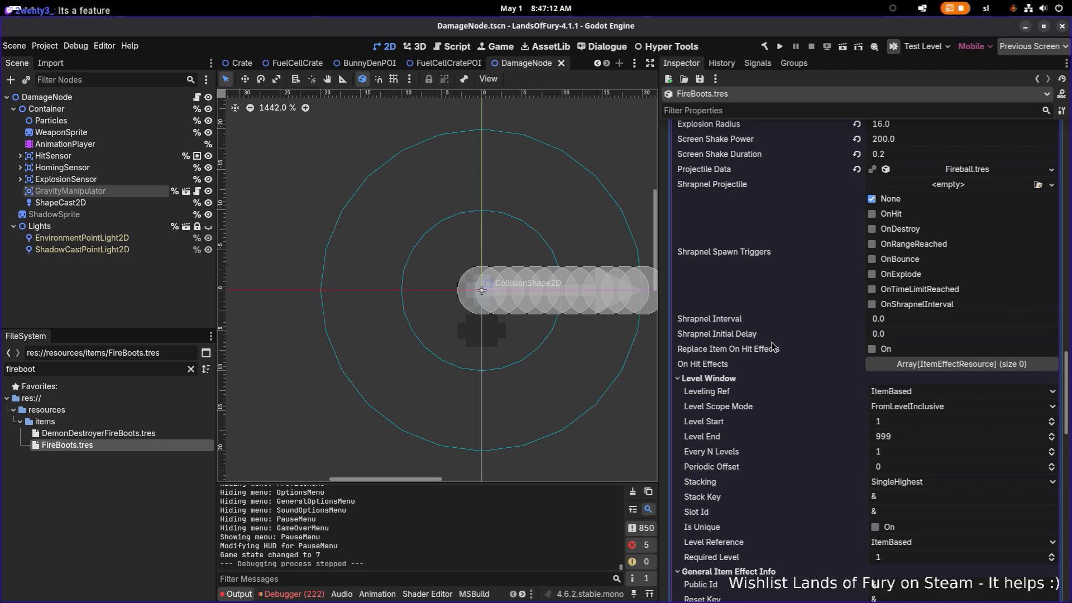
{"action": "scroll", "coordinate": [772, 342], "scroll_direction": "up", "scroll_amount": 10}
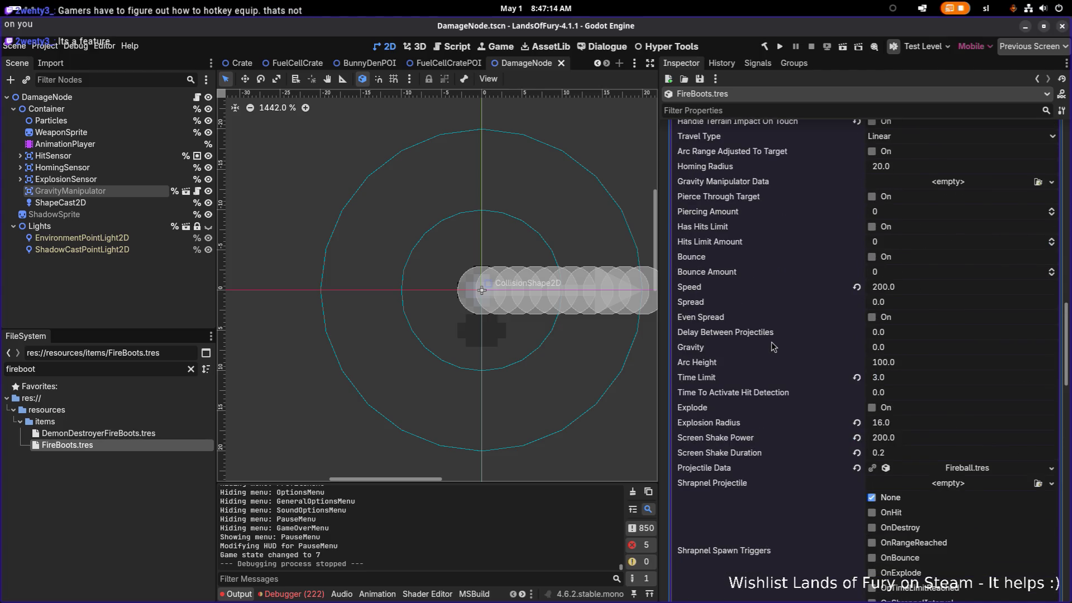
{"action": "scroll", "coordinate": [772, 342], "scroll_direction": "up", "scroll_amount": 8}
{"action": "scroll", "coordinate": [772, 341], "scroll_direction": "down", "scroll_amount": 20}
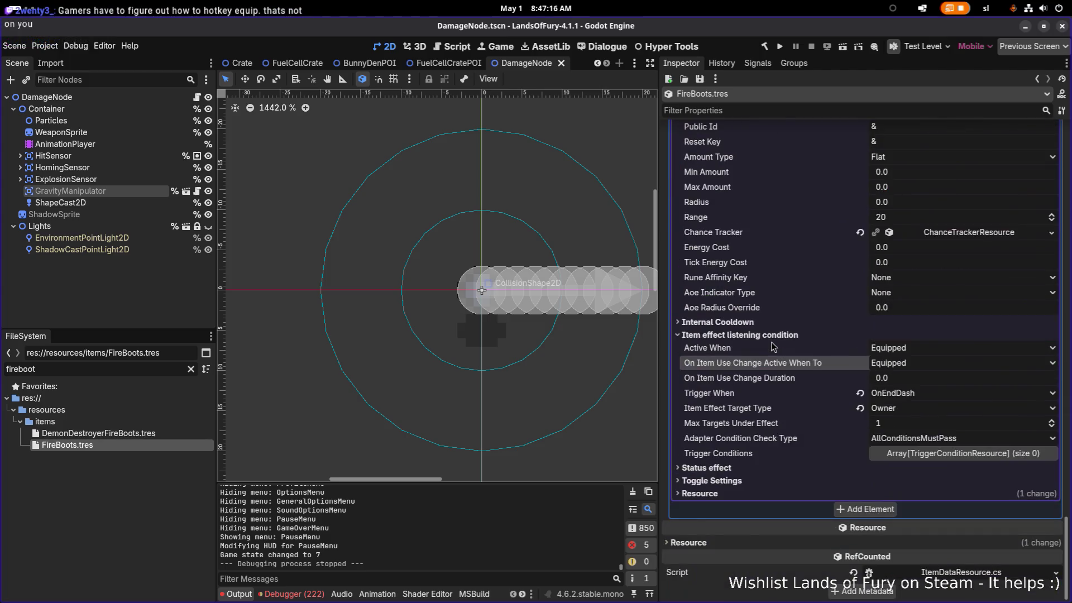
{"action": "scroll", "coordinate": [807, 366], "scroll_direction": "up", "scroll_amount": 2}
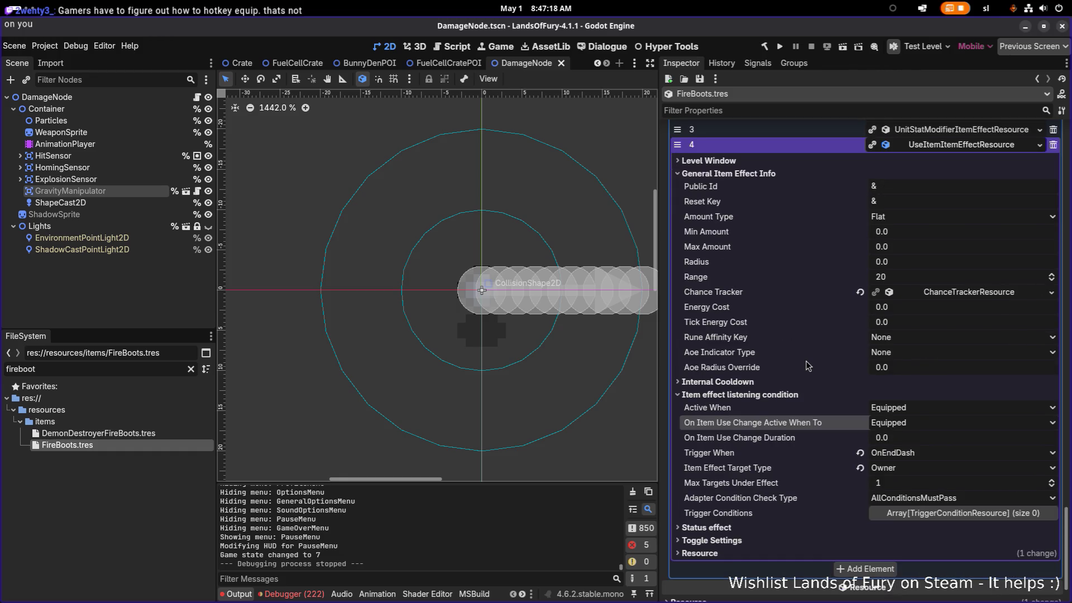
{"action": "left_click", "coordinate": [763, 162]}
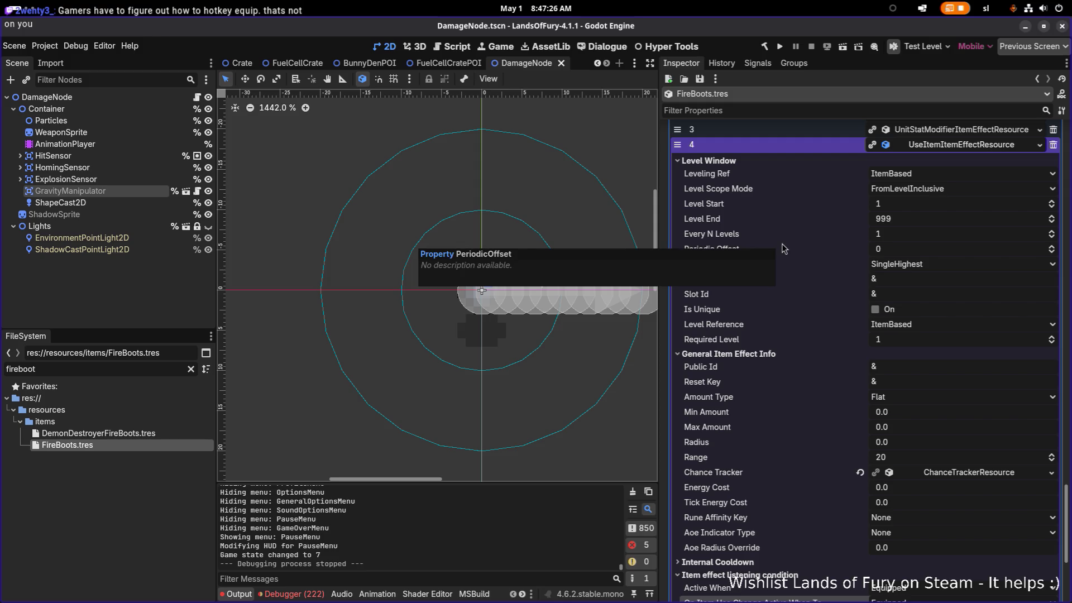
{"action": "scroll", "coordinate": [781, 245], "scroll_direction": "down", "scroll_amount": 5}
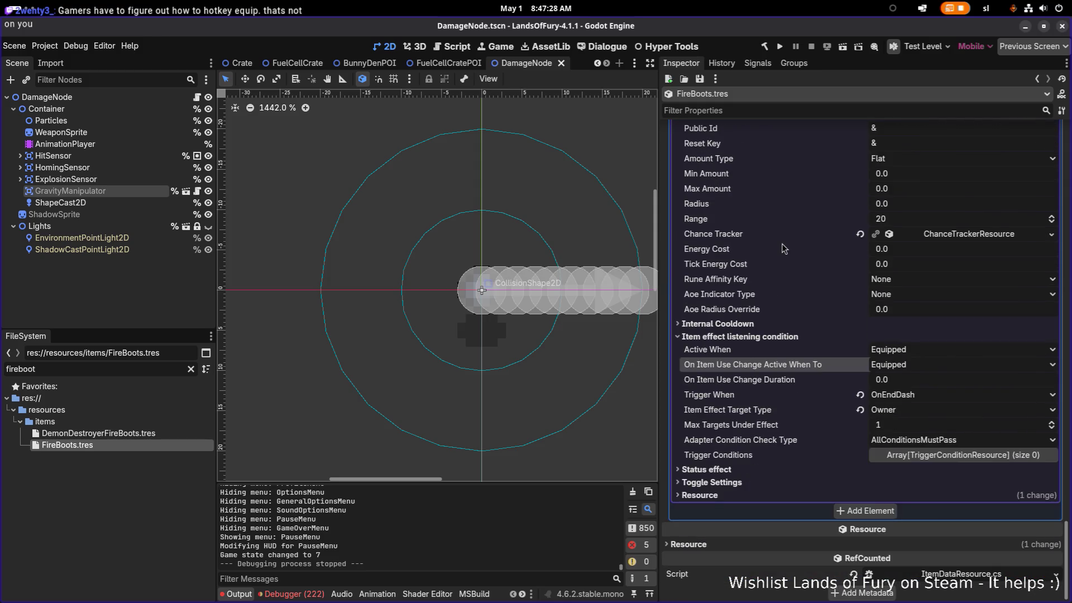
{"action": "left_click", "coordinate": [969, 235]}
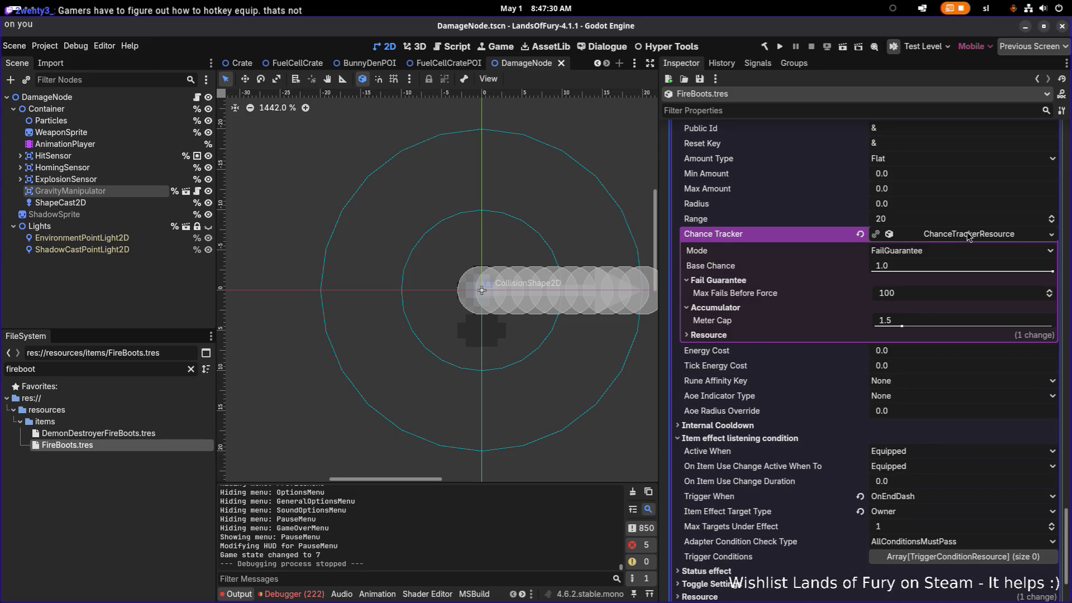
{"action": "left_click", "coordinate": [969, 235]}
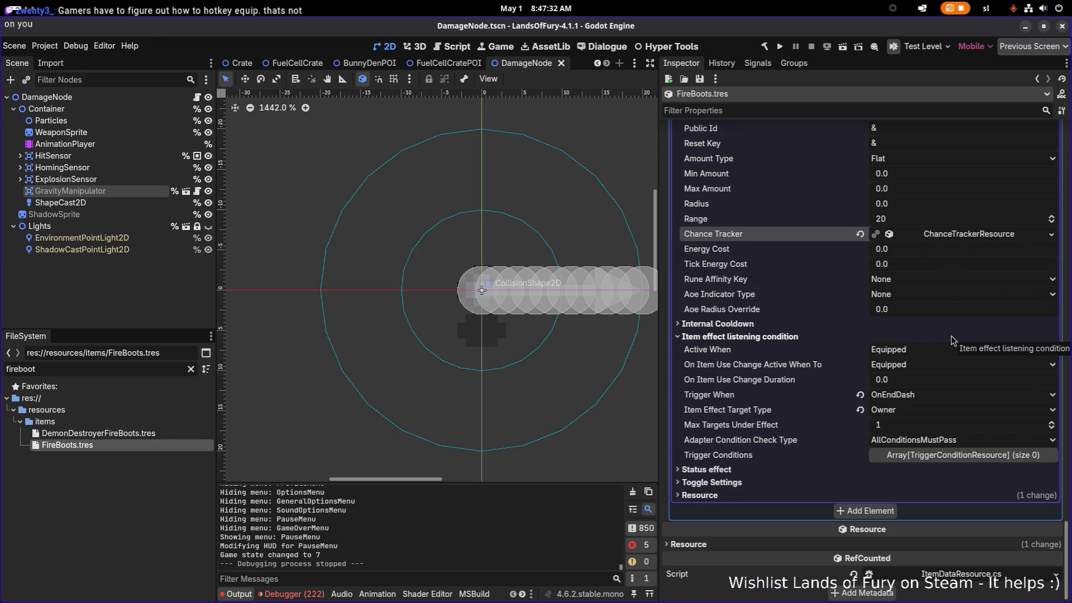
{"action": "left_click", "coordinate": [934, 351]}
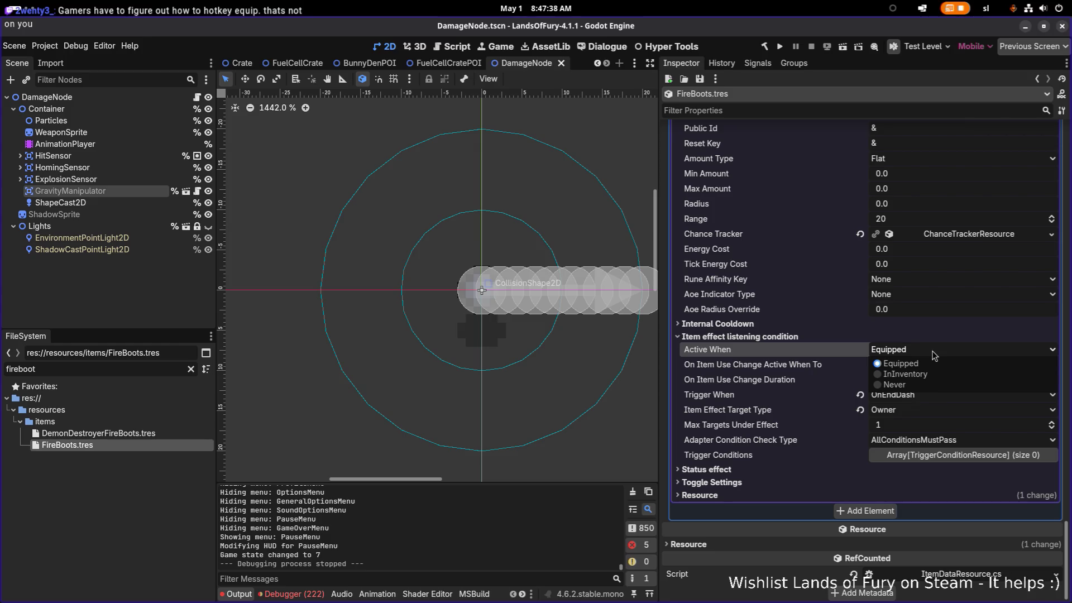
{"action": "left_click", "coordinate": [933, 352]}
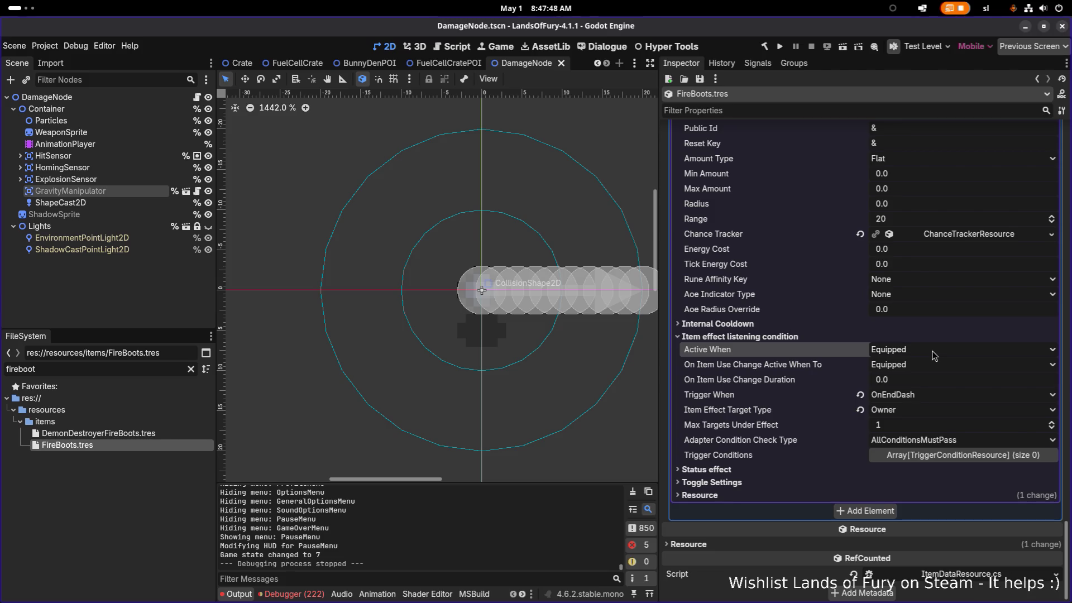
{"action": "left_click", "coordinate": [721, 482]}
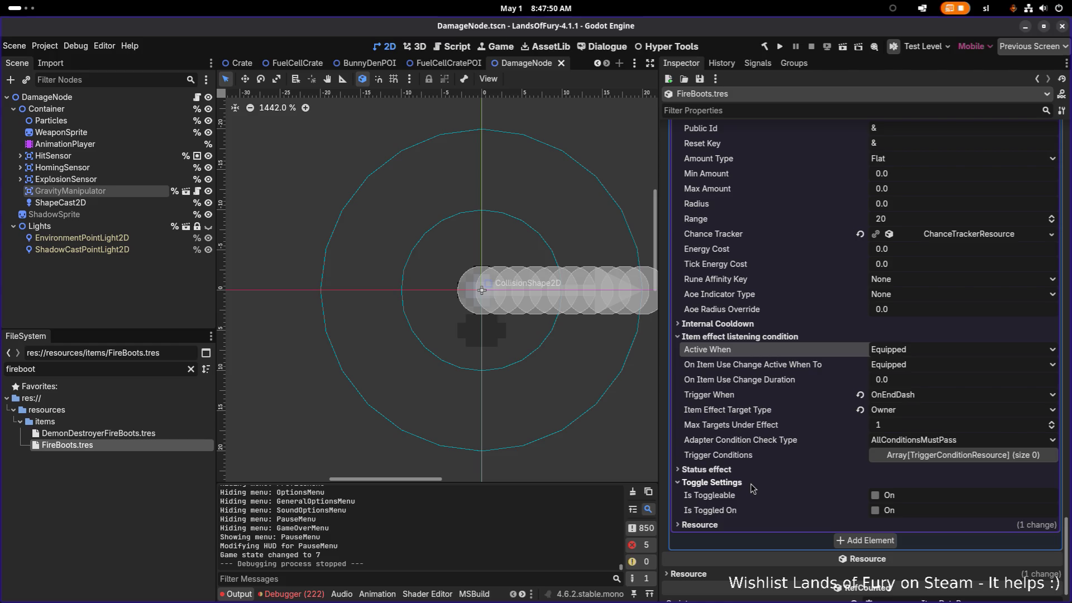
{"action": "scroll", "coordinate": [727, 463], "scroll_direction": "up", "scroll_amount": 4}
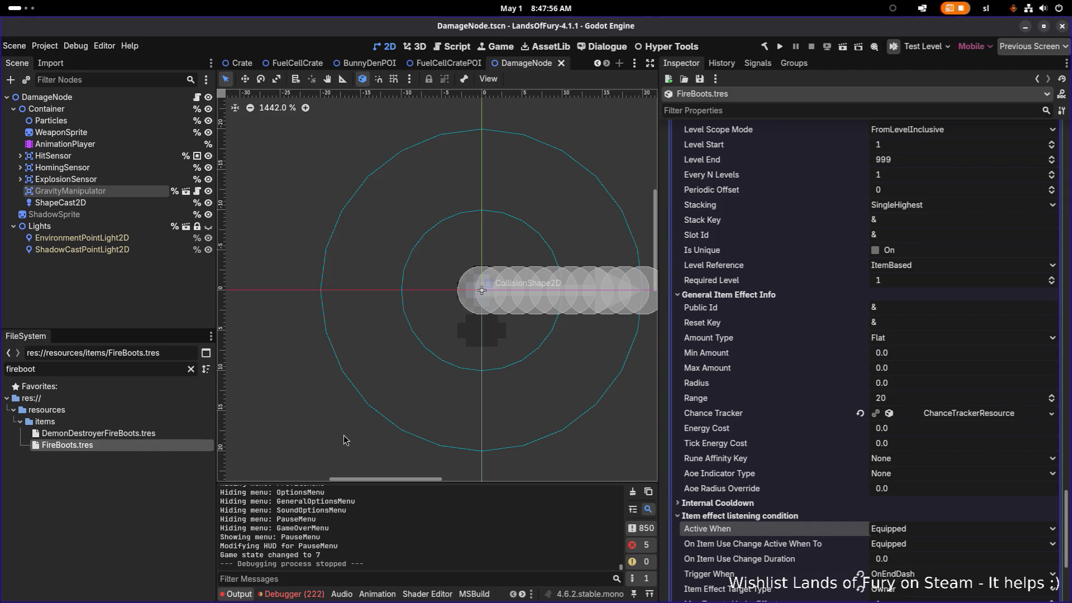
{"action": "scroll", "coordinate": [523, 309], "scroll_direction": "down", "scroll_amount": 1}
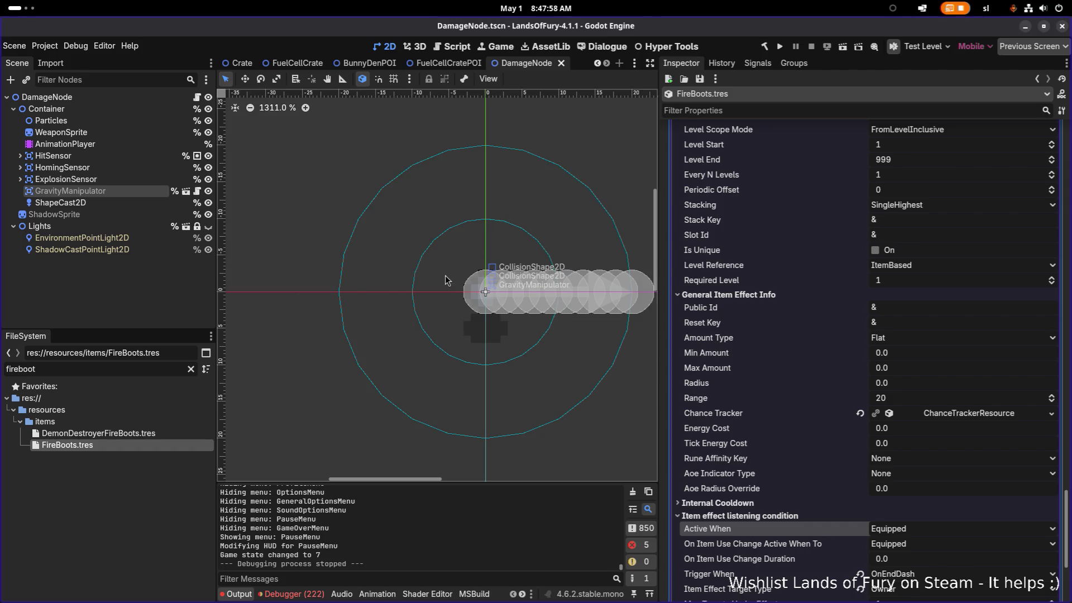
{"action": "scroll", "coordinate": [786, 274], "scroll_direction": "up", "scroll_amount": 10}
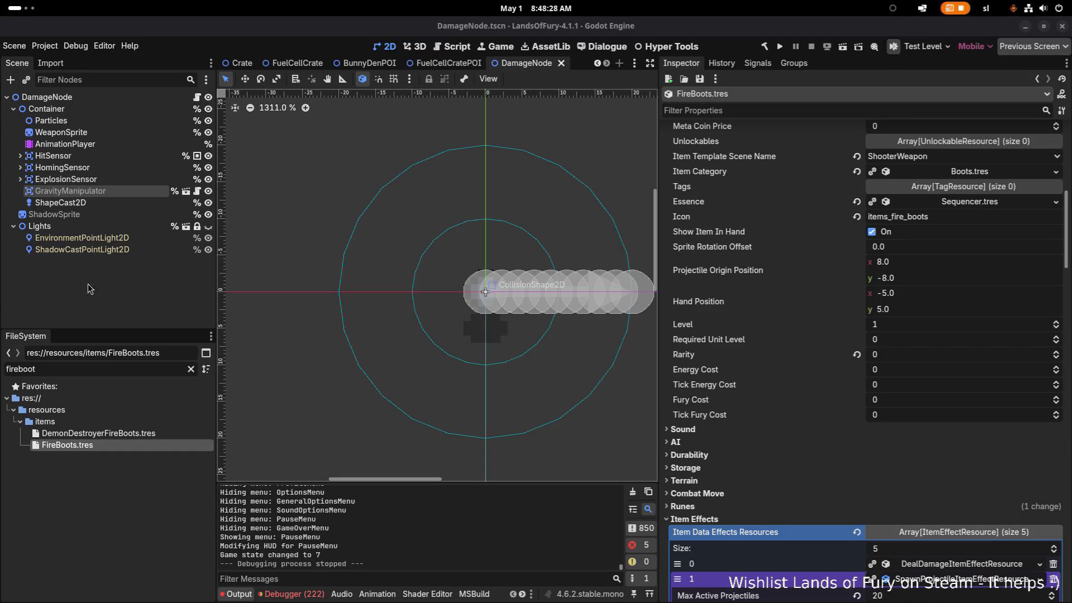
{"action": "key", "text": "XF86AudioRaiseVolume"}
Step: Open the 2026-05-01 note in Obsidian and append ' - Fire boots remain' to the Finish boots to-do
{"action": "key", "text": "super"}
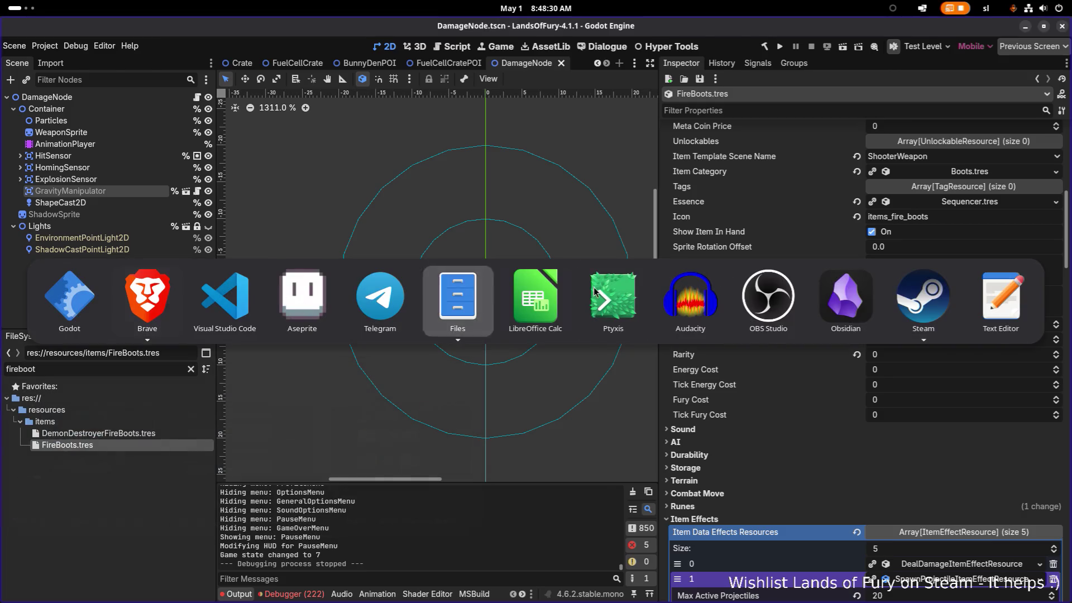
{"action": "left_click", "coordinate": [840, 288]}
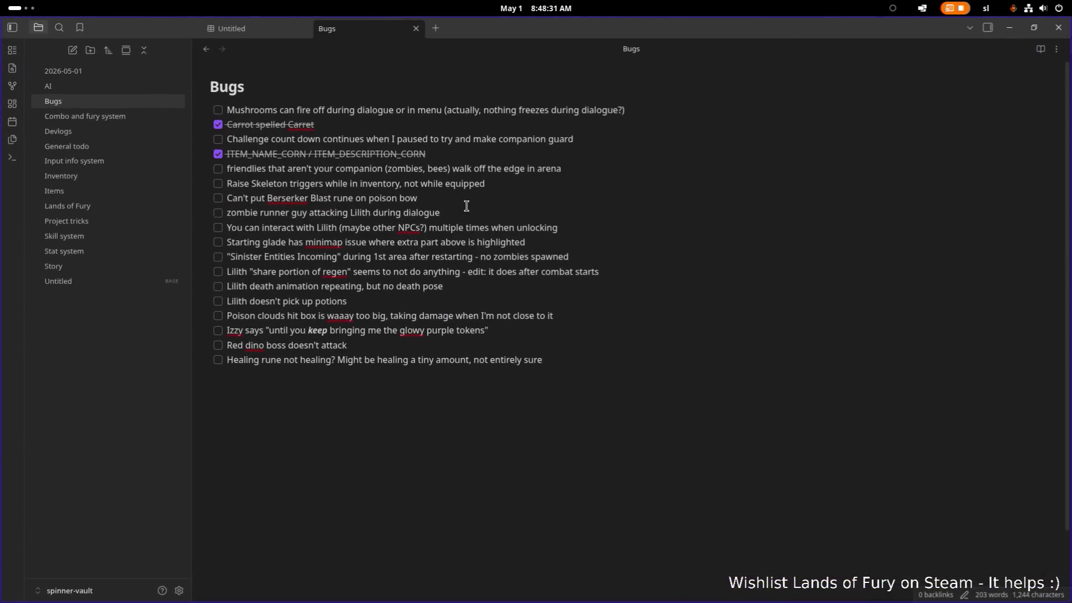
{"action": "left_click", "coordinate": [115, 71]}
{"action": "left_click", "coordinate": [385, 115]}
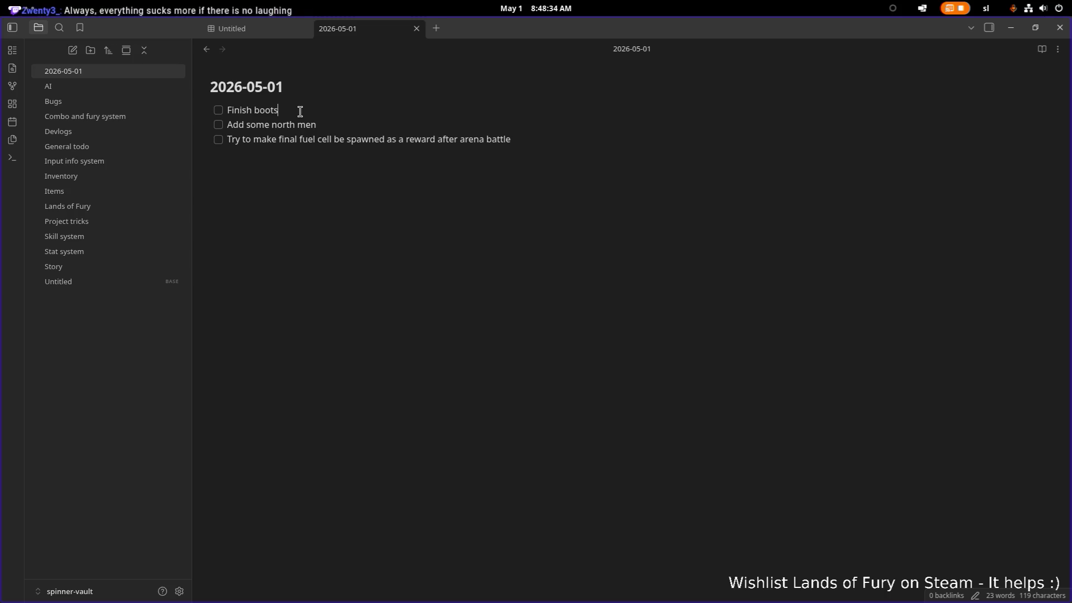
{"action": "type", "text": "- Fire boots remain"}
{"action": "key", "text": "Down"}
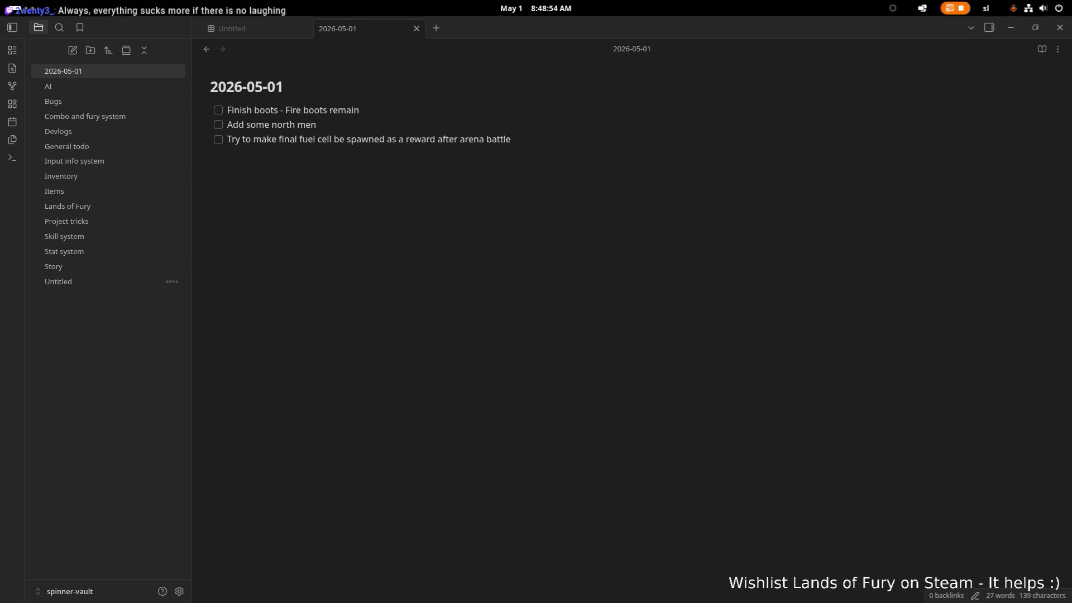
{"action": "left_click", "coordinate": [554, 141]}
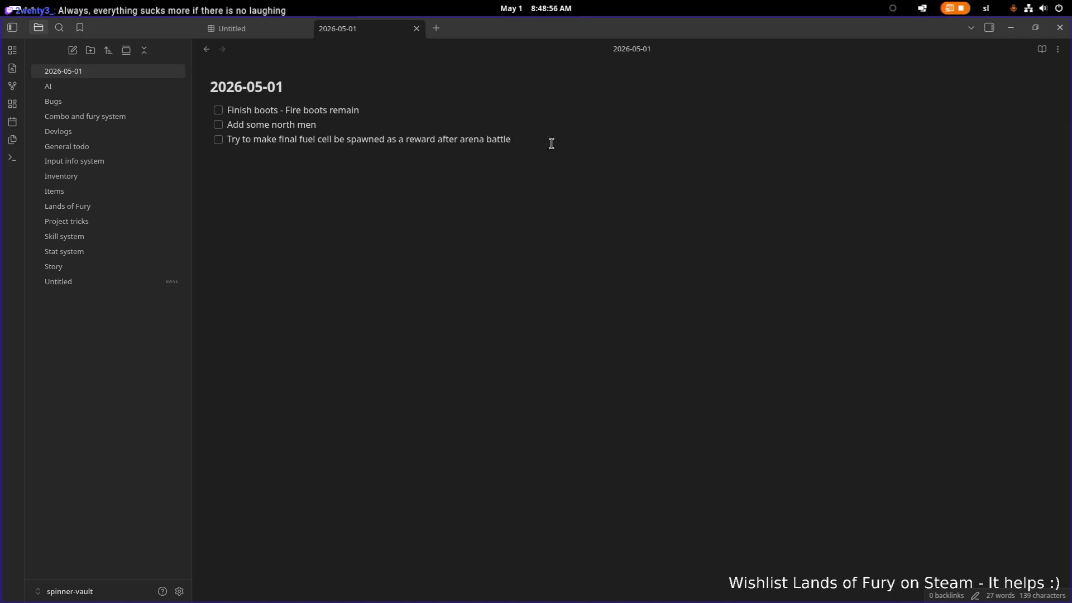
Step: Add the to-do 'Add new items to the loot drop pools' below the last item
{"action": "key", "text": "End"}
{"action": "key", "text": "Return"}
{"action": "type", "text": "Add new ite"}
{"action": "type", "text": "ms to d"}
{"action": "type", "text": "he loot drop pools"}
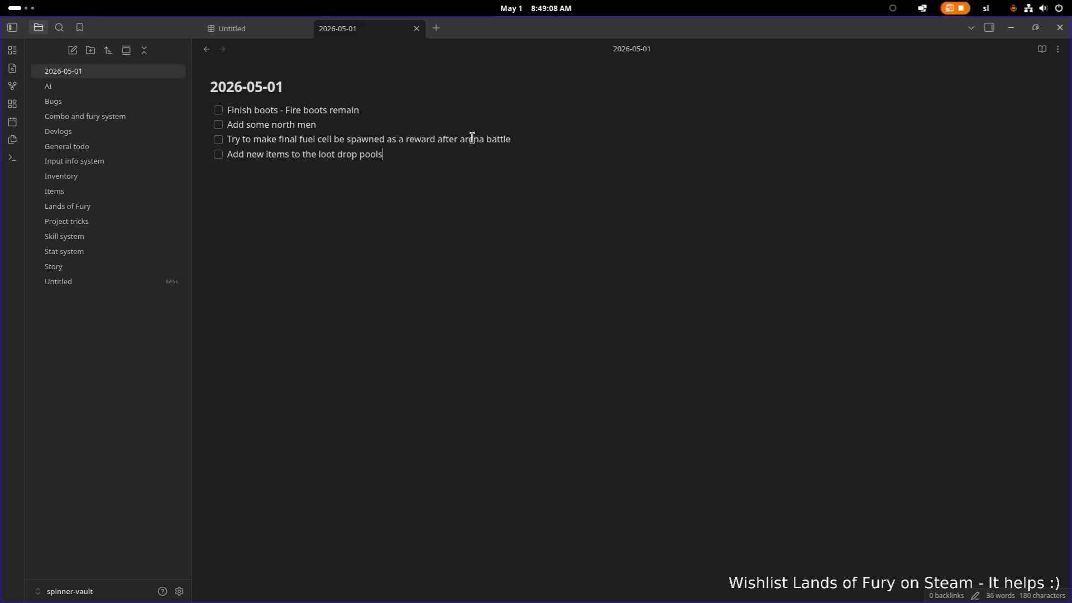
Step: Add a fifth to-do 'Make enemies scale with their level', replacing the started 'Level up' text
{"action": "key", "text": "Return"}
{"action": "type", "text": "Level up"}
{"action": "key", "text": "BackSpace"}
{"action": "key", "text": "BackSpace"}
{"action": "key", "text": "shift+Home"}
{"action": "type", "text": "Make enm"}
{"action": "type", "text": "es scale with "}
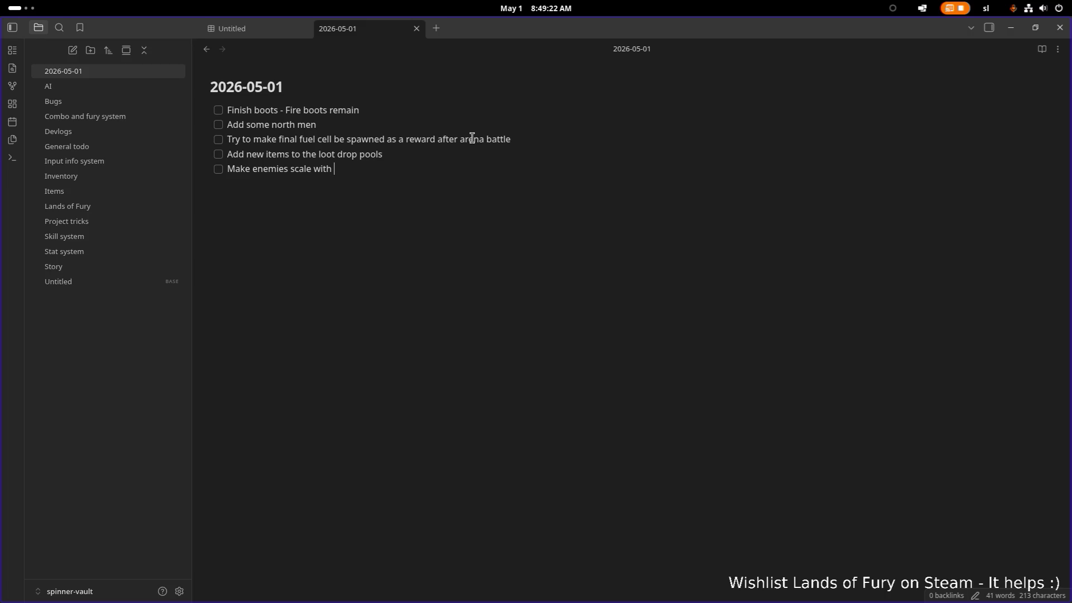
{"action": "type", "text": "their level"}
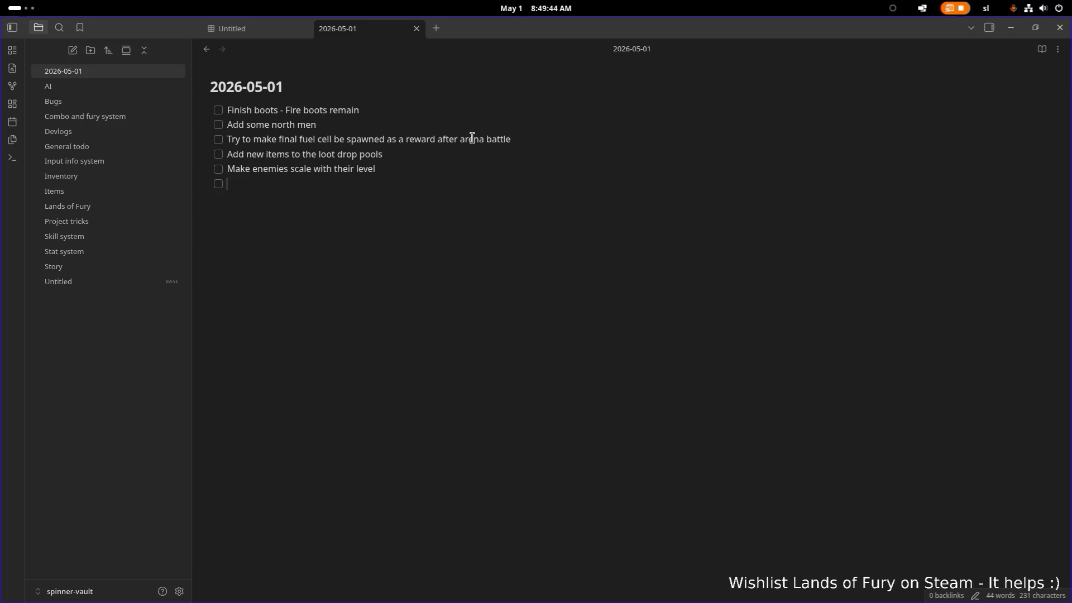
Step: Write the task: target trackers pointing to abyss or an inaccessible path move to the nearest valid point
{"action": "type", "text": "If targe"}
{"action": "type", "text": "t trackers are op"}
{"action": "key", "text": "BackSpace"}
{"action": "key", "text": "BackSpace"}
{"action": "type", "text": "oi"}
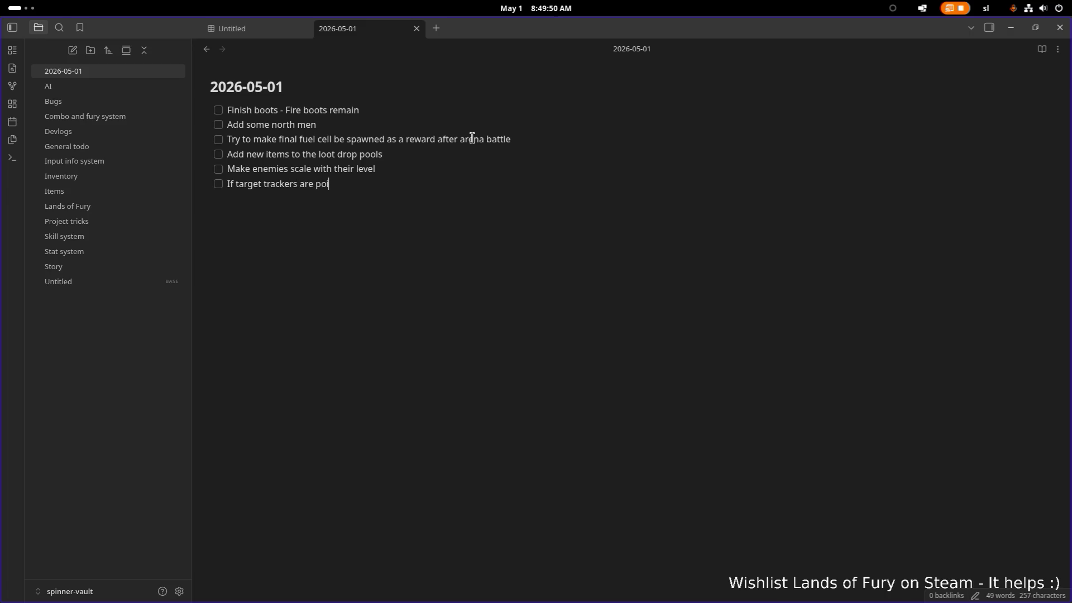
{"action": "type", "text": "nting to a"}
{"action": "key", "text": "BackSpace"}
{"action": "key", "text": "BackSpace"}
{"action": "key", "text": "BackSpace"}
{"action": "type", "text": "yss or "}
{"action": "type", "text": "if the path"}
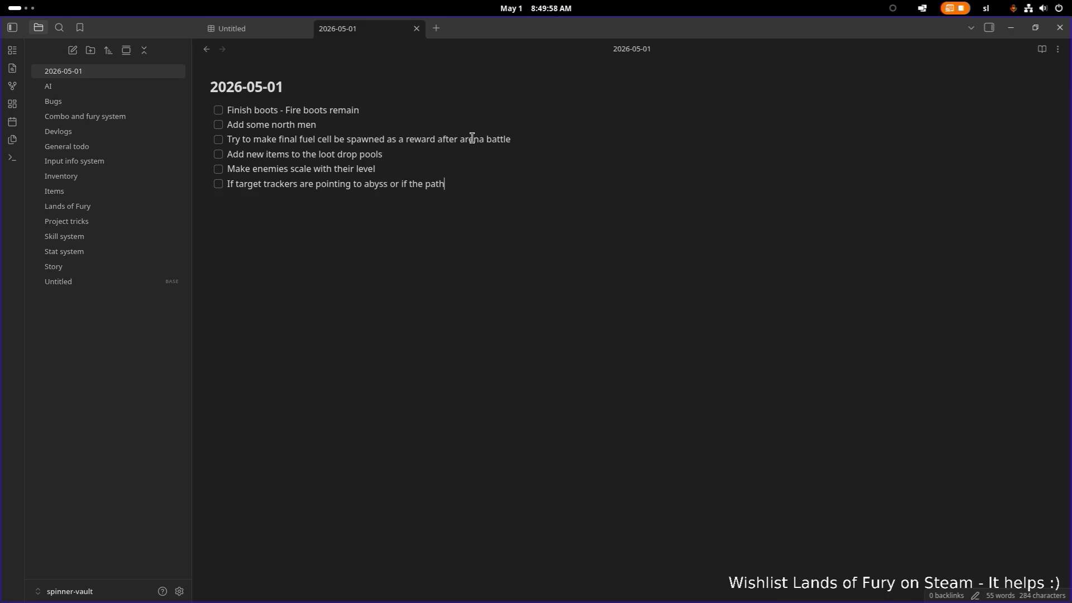
{"action": "type", "text": " towards the "}
{"action": "type", "text": "target tr"}
{"action": "type", "text": "acker is not accessabl"}
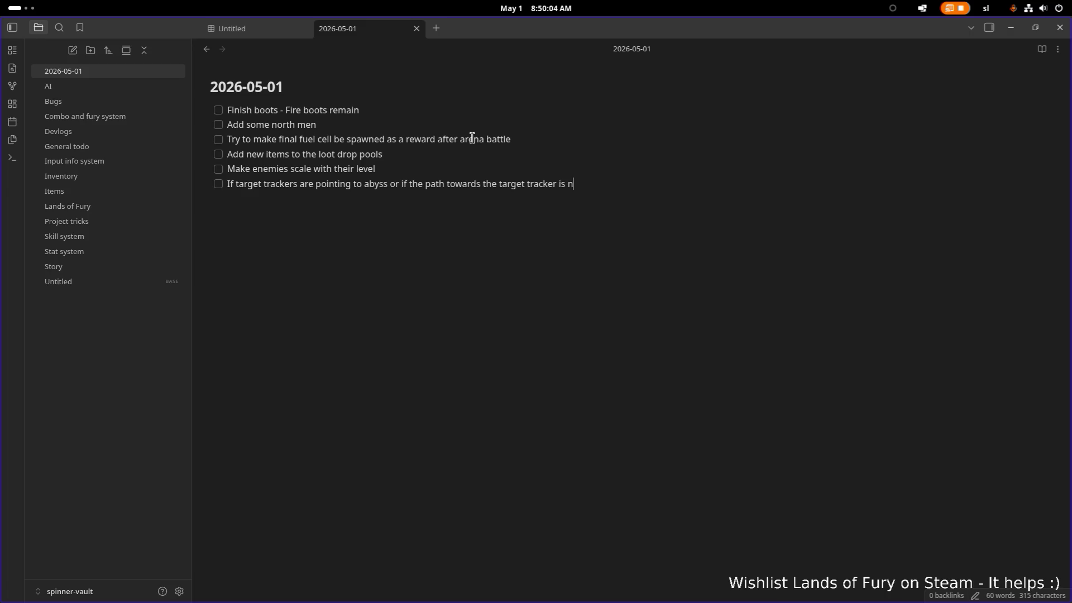
{"action": "type", "text": "e move the ta"}
{"action": "type", "text": "rget tracker to the ne"}
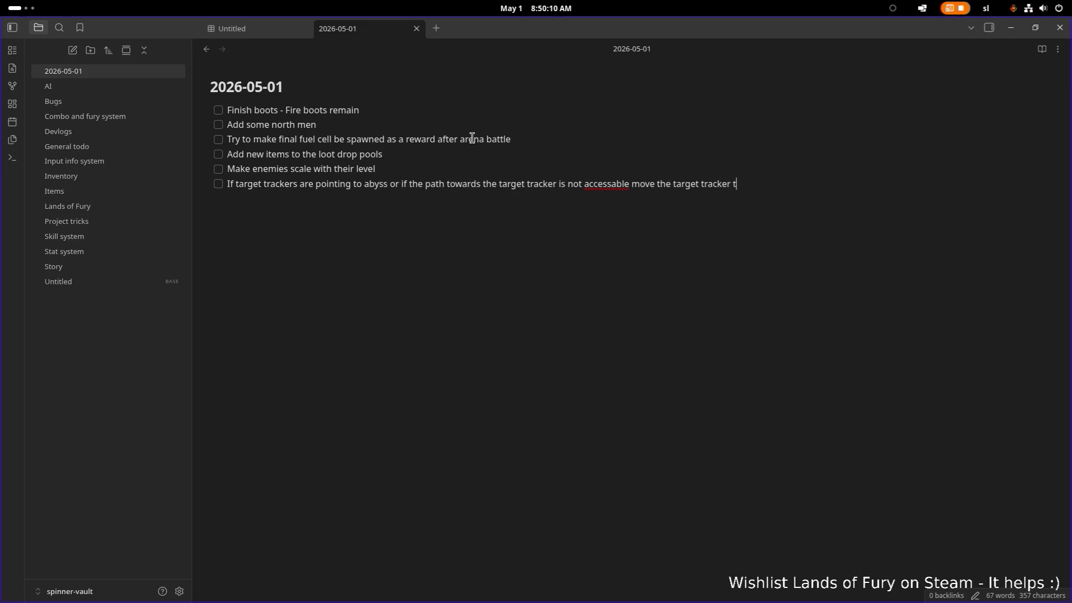
{"action": "type", "text": "arest valid"}
{"action": "type", "text": " point."}
{"action": "left_click", "coordinate": [467, 137]}
Step: Switch to Godot and replace the FileSystem filter with 'vik'
{"action": "key", "text": "super"}
{"action": "left_click", "coordinate": [246, 300]}
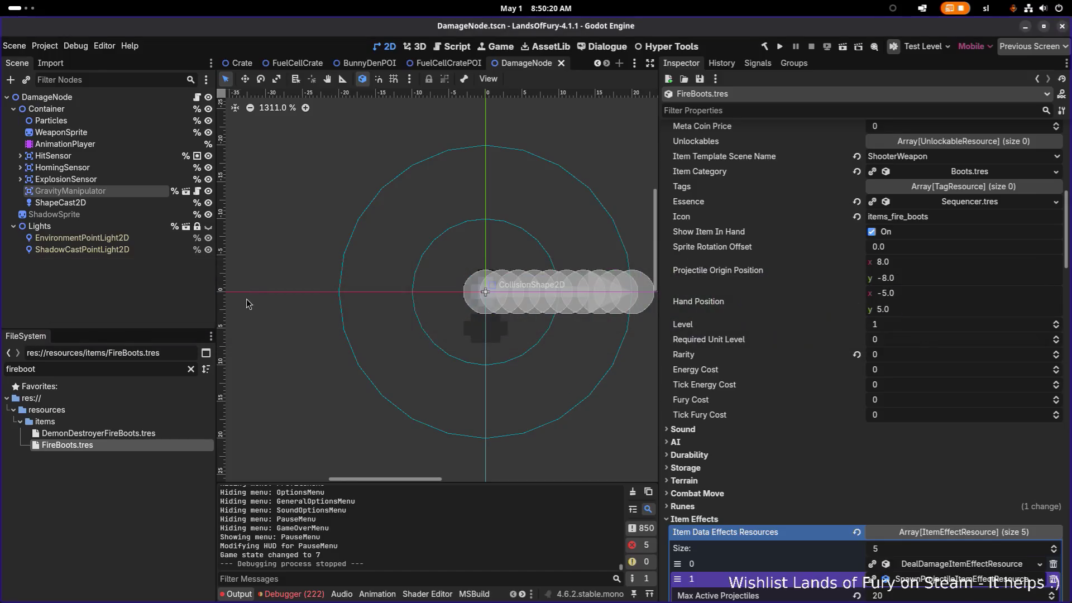
{"action": "key", "text": "ctrl+a"}
{"action": "type", "text": "vik"}
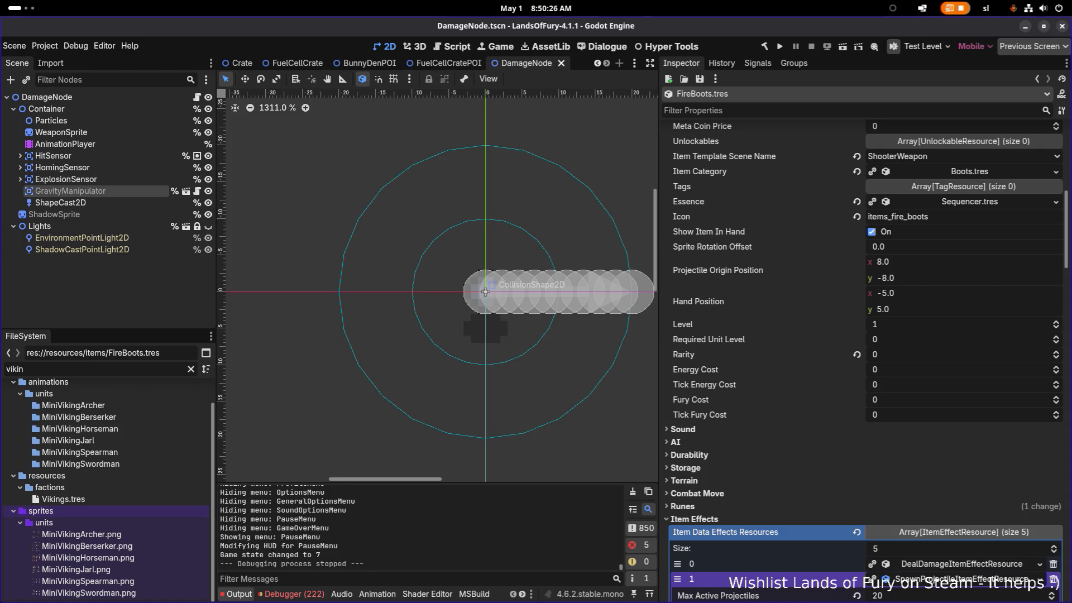
{"action": "key", "text": "super"}
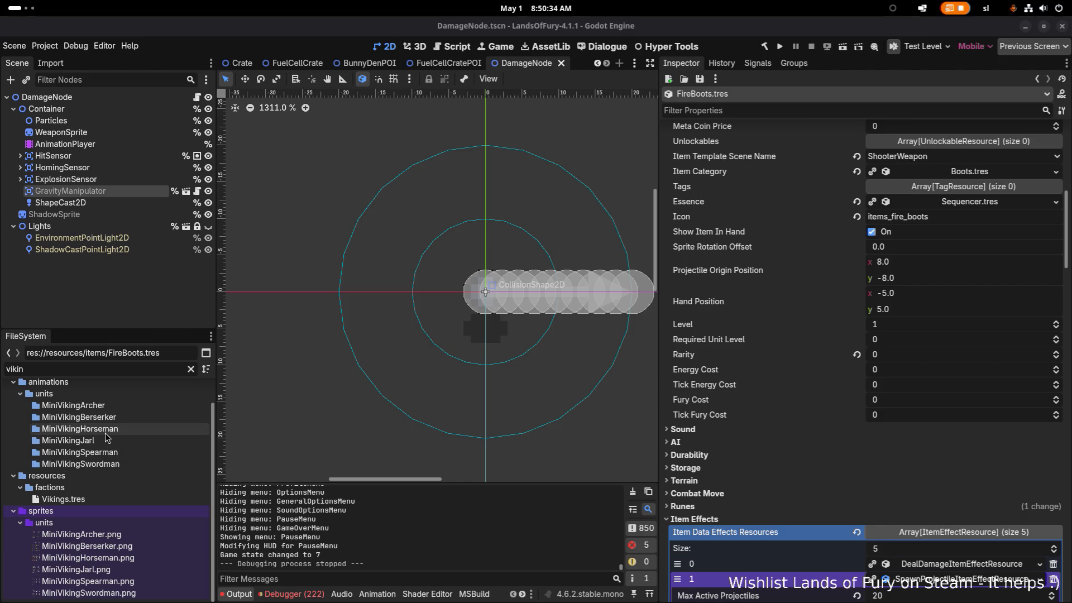
{"action": "left_click", "coordinate": [111, 368]}
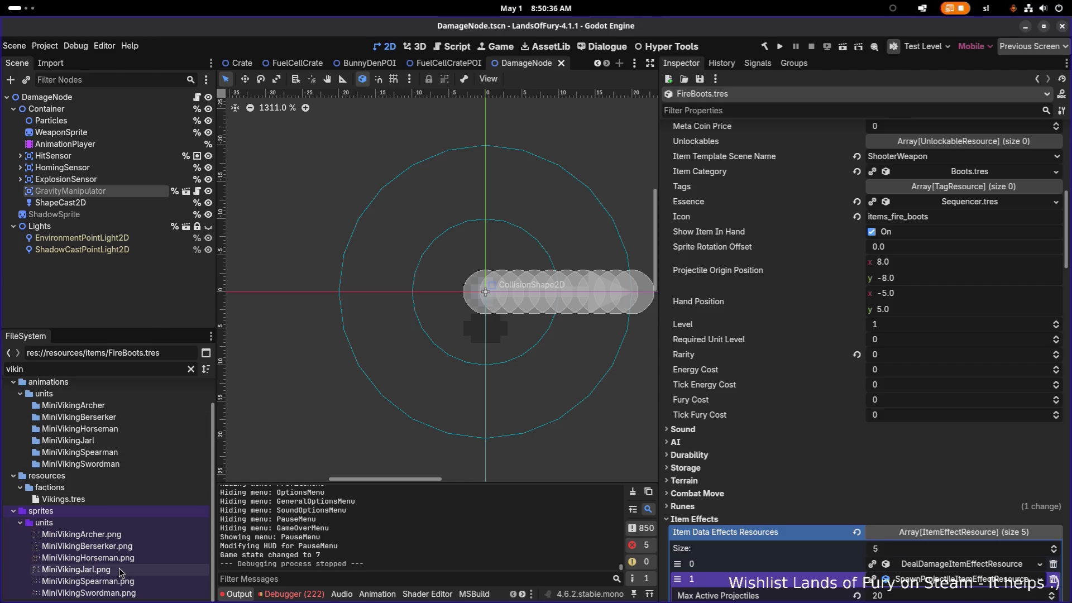
Step: Preview the MiniViking Berserker, Archer, Horseman, Jarl, Spearman and Swordman sprite sheets
{"action": "left_click", "coordinate": [132, 546]}
{"action": "left_click", "coordinate": [140, 537]}
{"action": "mouse_move", "coordinate": [143, 540]}
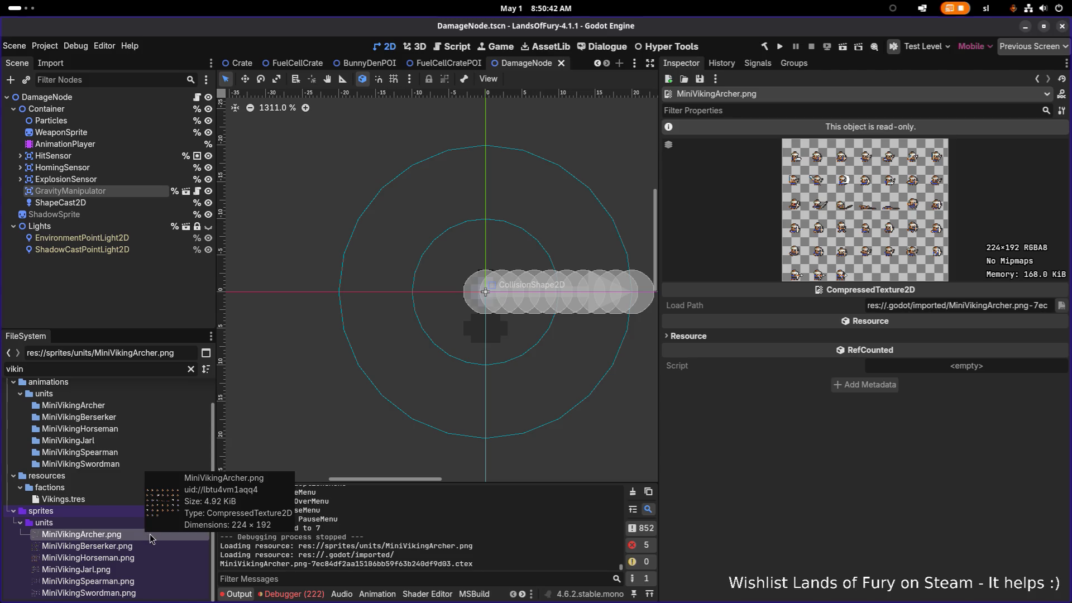
{"action": "left_click", "coordinate": [137, 547]}
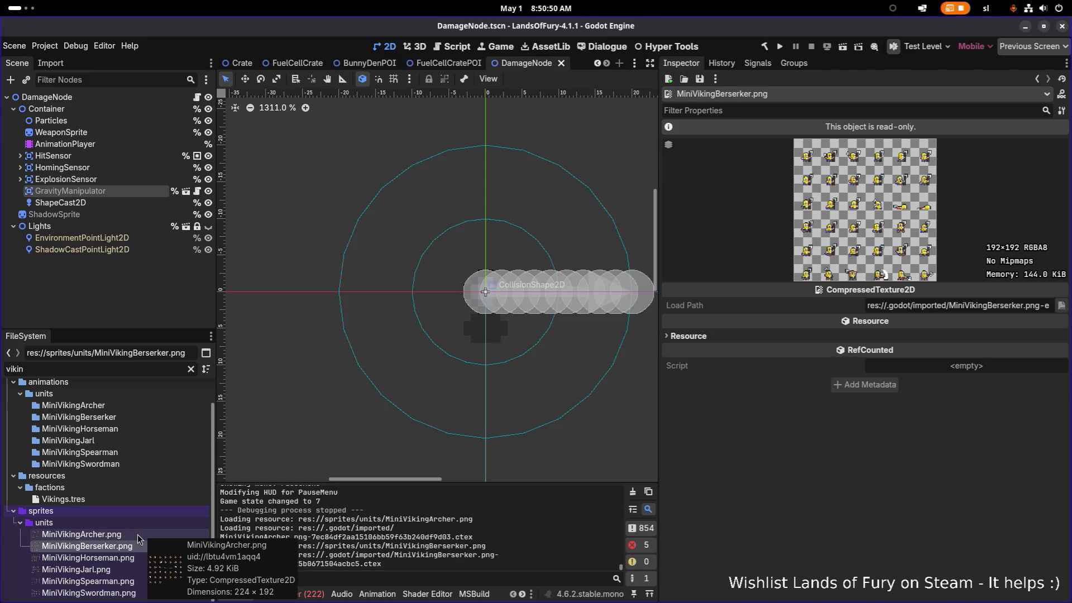
{"action": "left_click", "coordinate": [133, 559]}
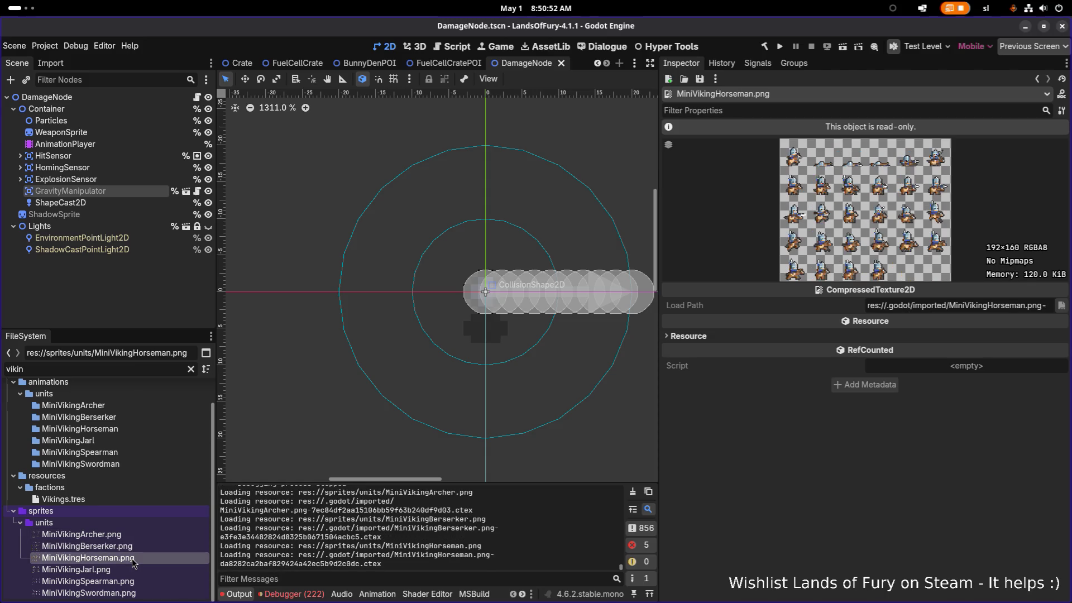
{"action": "left_click", "coordinate": [136, 572]}
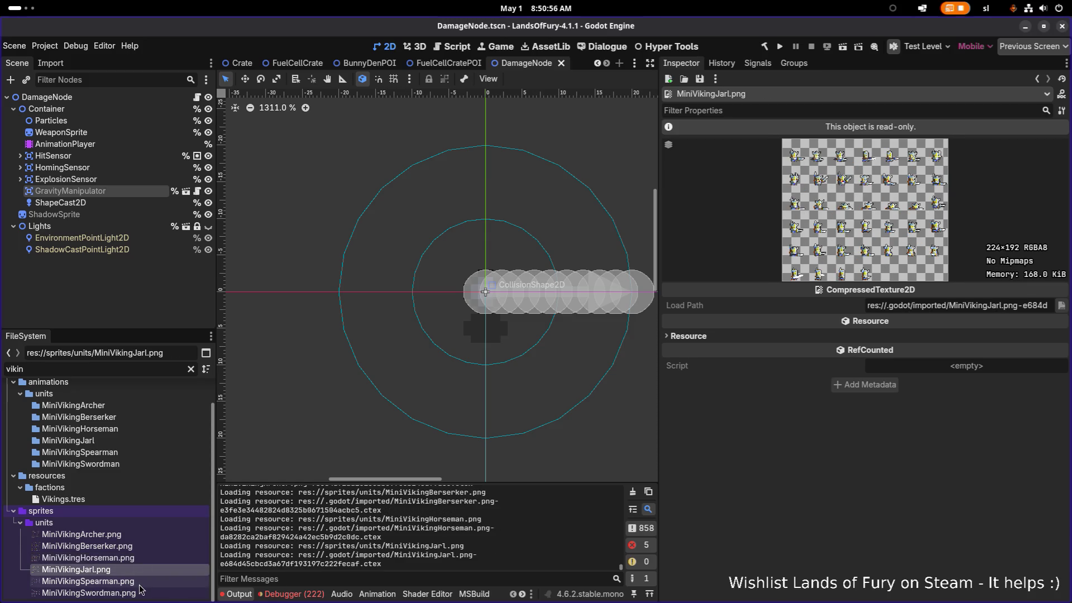
{"action": "left_click", "coordinate": [139, 582]}
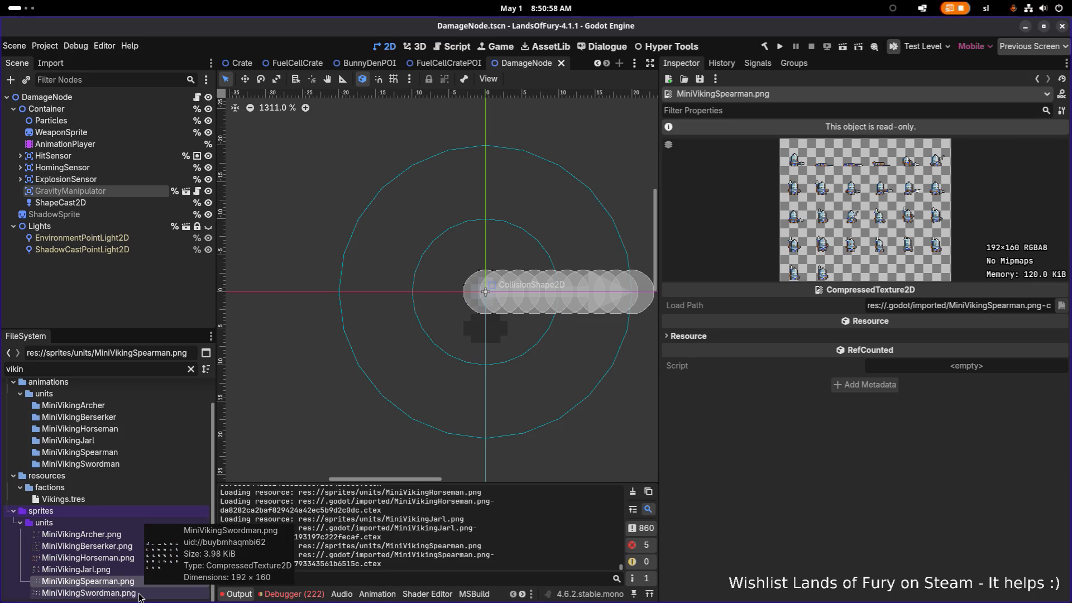
{"action": "left_click", "coordinate": [140, 597]}
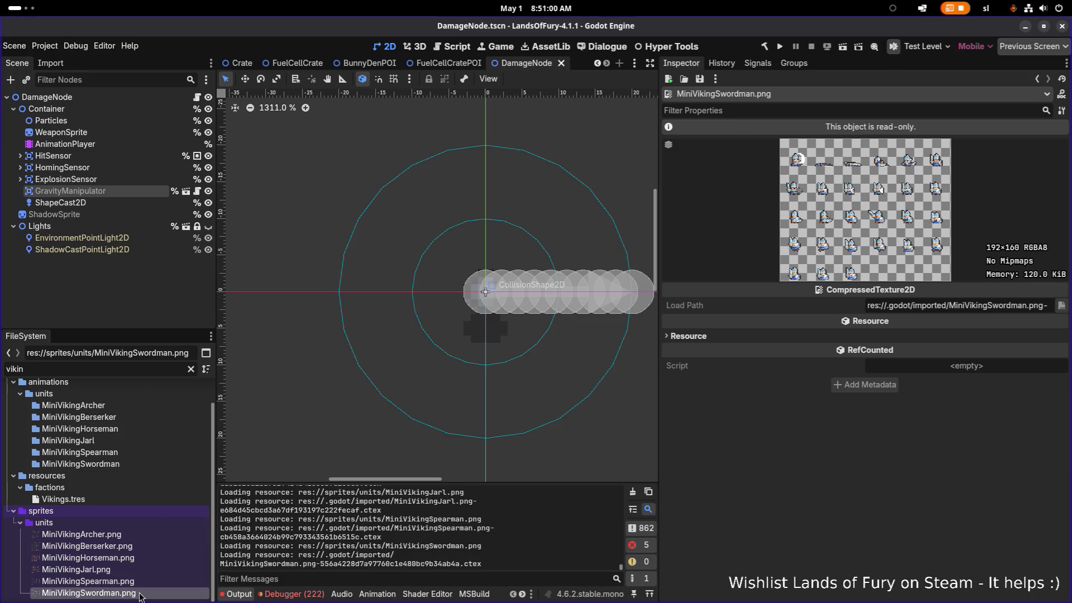
{"action": "left_click", "coordinate": [143, 547]}
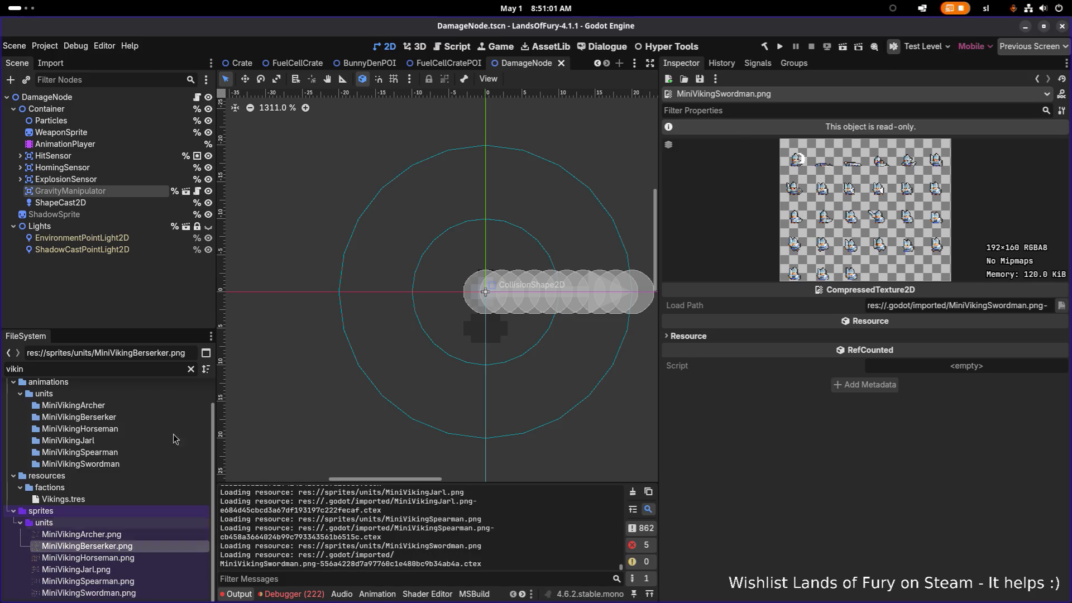
Step: Clear the FileSystem filter, scroll the unfiltered list, and return to Obsidian
{"action": "left_click", "coordinate": [191, 369]}
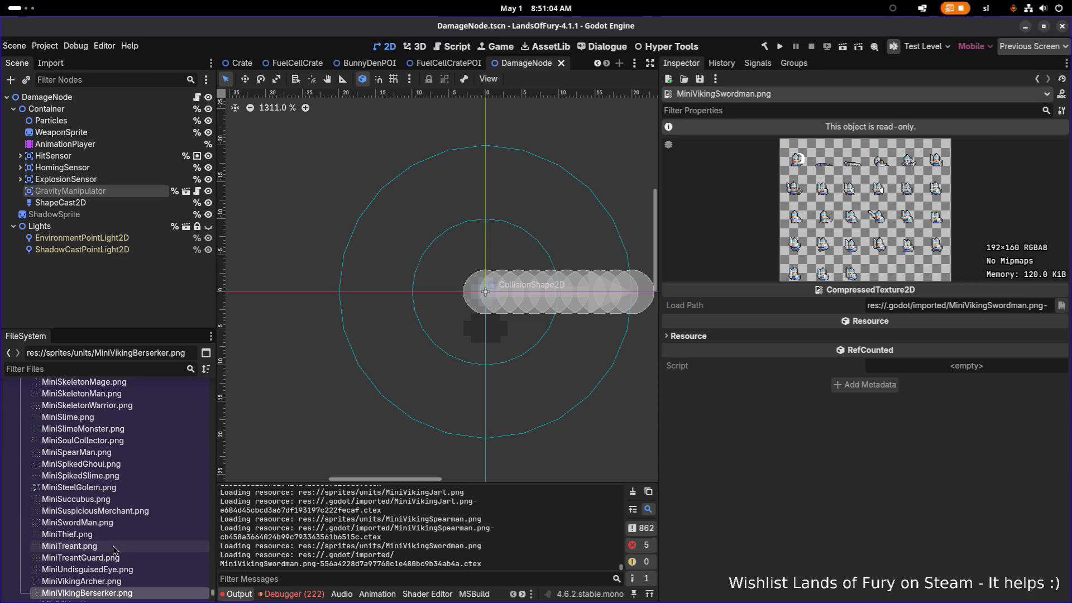
{"action": "scroll", "coordinate": [123, 533], "scroll_direction": "down", "scroll_amount": 2}
{"action": "scroll", "coordinate": [123, 532], "scroll_direction": "down", "scroll_amount": 2}
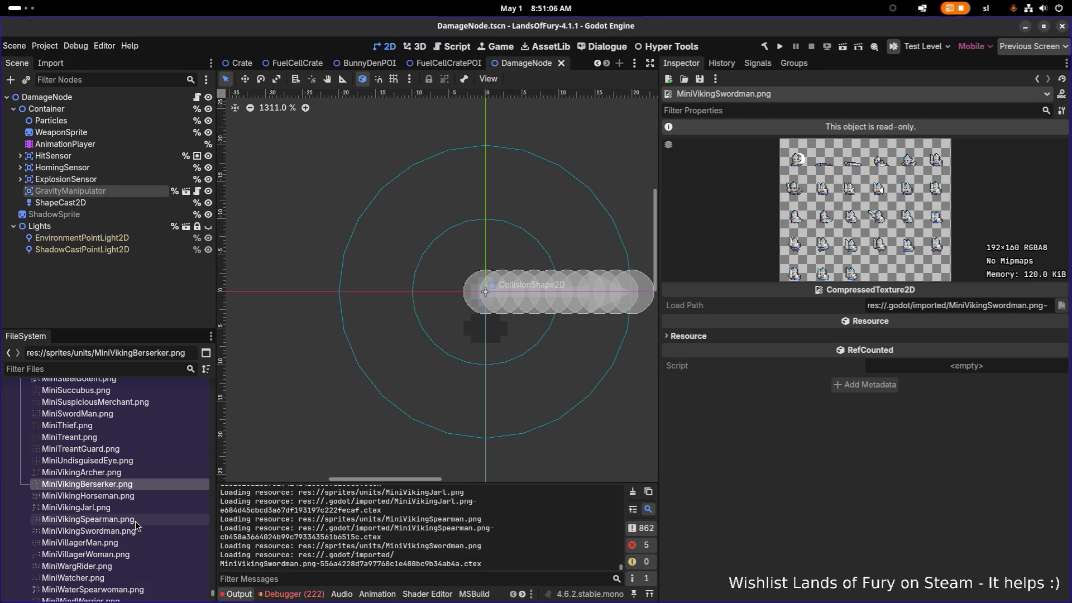
{"action": "mouse_move", "coordinate": [137, 524]}
{"action": "key", "text": "alt+Tab"}
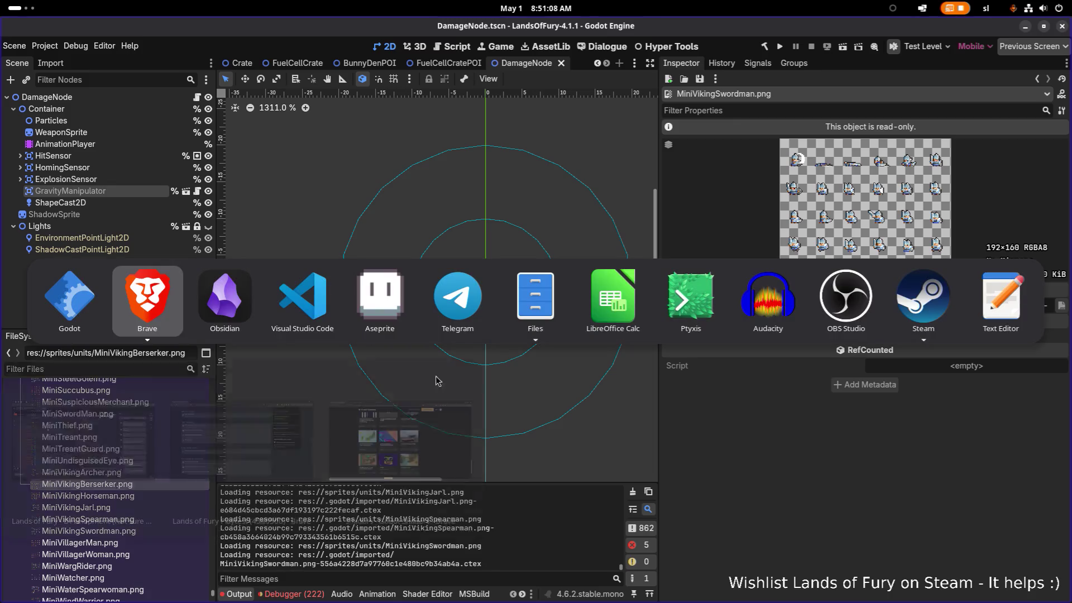
{"action": "left_click", "coordinate": [251, 311]}
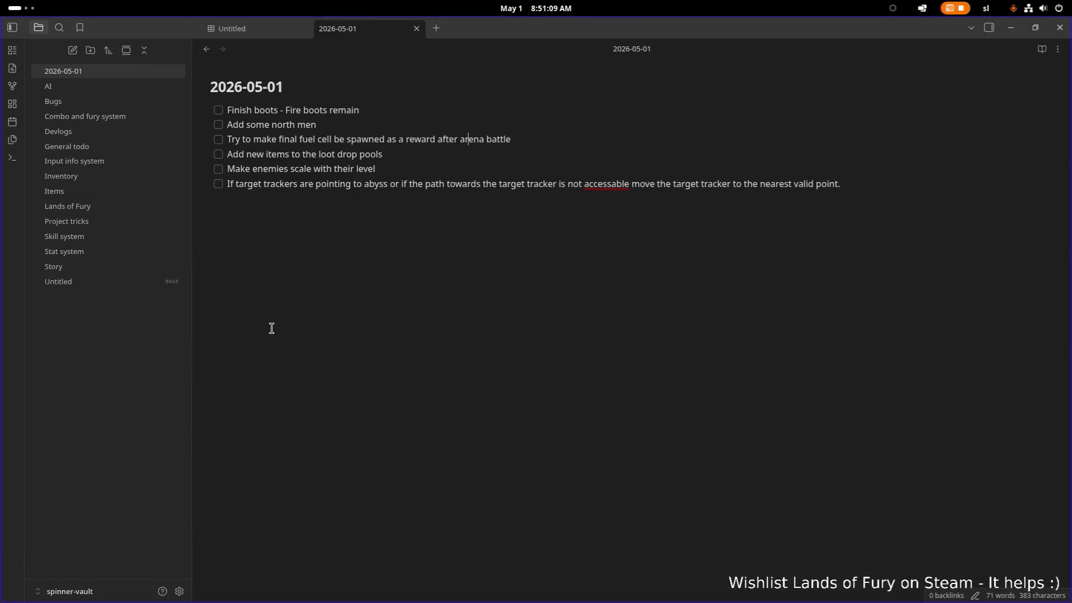
Step: Add a Bugs item: fix summoned creatures sometimes not appearing, probably invisible but present
{"action": "left_click", "coordinate": [115, 101]}
{"action": "left_click", "coordinate": [628, 368]}
{"action": "key", "text": "Return"}
{"action": "type", "text": "Fix "}
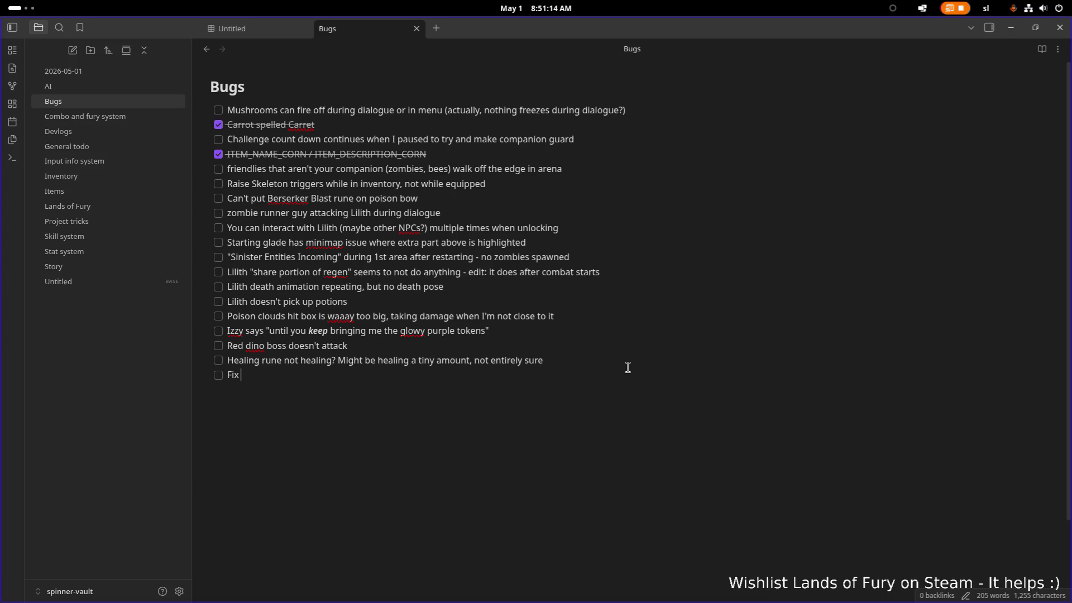
{"action": "type", "text": "summoned creat"}
{"action": "type", "text": "ures not ap"}
{"action": "type", "text": "pea"}
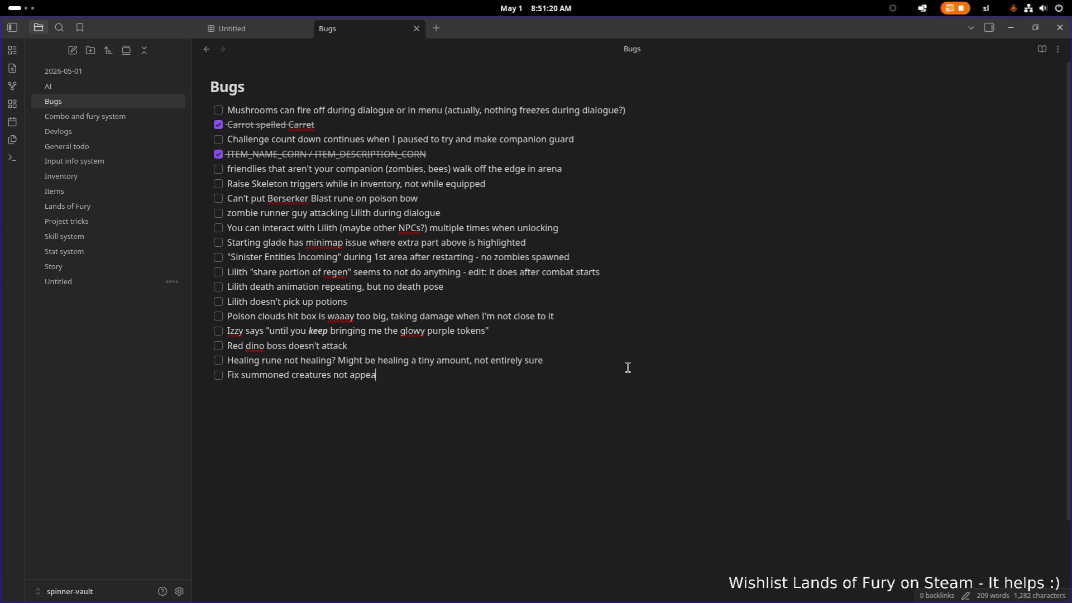
{"action": "type", "text": "ring from time to time"}
{"action": "type", "text": " - I guess the"}
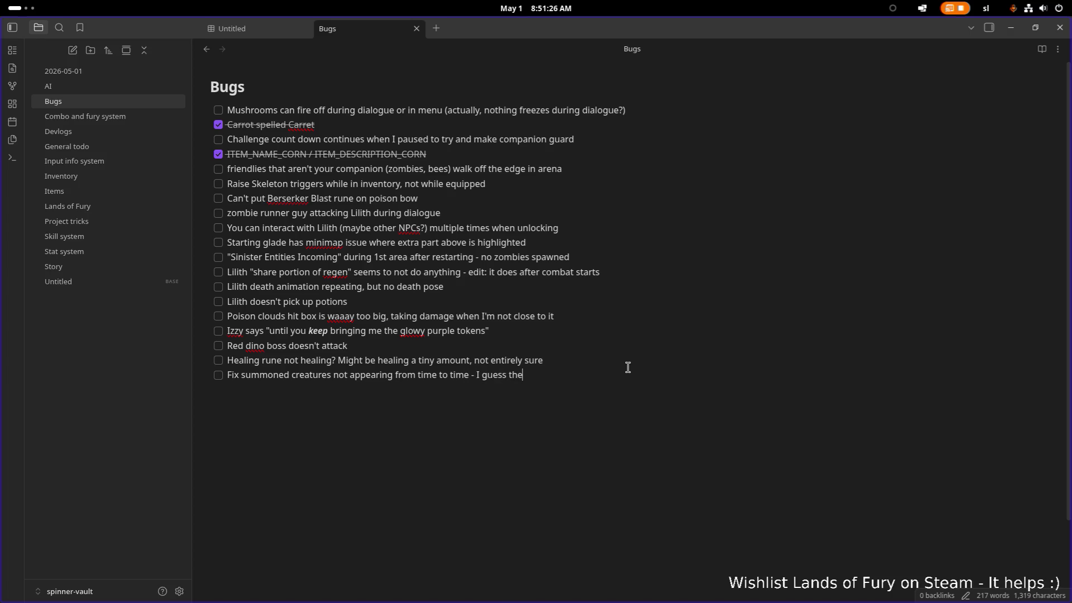
{"action": "type", "text": "y're invisible but there."}
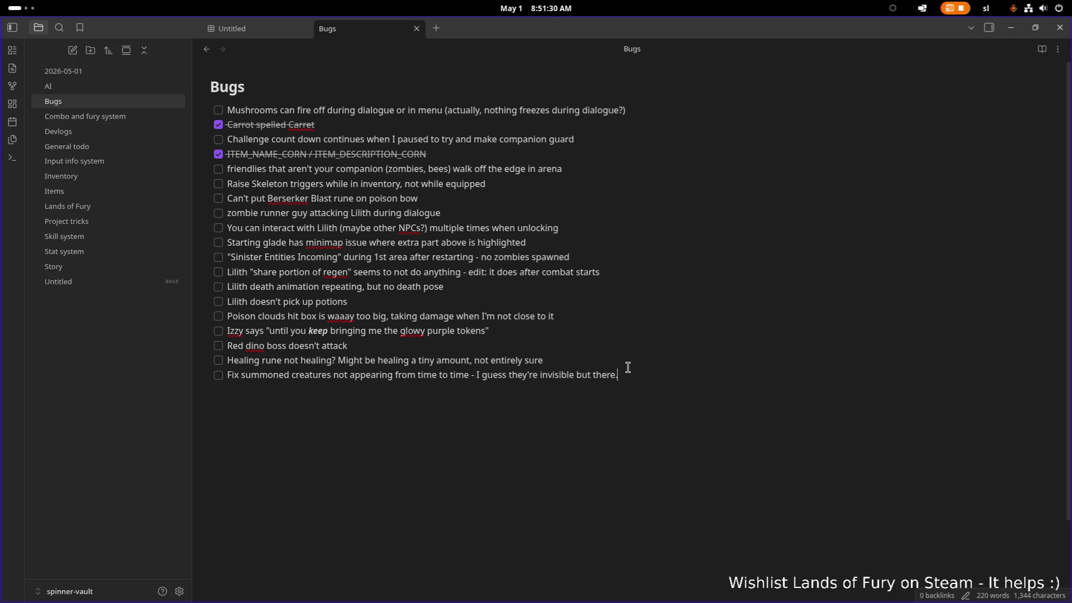
{"action": "left_click", "coordinate": [1012, 27]}
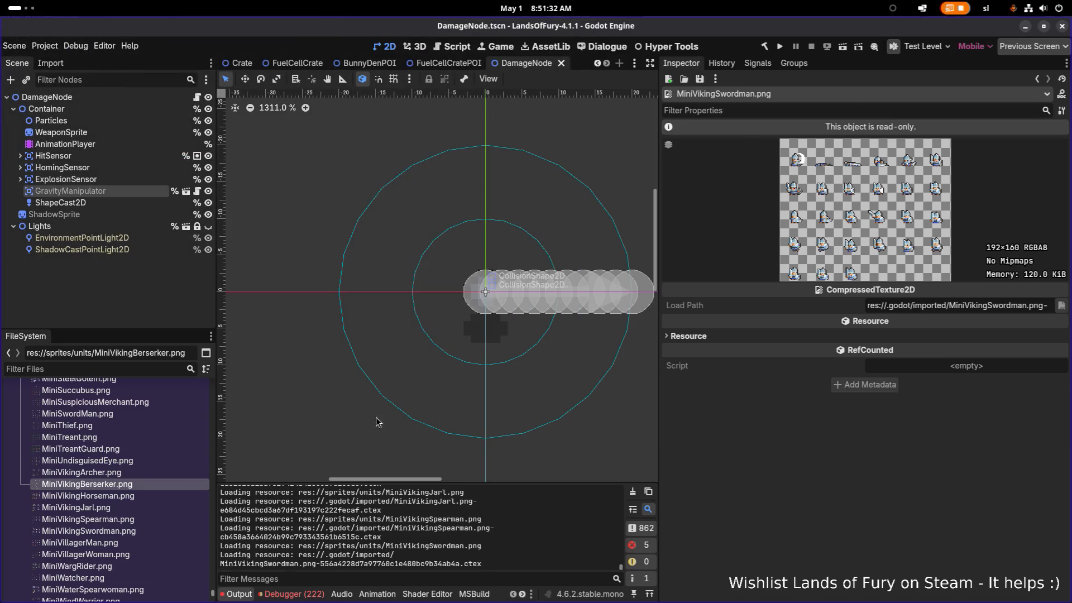
Step: Preview the MiniVikingSpearman, VillagerWoman, WargRider, Watcher, WindWarrior, WolfAdventurer and WolfRider sheets
{"action": "left_click", "coordinate": [132, 521]}
{"action": "left_click", "coordinate": [121, 555]}
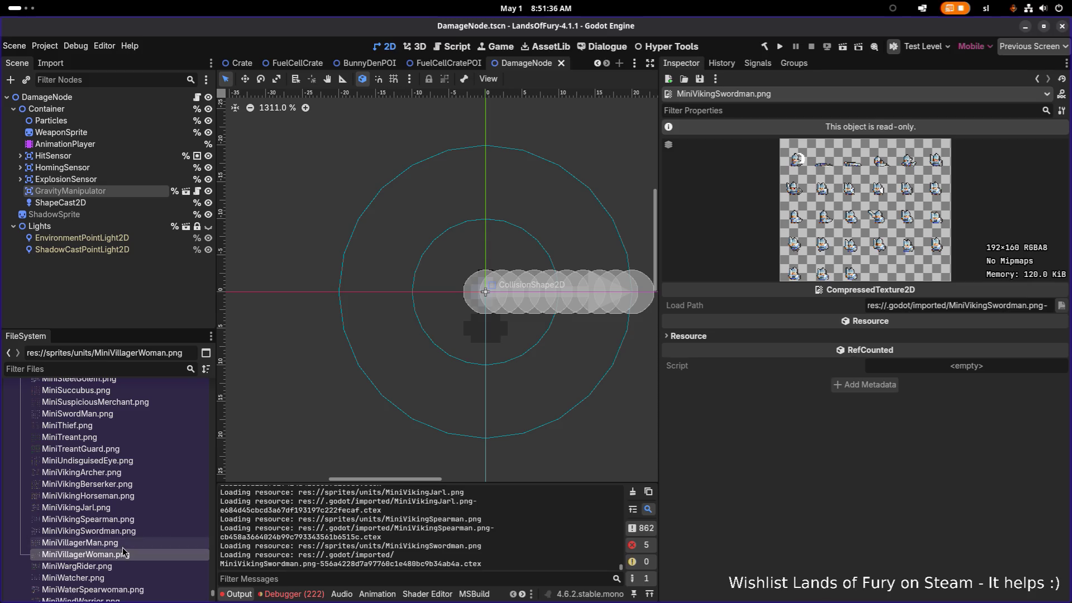
{"action": "scroll", "coordinate": [119, 560], "scroll_direction": "down", "scroll_amount": 2}
{"action": "left_click", "coordinate": [133, 516]}
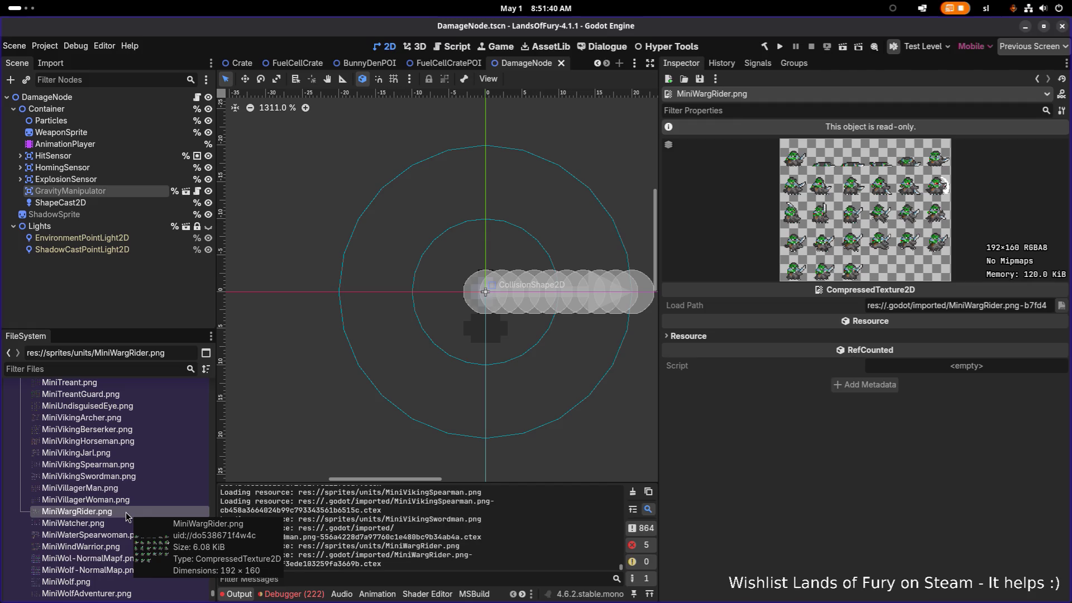
{"action": "left_click", "coordinate": [124, 528]}
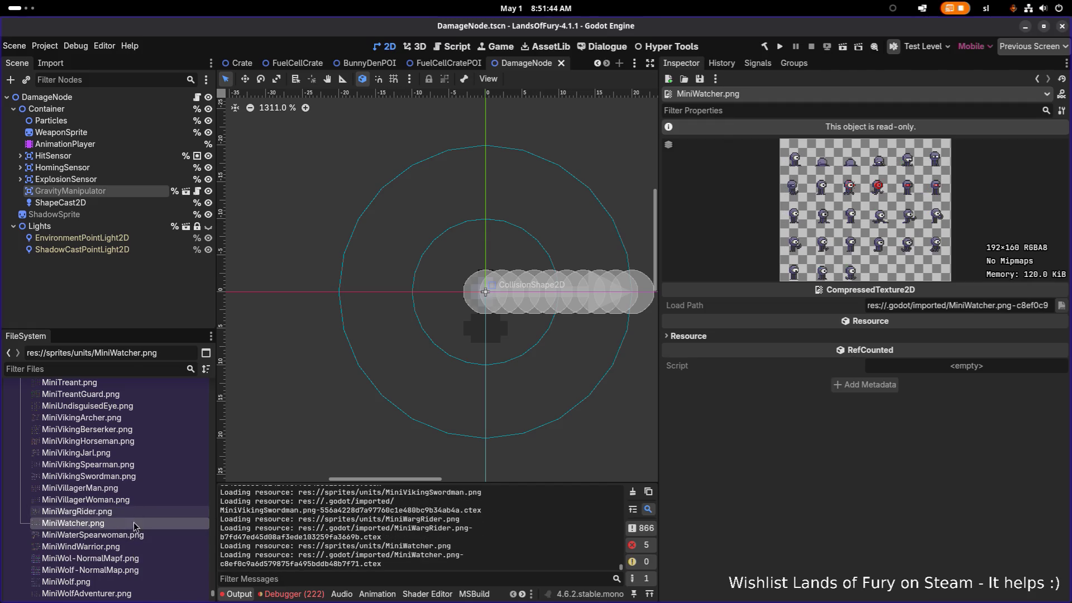
{"action": "left_click", "coordinate": [118, 548]}
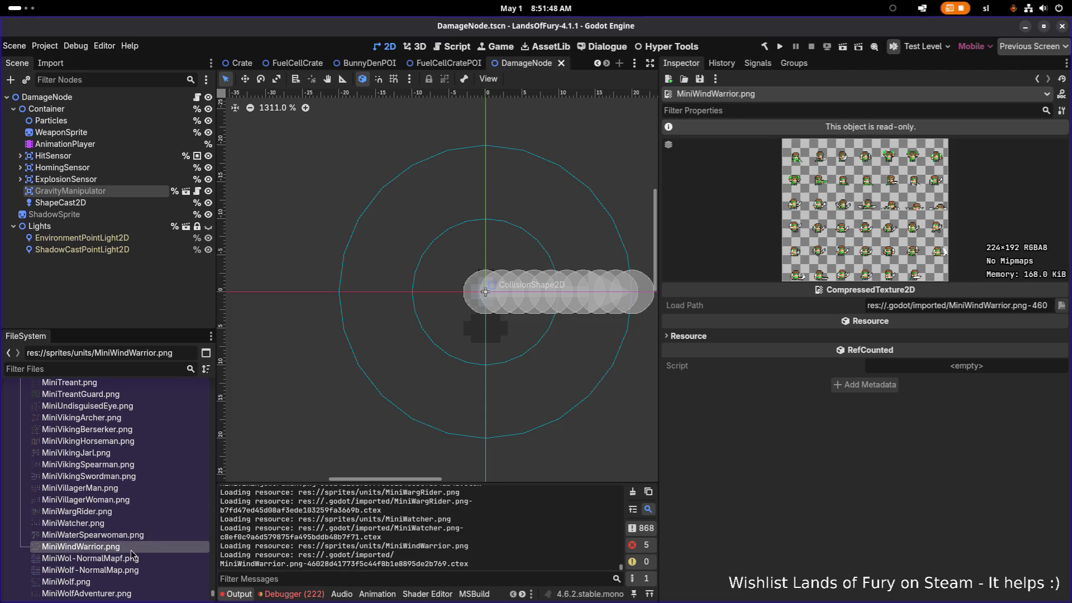
{"action": "scroll", "coordinate": [137, 536], "scroll_direction": "down", "scroll_amount": 1}
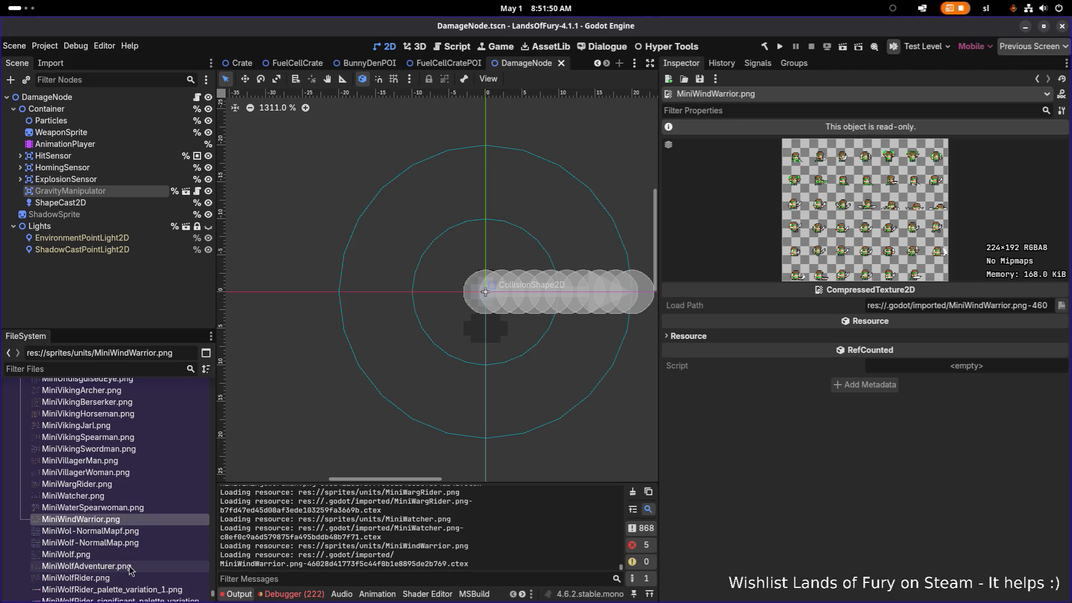
{"action": "left_click", "coordinate": [130, 567]}
{"action": "left_click", "coordinate": [128, 577]}
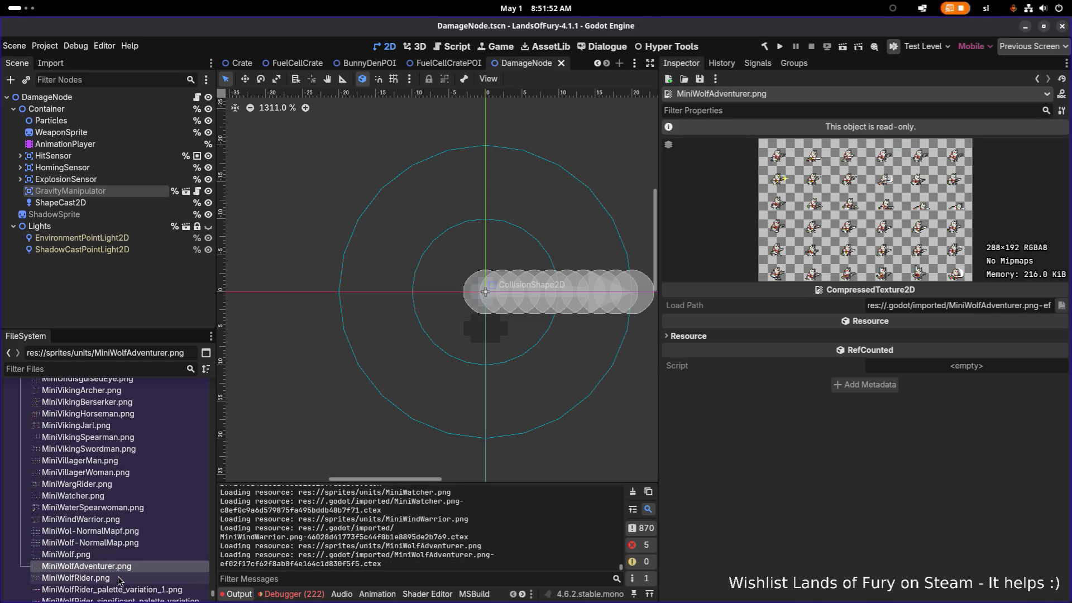
Step: Return to the top and preview MiniBandit, BanditThug, Bunny, CatRobber and CavalierMan sheets
{"action": "scroll", "coordinate": [148, 518], "scroll_direction": "down", "scroll_amount": 4}
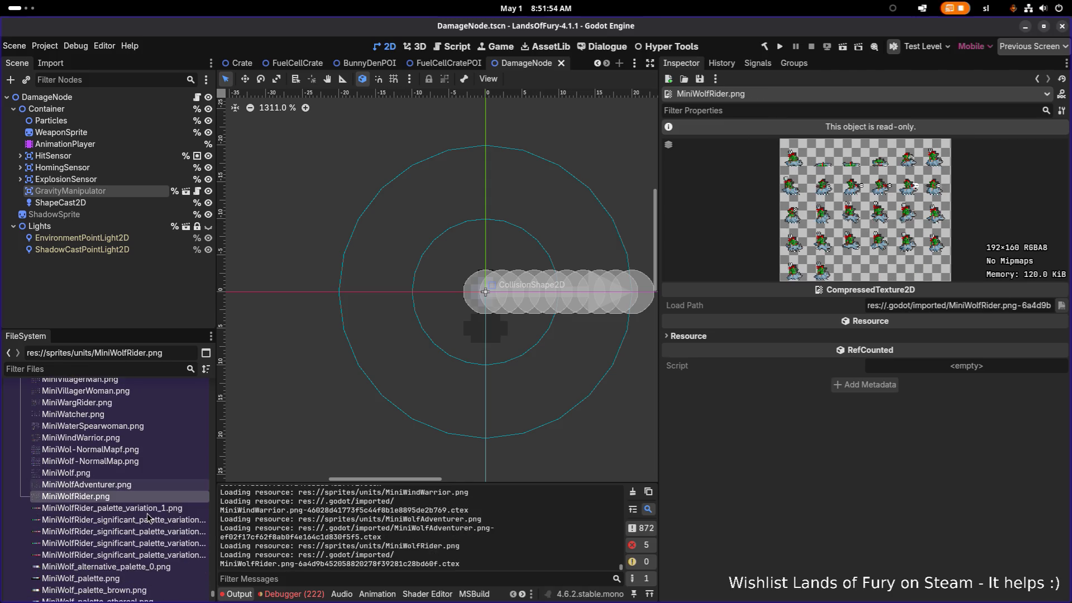
{"action": "scroll", "coordinate": [147, 529], "scroll_direction": "up", "scroll_amount": 6}
{"action": "scroll", "coordinate": [146, 528], "scroll_direction": "up", "scroll_amount": 20}
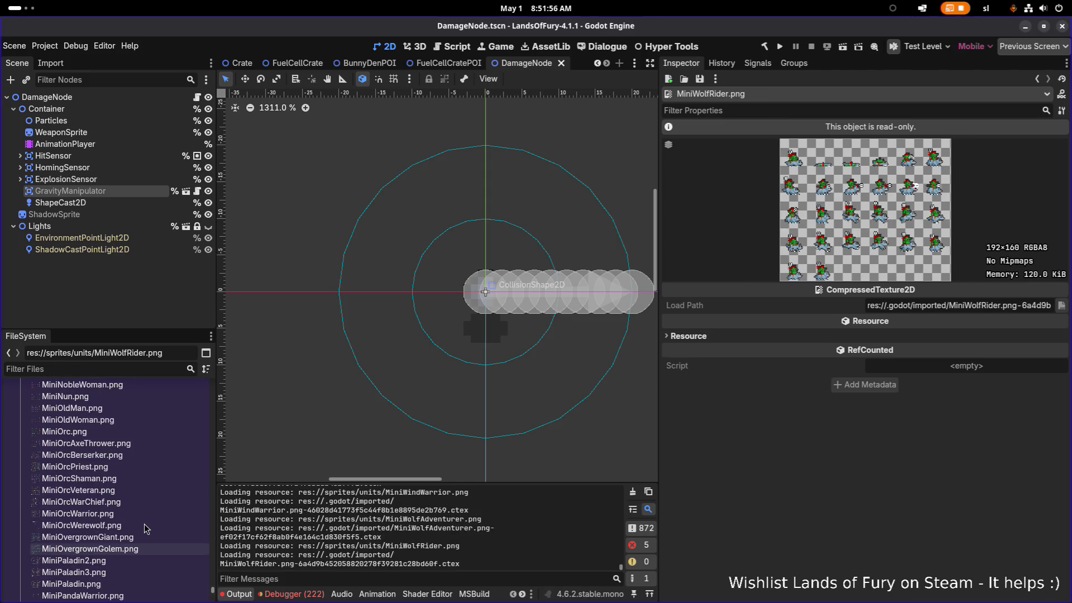
{"action": "scroll", "coordinate": [144, 528], "scroll_direction": "up", "scroll_amount": 15}
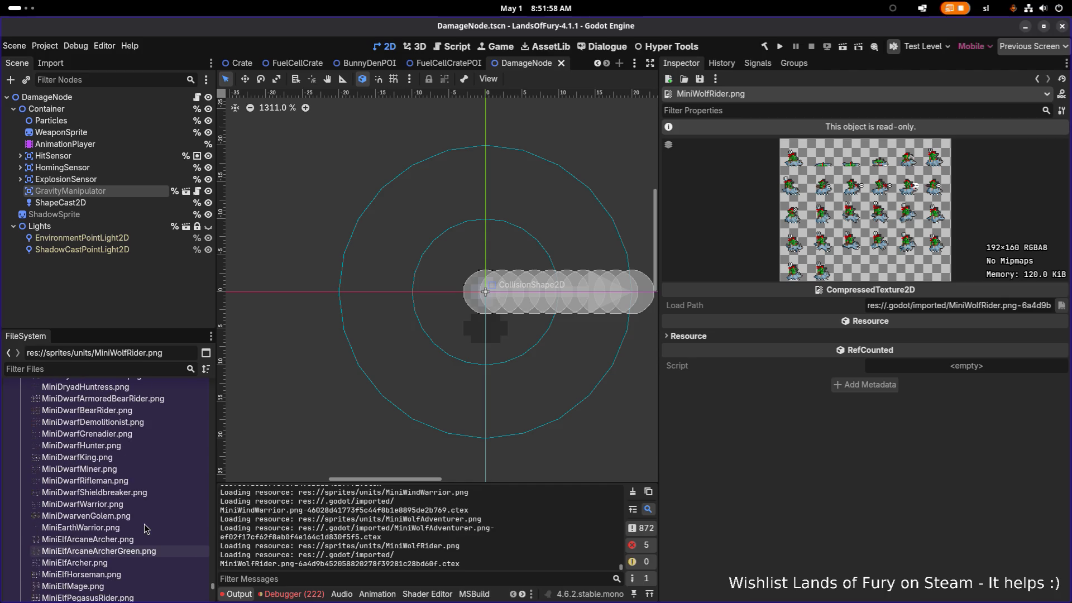
{"action": "scroll", "coordinate": [145, 528], "scroll_direction": "up", "scroll_amount": 10}
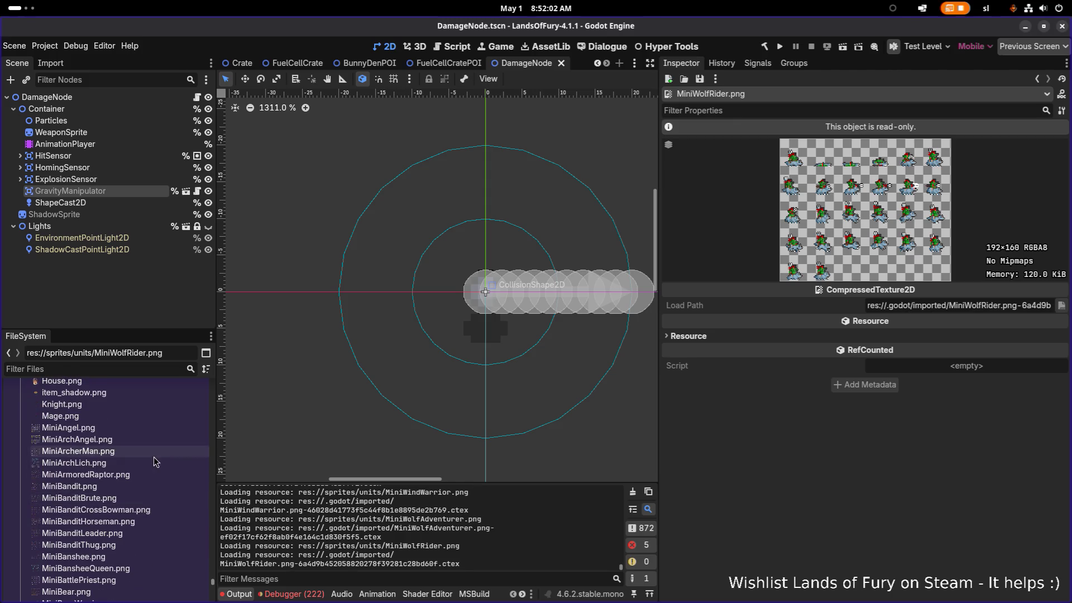
{"action": "left_click", "coordinate": [132, 486]}
{"action": "scroll", "coordinate": [132, 491], "scroll_direction": "down", "scroll_amount": 2}
{"action": "left_click", "coordinate": [130, 491]}
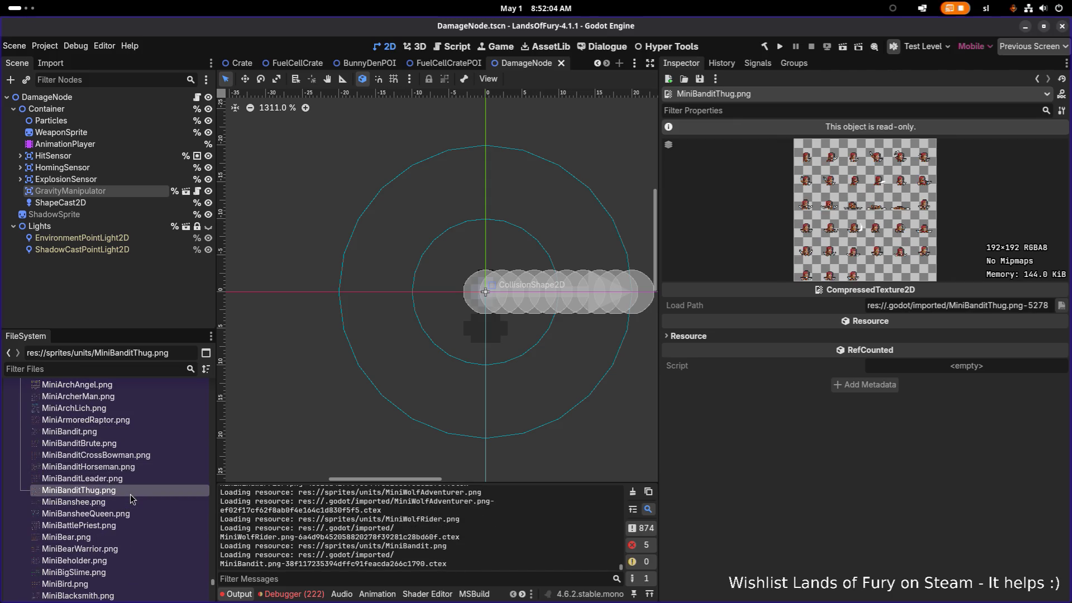
{"action": "scroll", "coordinate": [132, 499], "scroll_direction": "down", "scroll_amount": 2}
{"action": "left_click", "coordinate": [131, 495]}
{"action": "left_click", "coordinate": [125, 529]}
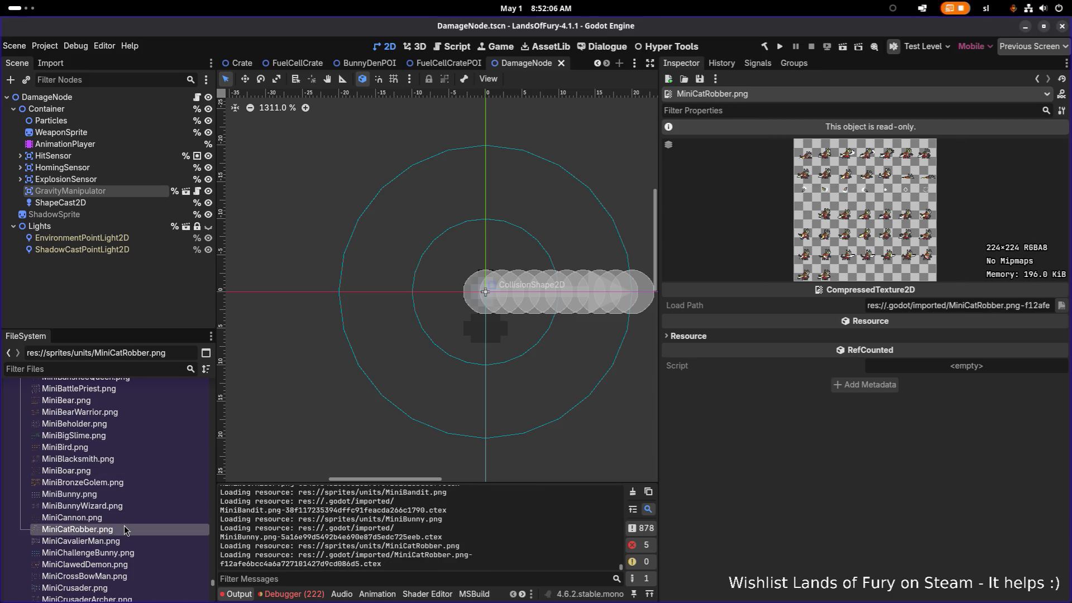
{"action": "left_click", "coordinate": [129, 540]}
Step: Preview MiniClawedDemon and CrusaderArcher, then compare the MiniDeathKnight and DeathLord sheets
{"action": "scroll", "coordinate": [134, 539], "scroll_direction": "down", "scroll_amount": 2}
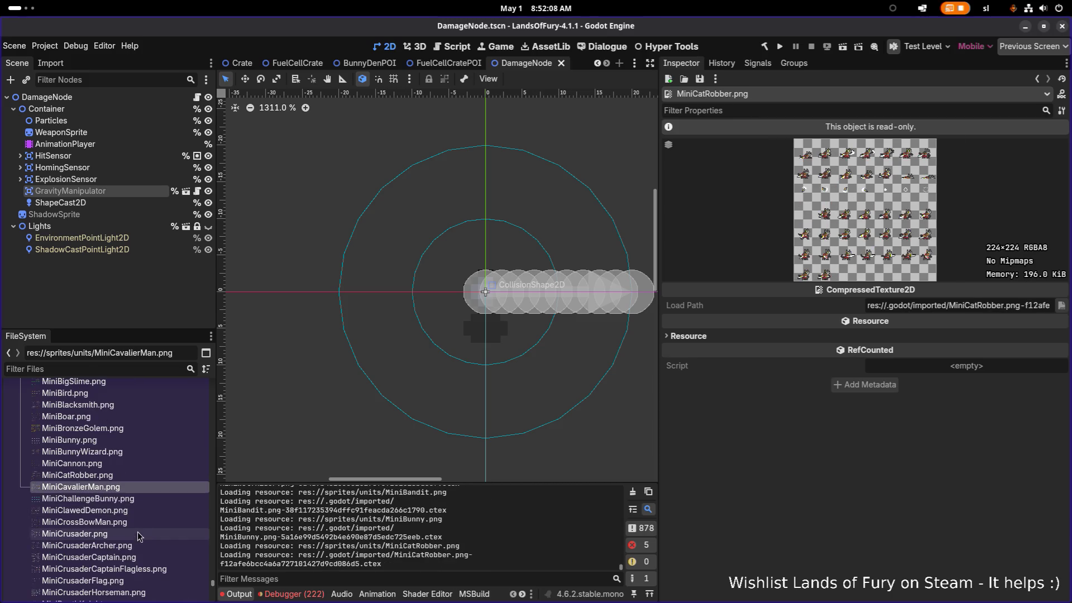
{"action": "left_click", "coordinate": [136, 512]}
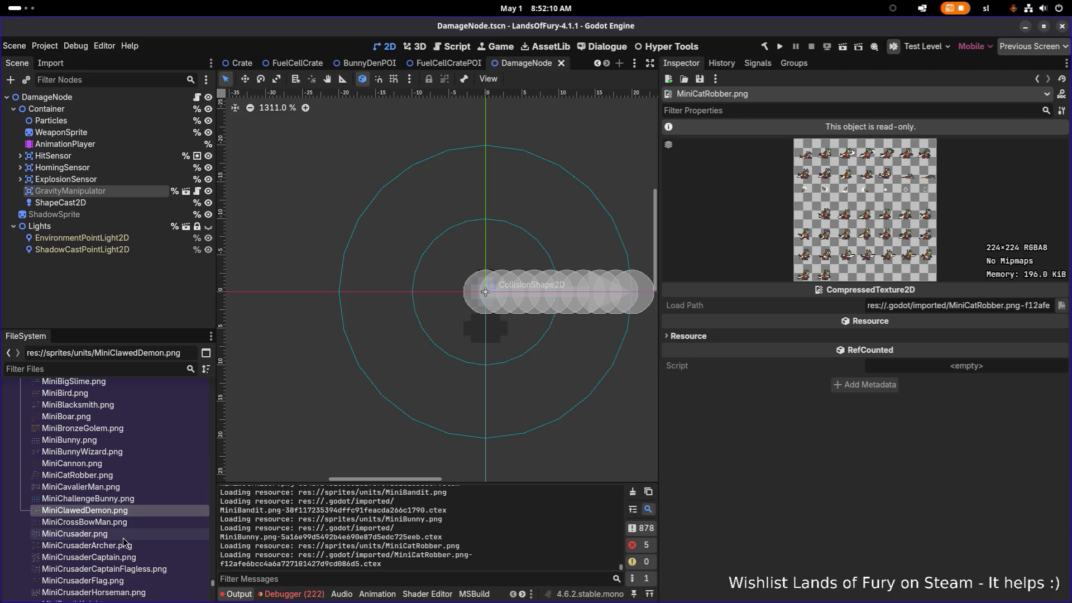
{"action": "scroll", "coordinate": [139, 516], "scroll_direction": "down", "scroll_amount": 2}
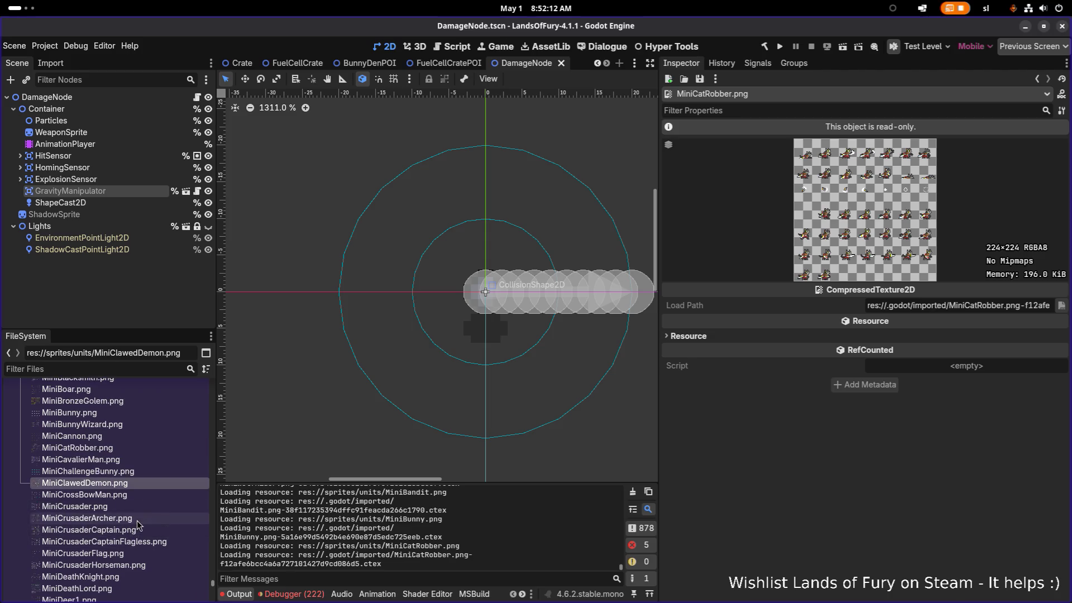
{"action": "left_click", "coordinate": [138, 520]}
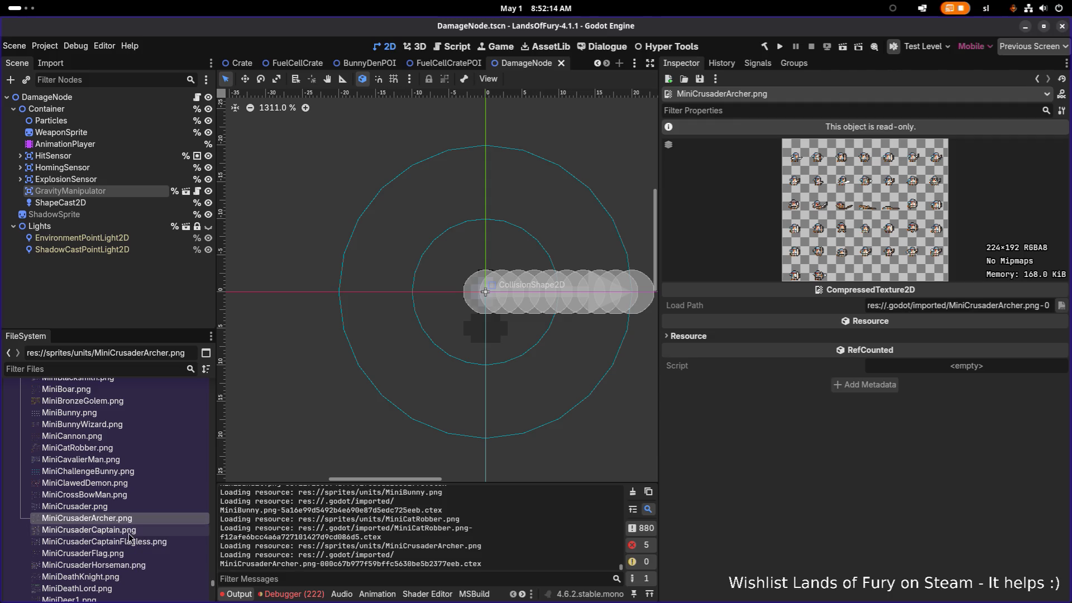
{"action": "scroll", "coordinate": [129, 538], "scroll_direction": "down", "scroll_amount": 3}
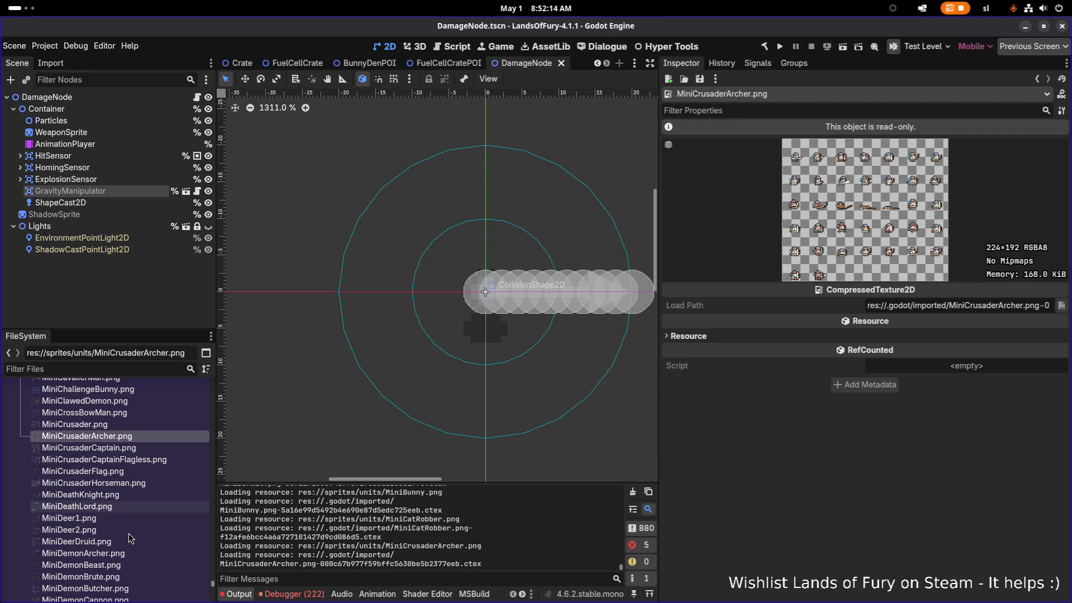
{"action": "left_click", "coordinate": [114, 495]}
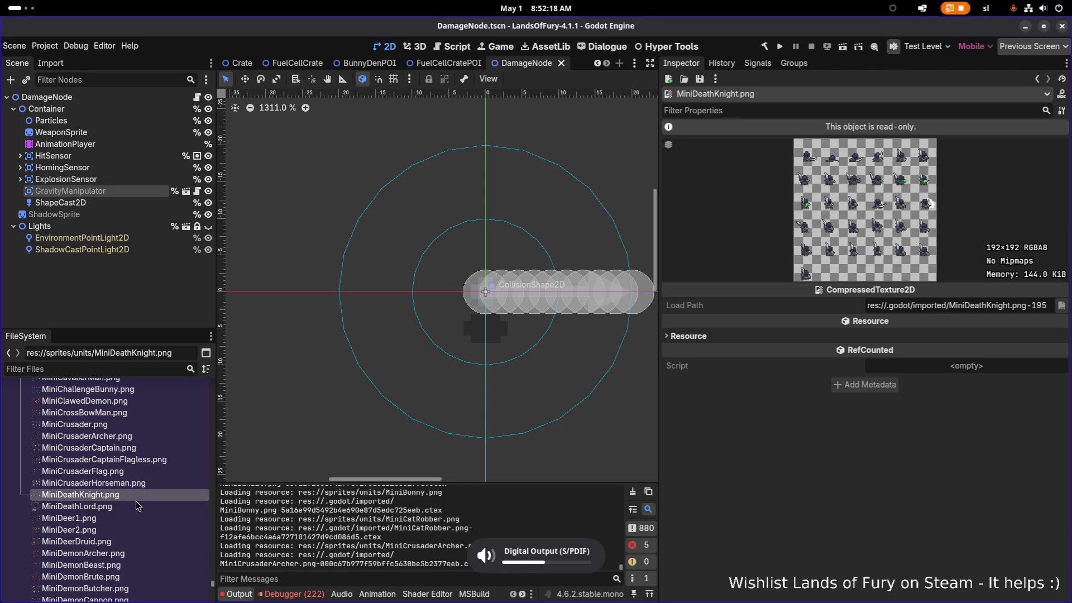
{"action": "left_click", "coordinate": [137, 505]}
{"action": "left_click", "coordinate": [132, 496]}
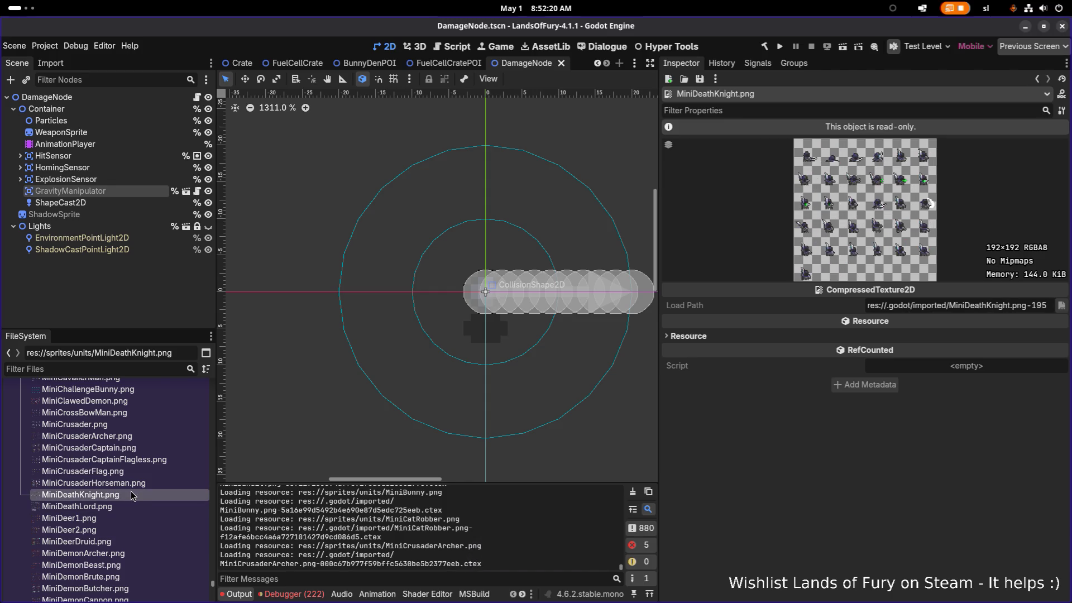
{"action": "left_click", "coordinate": [128, 506]}
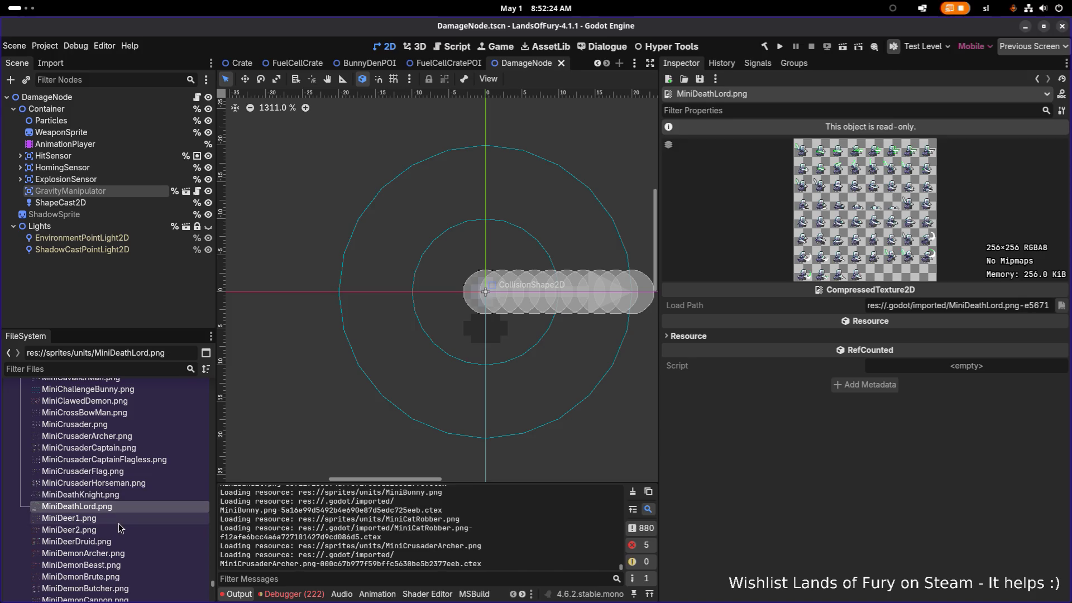
Step: Preview the MiniFeralBunny, GiantSlime and GraveDigger sprite sheets
{"action": "scroll", "coordinate": [127, 534], "scroll_direction": "down", "scroll_amount": 2}
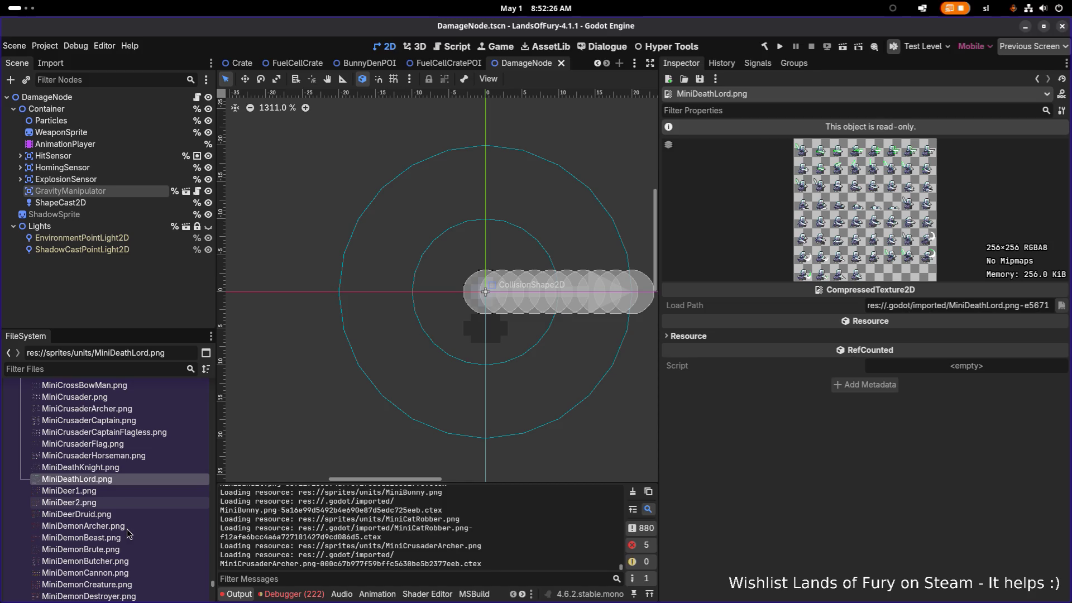
{"action": "scroll", "coordinate": [127, 533], "scroll_direction": "down", "scroll_amount": 15}
{"action": "scroll", "coordinate": [128, 534], "scroll_direction": "down", "scroll_amount": 15}
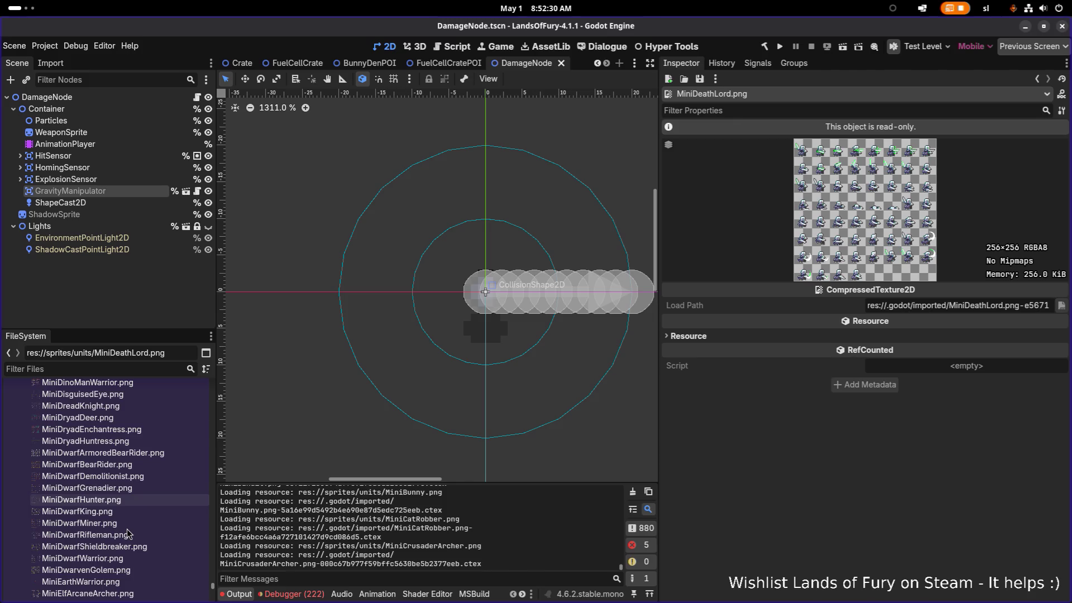
{"action": "scroll", "coordinate": [131, 509], "scroll_direction": "down", "scroll_amount": 13}
{"action": "scroll", "coordinate": [132, 510], "scroll_direction": "down", "scroll_amount": 6}
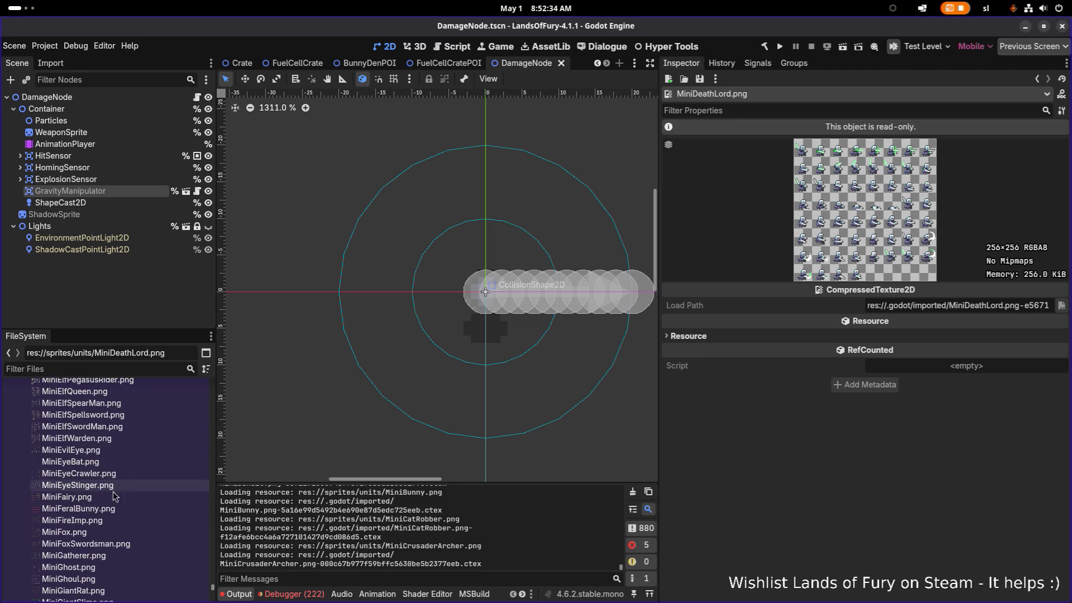
{"action": "left_click", "coordinate": [113, 508]}
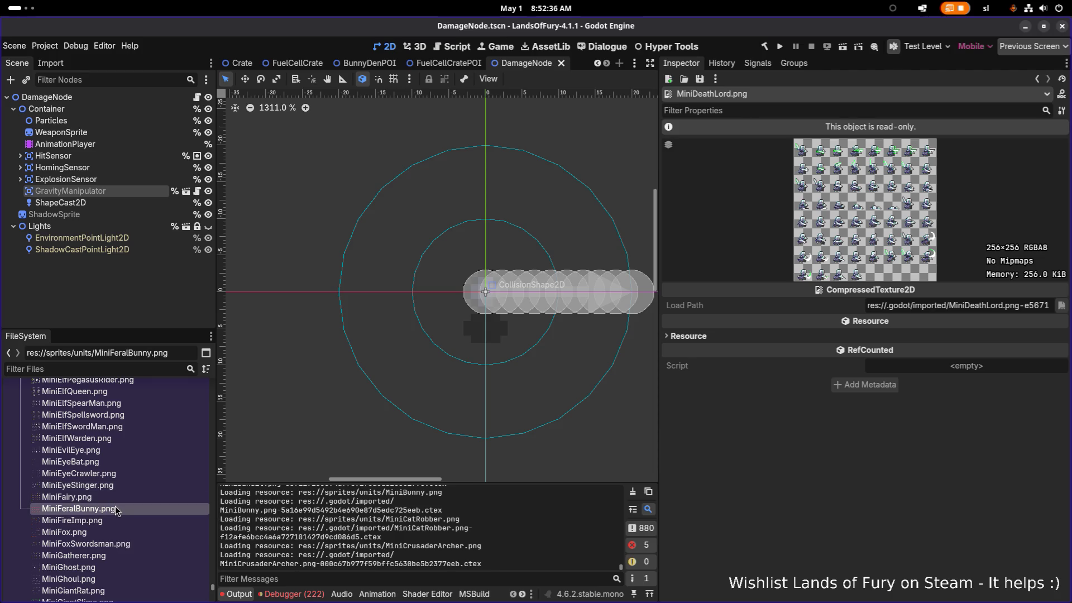
{"action": "scroll", "coordinate": [117, 505], "scroll_direction": "down", "scroll_amount": 4}
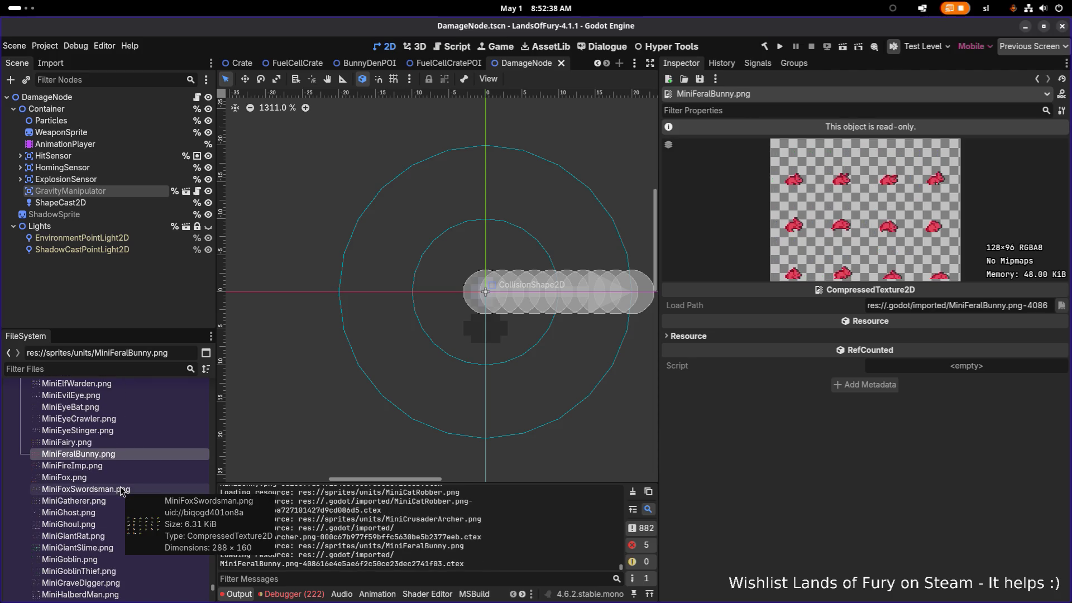
{"action": "scroll", "coordinate": [118, 500], "scroll_direction": "down", "scroll_amount": 3}
{"action": "left_click", "coordinate": [119, 494]}
{"action": "left_click", "coordinate": [127, 525]}
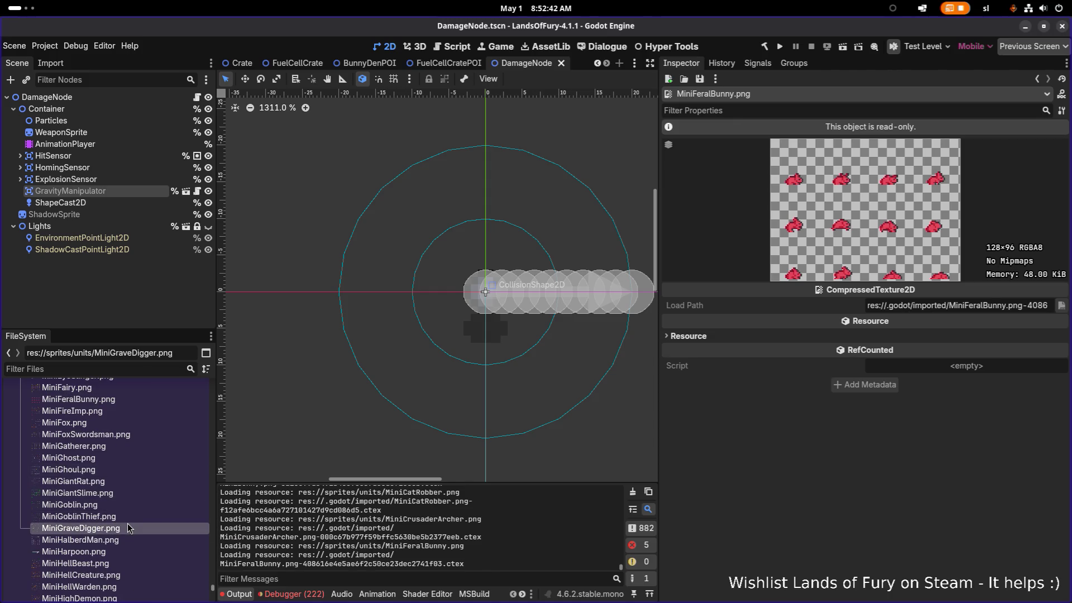
Step: Preview the MiniHalberdMan, Harpoon, HellBeast, HellWarden and HighDemon sprite sheets
{"action": "scroll", "coordinate": [127, 525], "scroll_direction": "down", "scroll_amount": 2}
{"action": "scroll", "coordinate": [119, 503], "scroll_direction": "down", "scroll_amount": 2}
{"action": "left_click", "coordinate": [124, 483]}
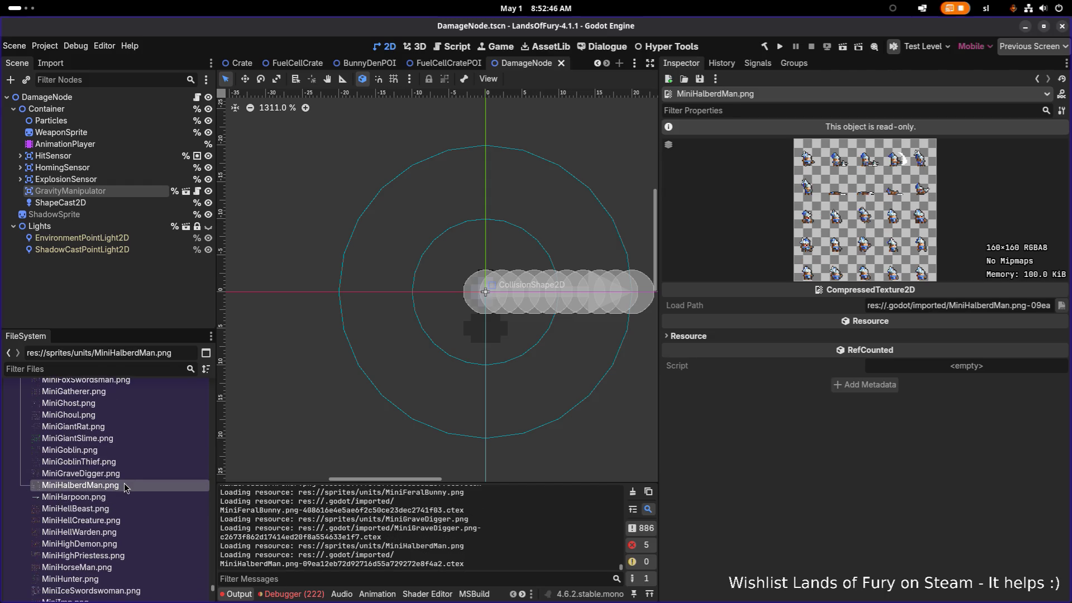
{"action": "left_click", "coordinate": [121, 499]}
{"action": "left_click", "coordinate": [116, 510]}
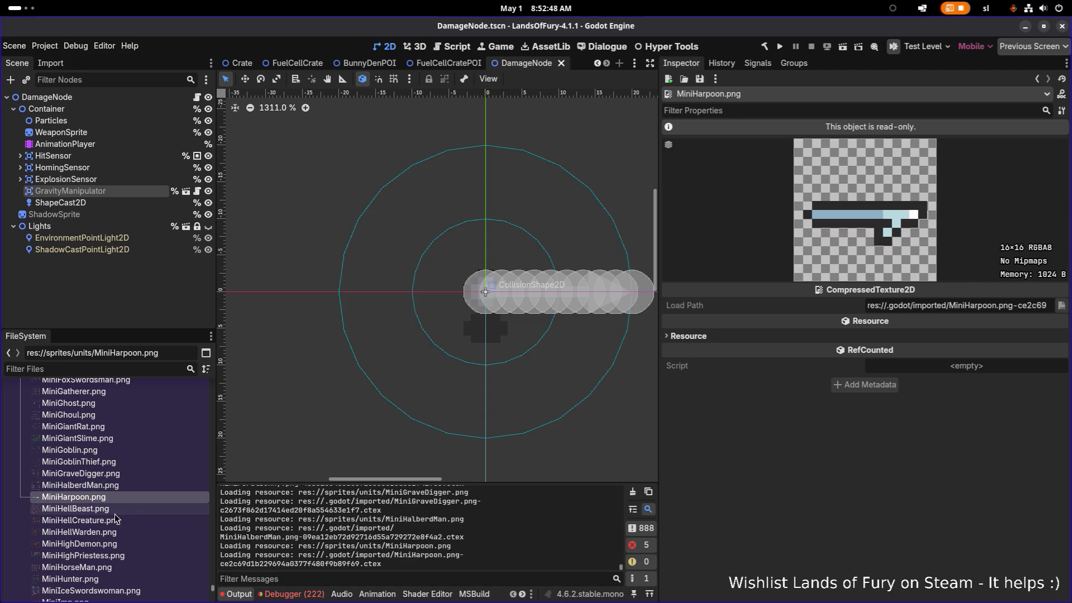
{"action": "scroll", "coordinate": [115, 520], "scroll_direction": "down", "scroll_amount": 2}
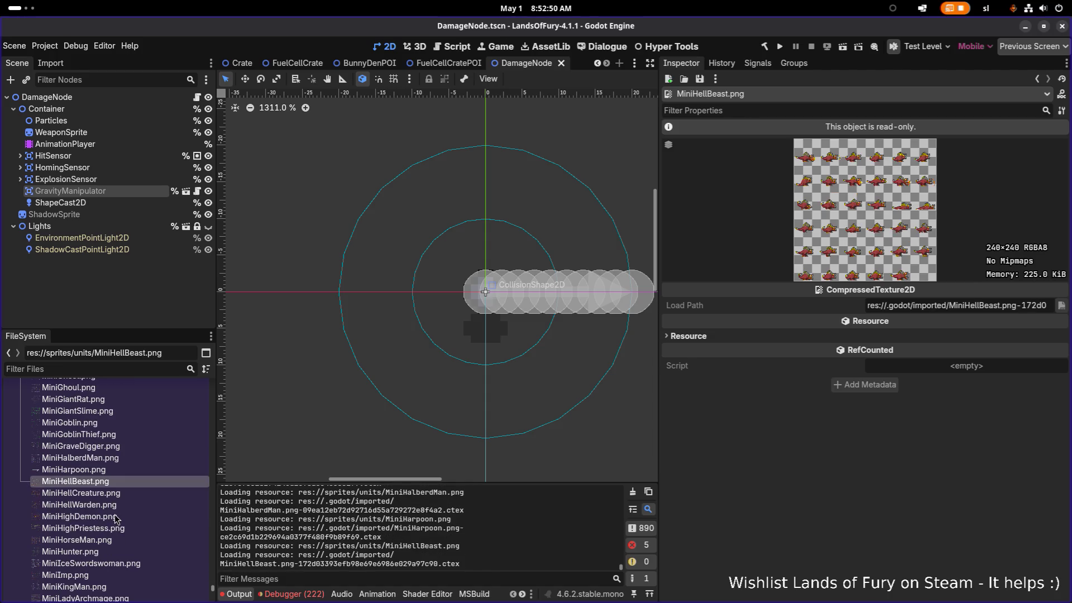
{"action": "left_click", "coordinate": [115, 506]}
{"action": "left_click", "coordinate": [115, 518]}
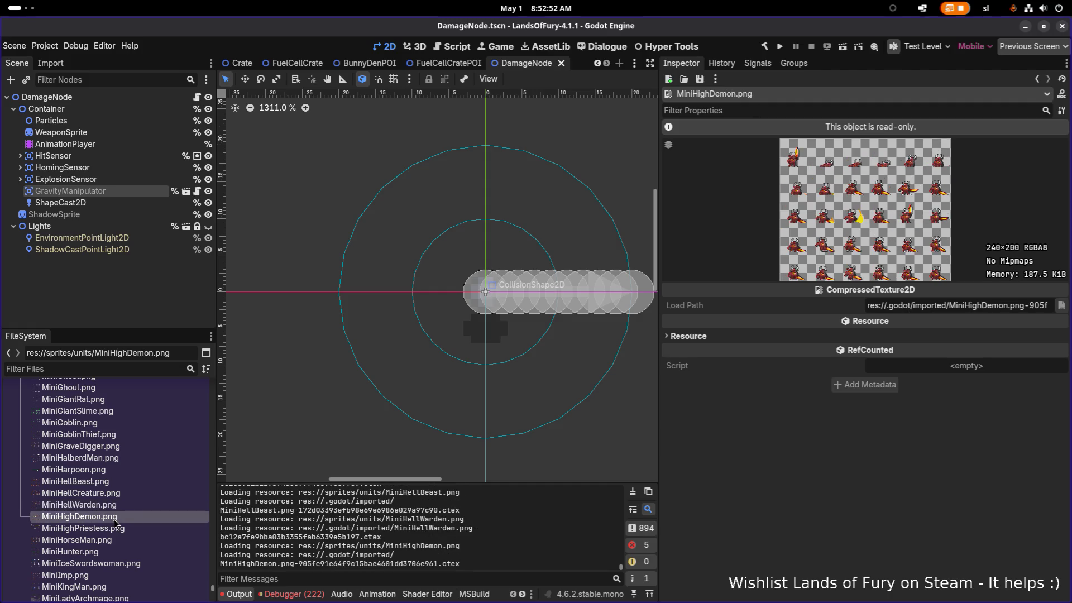
Step: Preview MiniIceSwordswoman and MiniKingMan, ending on the 224×192 MiniLumberjack texture
{"action": "scroll", "coordinate": [116, 523], "scroll_direction": "down", "scroll_amount": 4}
{"action": "left_click", "coordinate": [109, 509]}
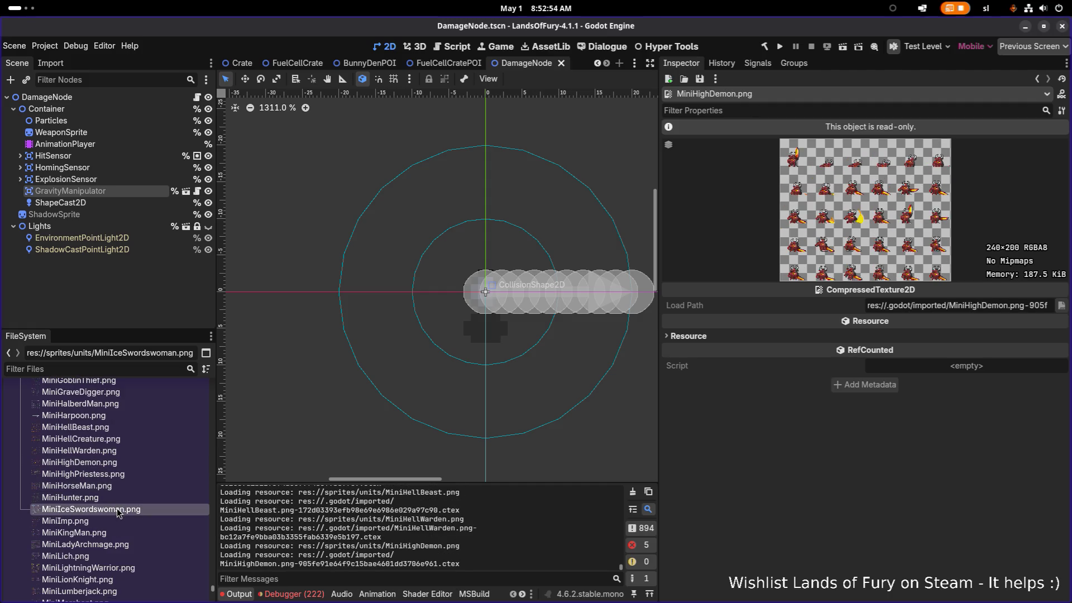
{"action": "mouse_move", "coordinate": [102, 523]}
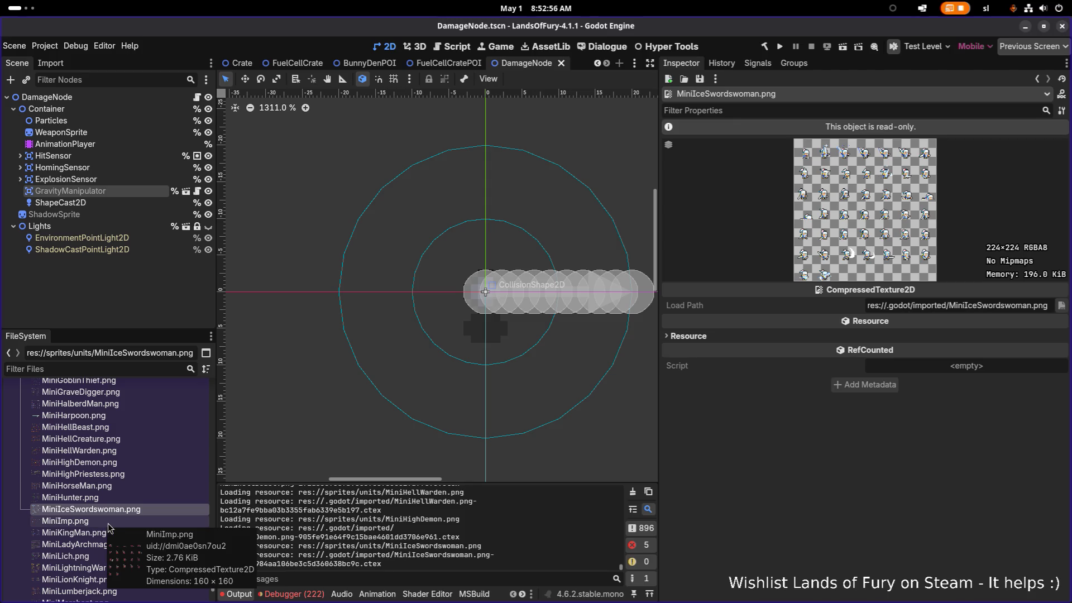
{"action": "left_click", "coordinate": [105, 534]}
{"action": "mouse_move", "coordinate": [114, 534]}
{"action": "scroll", "coordinate": [114, 535], "scroll_direction": "down", "scroll_amount": 4}
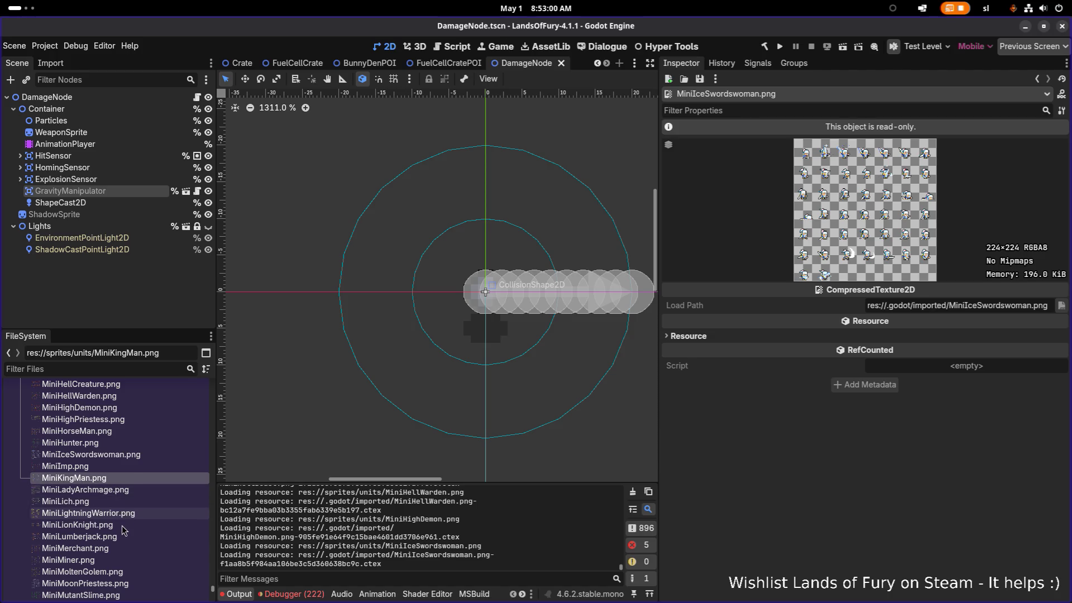
{"action": "scroll", "coordinate": [120, 528], "scroll_direction": "down", "scroll_amount": 2}
{"action": "left_click", "coordinate": [120, 510]}
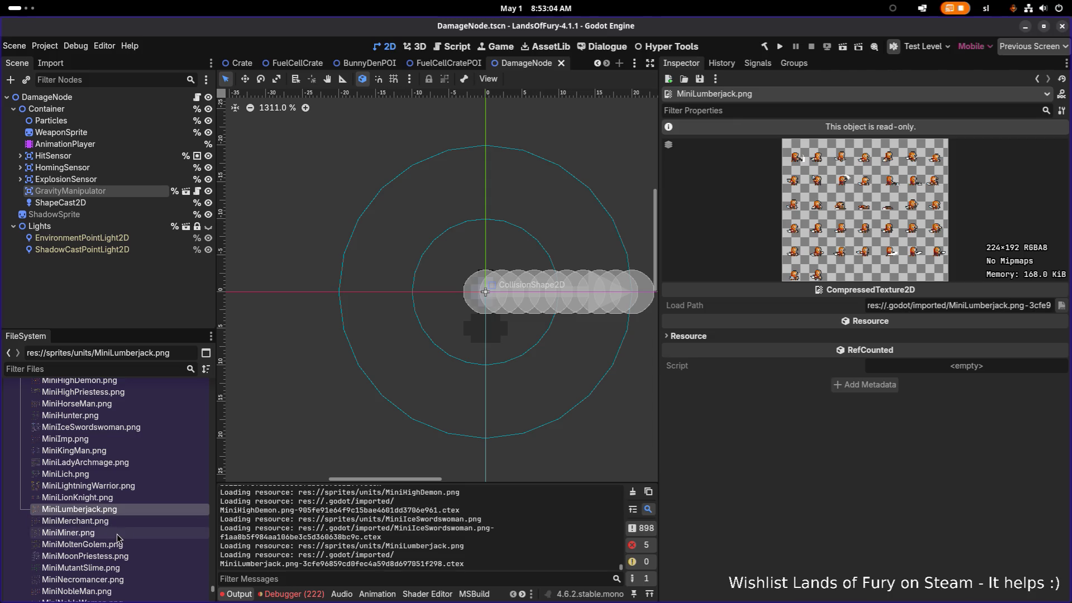
Step: Preview the 192×192 RGBA8 MiniMiner.png texture in the Inspector
{"action": "mouse_move", "coordinate": [114, 513]}
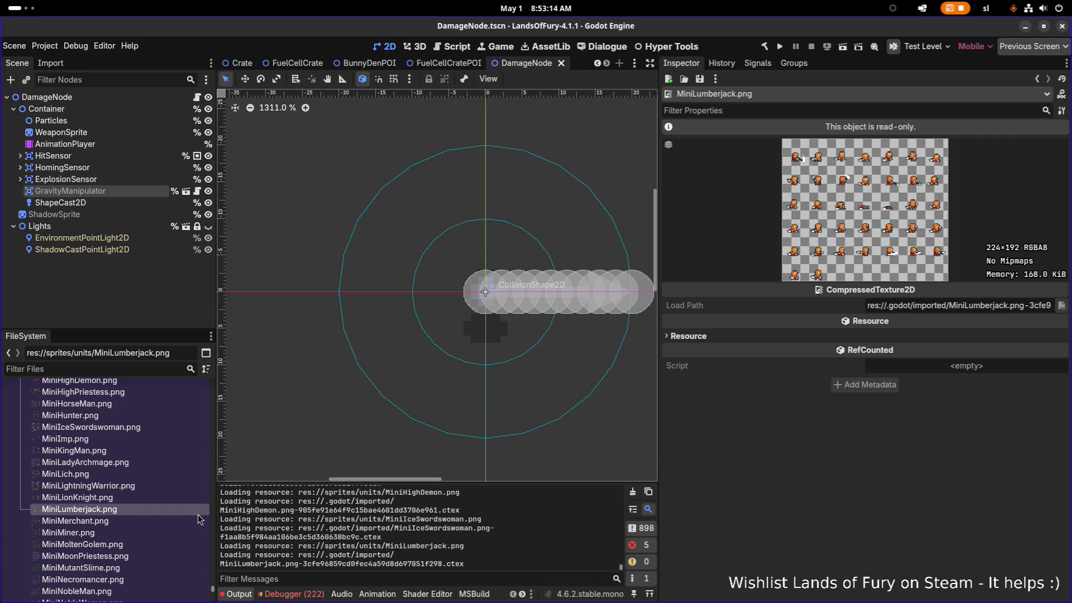
{"action": "scroll", "coordinate": [162, 515], "scroll_direction": "down", "scroll_amount": 2}
{"action": "scroll", "coordinate": [160, 515], "scroll_direction": "down", "scroll_amount": 2}
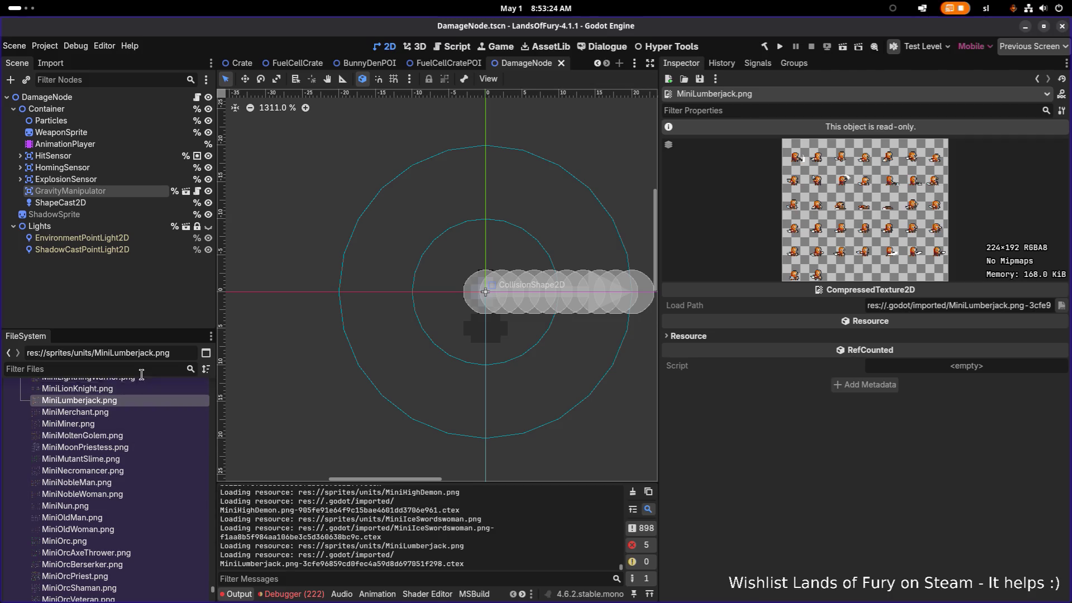
{"action": "left_click", "coordinate": [132, 427]}
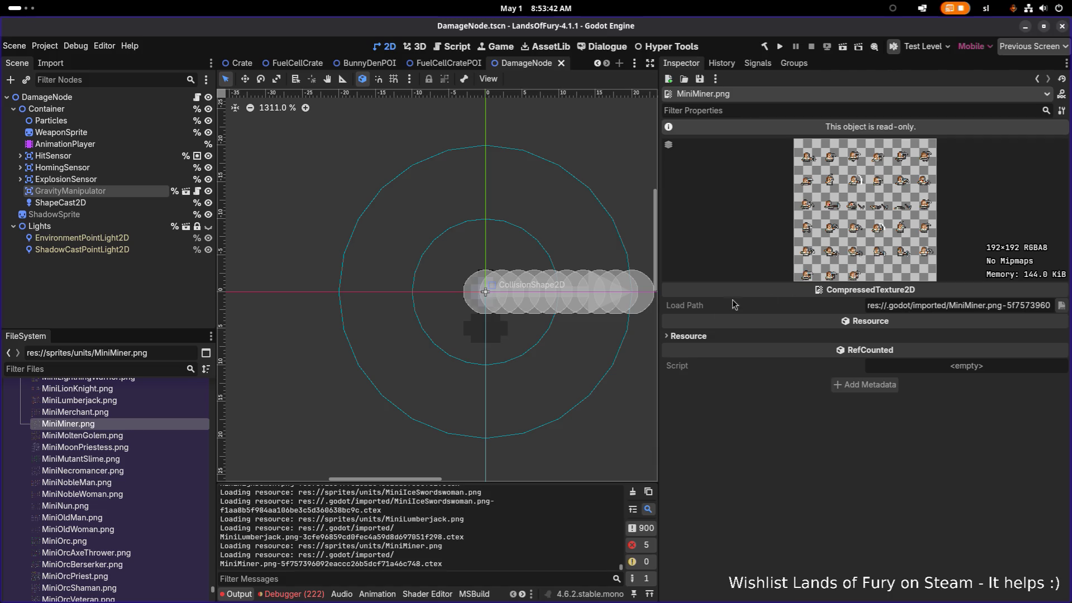
Step: Compare MiniMoltenGolem with MiniMiner, then preview MoonPriestess, Necromancer, NobleMan and NobleWoman sheets
{"action": "left_click", "coordinate": [171, 435]}
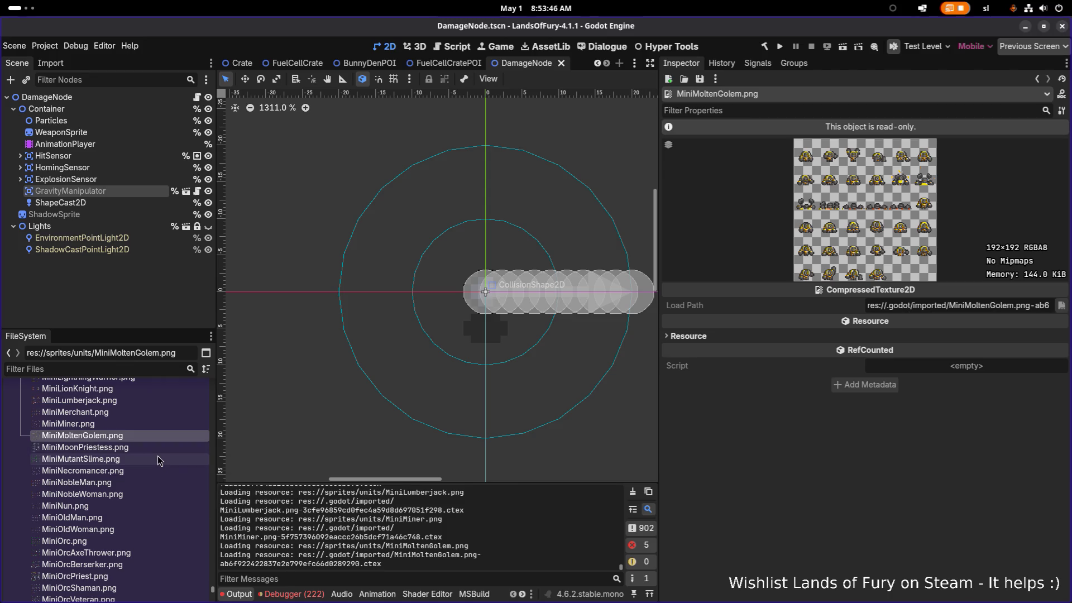
{"action": "left_click", "coordinate": [157, 456]}
{"action": "left_click", "coordinate": [166, 428]}
{"action": "left_click", "coordinate": [160, 436]}
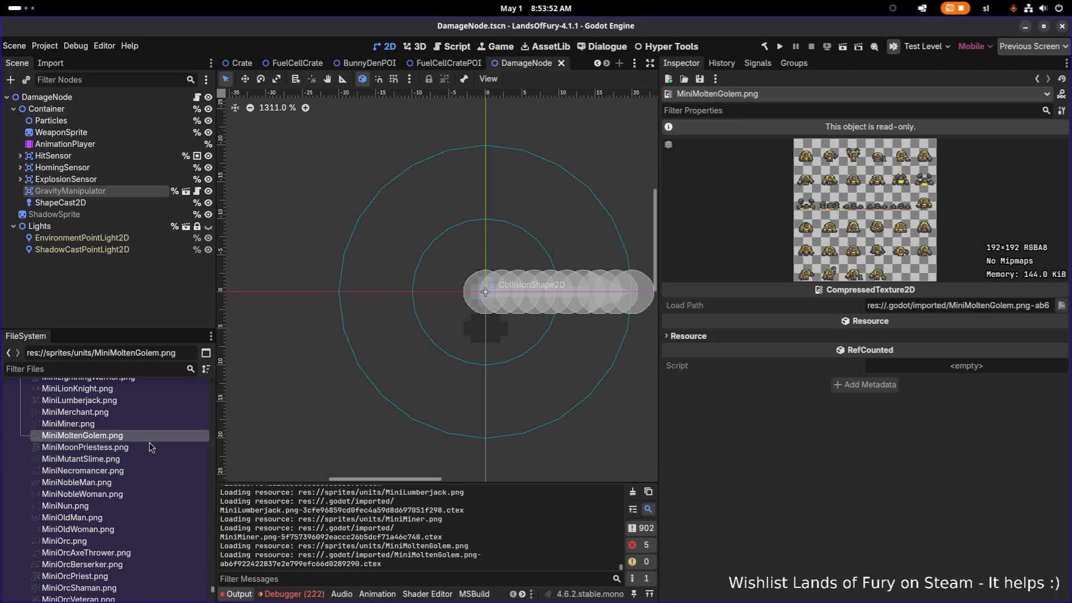
{"action": "left_click", "coordinate": [147, 447]}
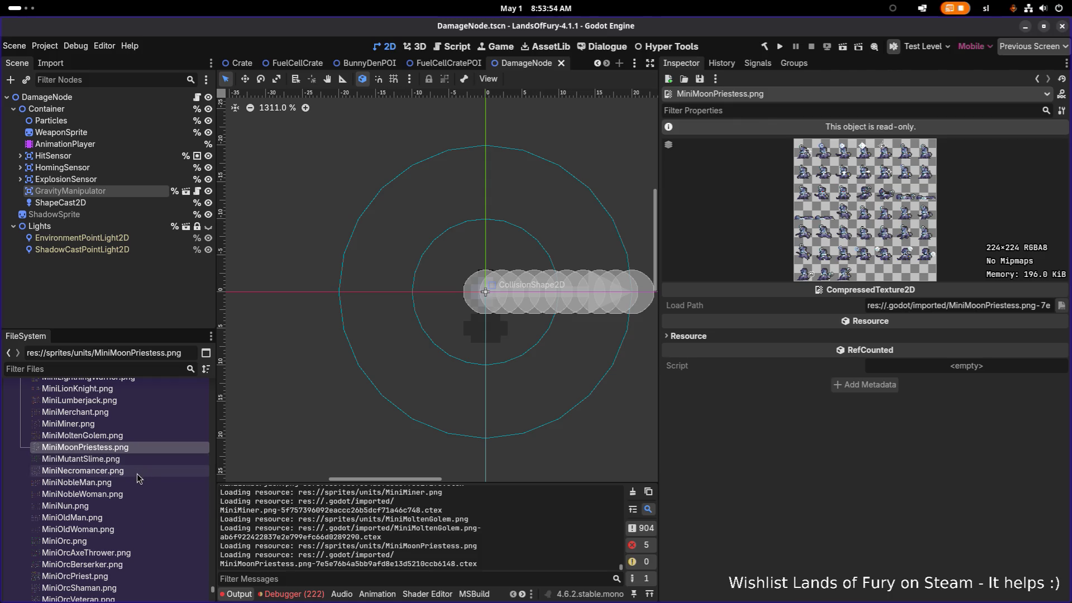
{"action": "left_click", "coordinate": [148, 472]}
{"action": "left_click", "coordinate": [138, 484]}
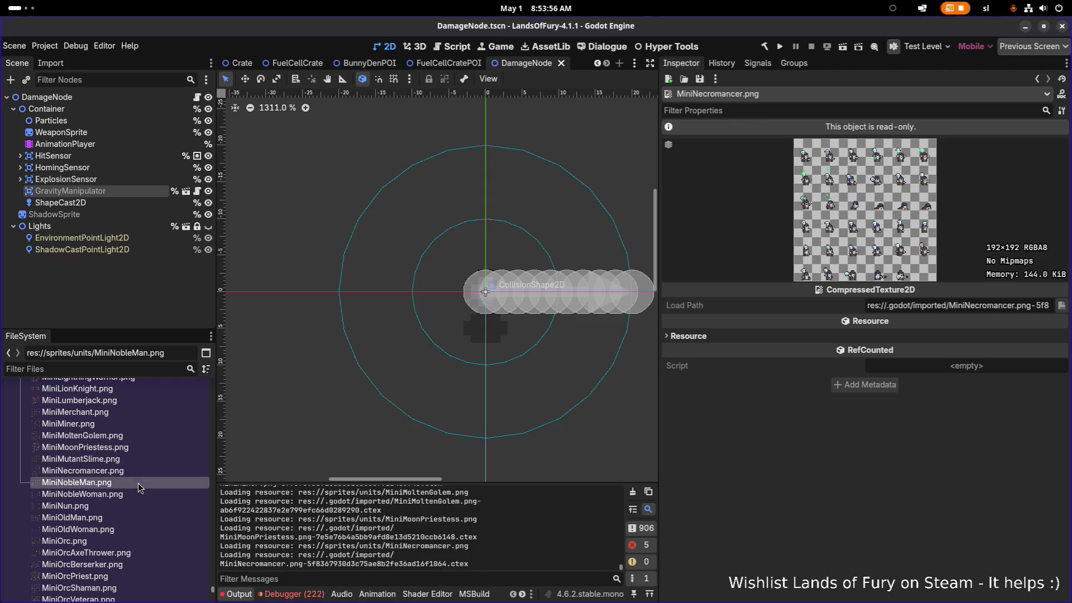
{"action": "left_click", "coordinate": [132, 495]}
Step: Preview the MiniPirateGunner, Pixie and Priest sprite sheets
{"action": "scroll", "coordinate": [131, 494], "scroll_direction": "down", "scroll_amount": 2}
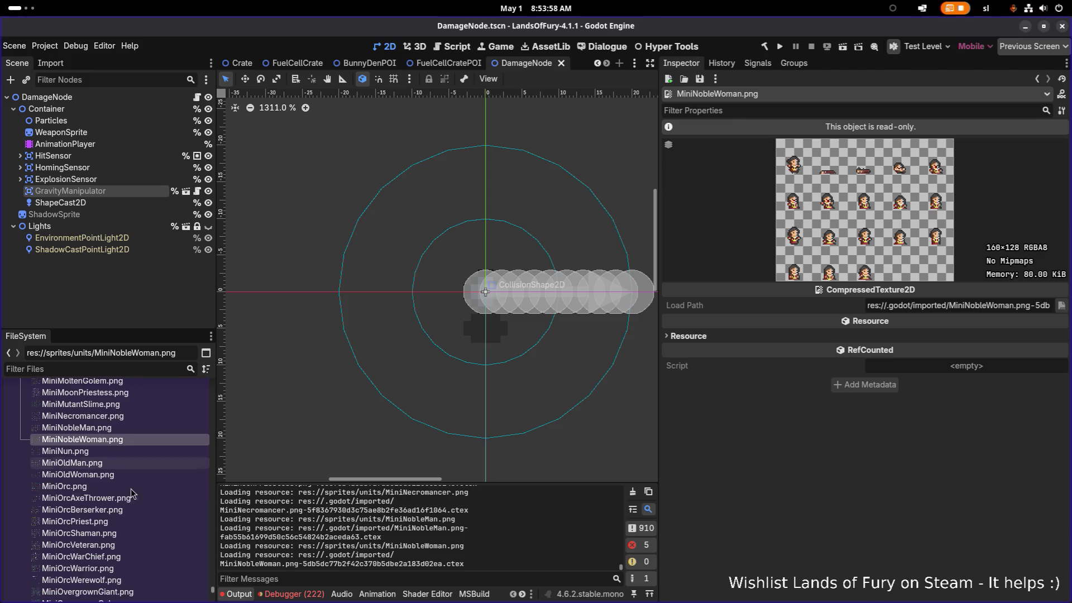
{"action": "scroll", "coordinate": [130, 477], "scroll_direction": "down", "scroll_amount": 4}
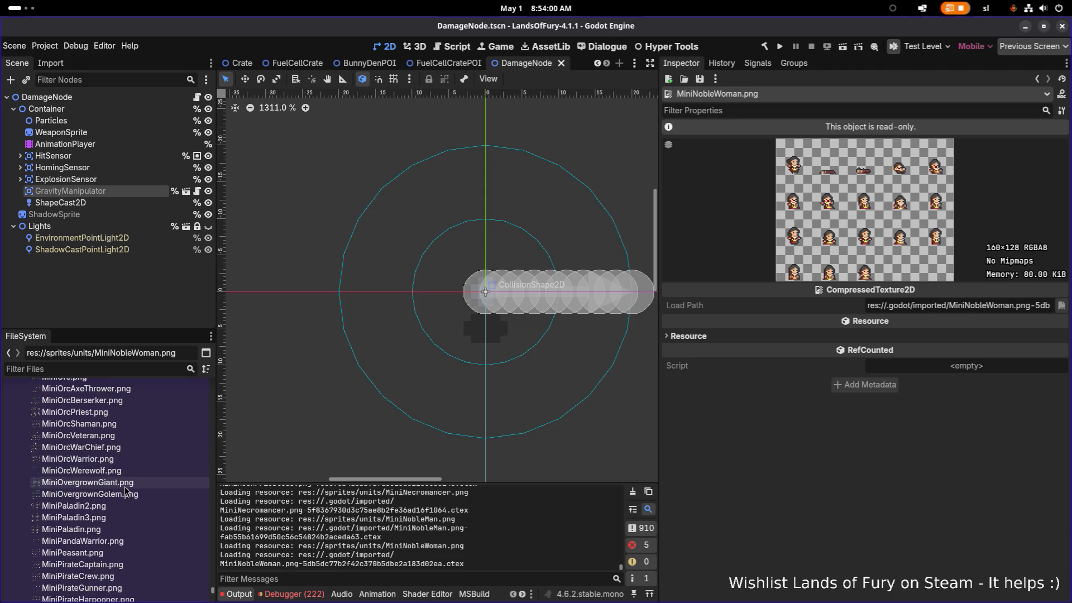
{"action": "scroll", "coordinate": [122, 496], "scroll_direction": "down", "scroll_amount": 2}
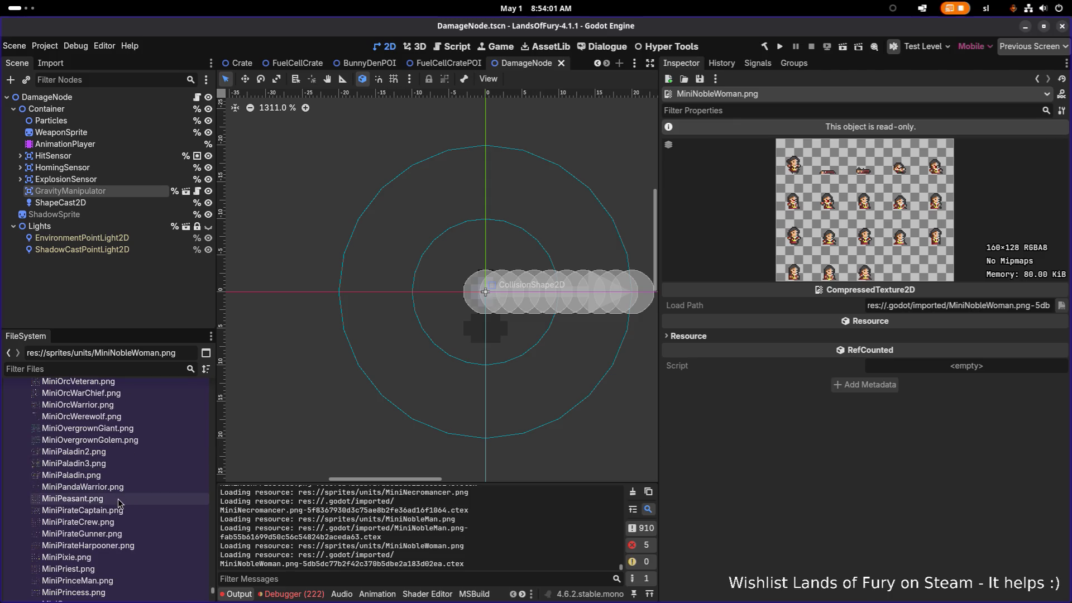
{"action": "left_click", "coordinate": [113, 535]}
{"action": "scroll", "coordinate": [116, 531], "scroll_direction": "down", "scroll_amount": 1}
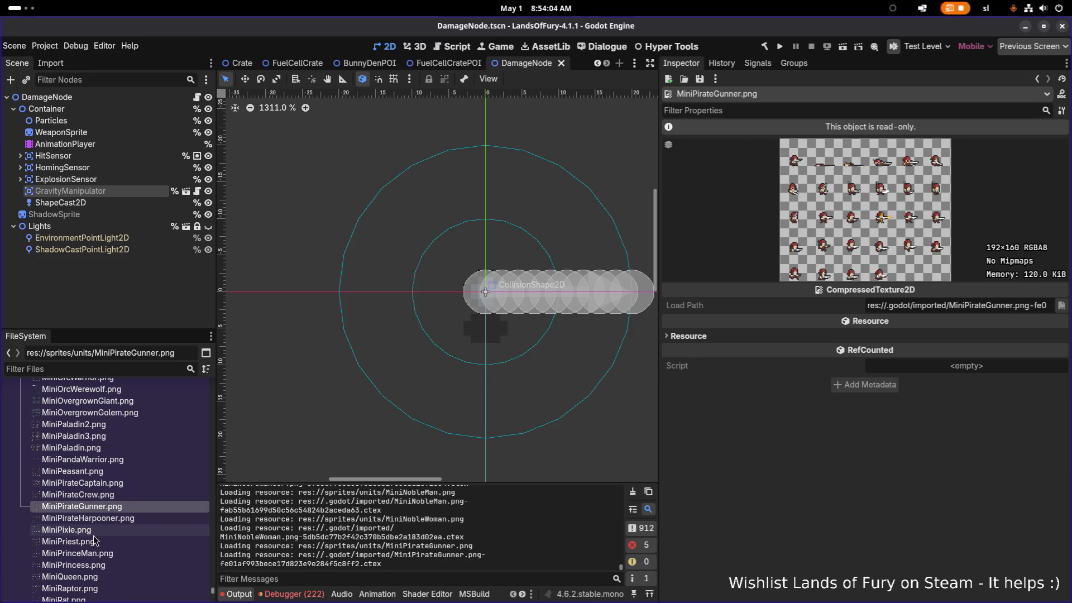
{"action": "left_click", "coordinate": [93, 531]}
{"action": "left_click", "coordinate": [93, 541]}
Step: Preview MiniSkeletonMan, SkeletonMage and SkeletonWarrior, ending on the 128×128 MiniSlime texture
{"action": "scroll", "coordinate": [112, 533], "scroll_direction": "down", "scroll_amount": 4}
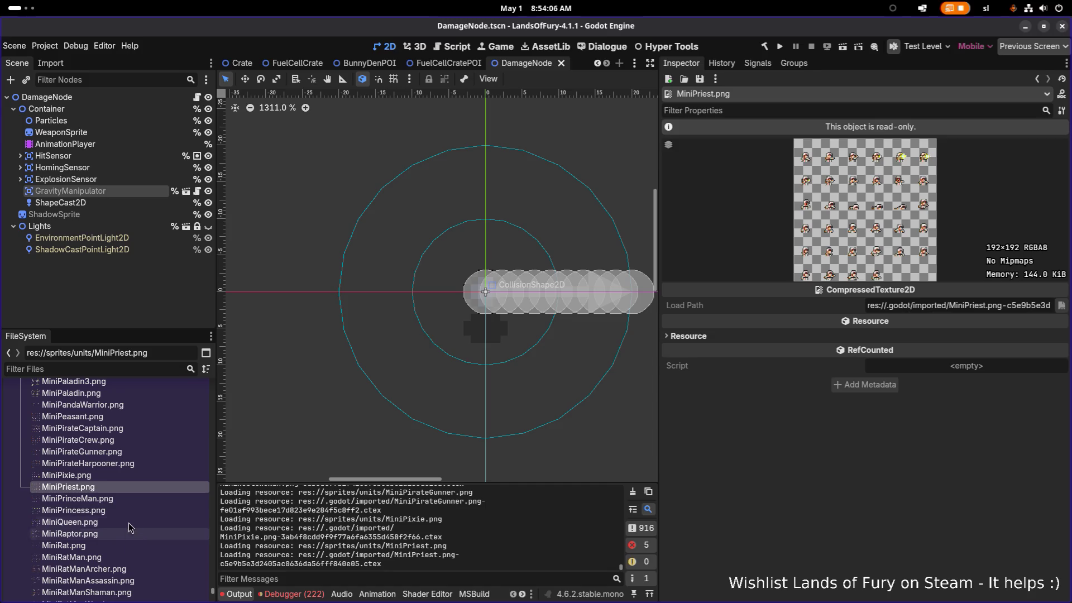
{"action": "scroll", "coordinate": [122, 532], "scroll_direction": "down", "scroll_amount": 3}
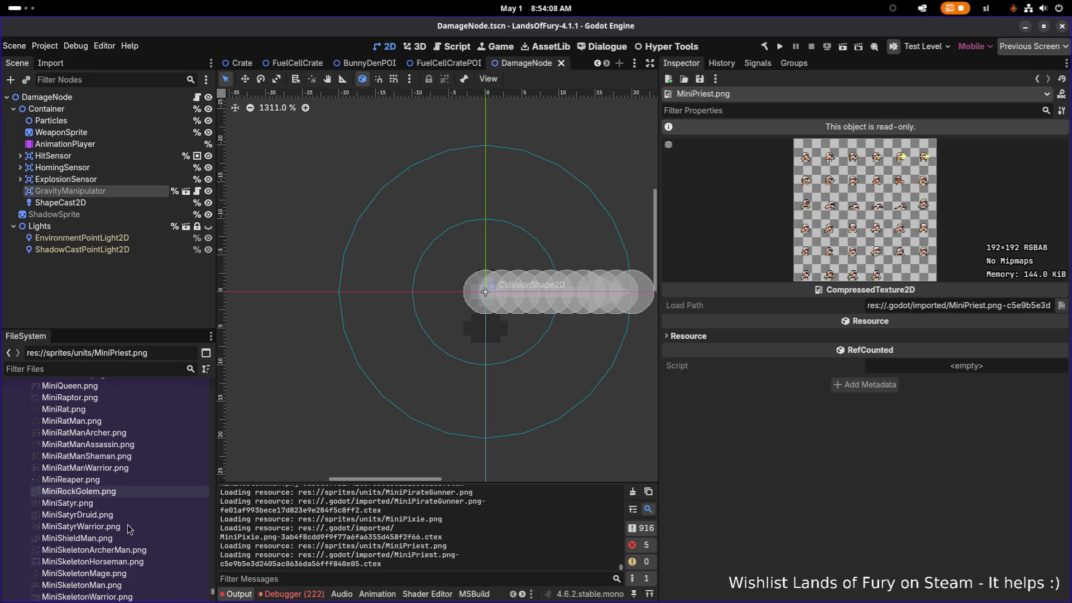
{"action": "scroll", "coordinate": [109, 539], "scroll_direction": "down", "scroll_amount": 2}
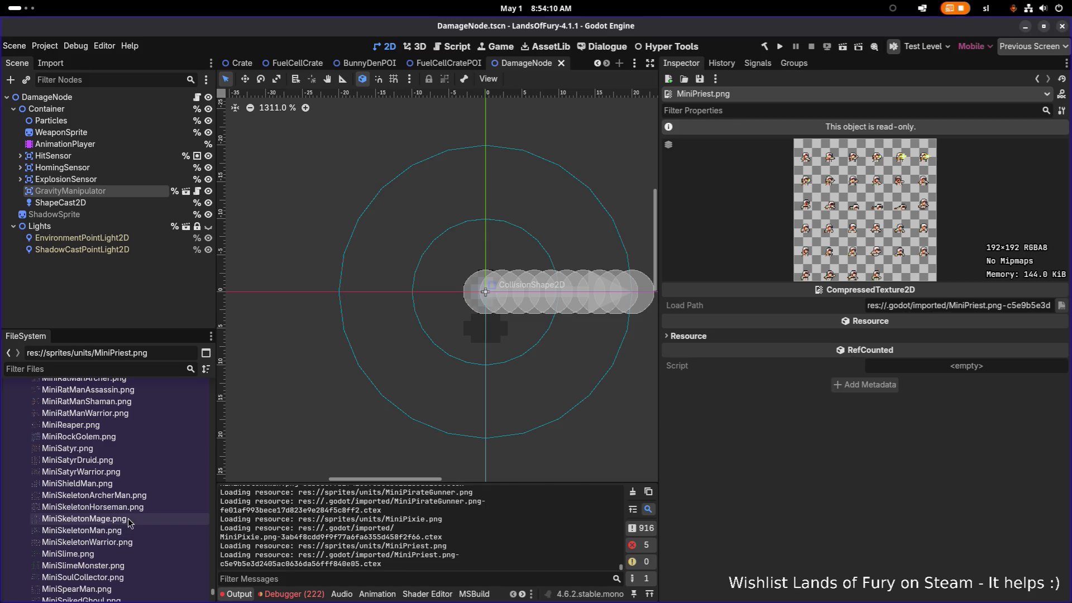
{"action": "left_click", "coordinate": [123, 527]}
{"action": "left_click", "coordinate": [123, 519]}
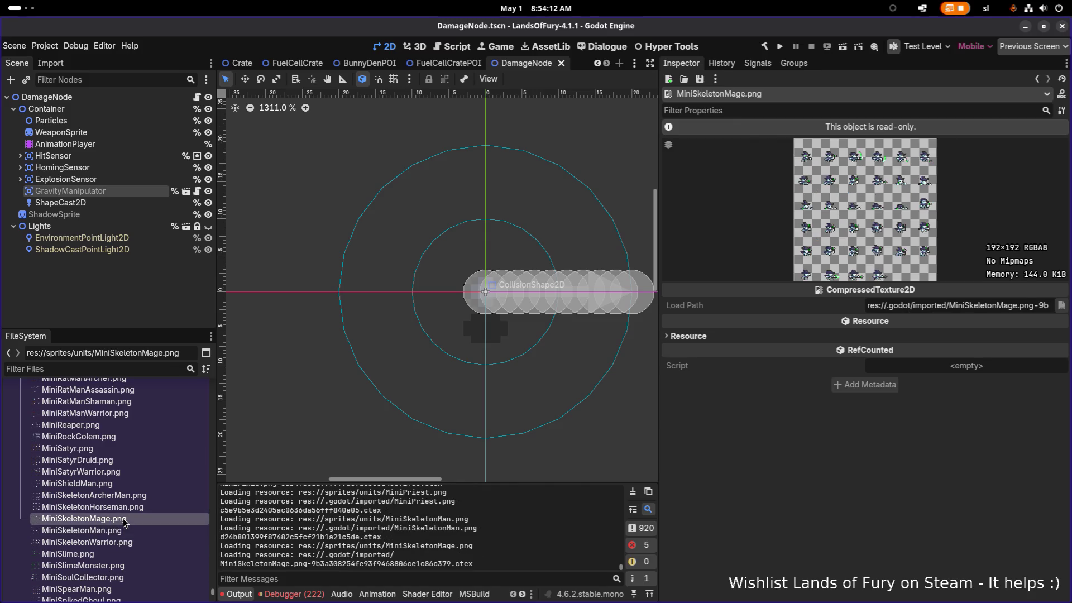
{"action": "left_click", "coordinate": [116, 542]}
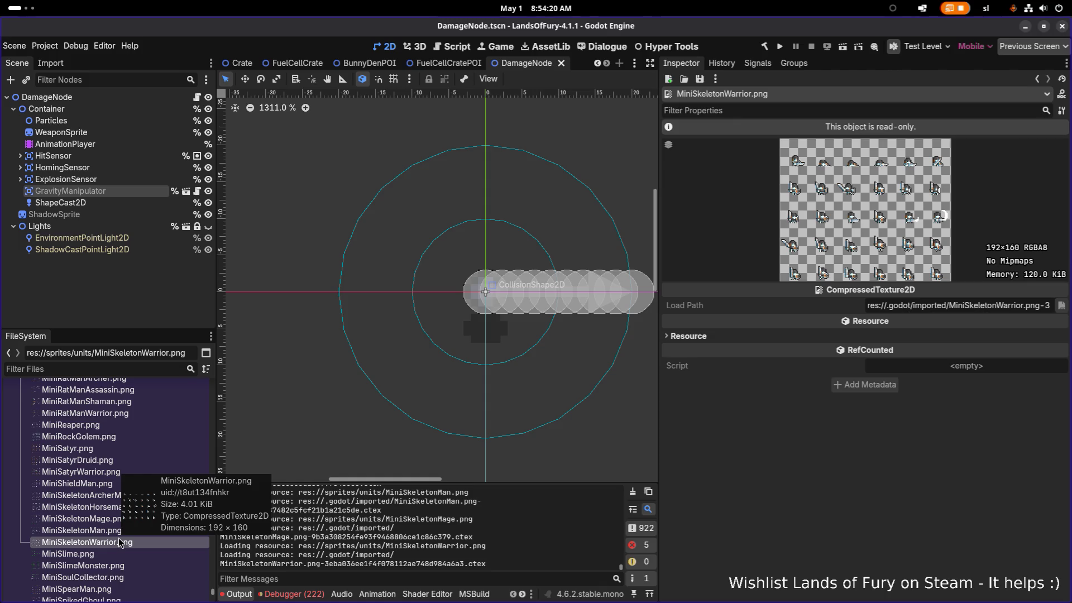
{"action": "left_click", "coordinate": [108, 554]}
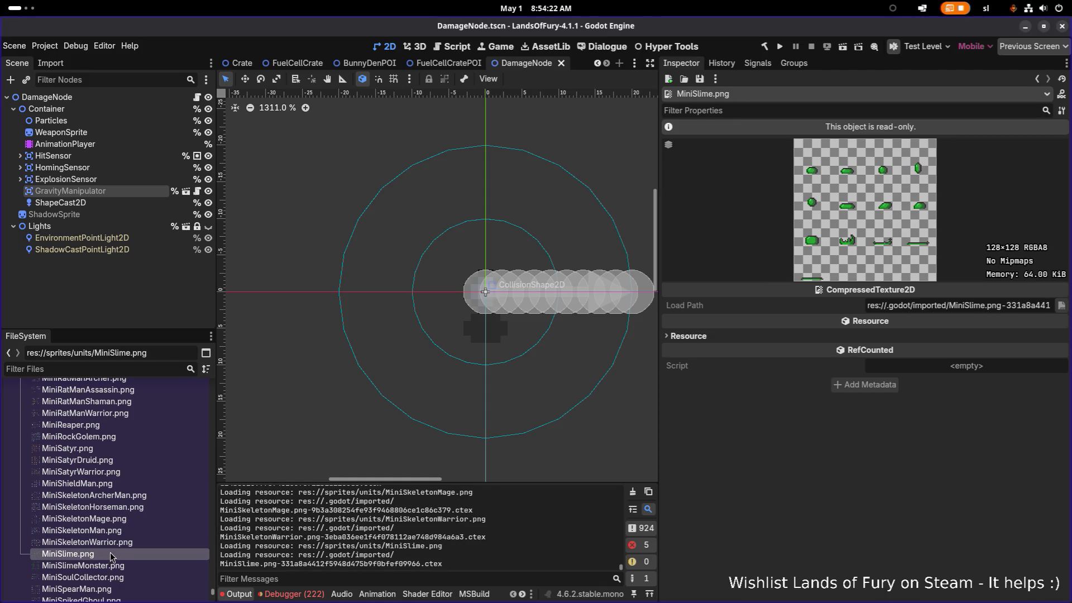
{"action": "scroll", "coordinate": [114, 553], "scroll_direction": "down", "scroll_amount": 2}
{"action": "mouse_move", "coordinate": [125, 531]}
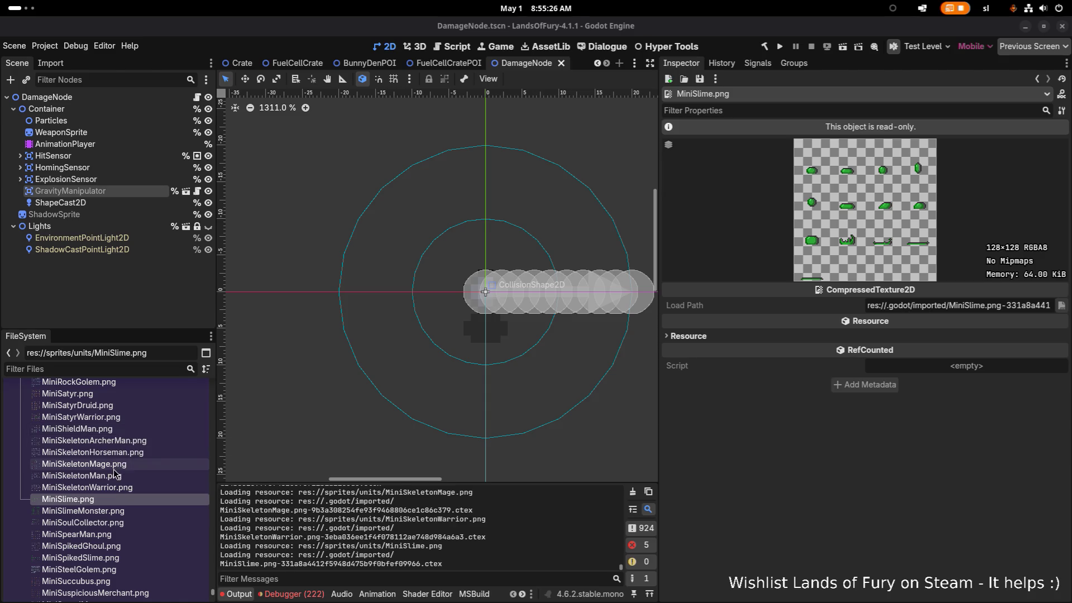
Step: Preview the MiniNun, MiniDwarf, MiniDryadHuntress and MiniDinoMan sprite sheets in the FileSystem dock
{"action": "scroll", "coordinate": [115, 472], "scroll_direction": "up", "scroll_amount": 5}
{"action": "scroll", "coordinate": [116, 473], "scroll_direction": "up", "scroll_amount": 10}
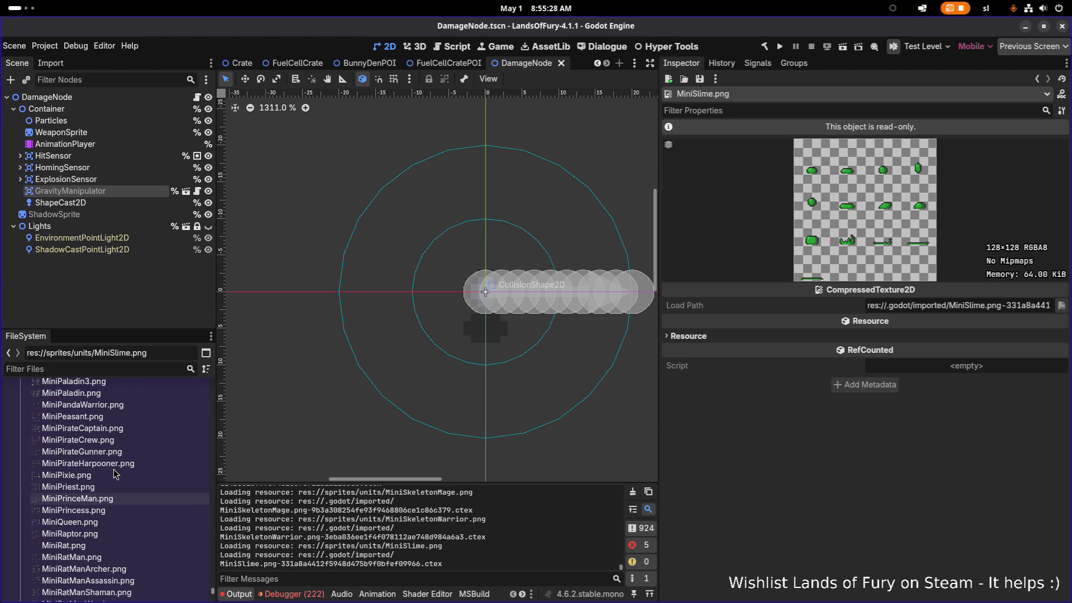
{"action": "scroll", "coordinate": [114, 474], "scroll_direction": "down", "scroll_amount": 1}
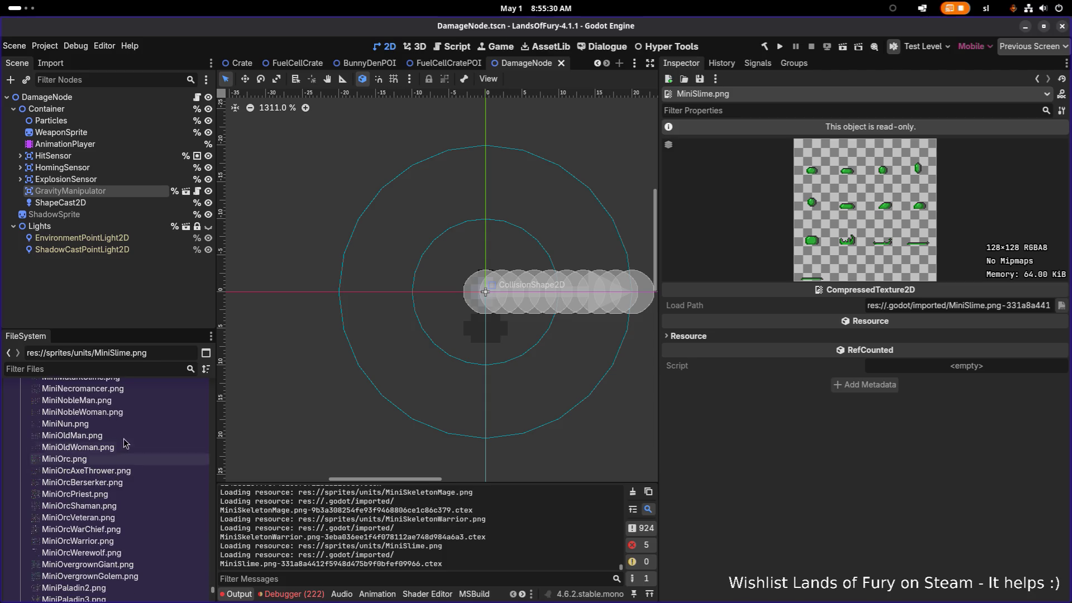
{"action": "left_click", "coordinate": [127, 429]}
{"action": "scroll", "coordinate": [125, 432], "scroll_direction": "up", "scroll_amount": 3}
{"action": "scroll", "coordinate": [125, 432], "scroll_direction": "up", "scroll_amount": 15}
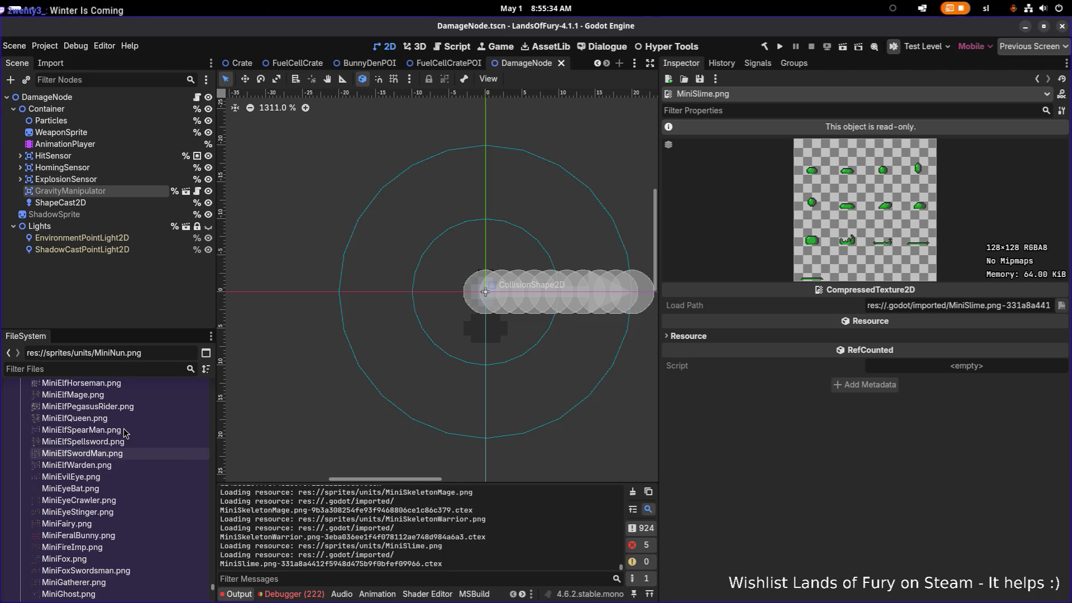
{"action": "scroll", "coordinate": [125, 432], "scroll_direction": "up", "scroll_amount": 5}
{"action": "scroll", "coordinate": [125, 433], "scroll_direction": "up", "scroll_amount": 2}
{"action": "left_click", "coordinate": [125, 431]}
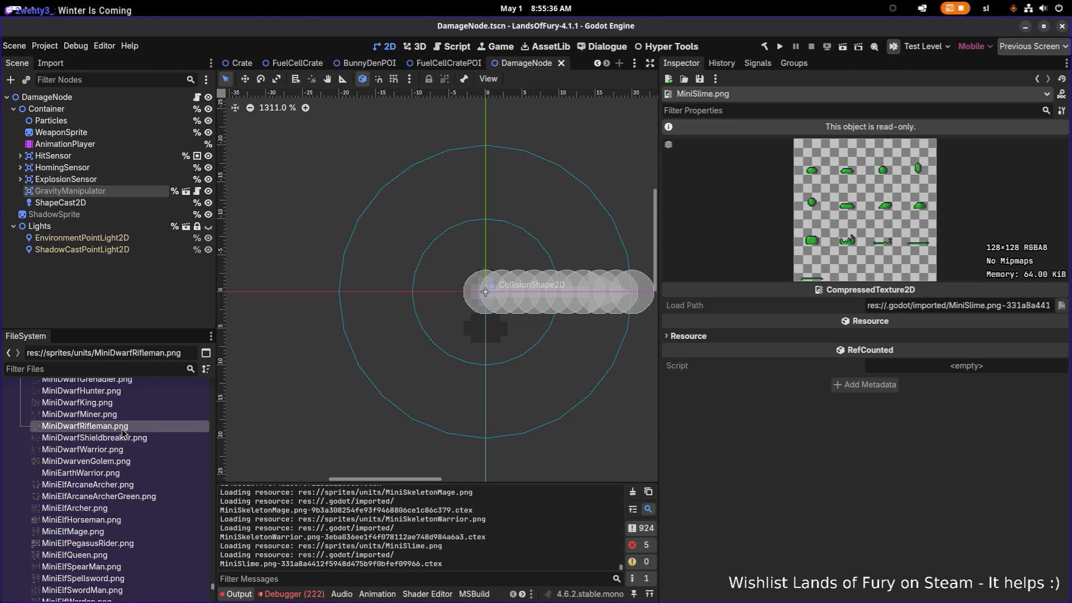
{"action": "scroll", "coordinate": [124, 431], "scroll_direction": "up", "scroll_amount": 7}
{"action": "left_click", "coordinate": [124, 430]}
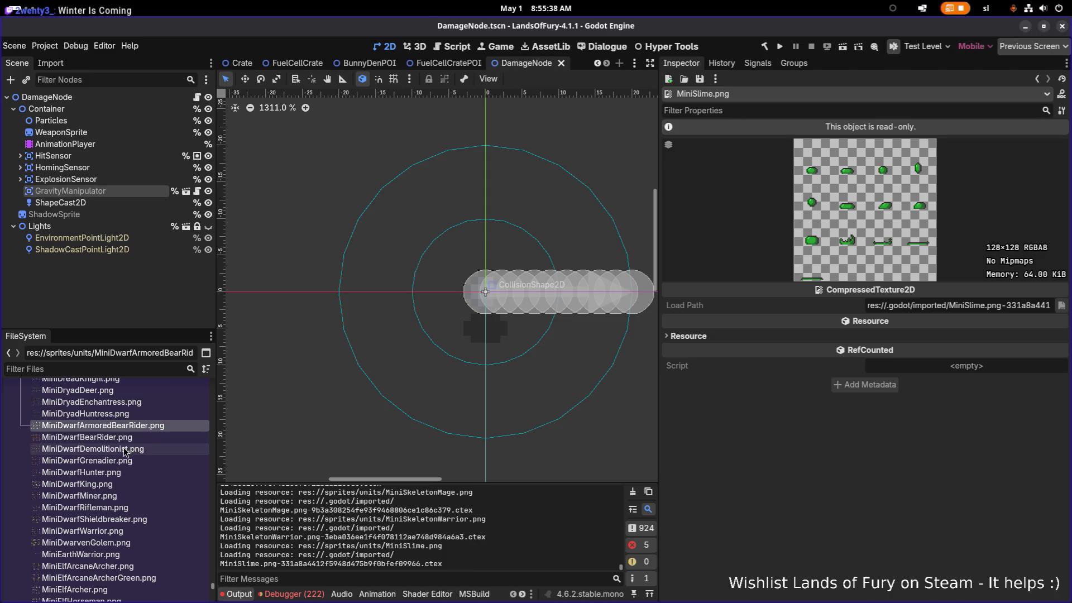
{"action": "left_click", "coordinate": [122, 449]}
{"action": "left_click", "coordinate": [122, 437]}
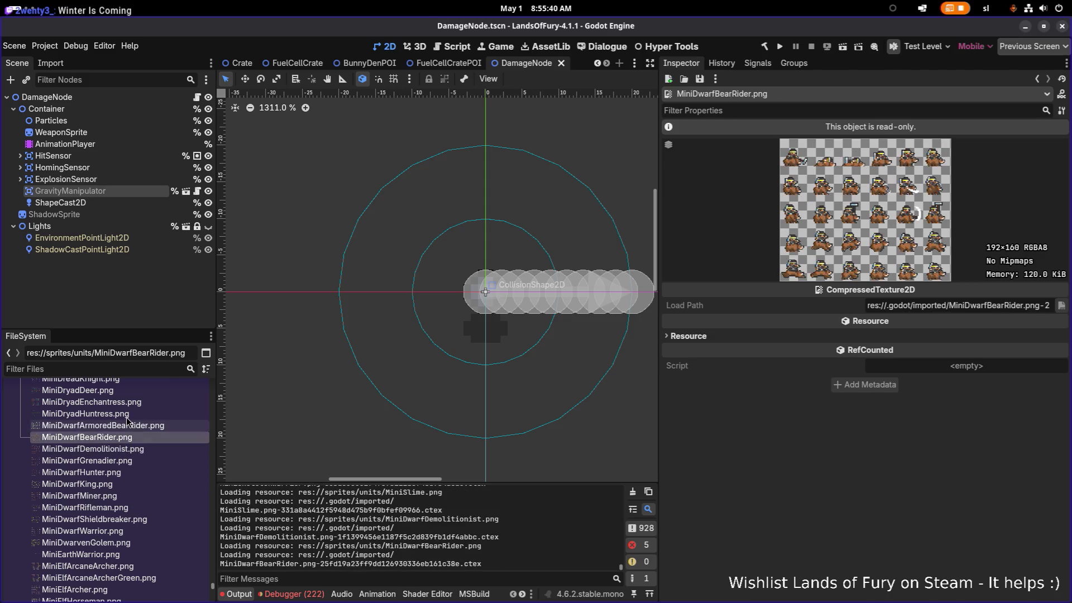
{"action": "left_click", "coordinate": [126, 415]}
{"action": "scroll", "coordinate": [126, 426], "scroll_direction": "up", "scroll_amount": 5}
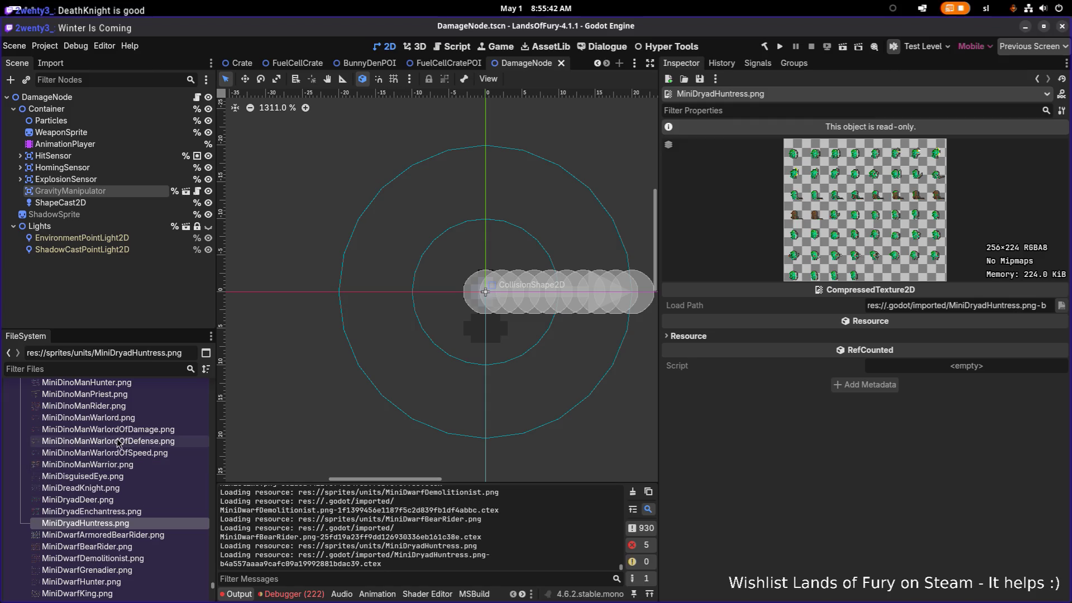
{"action": "left_click", "coordinate": [118, 442]}
{"action": "scroll", "coordinate": [120, 447], "scroll_direction": "up", "scroll_amount": 3}
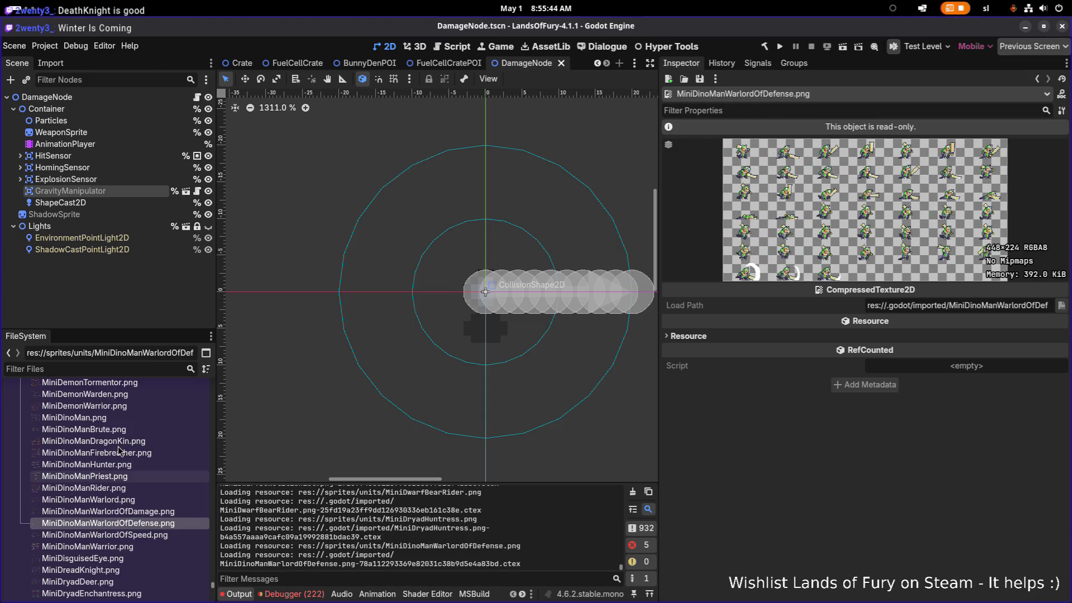
{"action": "left_click", "coordinate": [126, 453]}
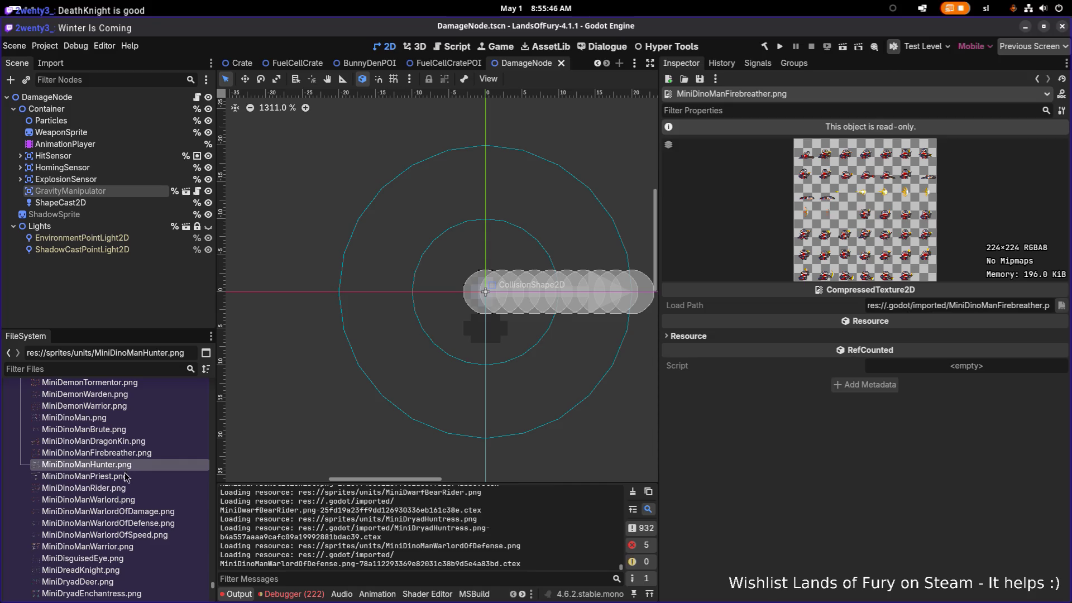
{"action": "left_click", "coordinate": [122, 478]}
{"action": "left_click", "coordinate": [119, 442]}
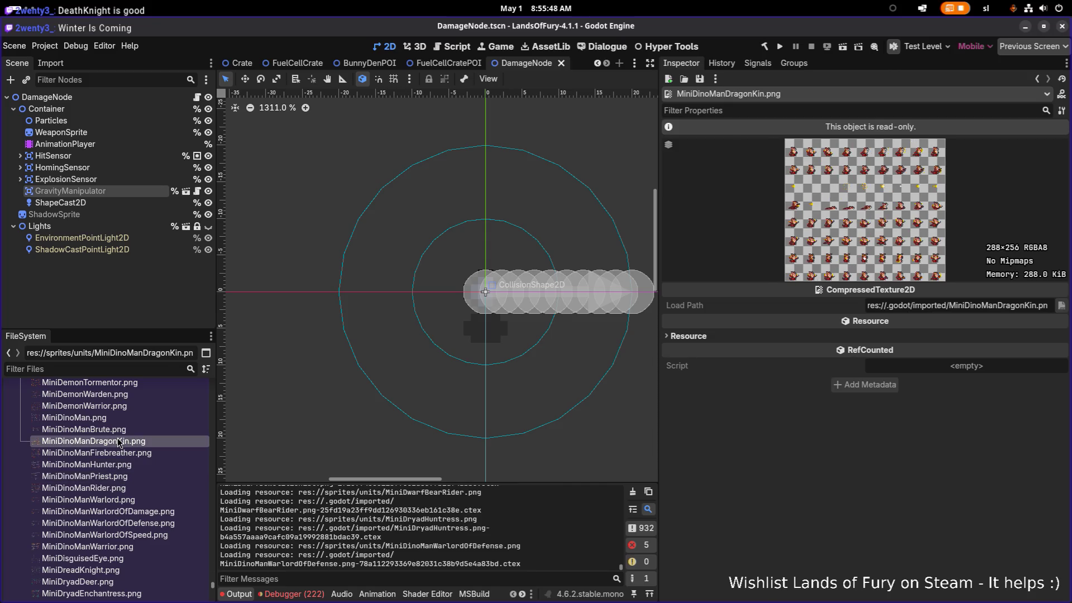
{"action": "scroll", "coordinate": [119, 443], "scroll_direction": "up", "scroll_amount": 2}
Step: Compare the MiniDemonTormentor, Warden, Warrior, FireThrower, Demoness and Creature textures
{"action": "left_click", "coordinate": [122, 438]}
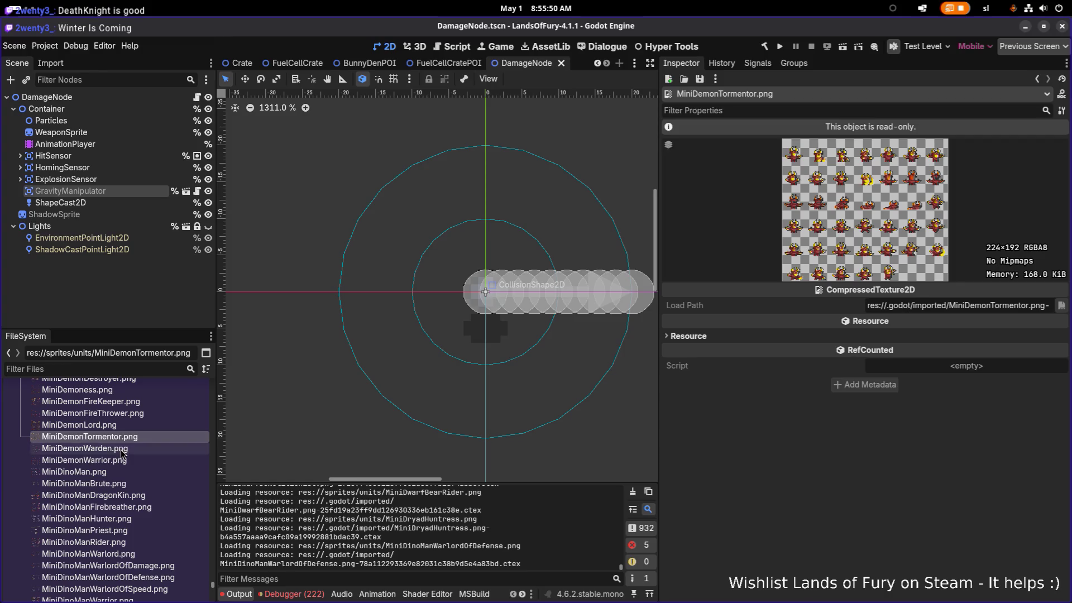
{"action": "left_click", "coordinate": [122, 449]}
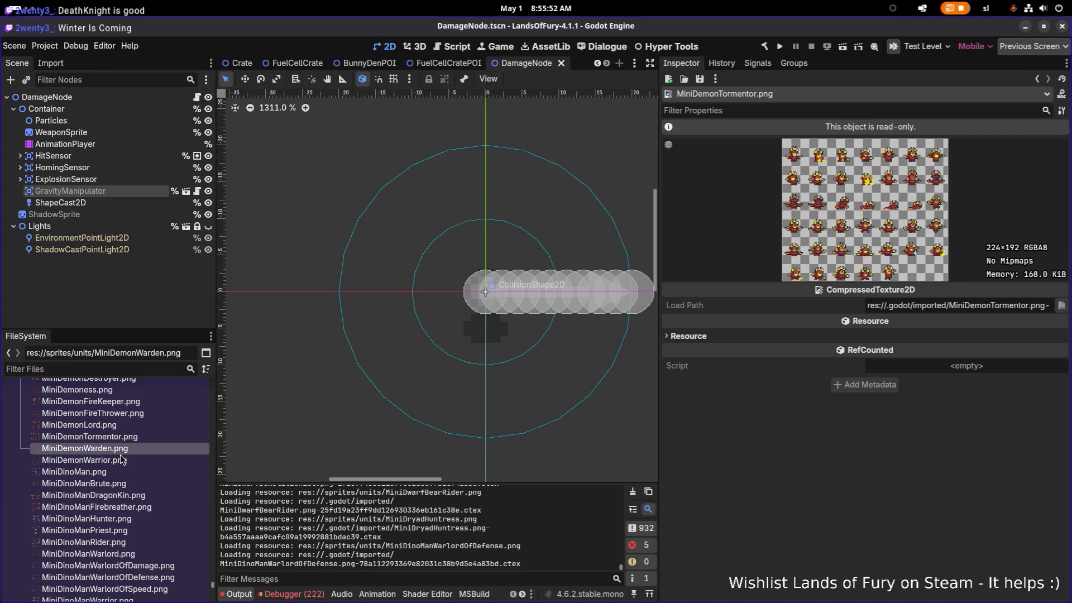
{"action": "left_click", "coordinate": [120, 461]}
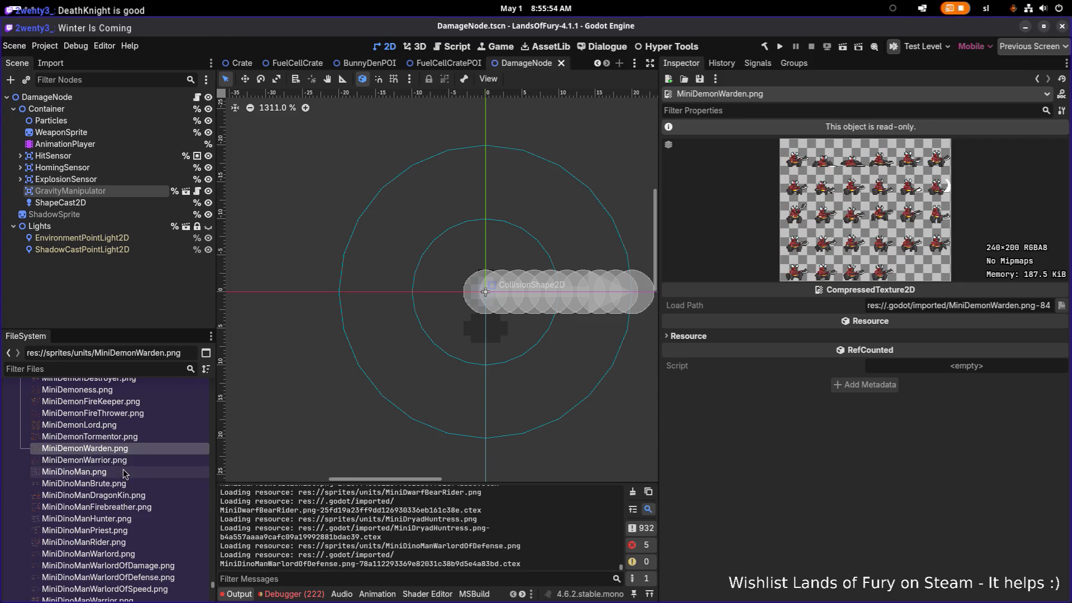
{"action": "left_click", "coordinate": [124, 450]}
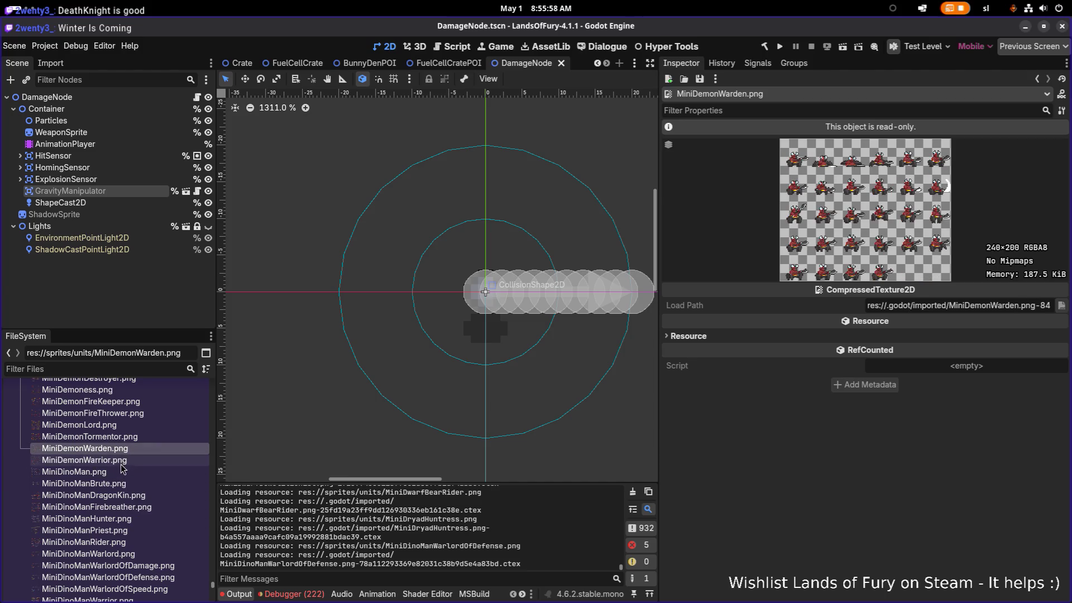
{"action": "mouse_move", "coordinate": [126, 466]}
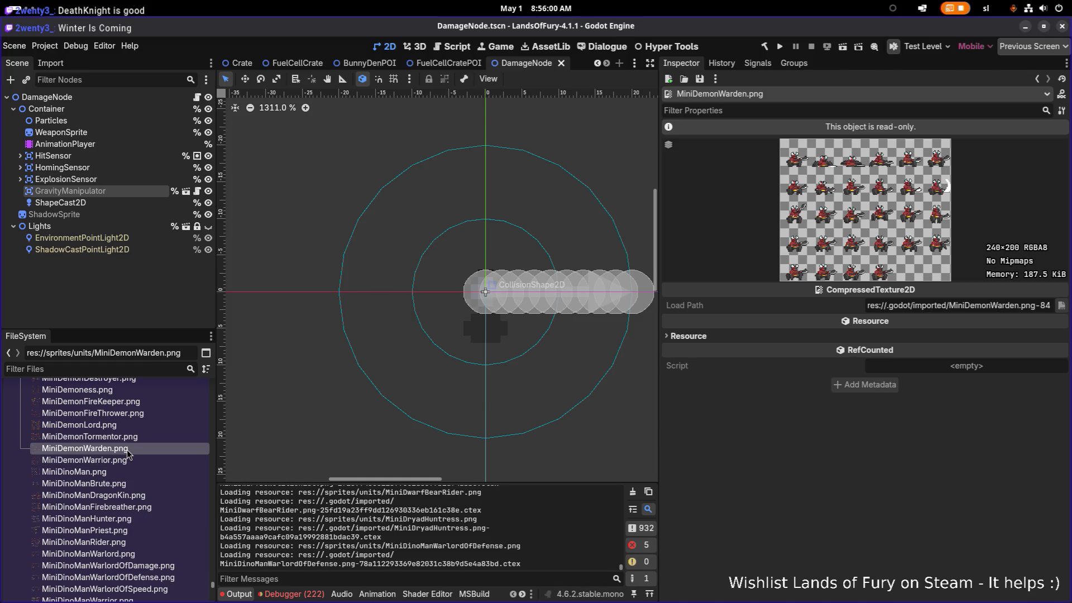
{"action": "left_click", "coordinate": [126, 461]}
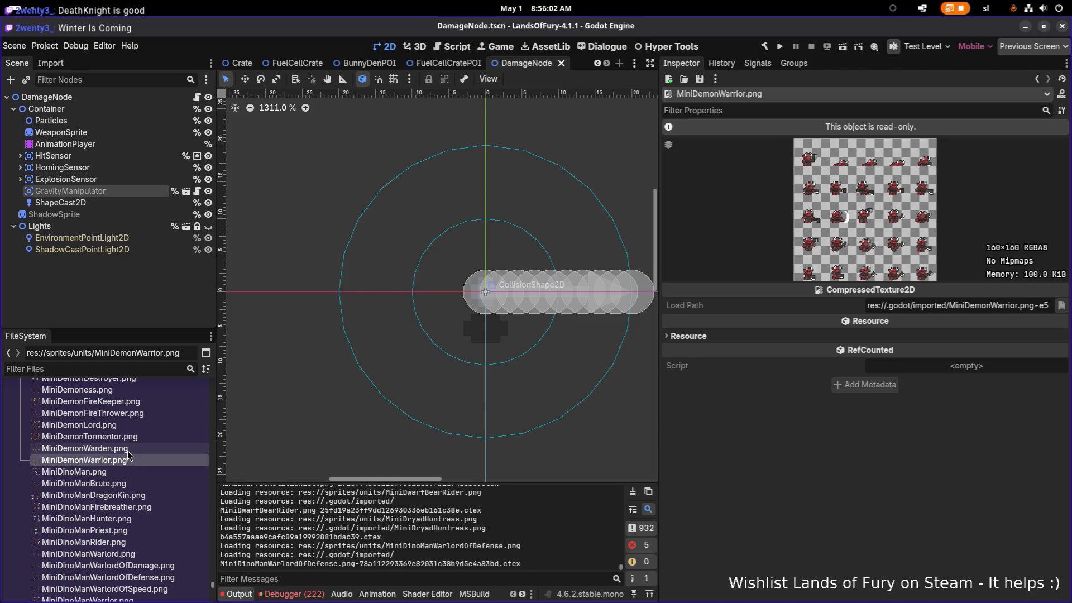
{"action": "left_click", "coordinate": [129, 448]}
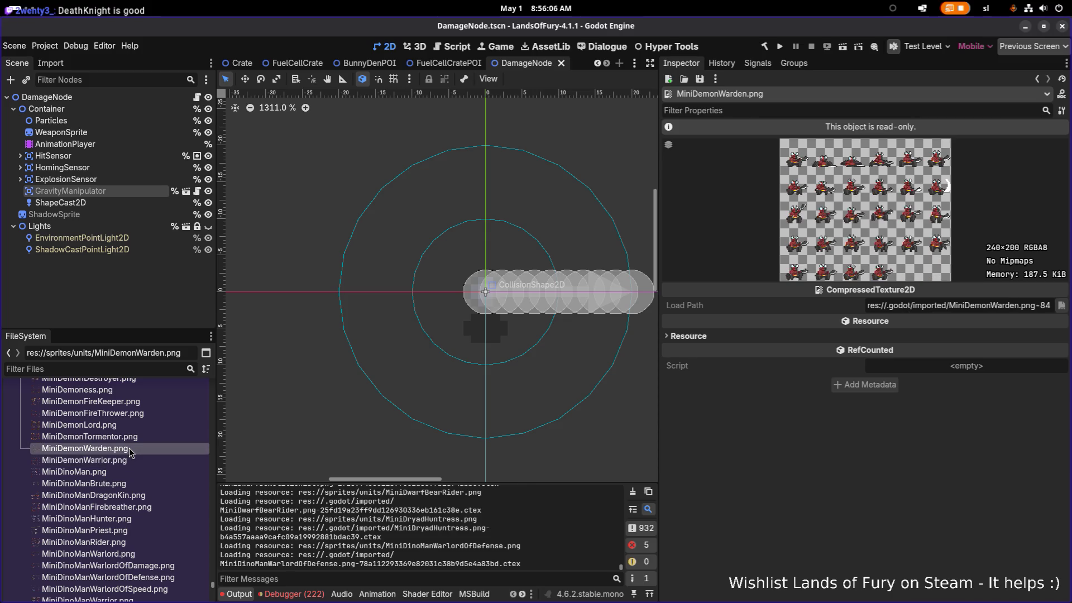
{"action": "scroll", "coordinate": [129, 448], "scroll_direction": "up", "scroll_amount": 2}
{"action": "left_click", "coordinate": [129, 441]}
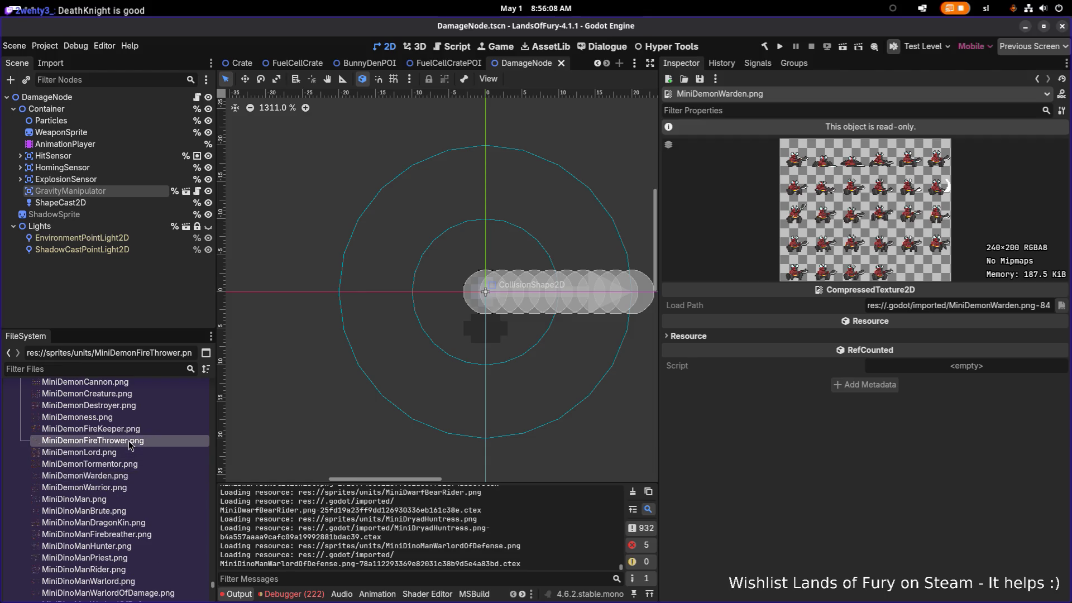
{"action": "left_click", "coordinate": [133, 422]}
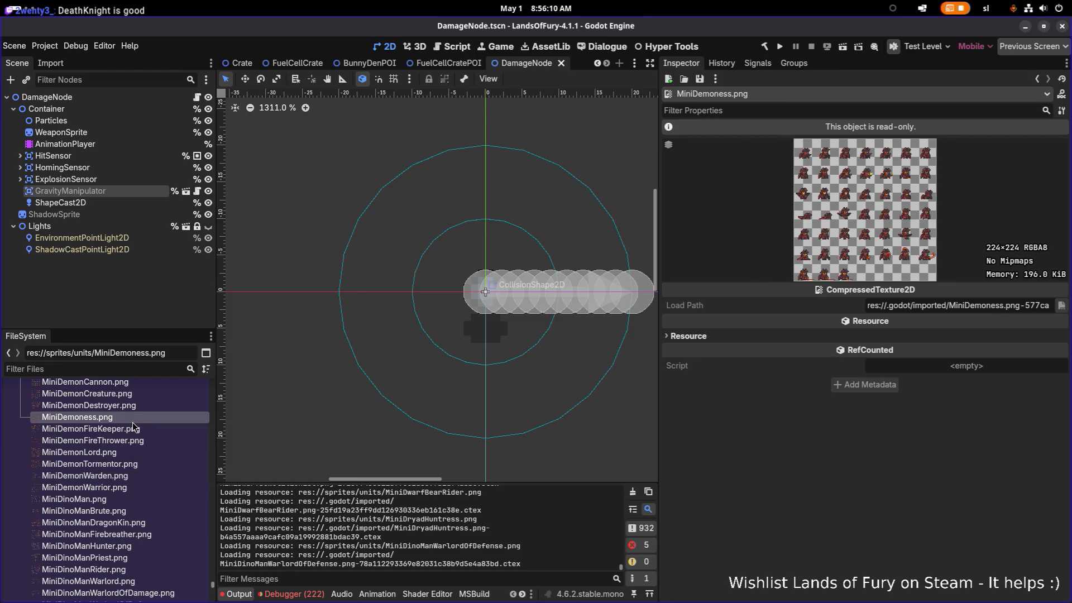
{"action": "scroll", "coordinate": [129, 425], "scroll_direction": "up", "scroll_amount": 3}
{"action": "left_click", "coordinate": [126, 448]}
Step: Check the MiniDemonButcher, Brute, Archer and Beast textures, then settle on MiniDemonWarden.png
{"action": "key", "text": "XF86AudioRaiseVolume"}
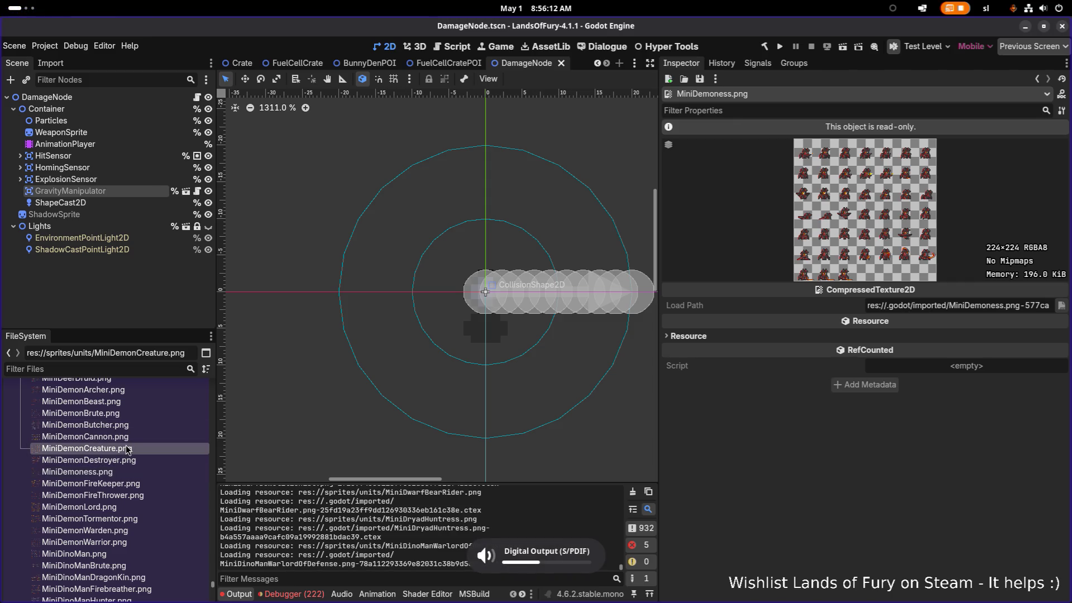
{"action": "left_click", "coordinate": [118, 427]}
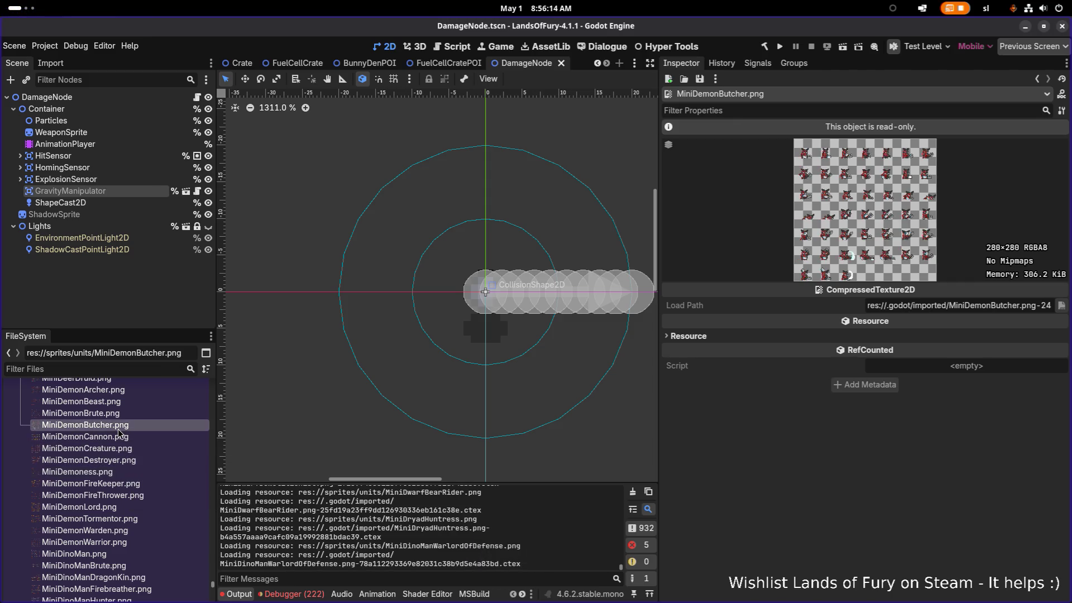
{"action": "left_click", "coordinate": [119, 447]}
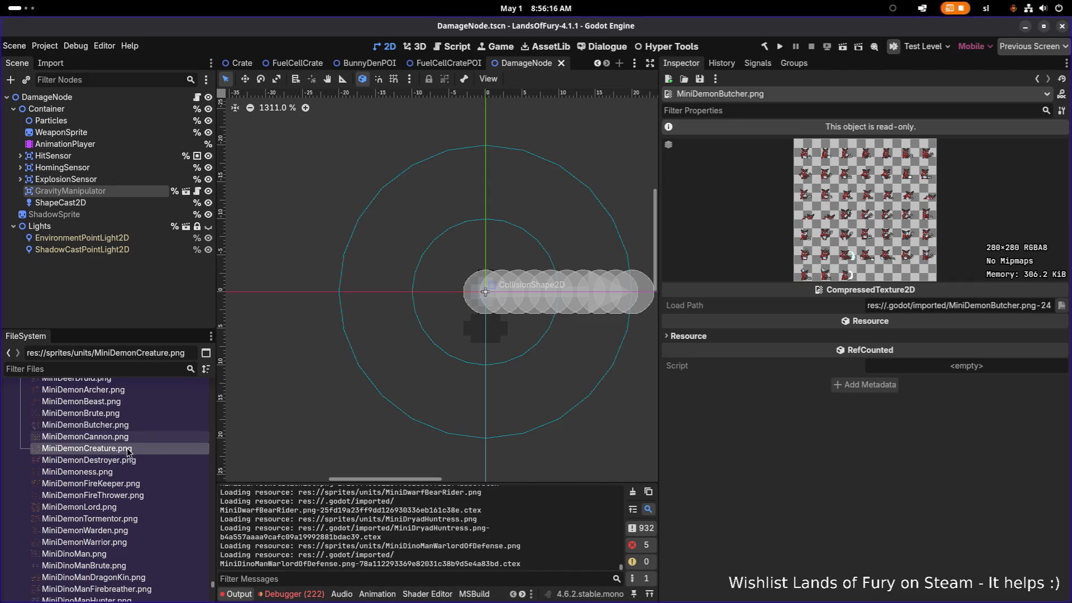
{"action": "left_click", "coordinate": [120, 426]}
{"action": "left_click", "coordinate": [122, 414]}
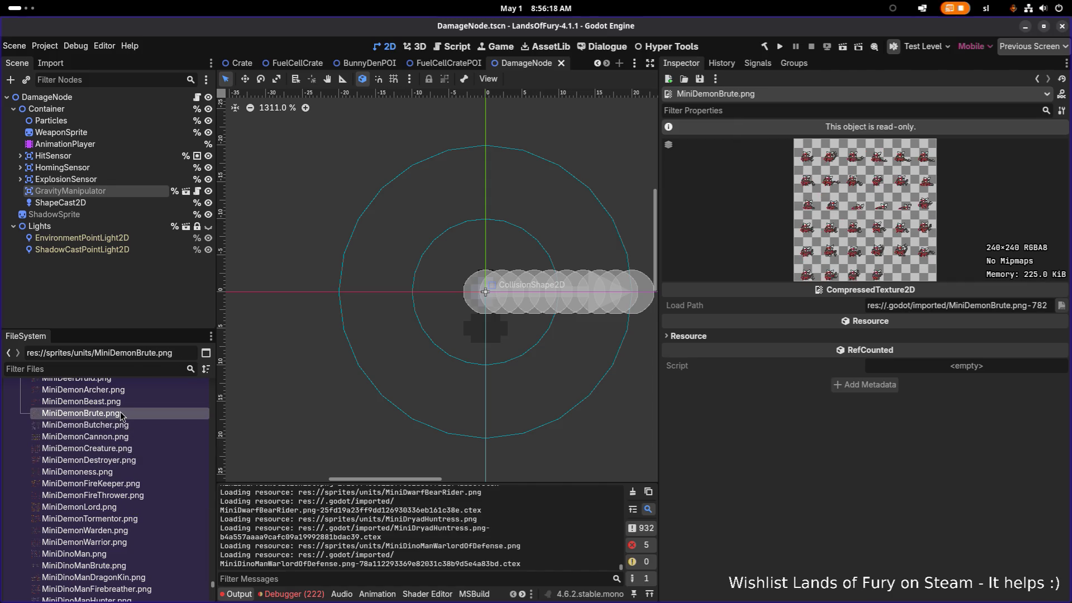
{"action": "left_click", "coordinate": [130, 425]}
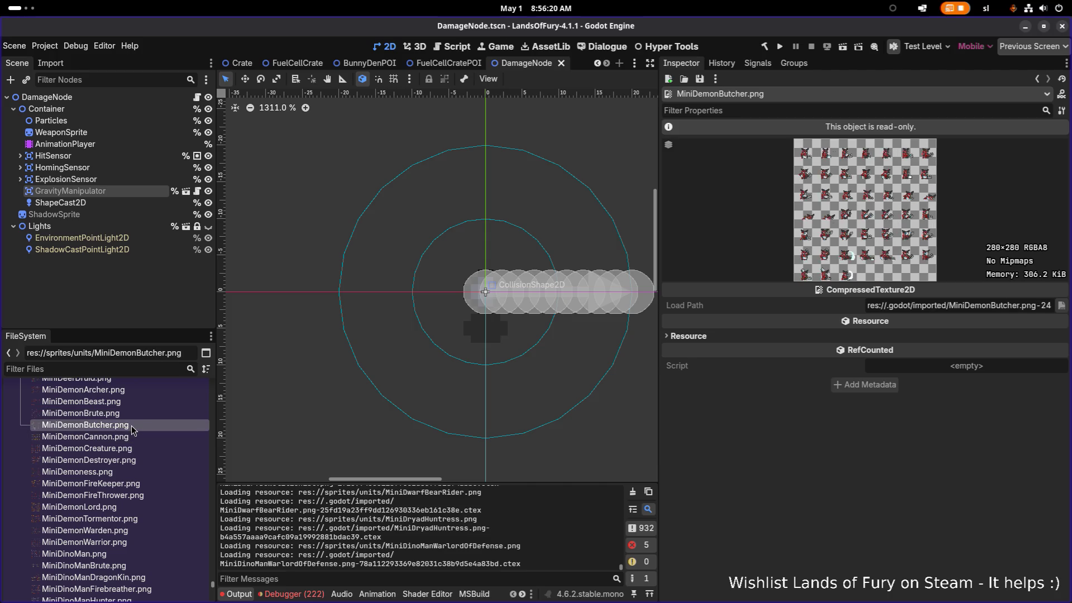
{"action": "mouse_move", "coordinate": [129, 429]}
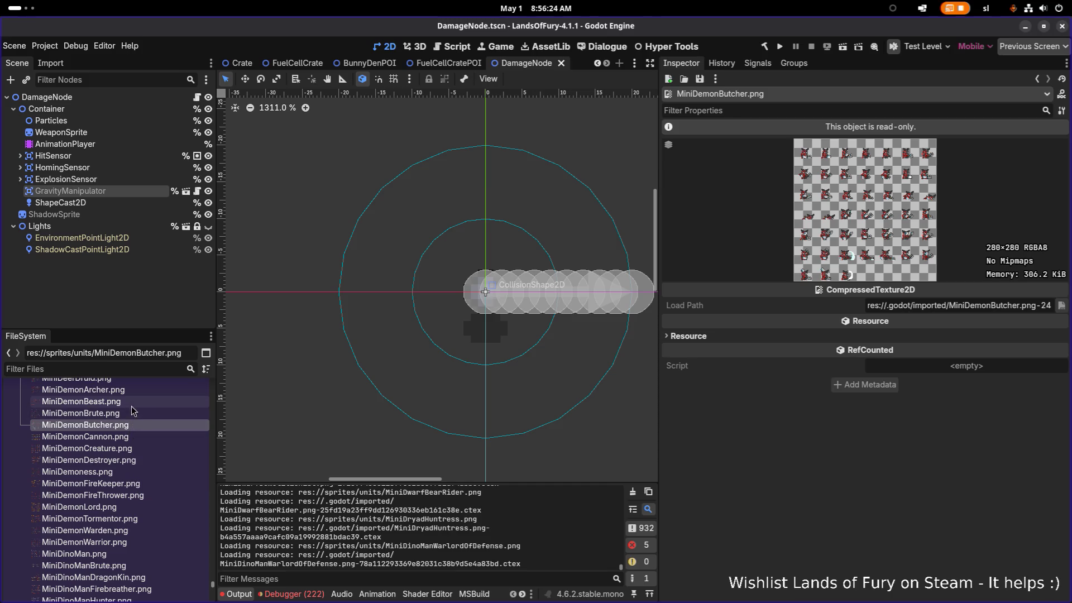
{"action": "scroll", "coordinate": [131, 408], "scroll_direction": "up", "scroll_amount": 3}
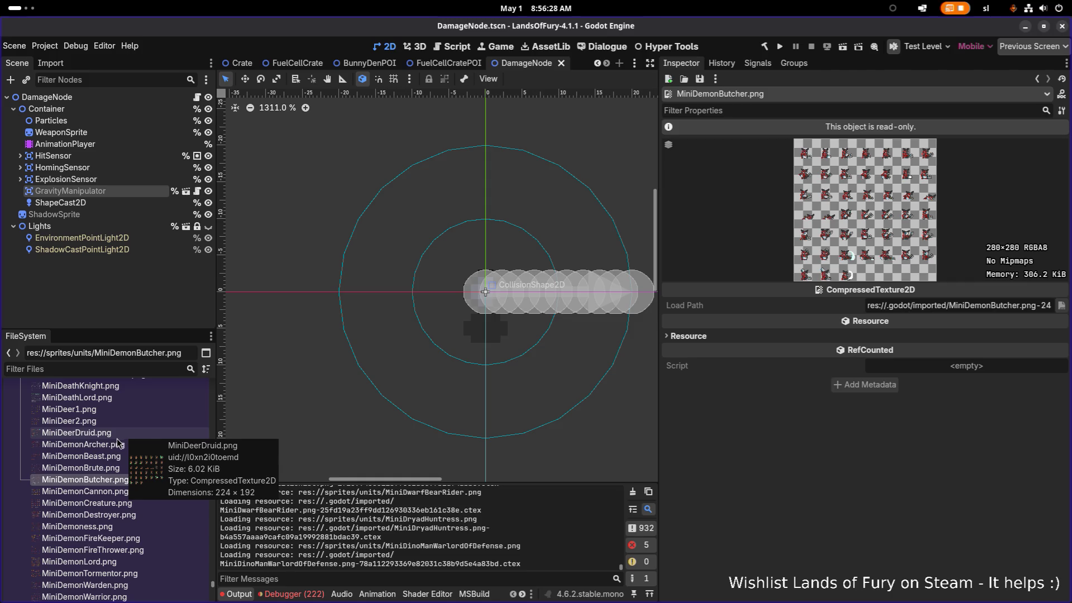
{"action": "left_click", "coordinate": [123, 435]}
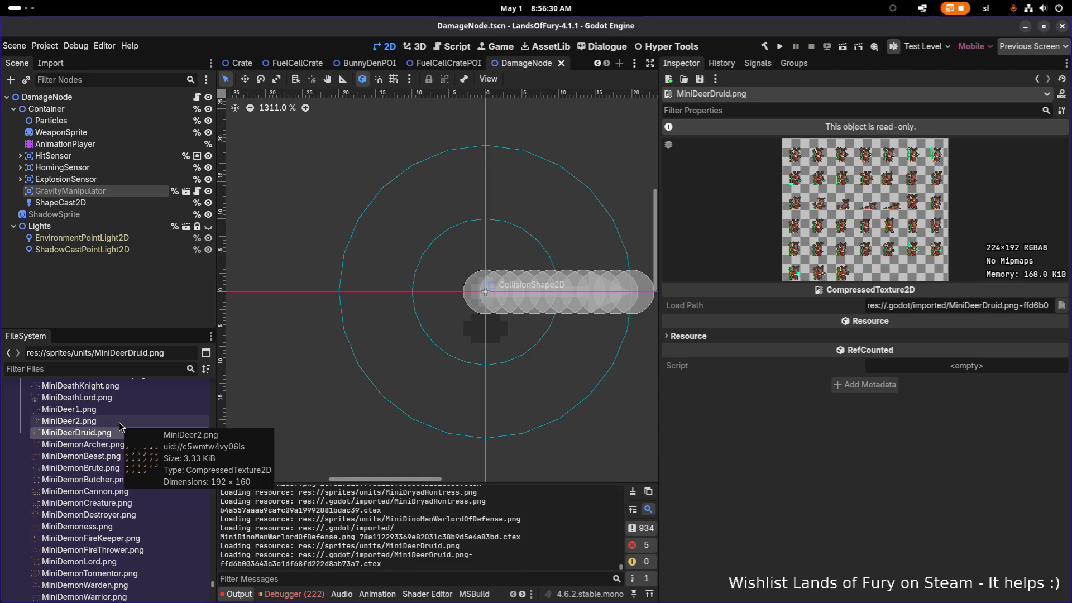
{"action": "left_click", "coordinate": [116, 447]}
{"action": "left_click", "coordinate": [116, 457]}
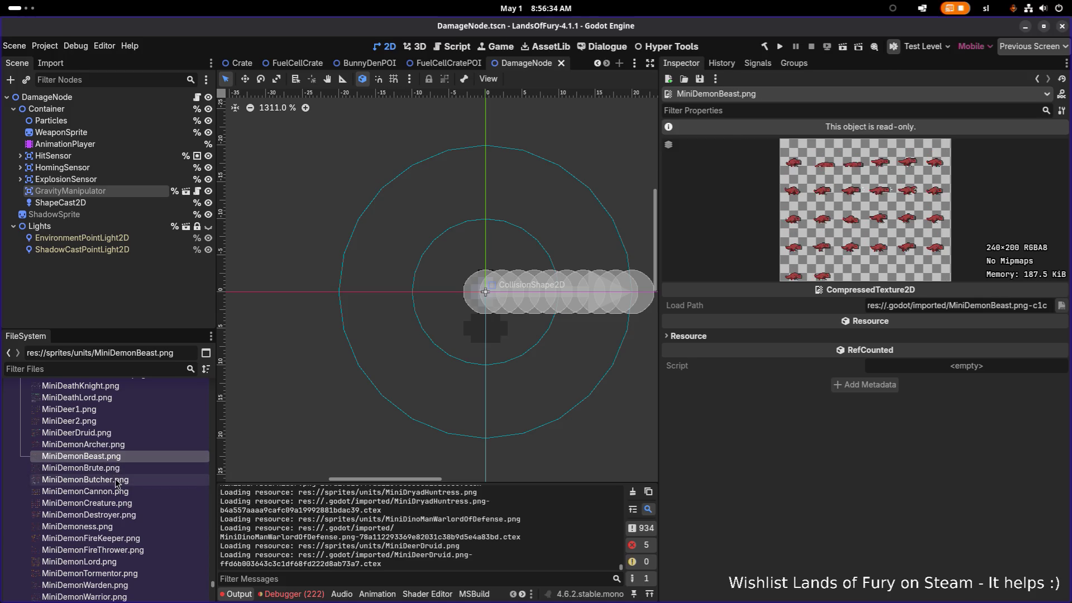
{"action": "left_click", "coordinate": [115, 479]}
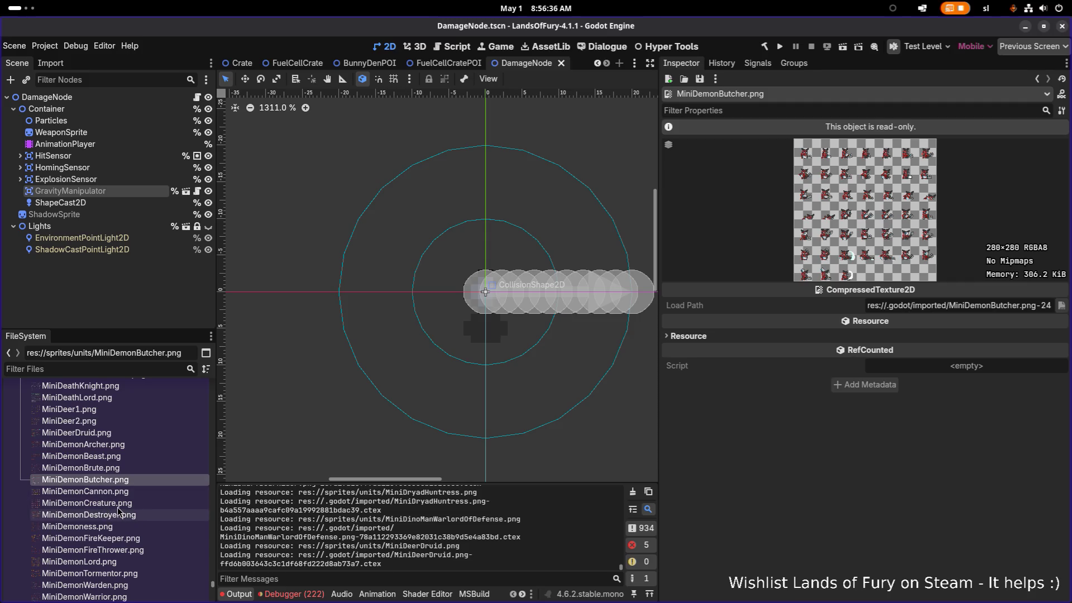
{"action": "scroll", "coordinate": [120, 487], "scroll_direction": "down", "scroll_amount": 3}
{"action": "left_click", "coordinate": [127, 488]}
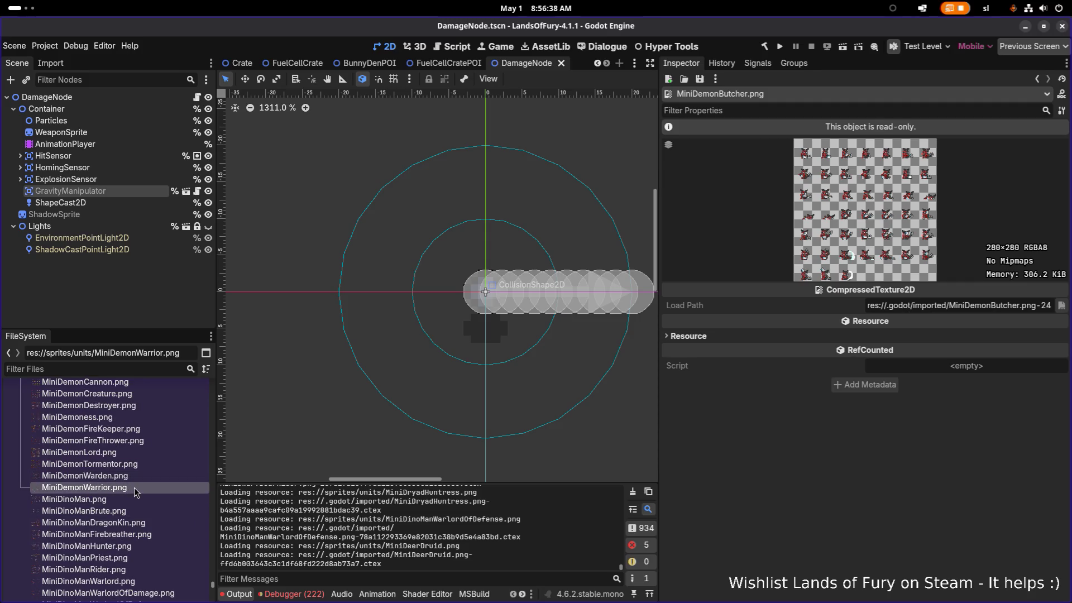
{"action": "left_click", "coordinate": [134, 475]}
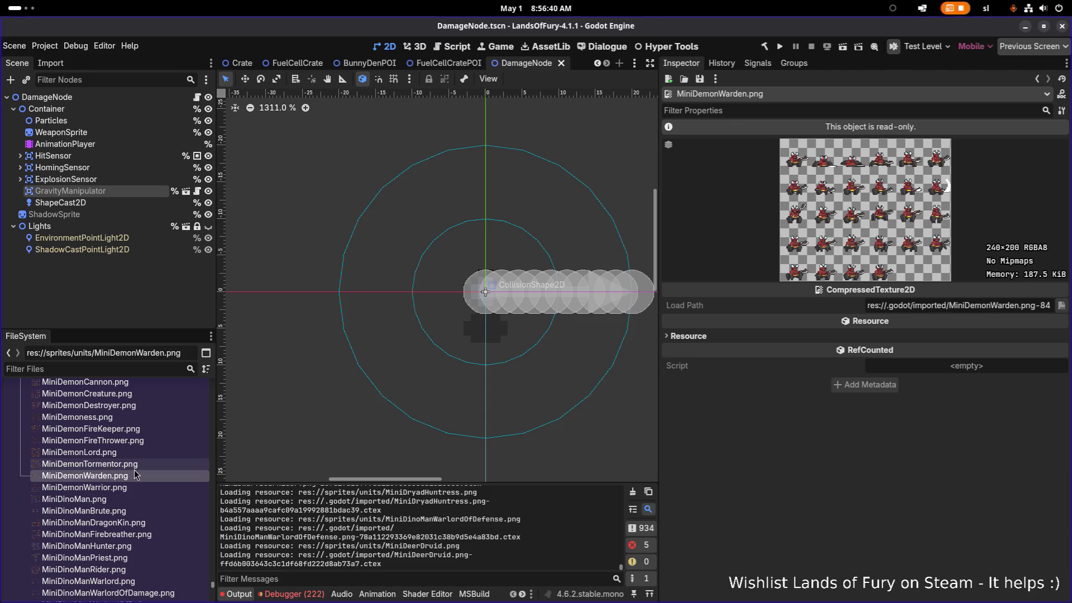
Step: Show MiniDemonWarden.png in the system file manager and bring Aseprite to the front
{"action": "right_click", "coordinate": [132, 476]}
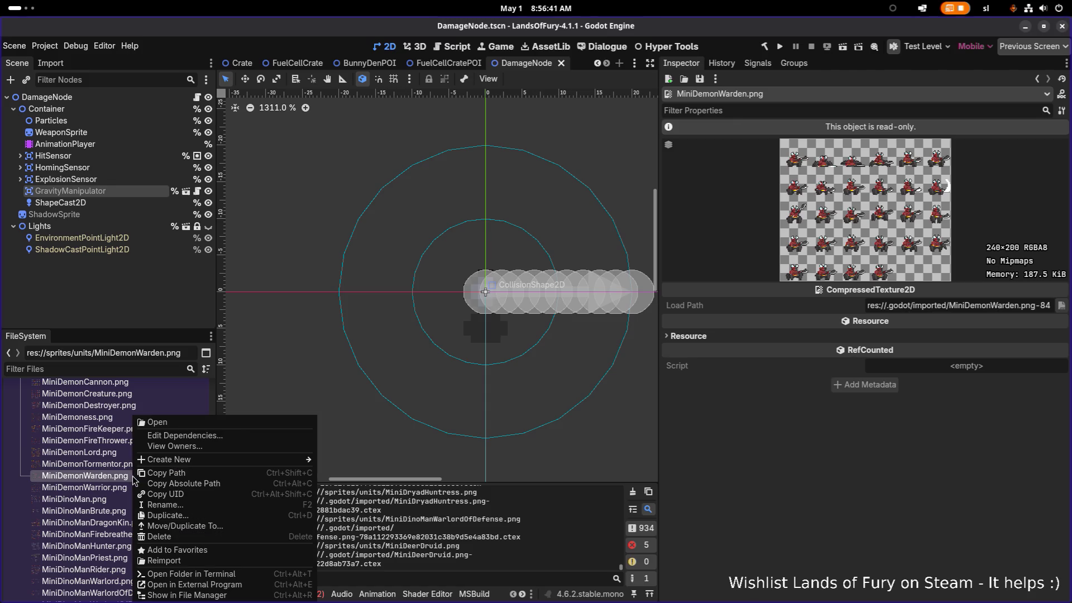
{"action": "left_click", "coordinate": [104, 466]}
{"action": "left_click", "coordinate": [98, 473]}
{"action": "right_click", "coordinate": [101, 472]}
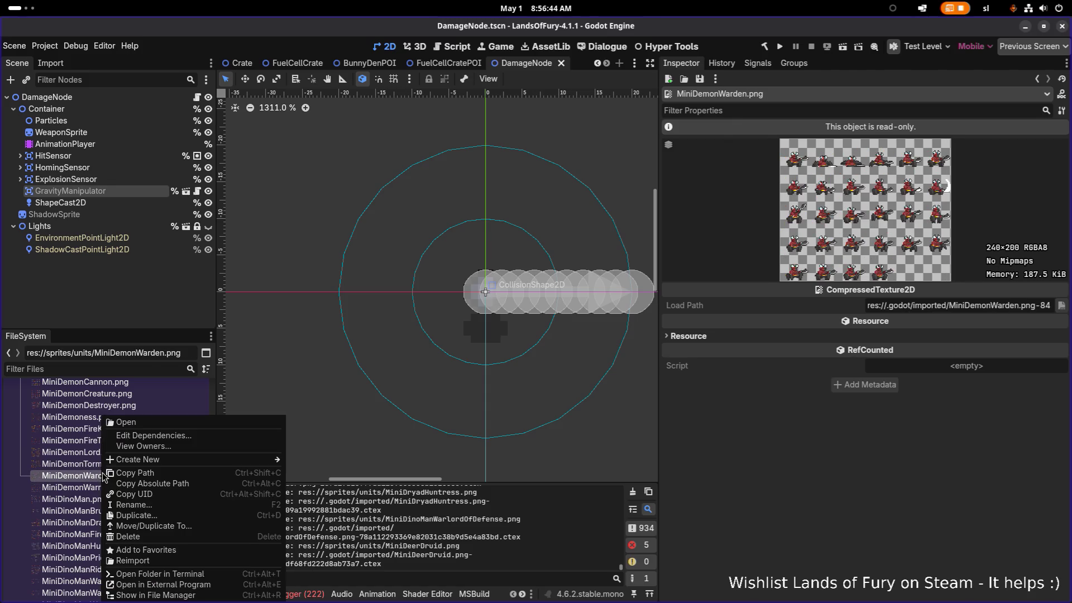
{"action": "left_click", "coordinate": [223, 596]}
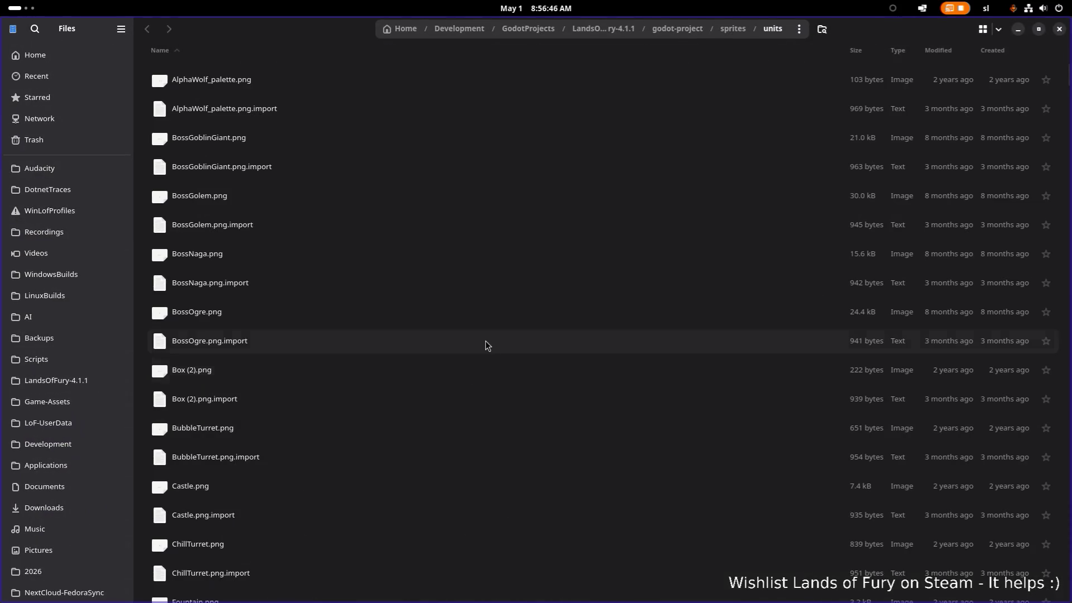
{"action": "key", "text": "alt+Tab"}
{"action": "left_click", "coordinate": [394, 299]}
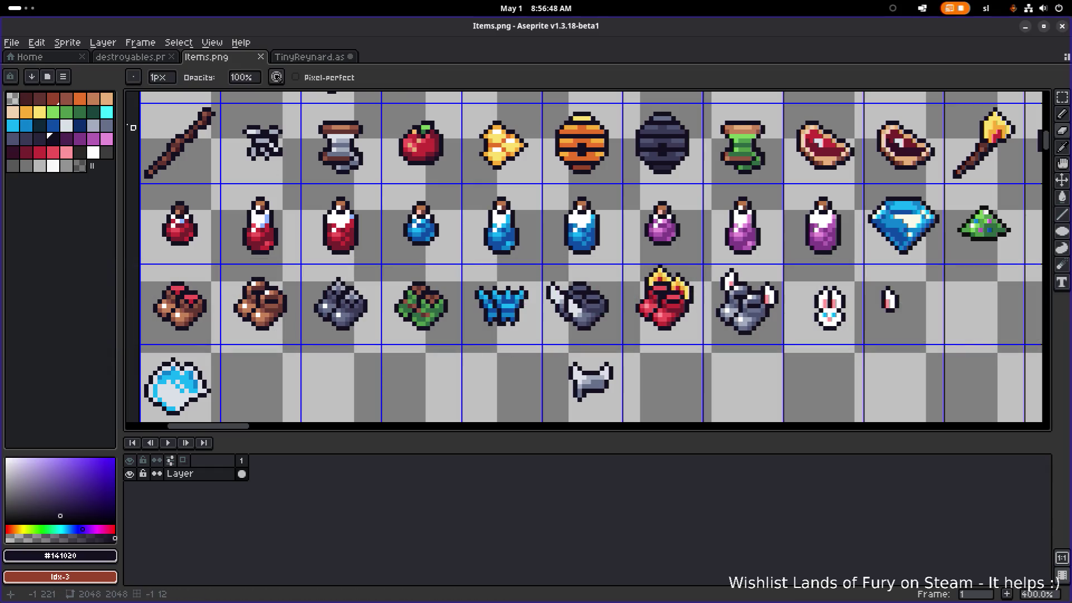
Step: Open MiniDemonWarden.png in Aseprite, load the default palette, and zoom in on the demon's face
{"action": "left_click", "coordinate": [12, 42]}
{"action": "left_click", "coordinate": [39, 70]}
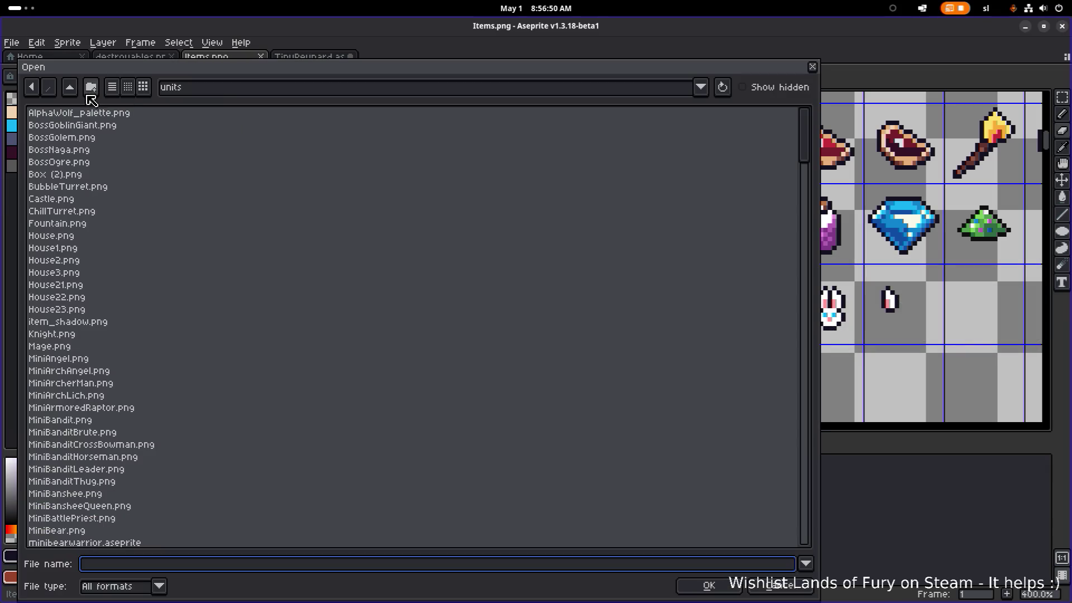
{"action": "scroll", "coordinate": [185, 263], "scroll_direction": "down", "scroll_amount": 10}
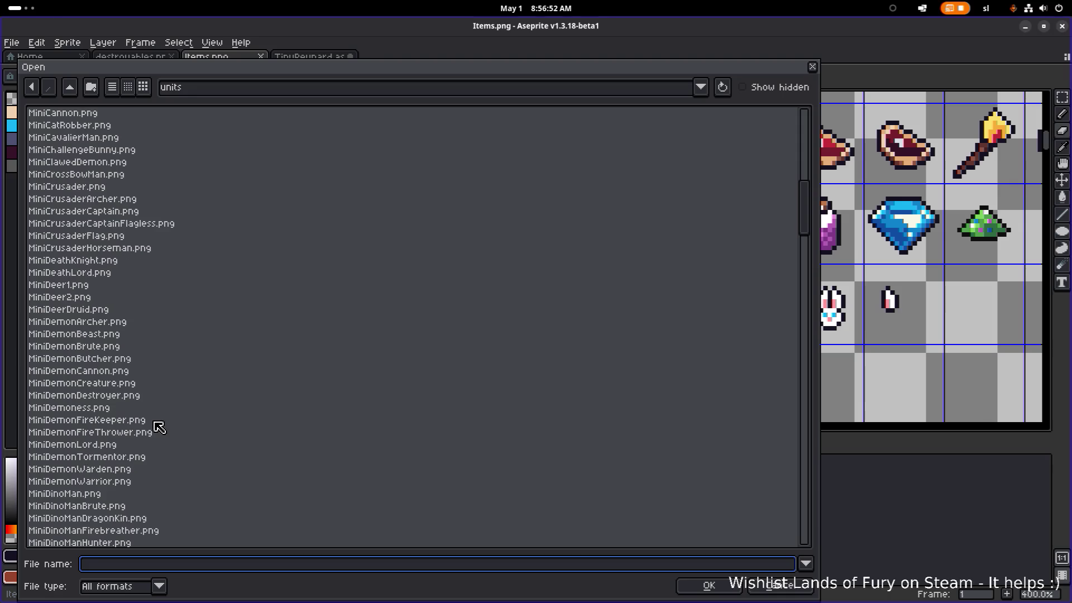
{"action": "double_click", "coordinate": [126, 472]}
{"action": "scroll", "coordinate": [411, 256], "scroll_direction": "up", "scroll_amount": 5}
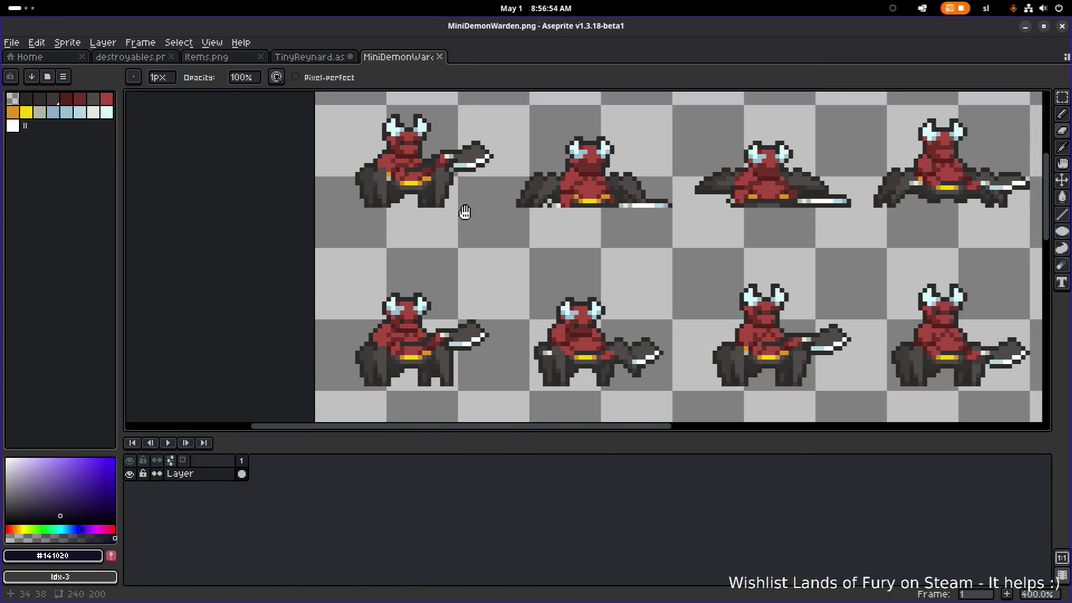
{"action": "key", "text": "ctrl+a"}
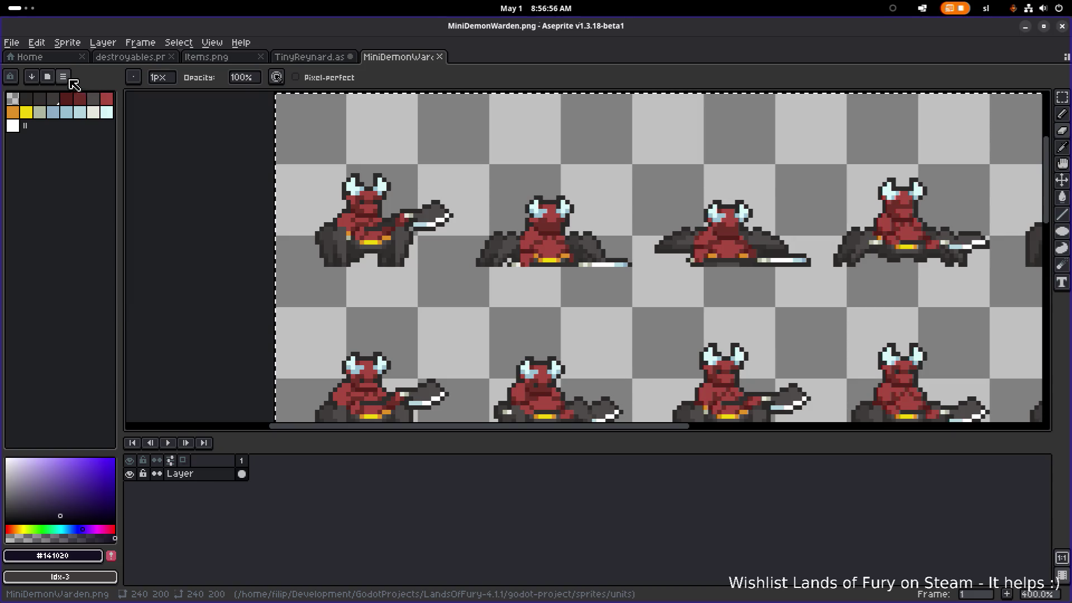
{"action": "left_click", "coordinate": [63, 77]}
{"action": "left_click", "coordinate": [154, 260]}
{"action": "scroll", "coordinate": [326, 162], "scroll_direction": "up", "scroll_amount": 3}
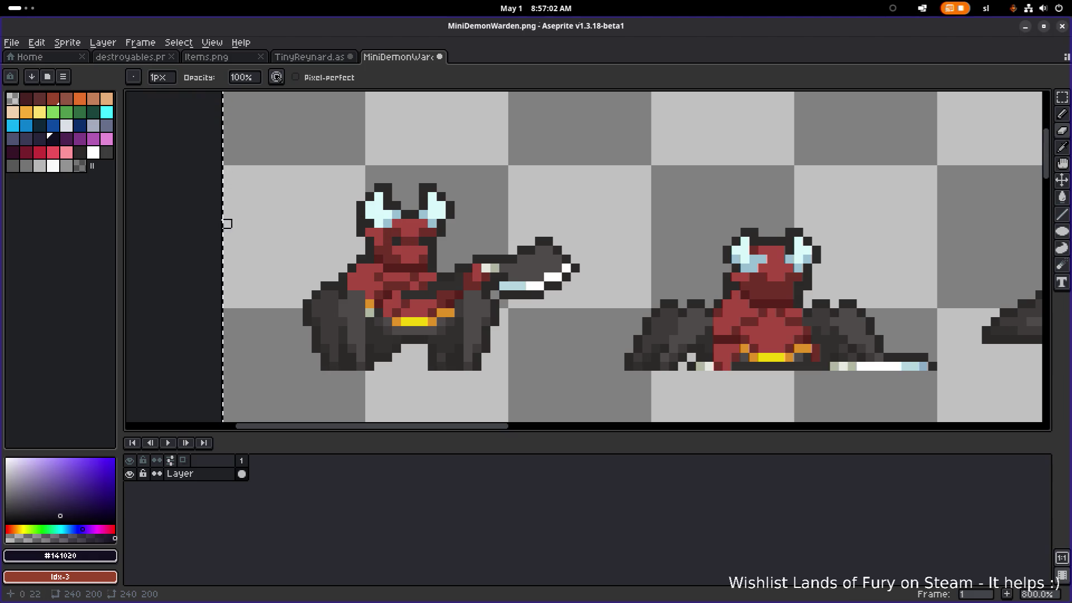
{"action": "scroll", "coordinate": [390, 246], "scroll_direction": "up", "scroll_amount": 3}
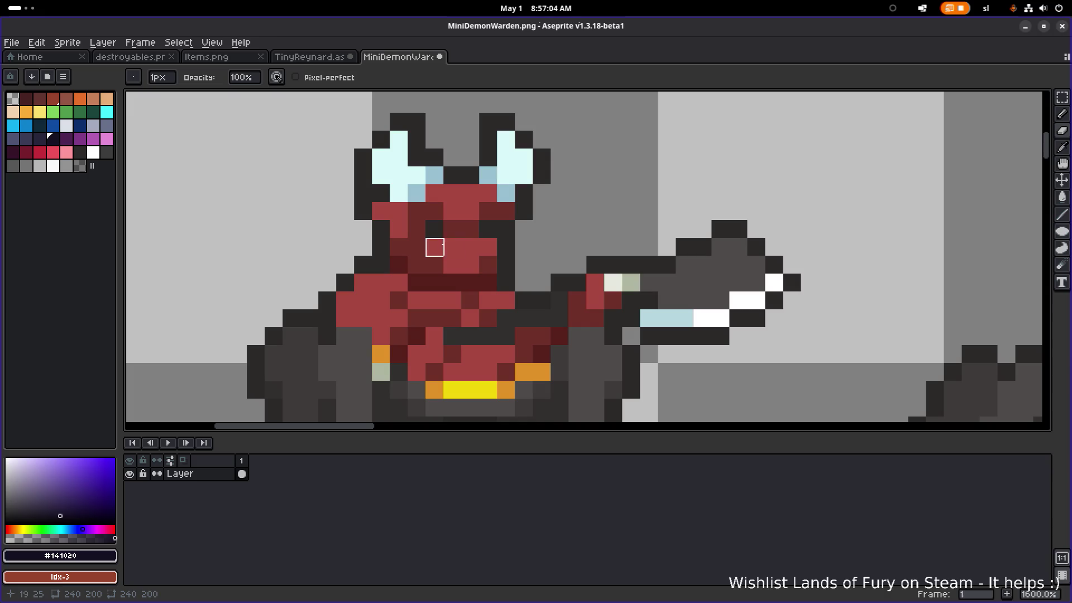
Step: Replace the dark face red #57201a with dark grey #3c3c3c across the sheet
{"action": "left_click", "coordinate": [434, 247], "text": "alt"}
{"action": "key", "text": "shift+r"}
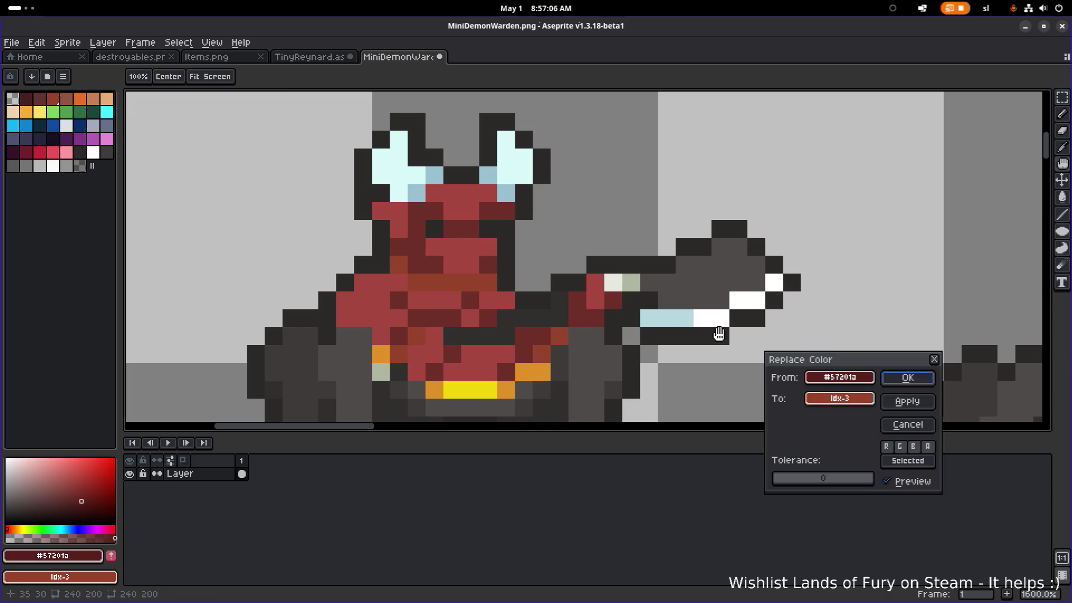
{"action": "left_click", "coordinate": [854, 398]}
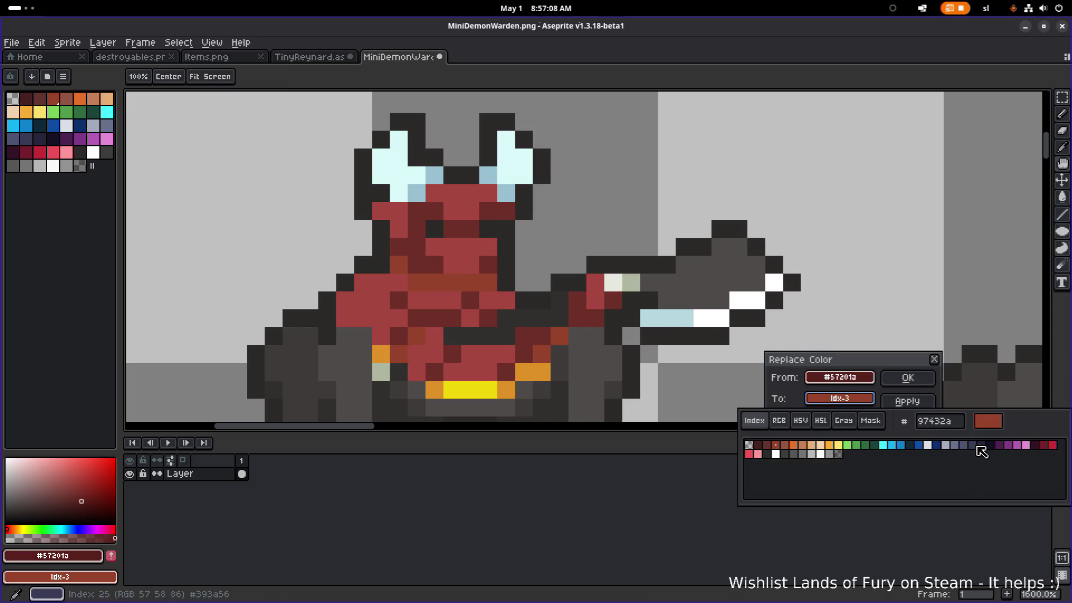
{"action": "left_click", "coordinate": [973, 445]}
{"action": "left_click", "coordinate": [967, 447]}
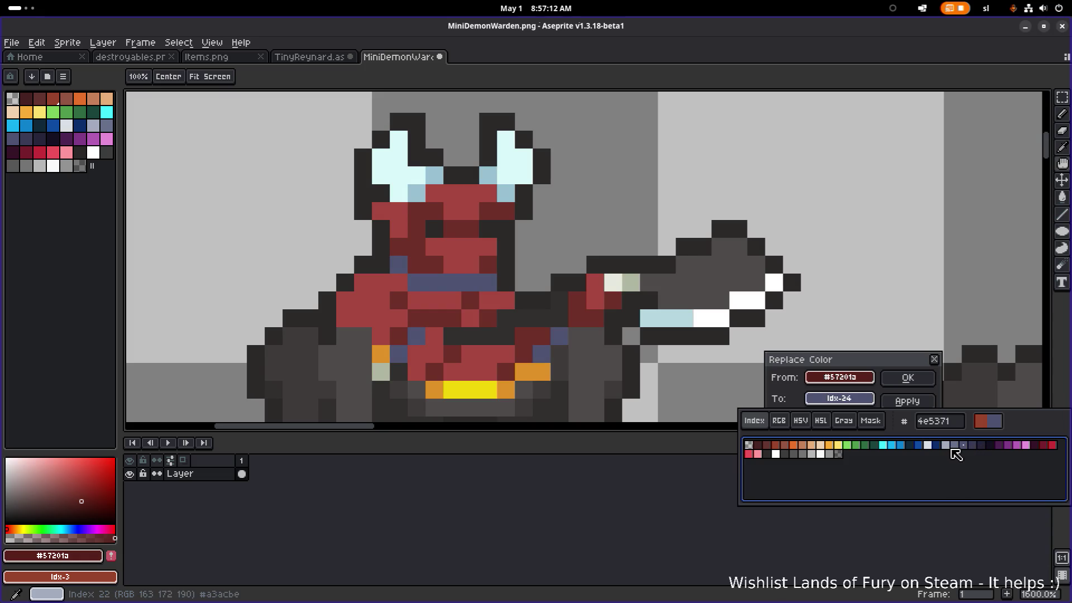
{"action": "left_click", "coordinate": [802, 455]}
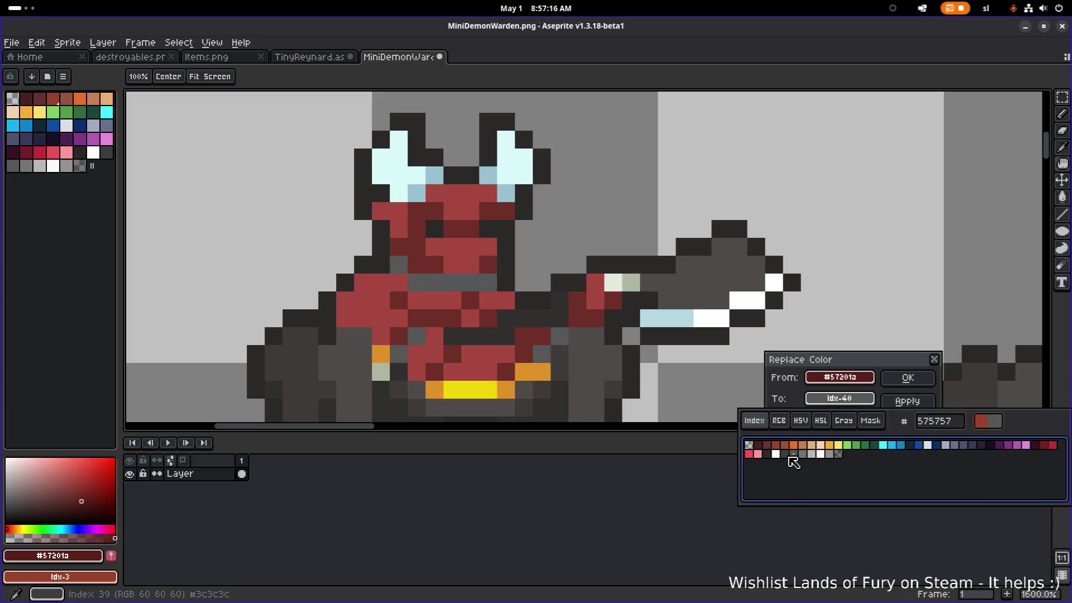
{"action": "left_click", "coordinate": [792, 455]}
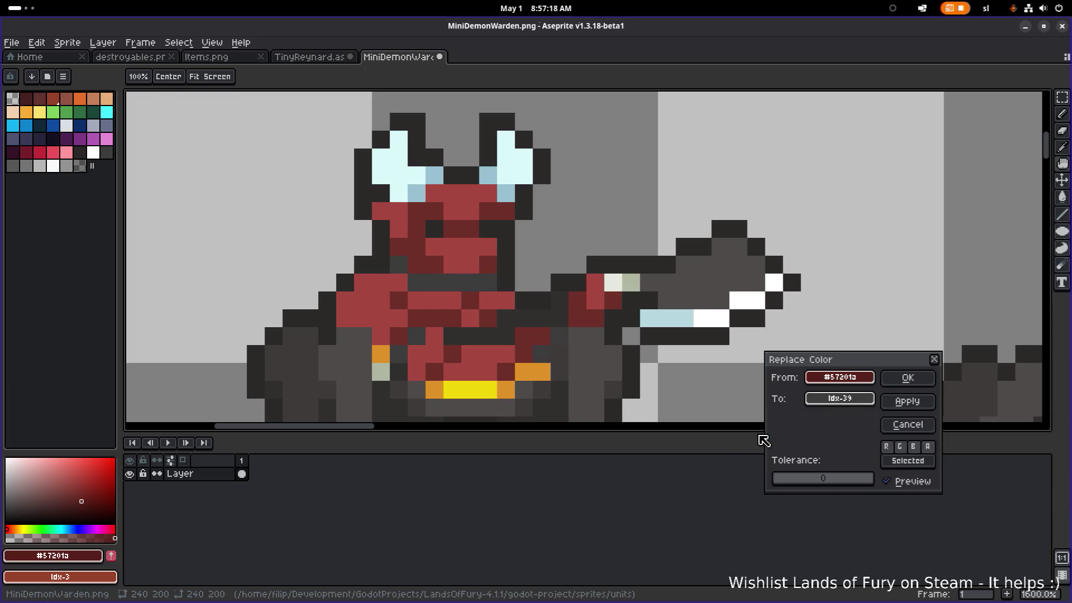
{"action": "key", "text": "Escape"}
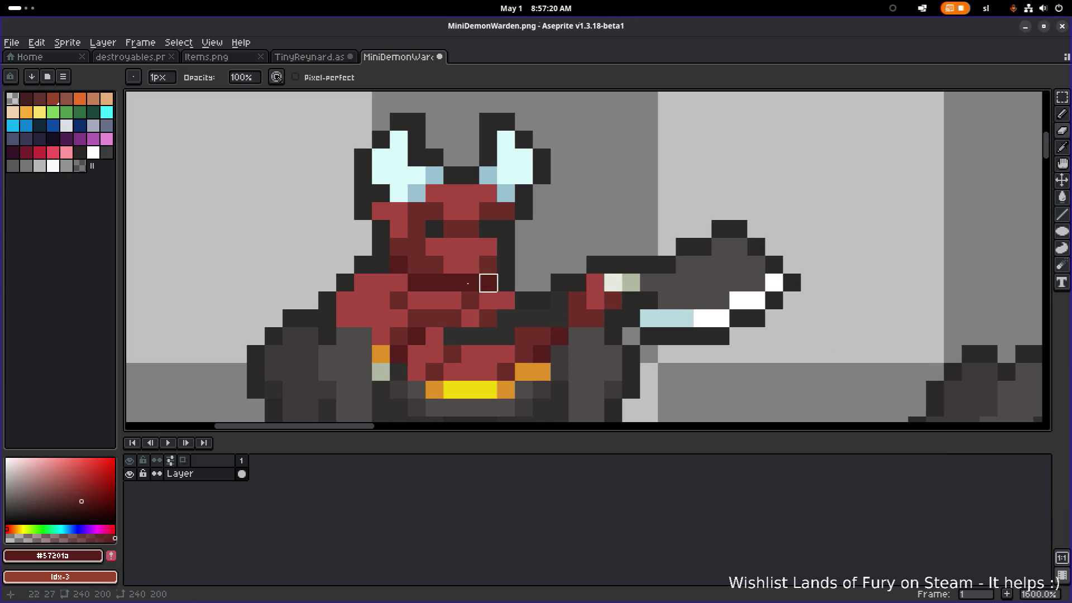
{"action": "key", "text": "shift+r"}
{"action": "left_click", "coordinate": [831, 397]}
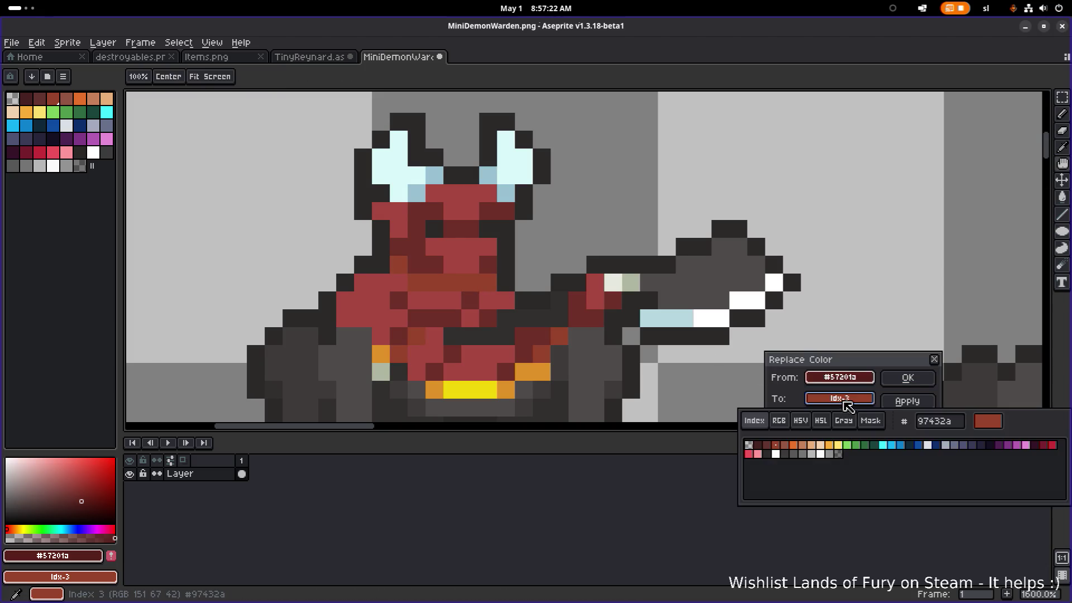
{"action": "left_click", "coordinate": [773, 456]}
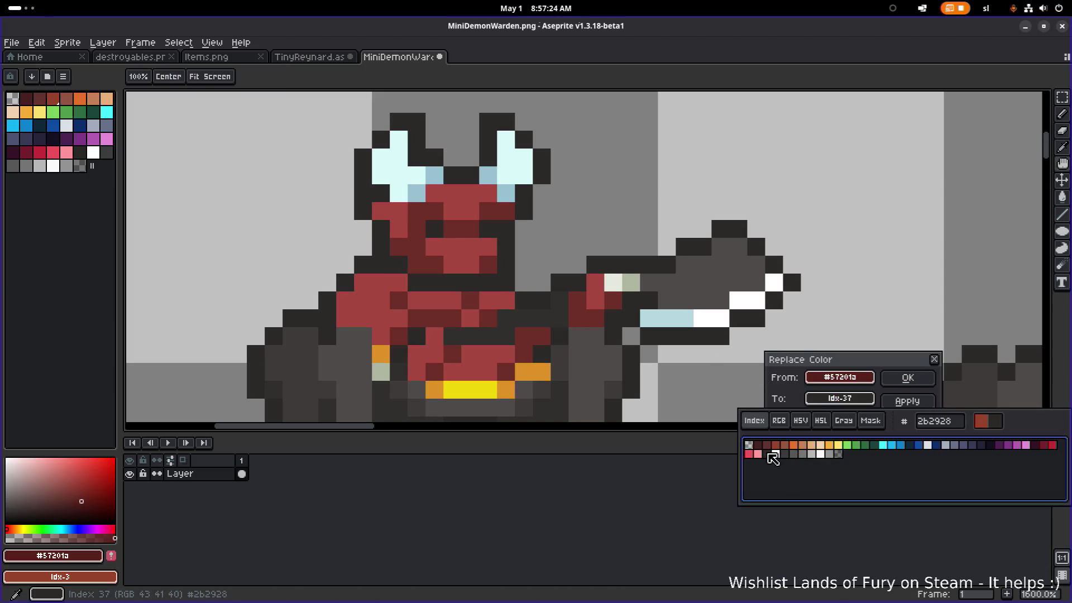
{"action": "left_click", "coordinate": [785, 457]}
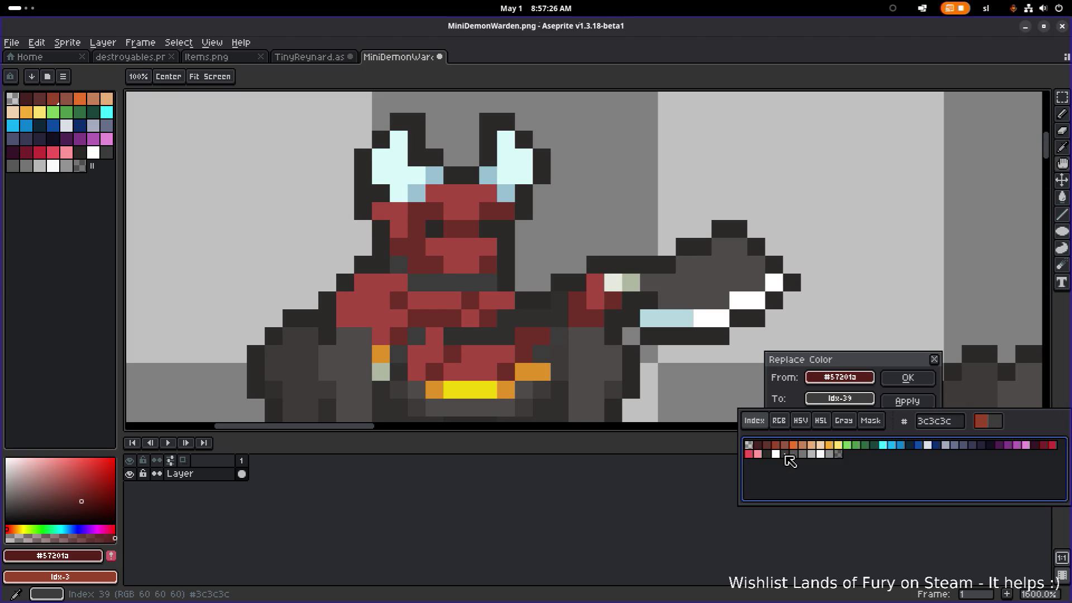
{"action": "left_click", "coordinate": [907, 377]}
Step: Replace the remaining red #6f2f27 with mid grey #575757
{"action": "key", "text": "alt"}
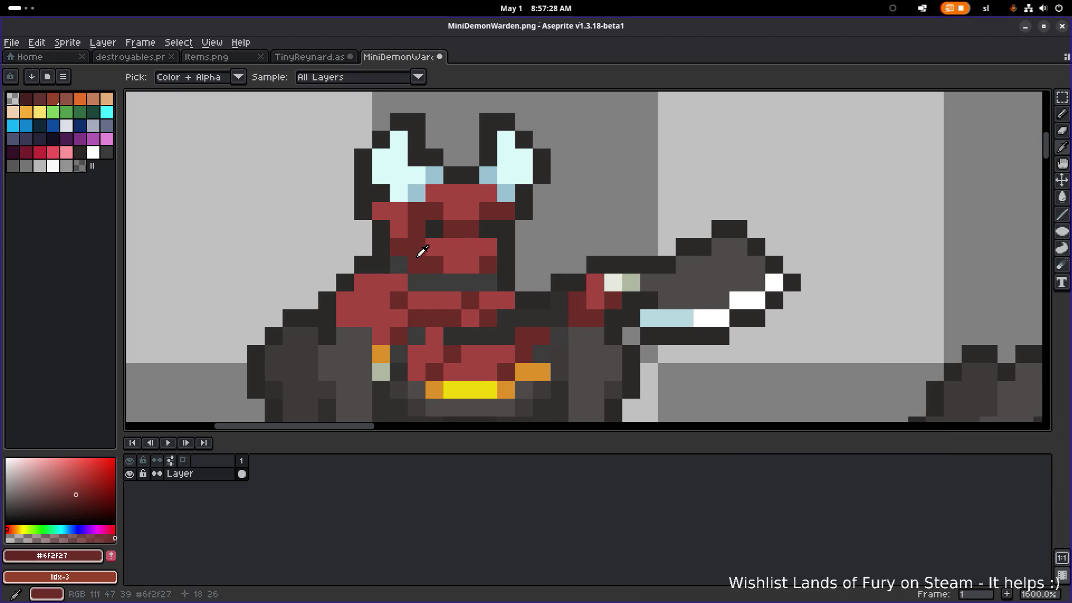
{"action": "left_click", "coordinate": [420, 254], "text": "alt"}
{"action": "key", "text": "shift+r"}
{"action": "left_click", "coordinate": [818, 400]}
{"action": "left_click", "coordinate": [785, 454]}
{"action": "left_click", "coordinate": [794, 455]}
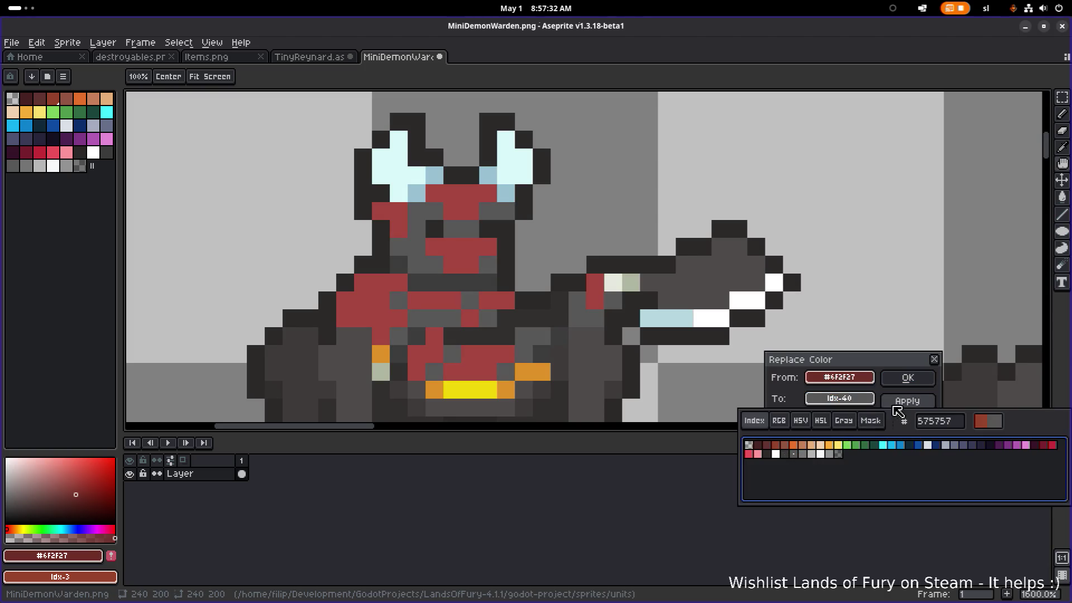
{"action": "left_click", "coordinate": [907, 401]}
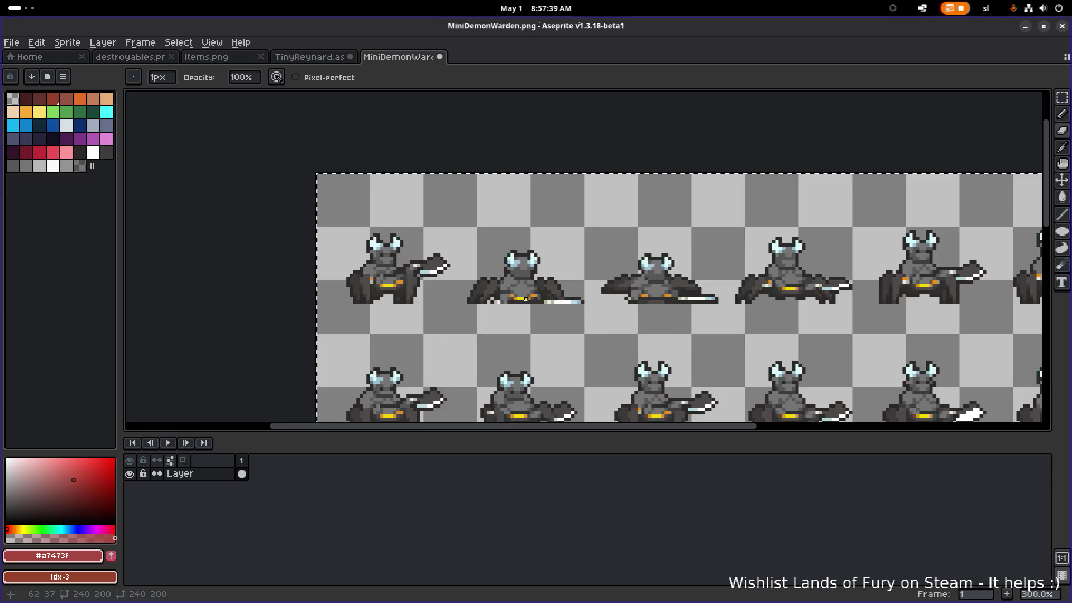
{"action": "scroll", "coordinate": [526, 300], "scroll_direction": "down", "scroll_amount": 2}
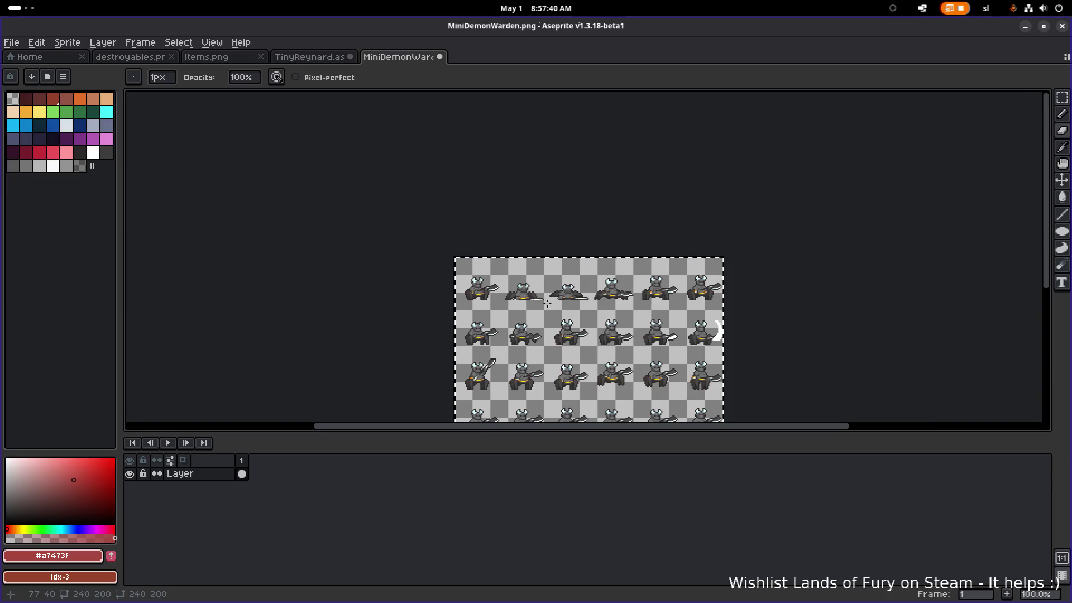
Step: Zoom to 2400% on one demon's mouth and open Replace Color for yellow #f0d50a
{"action": "scroll", "coordinate": [563, 307], "scroll_direction": "up", "scroll_amount": 1}
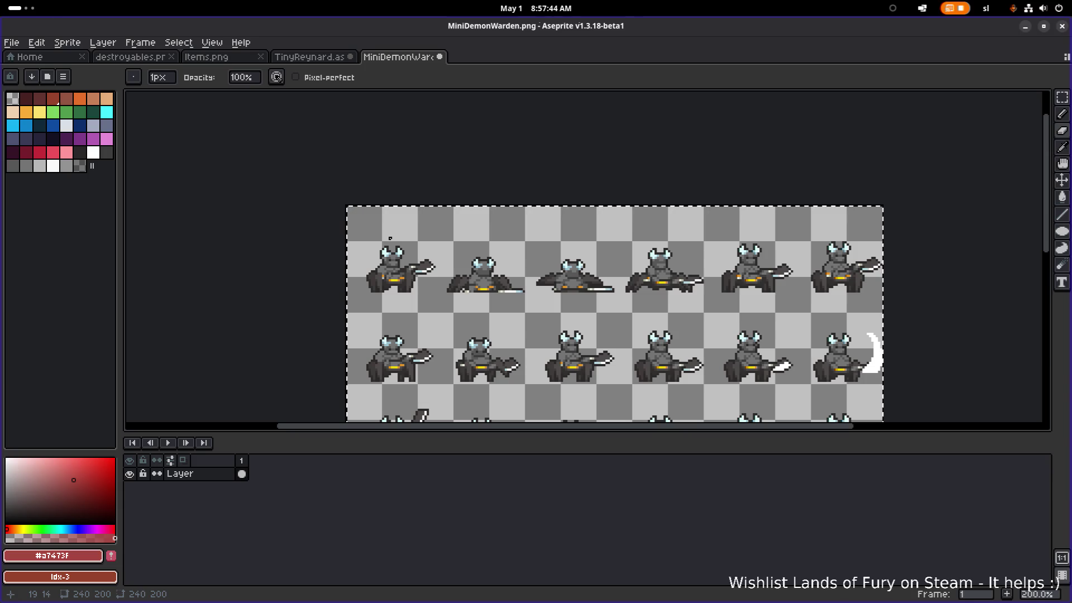
{"action": "scroll", "coordinate": [359, 244], "scroll_direction": "up", "scroll_amount": 10}
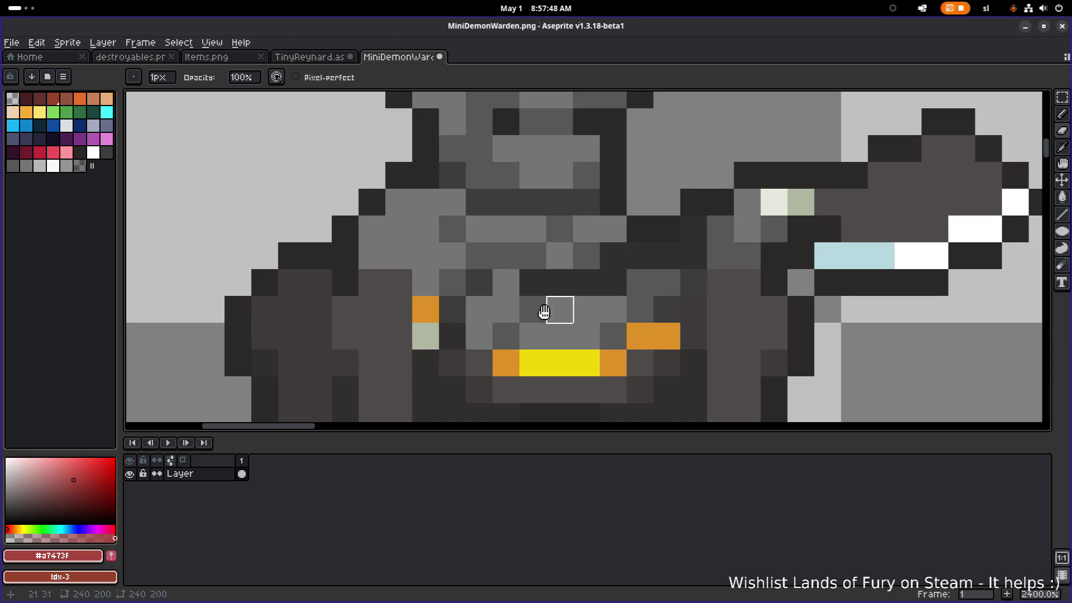
{"action": "left_click_drag", "start_coordinate": [544, 311], "coordinate": [447, 253]}
{"action": "left_click", "coordinate": [450, 284], "text": "alt"}
{"action": "key", "text": "shift+r"}
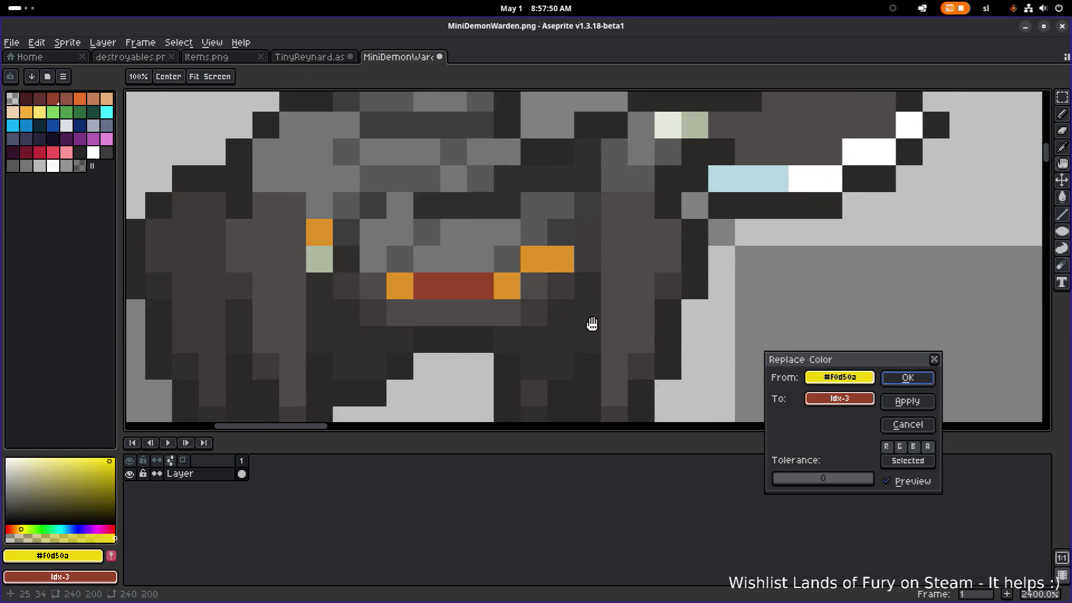
Step: Replace the yellow #f0d50a mouth colour with a crimson red swatch
{"action": "left_click", "coordinate": [840, 398]}
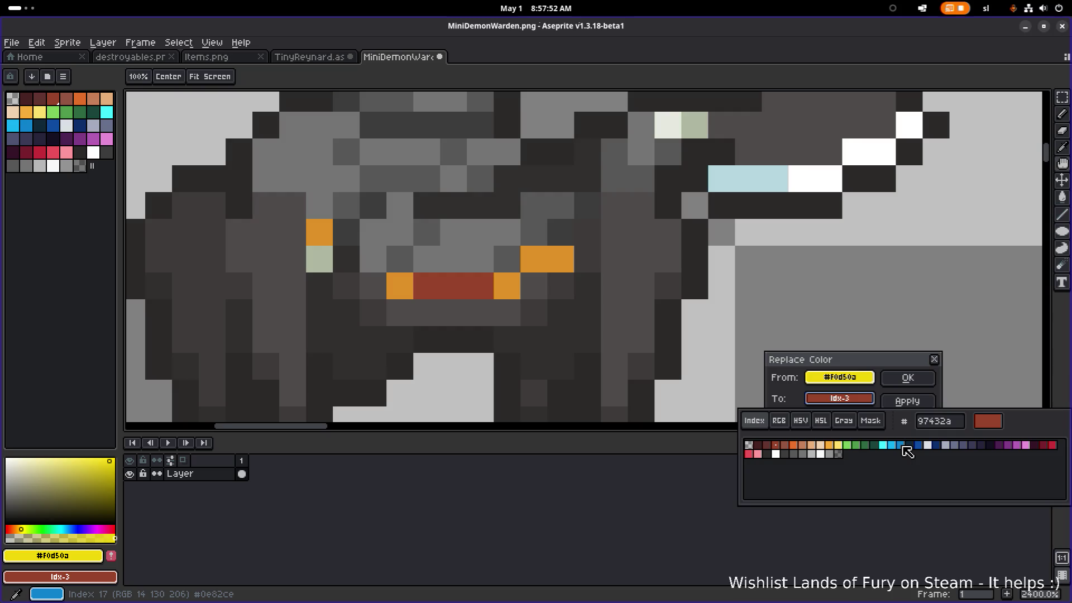
{"action": "left_click", "coordinate": [904, 446]}
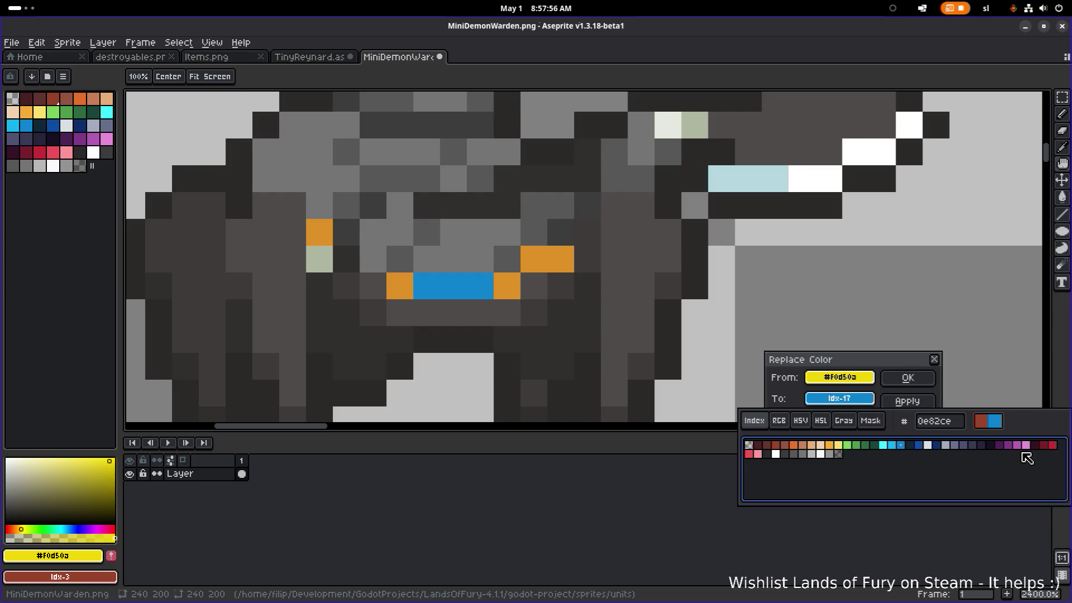
{"action": "left_click", "coordinate": [927, 447]}
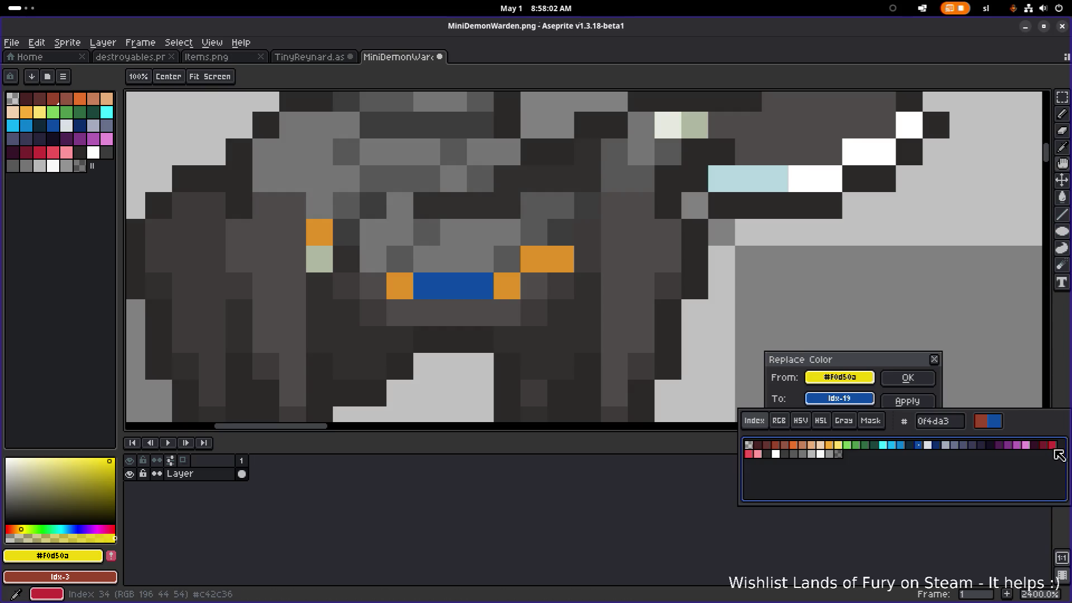
{"action": "left_click", "coordinate": [1055, 446]}
{"action": "left_click", "coordinate": [922, 380]}
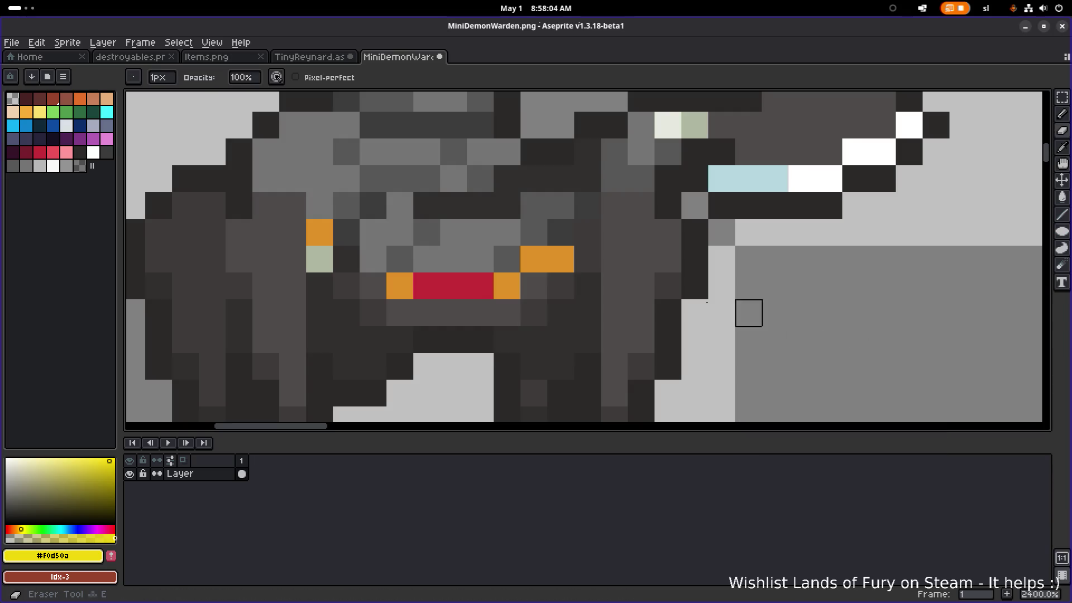
Step: Sample the orange #e09128 accent and pick a red replacement for it
{"action": "left_click", "coordinate": [557, 251], "text": "alt"}
{"action": "key", "text": "shift+r"}
{"action": "left_click", "coordinate": [839, 399]}
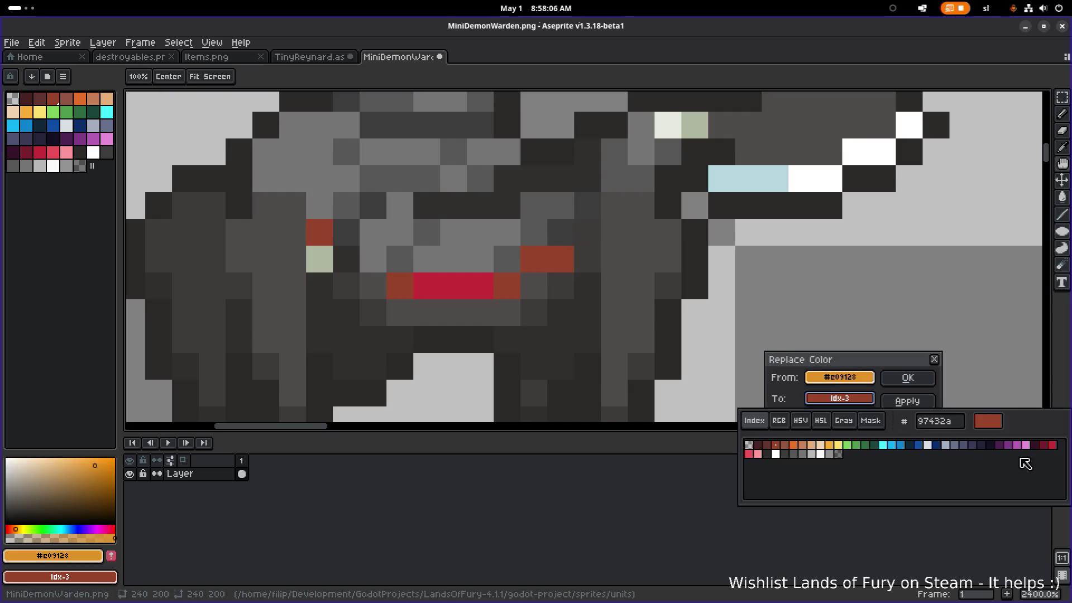
{"action": "left_click", "coordinate": [1053, 445]}
Step: Apply the orange #e09128 to dark red replacement and review the recoloured MiniDemonWarden frames
{"action": "left_click", "coordinate": [908, 378]}
{"action": "scroll", "coordinate": [899, 362], "scroll_direction": "down", "scroll_amount": 5}
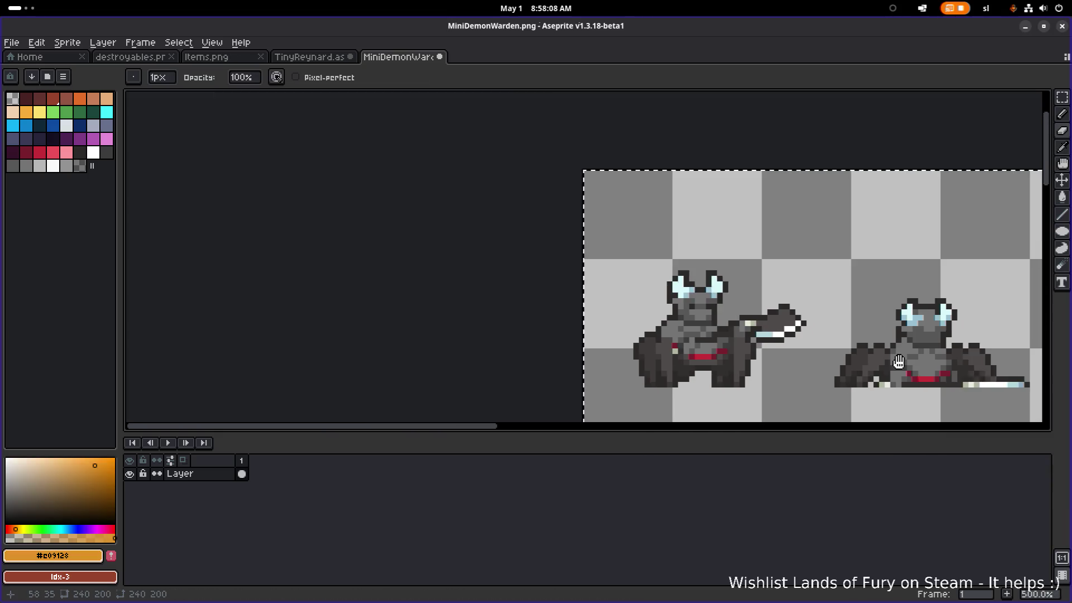
{"action": "scroll", "coordinate": [899, 362], "scroll_direction": "down", "scroll_amount": 3}
{"action": "mouse_move", "coordinate": [830, 318]}
{"action": "left_mouse_down"}
{"action": "mouse_move", "coordinate": [555, 255]}
{"action": "mouse_move", "coordinate": [613, 256]}
{"action": "left_mouse_up"}
{"action": "scroll", "coordinate": [601, 263], "scroll_direction": "down", "scroll_amount": 1}
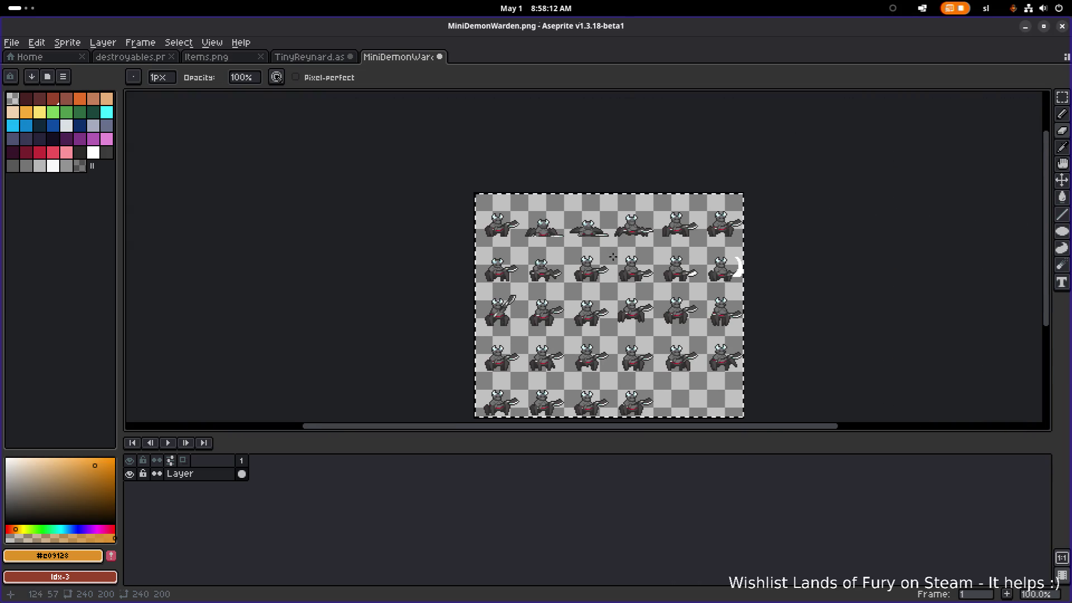
{"action": "scroll", "coordinate": [613, 256], "scroll_direction": "up", "scroll_amount": 1}
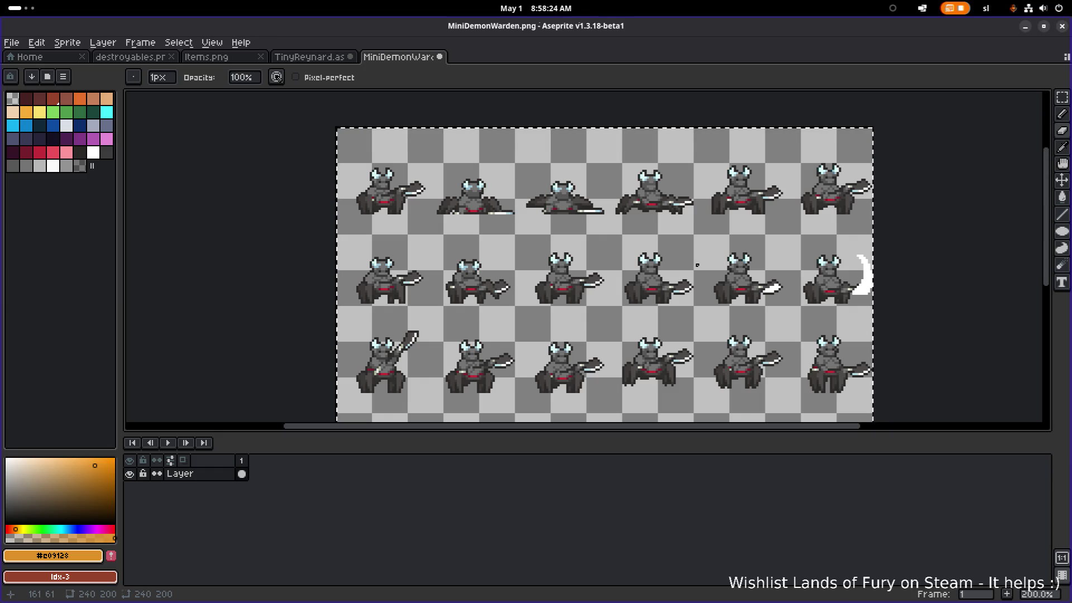
{"action": "scroll", "coordinate": [701, 338], "scroll_direction": "down", "scroll_amount": 2}
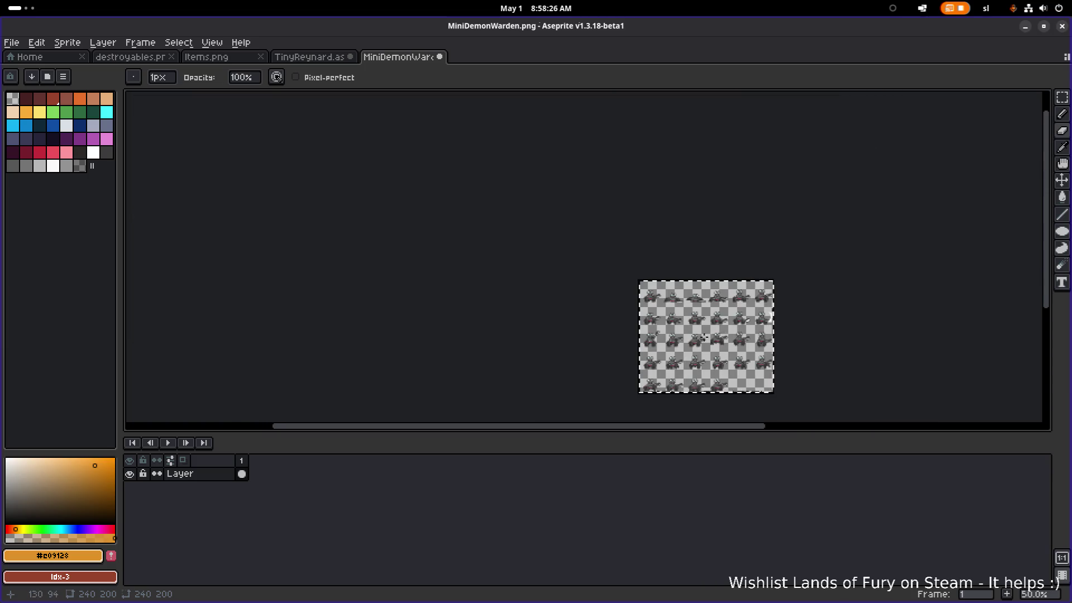
{"action": "scroll", "coordinate": [701, 338], "scroll_direction": "up", "scroll_amount": 2}
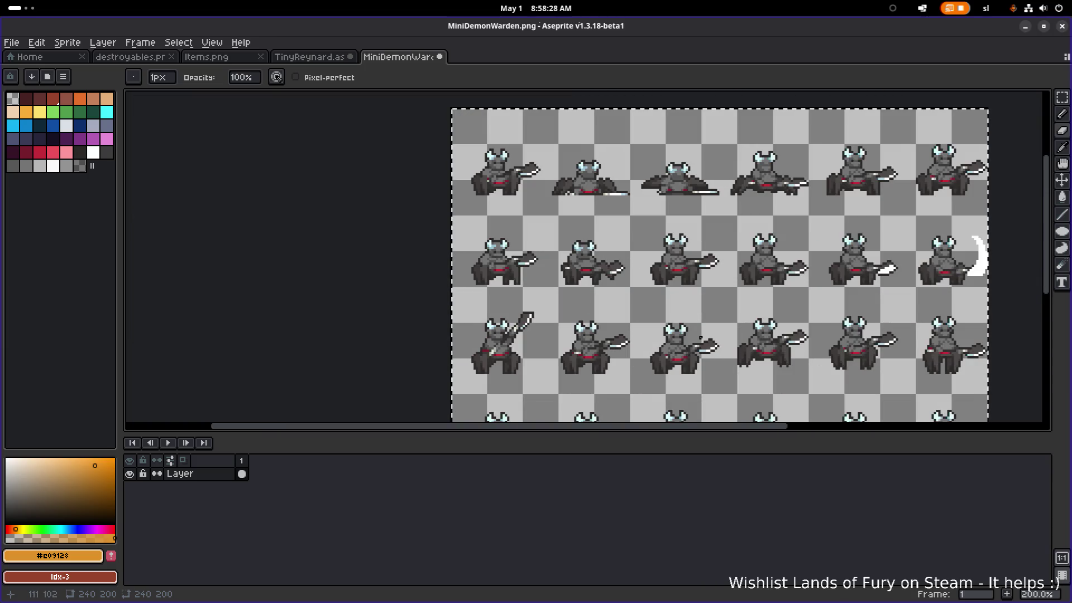
{"action": "mouse_move", "coordinate": [539, 428]}
{"action": "left_mouse_down"}
{"action": "mouse_move", "coordinate": [633, 429]}
{"action": "mouse_move", "coordinate": [641, 503]}
{"action": "left_mouse_up"}
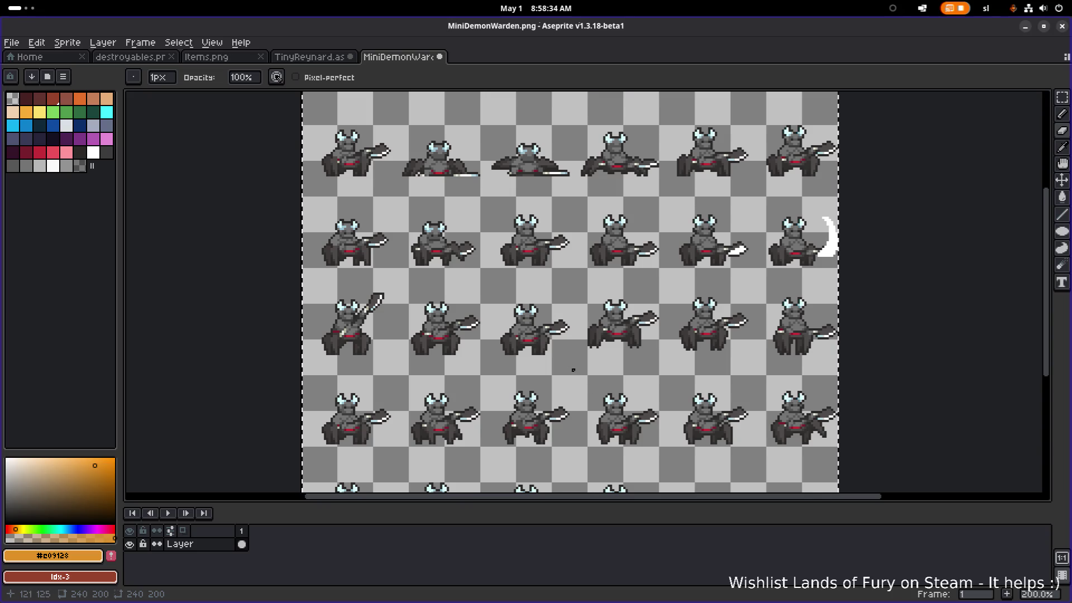
{"action": "scroll", "coordinate": [549, 292], "scroll_direction": "down", "scroll_amount": 3}
{"action": "scroll", "coordinate": [549, 292], "scroll_direction": "right", "scroll_amount": 5}
{"action": "scroll", "coordinate": [549, 293], "scroll_direction": "left", "scroll_amount": 4}
{"action": "scroll", "coordinate": [539, 296], "scroll_direction": "up", "scroll_amount": 1}
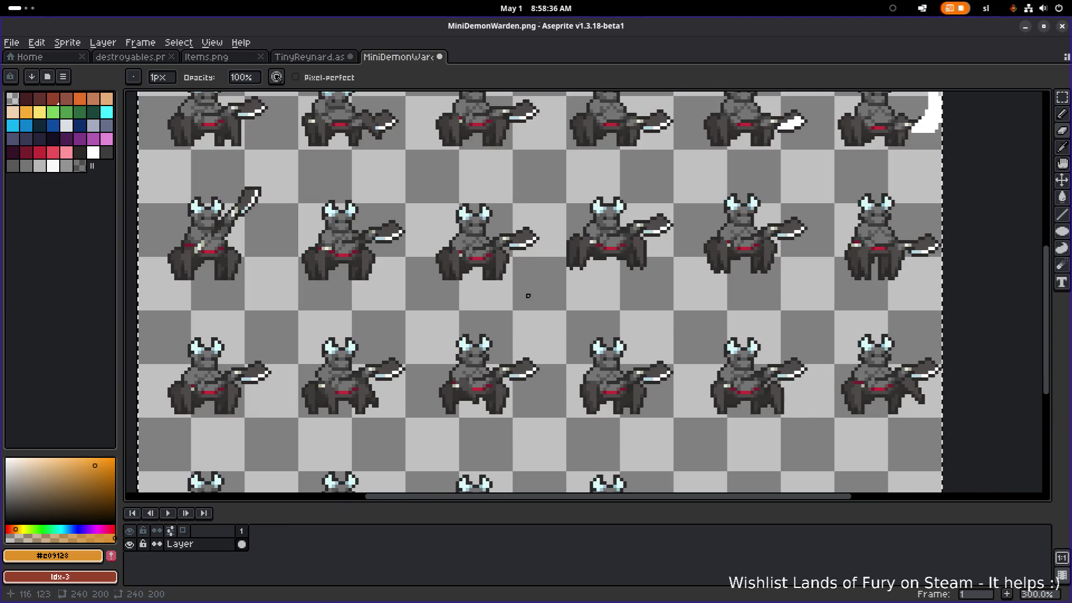
{"action": "scroll", "coordinate": [530, 313], "scroll_direction": "down", "scroll_amount": 1}
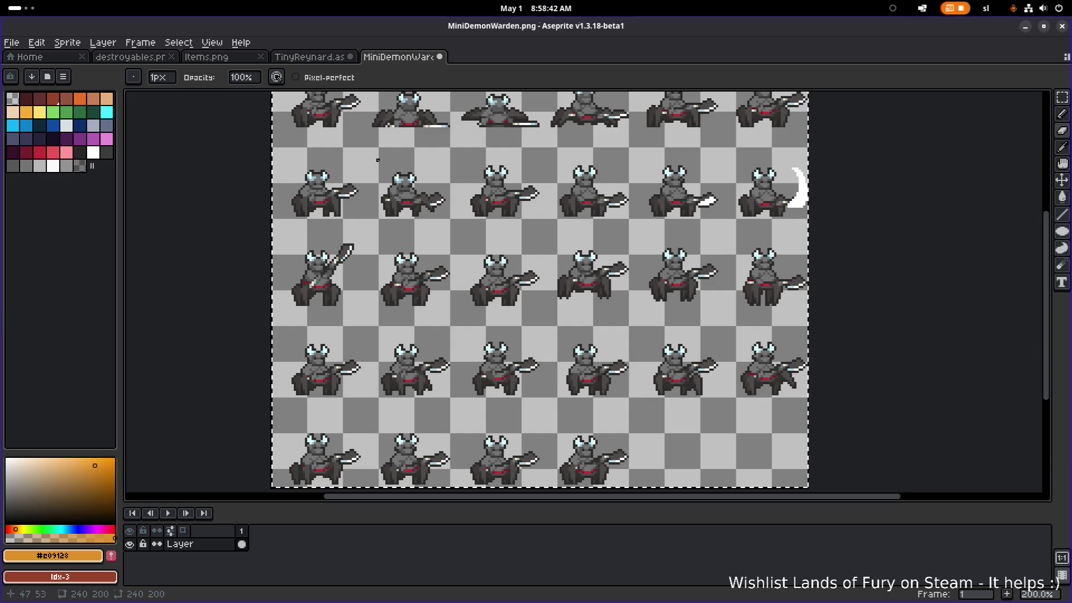
{"action": "scroll", "coordinate": [381, 208], "scroll_direction": "up", "scroll_amount": 2}
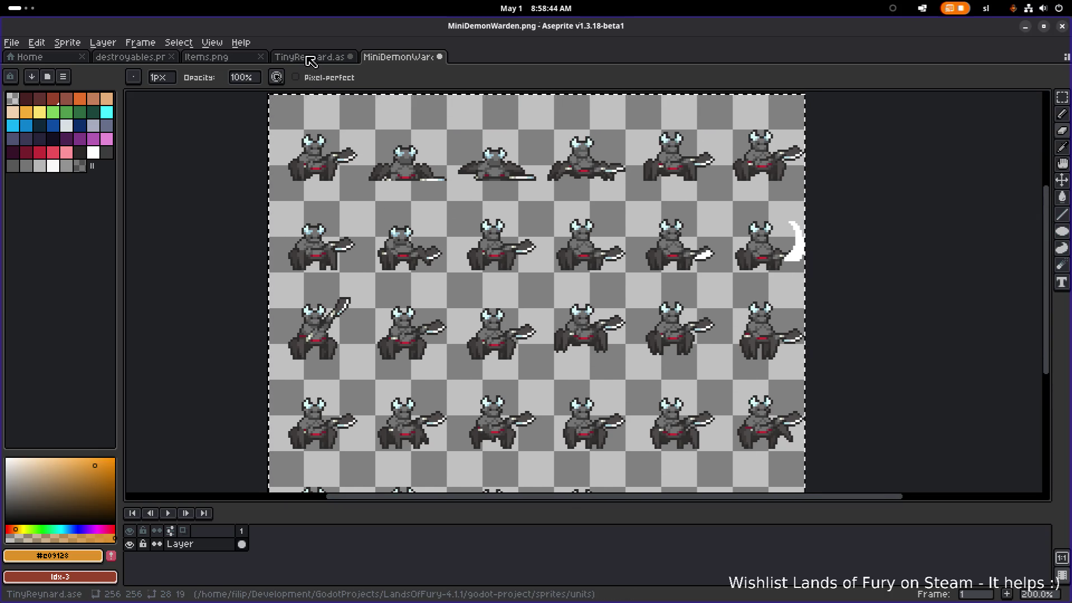
Step: Leave the TinyReynard sprite sheet in Aseprite and bring the Godot editor to the front
{"action": "left_click", "coordinate": [307, 57]}
{"action": "key", "text": "alt+Tab"}
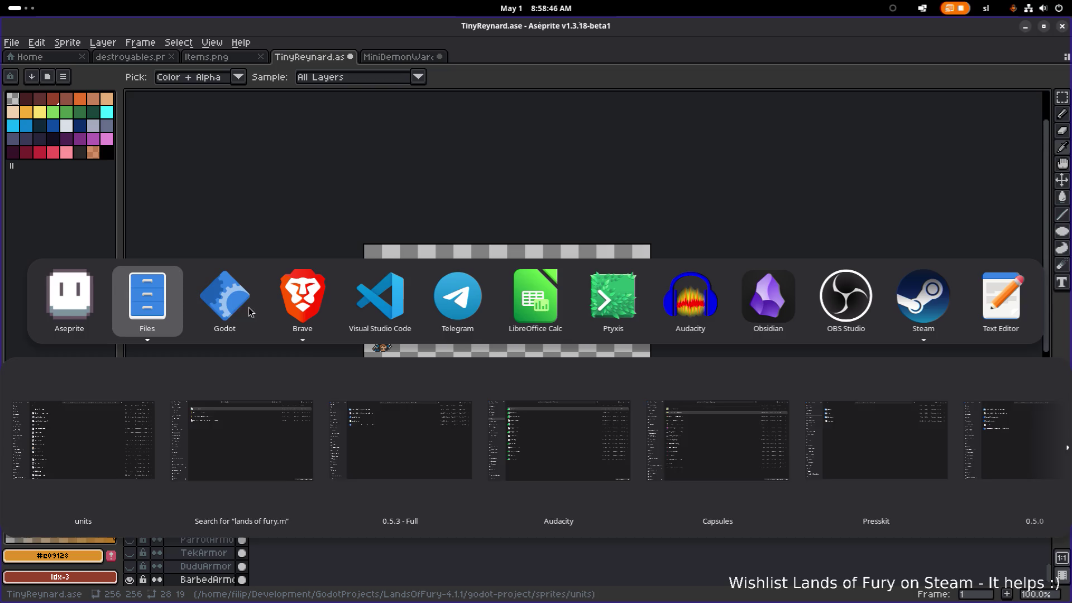
{"action": "key", "text": "Tab"}
{"action": "left_click", "coordinate": [232, 299]}
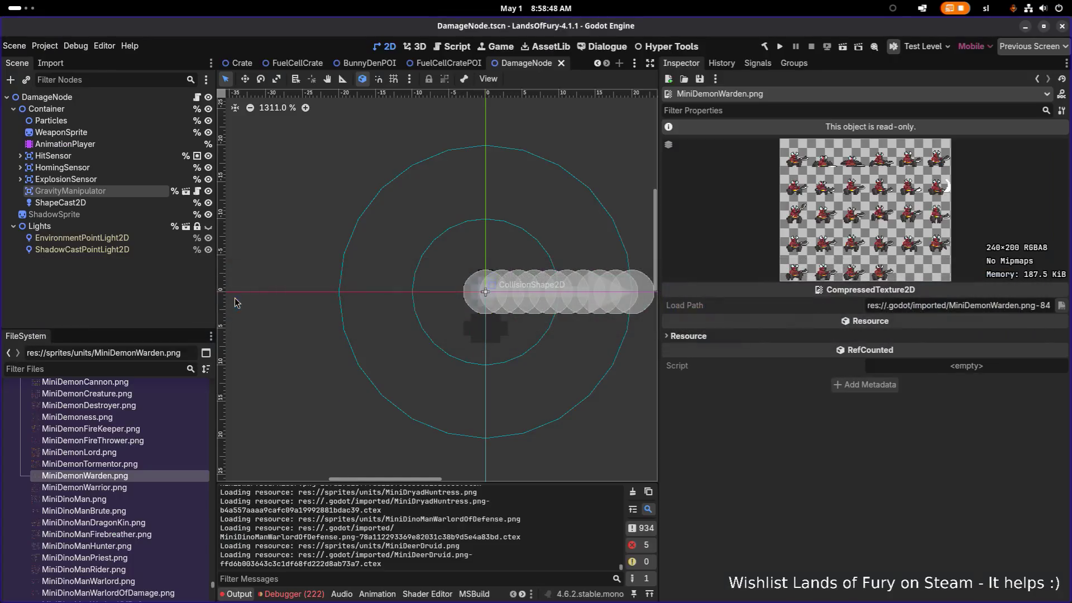
{"action": "key", "text": "alt+Tab"}
{"action": "key", "text": "Escape"}
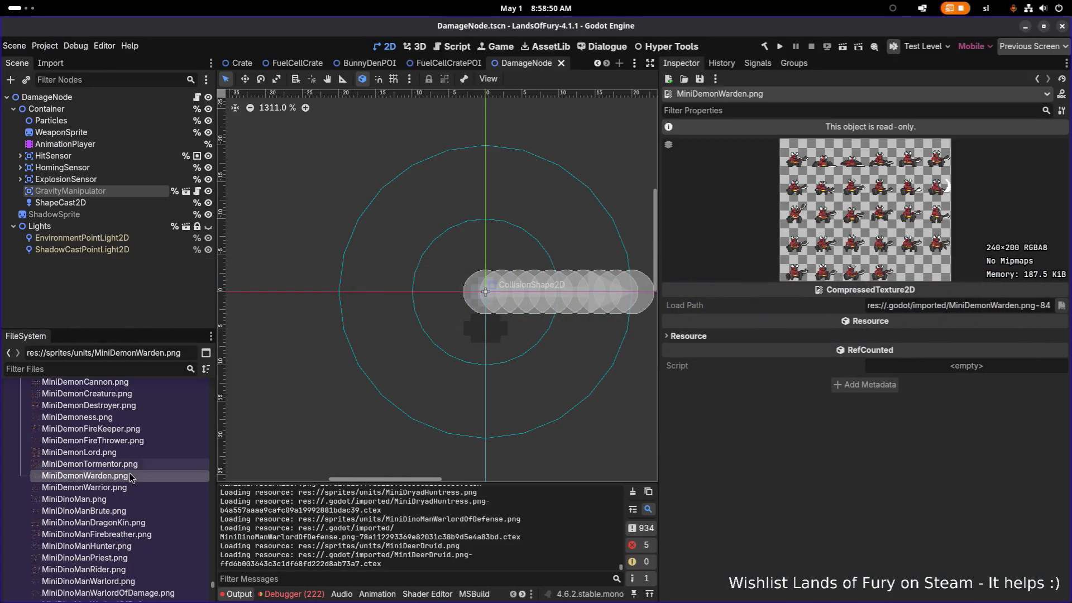
Step: Preview the MiniDemon Tormentor, Lord, FireThrower, FireKeeper, Creature and Destroyer textures
{"action": "left_click", "coordinate": [143, 466]}
{"action": "left_click", "coordinate": [144, 455]}
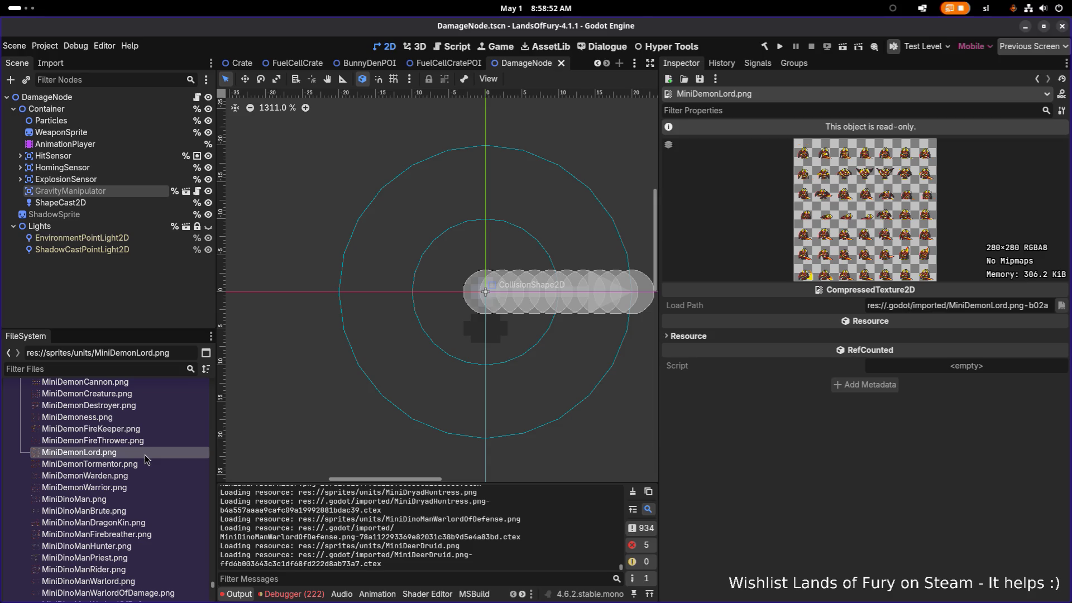
{"action": "left_click", "coordinate": [143, 442]}
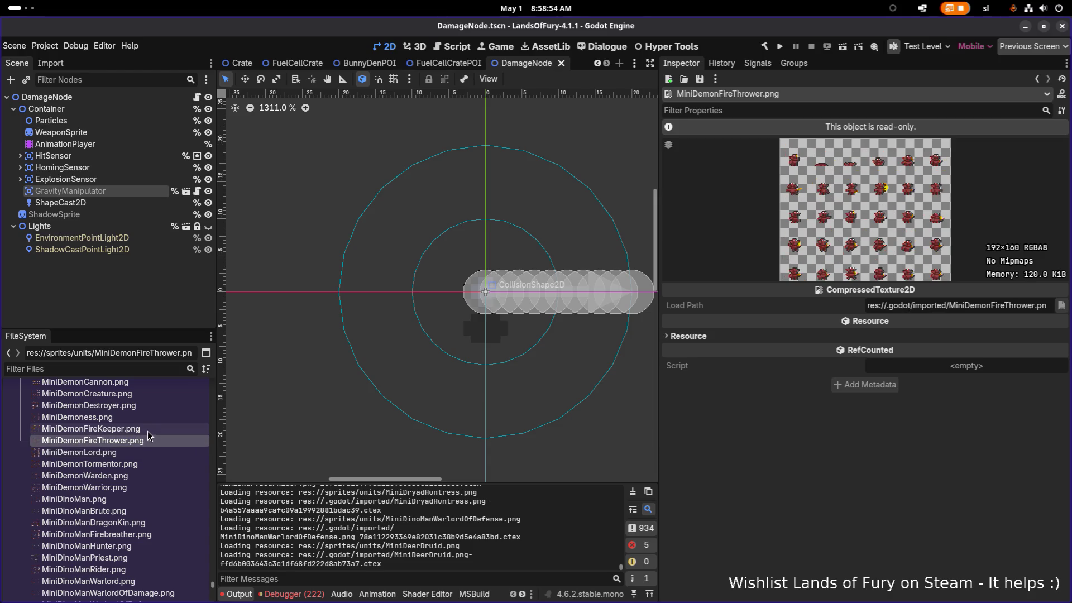
{"action": "left_click", "coordinate": [150, 428]}
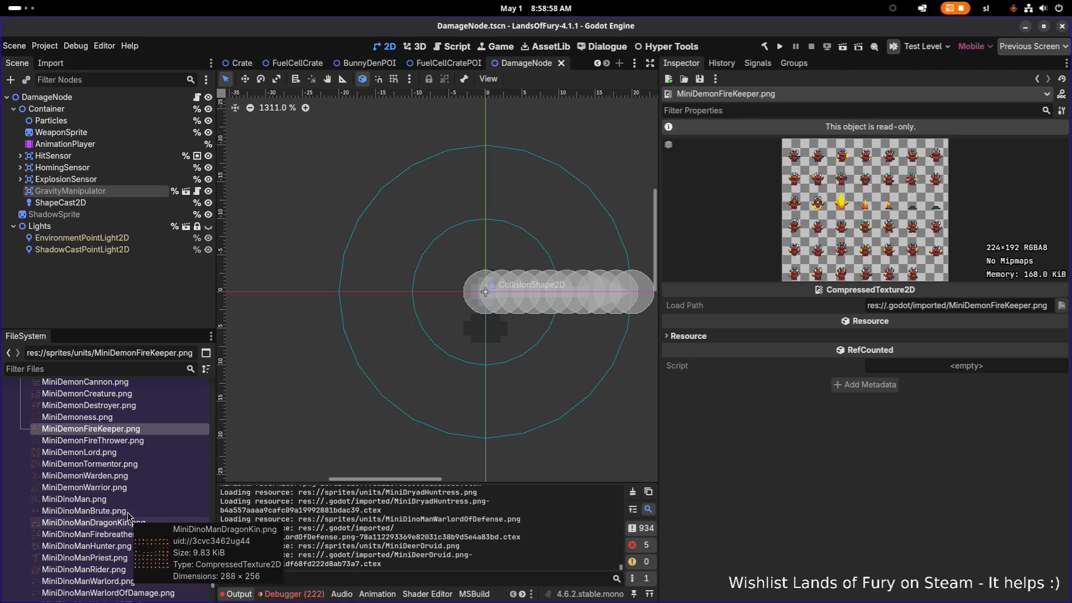
{"action": "scroll", "coordinate": [123, 467], "scroll_direction": "up", "scroll_amount": 1}
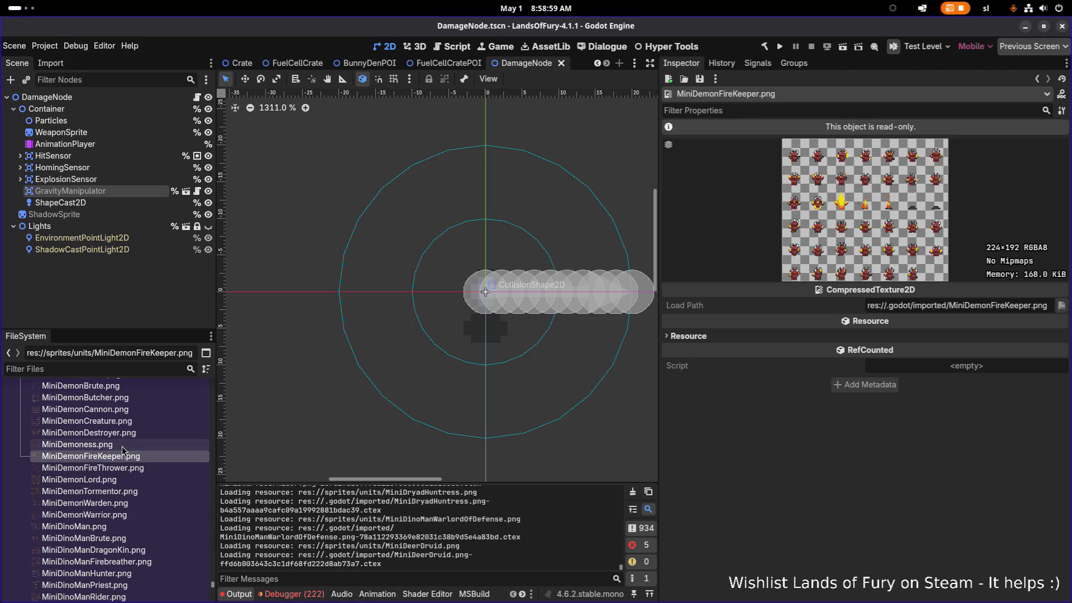
{"action": "left_click", "coordinate": [142, 421]}
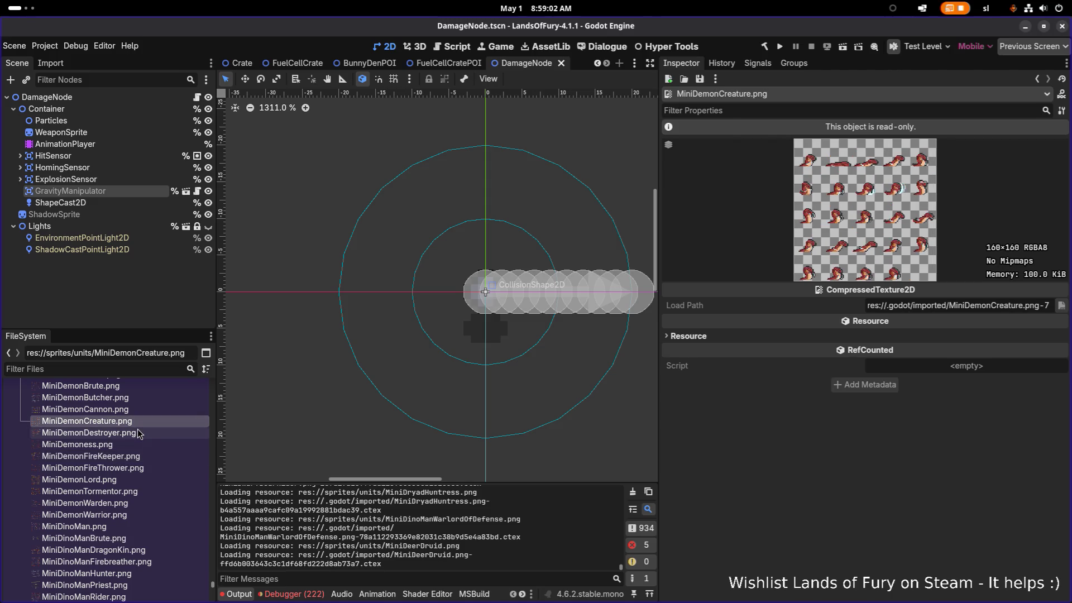
{"action": "left_click", "coordinate": [138, 432]}
{"action": "left_click", "coordinate": [141, 420]}
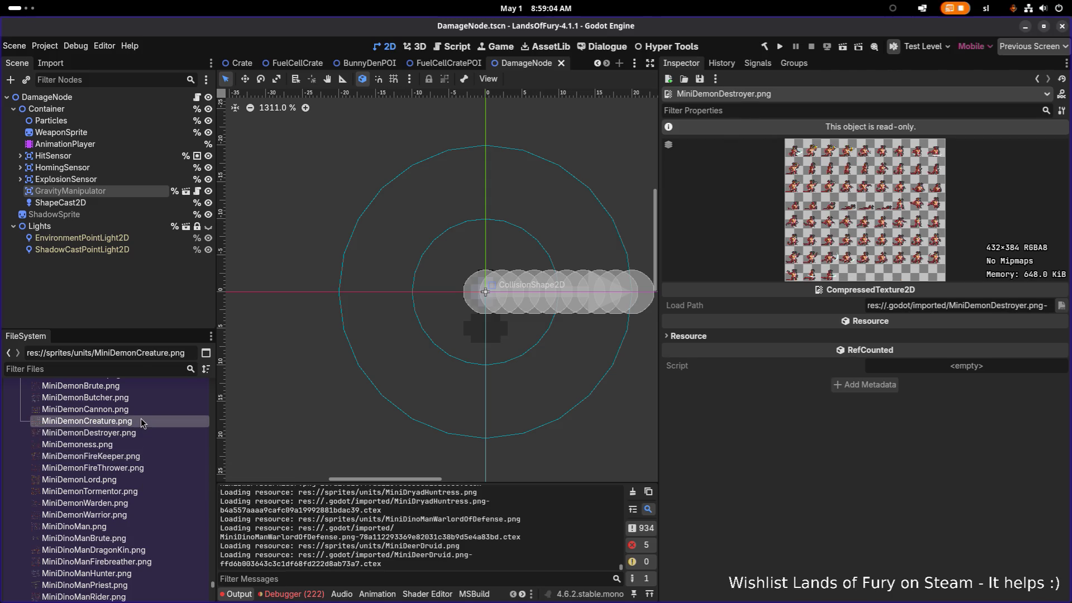
Step: Preview the MiniDemon Cannon, Butcher and Brute textures, then Butcher again
{"action": "scroll", "coordinate": [140, 428], "scroll_direction": "up", "scroll_amount": 1}
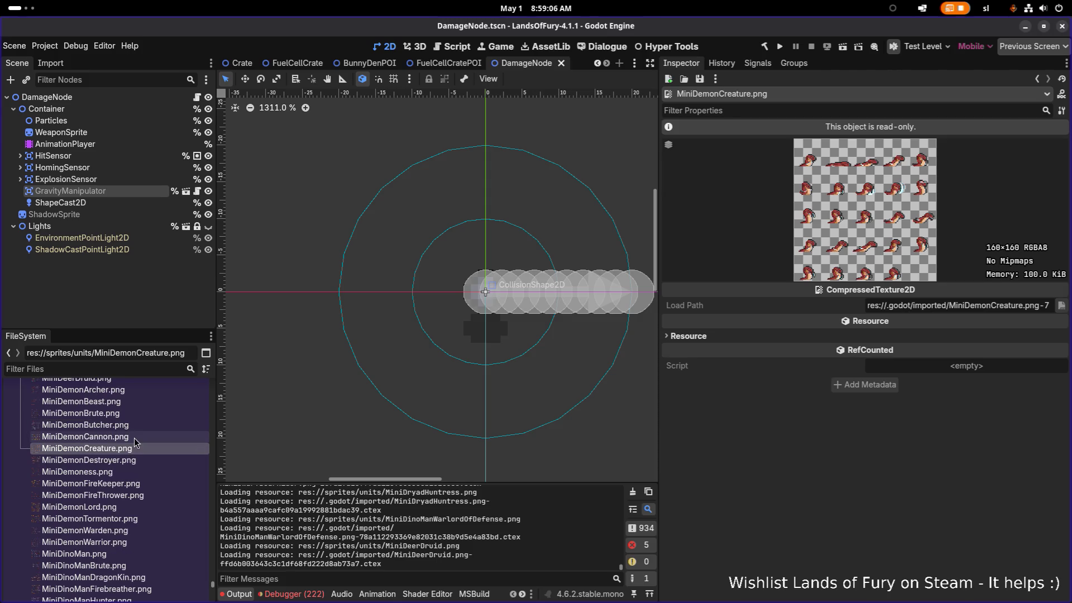
{"action": "left_click", "coordinate": [133, 437]}
{"action": "left_click", "coordinate": [133, 424]}
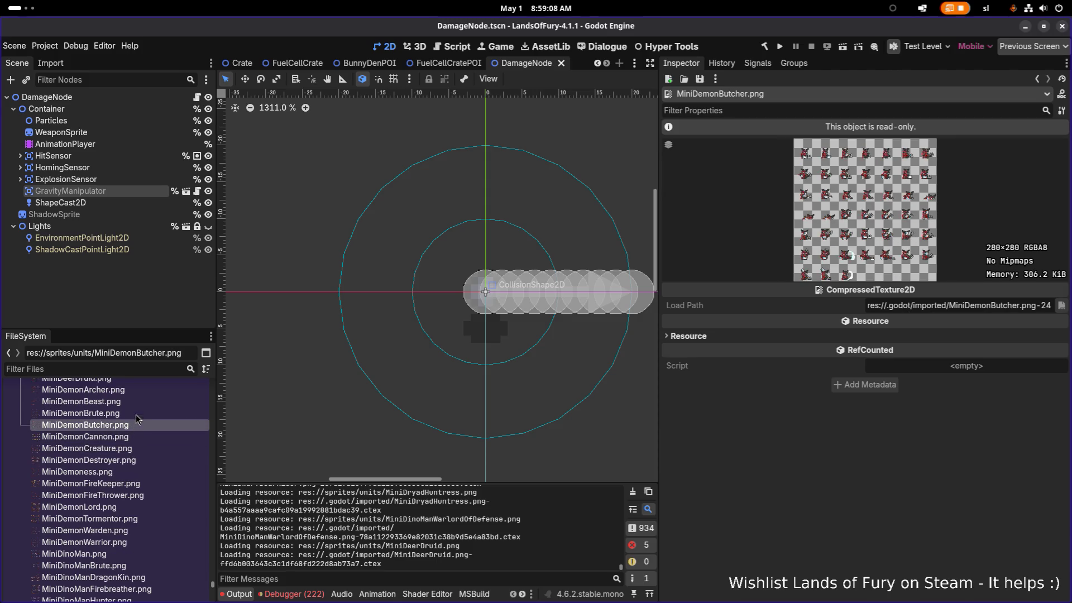
{"action": "left_click", "coordinate": [138, 414]}
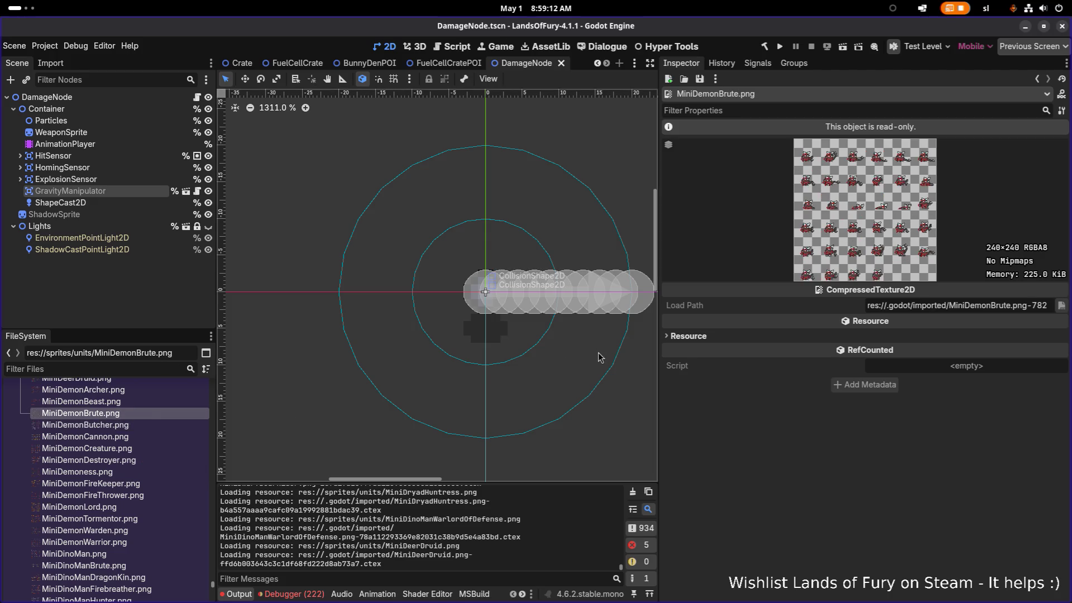
{"action": "scroll", "coordinate": [217, 403], "scroll_direction": "up", "scroll_amount": 1}
{"action": "left_click", "coordinate": [136, 426]}
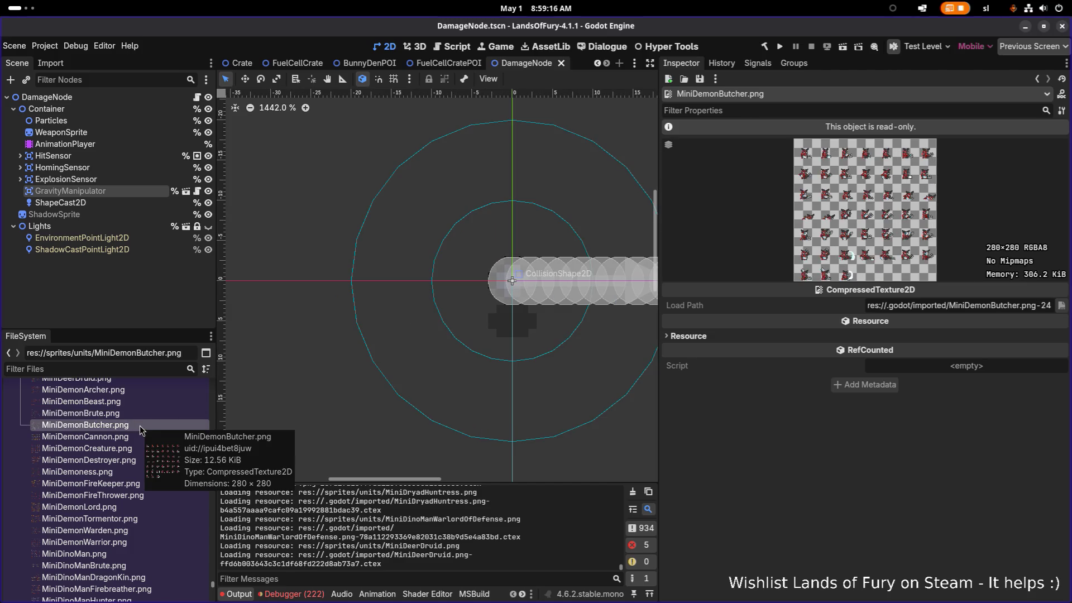
Step: Adjust the inspector width and settle on the 240×240 MiniDemonBrute.png preview
{"action": "left_click_drag", "start_coordinate": [658, 234], "coordinate": [625, 233]}
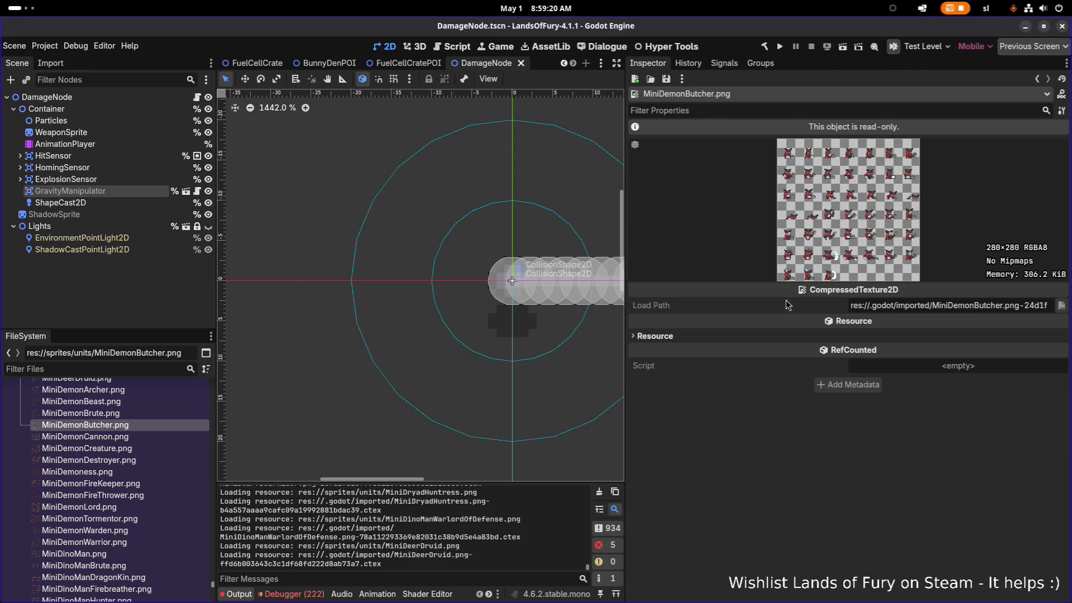
{"action": "left_click_drag", "start_coordinate": [625, 316], "coordinate": [696, 314]}
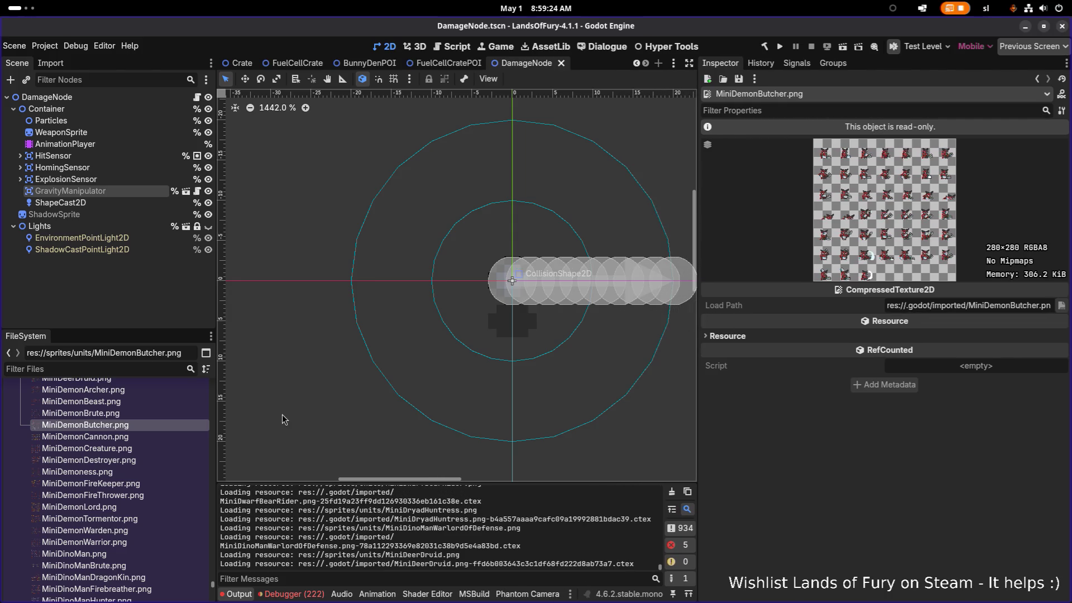
{"action": "left_click", "coordinate": [128, 415]}
{"action": "left_click", "coordinate": [126, 425]}
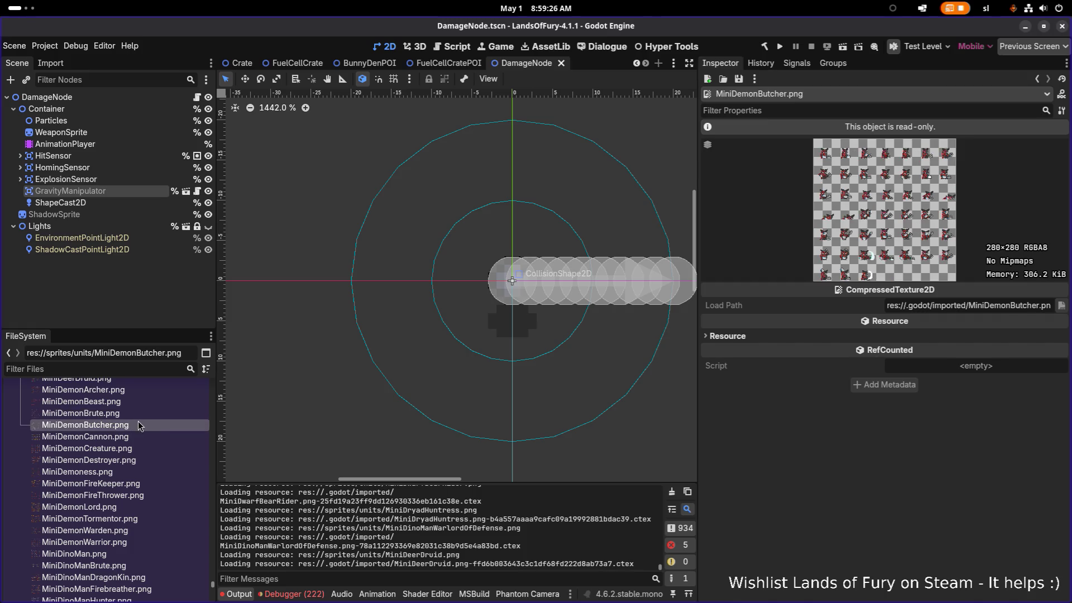
{"action": "left_click", "coordinate": [102, 415]}
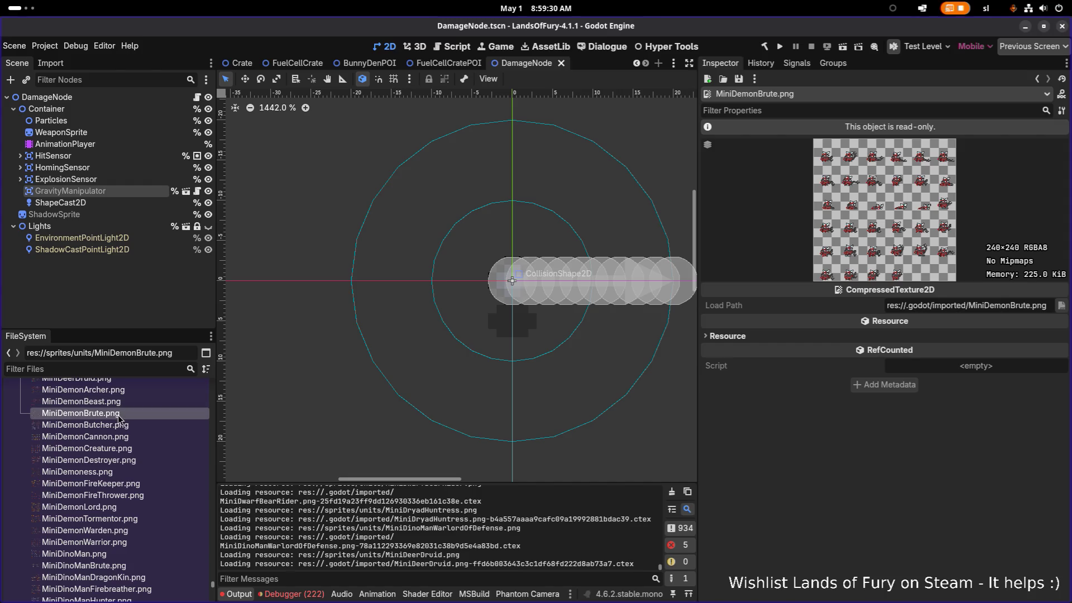
{"action": "mouse_move", "coordinate": [138, 420]}
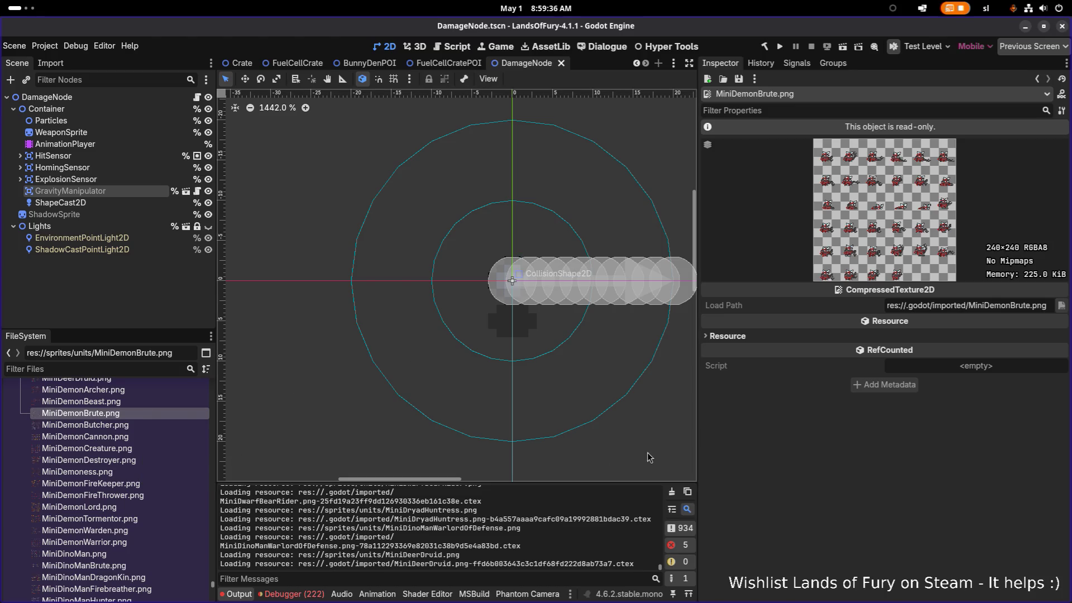
{"action": "key", "text": "alt+Tab"}
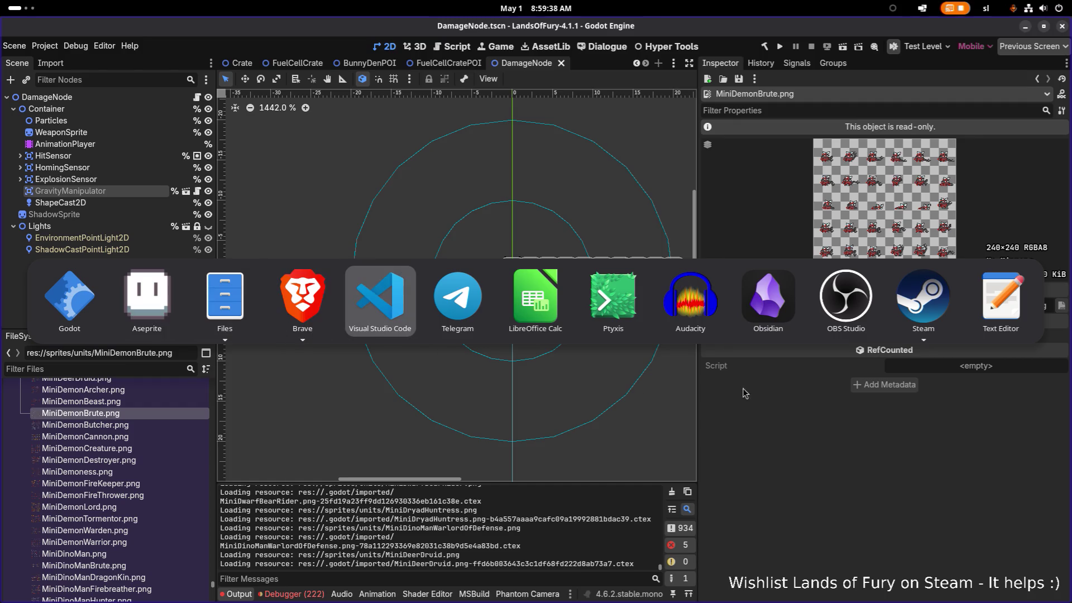
Step: Return to MiniDemonWarden.png in Aseprite and undo, then redo, the red recolouring
{"action": "key", "text": "alt+shift+Tab"}
{"action": "key", "text": "alt+shift+Tab"}
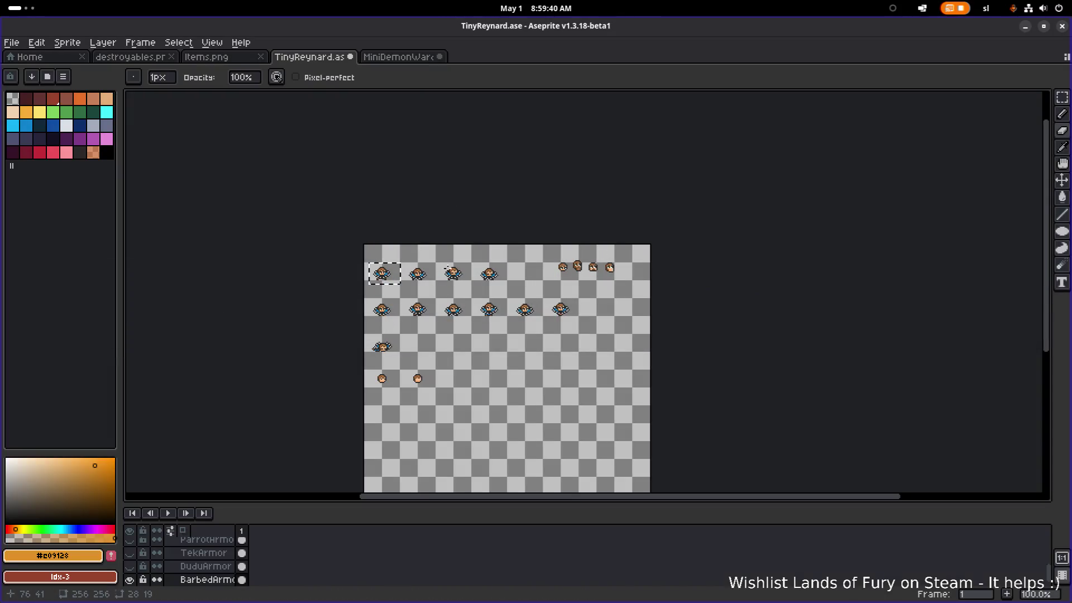
{"action": "key", "text": "ctrl+Tab"}
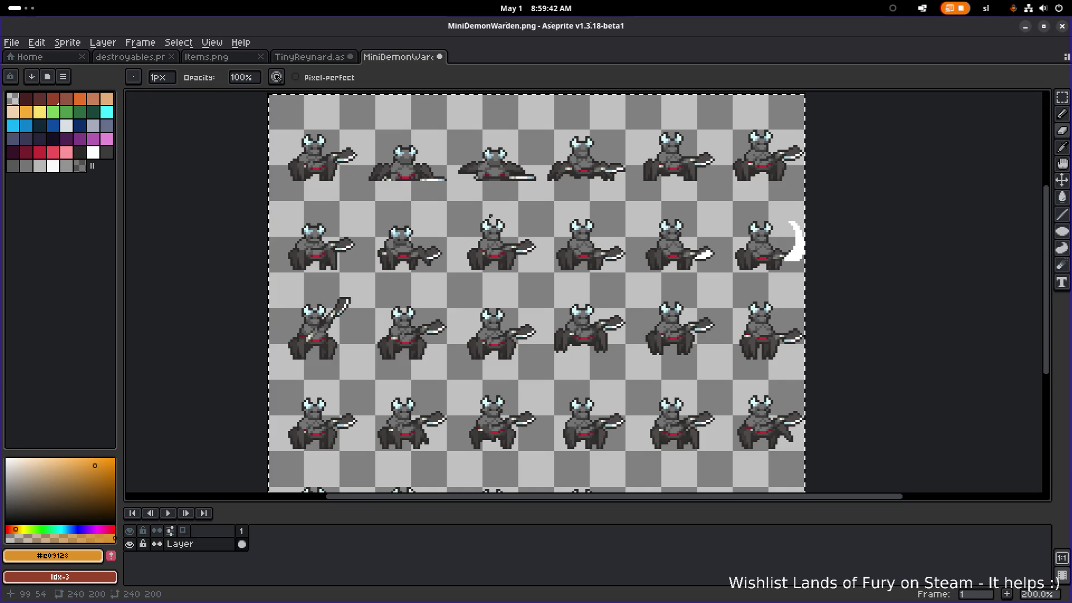
{"action": "scroll", "coordinate": [491, 216], "scroll_direction": "up", "scroll_amount": 5}
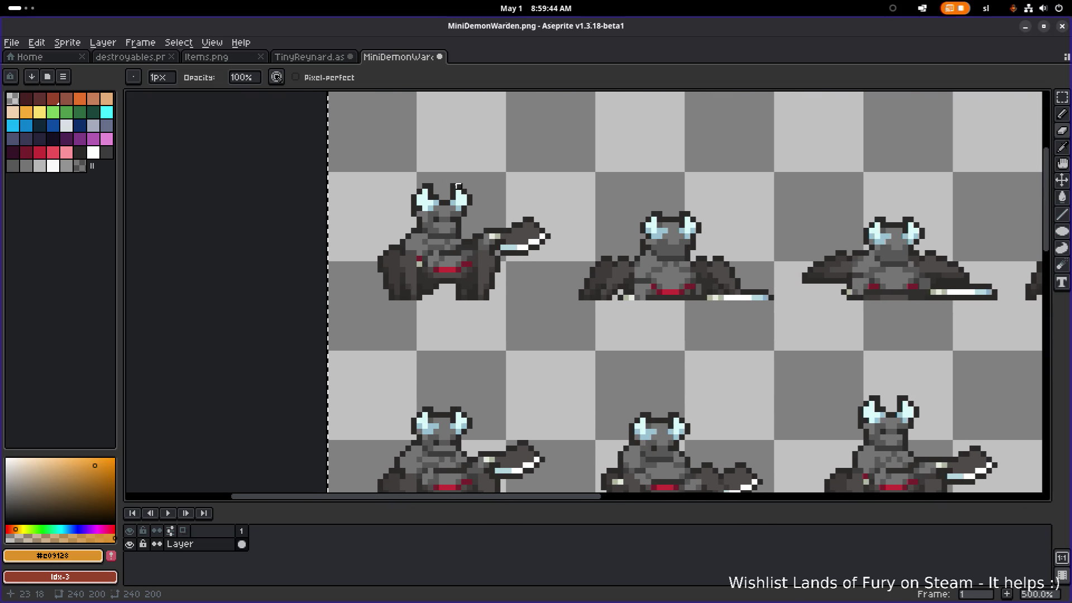
{"action": "key", "text": "v"}
{"action": "key", "text": "ctrl+z"}
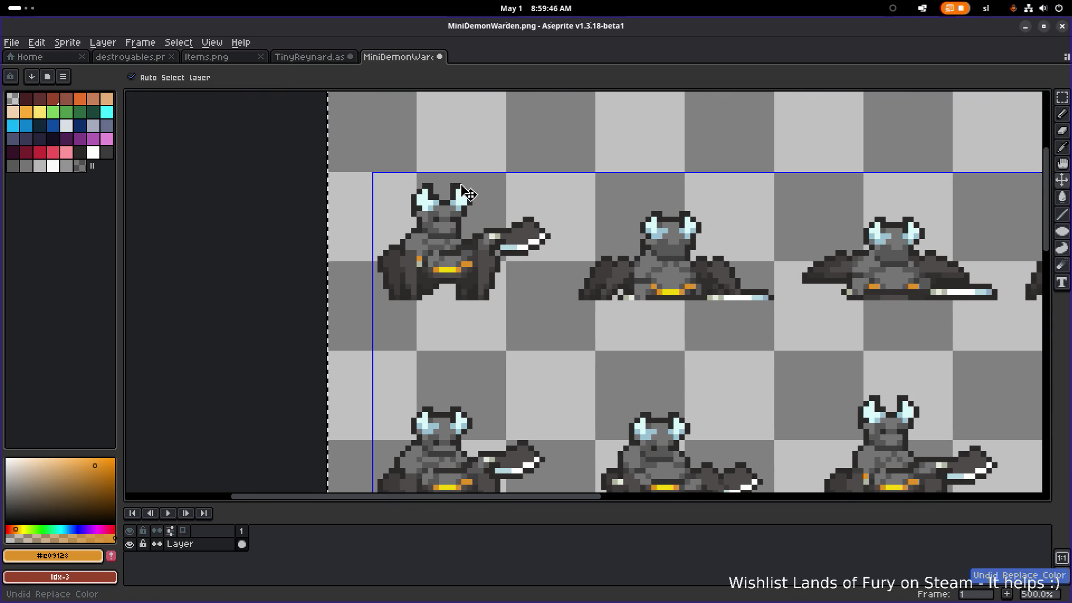
{"action": "key", "text": "ctrl+y"}
{"action": "key", "text": "b"}
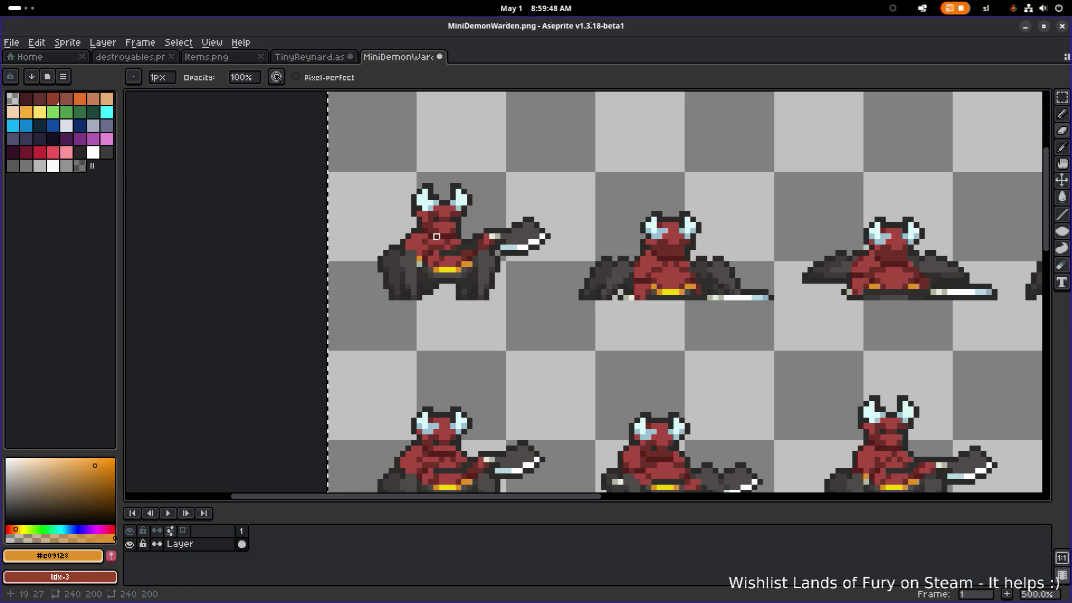
Step: Sample the dark red body colour #57201a with the eyedropper
{"action": "scroll", "coordinate": [437, 237], "scroll_direction": "up", "scroll_amount": 4}
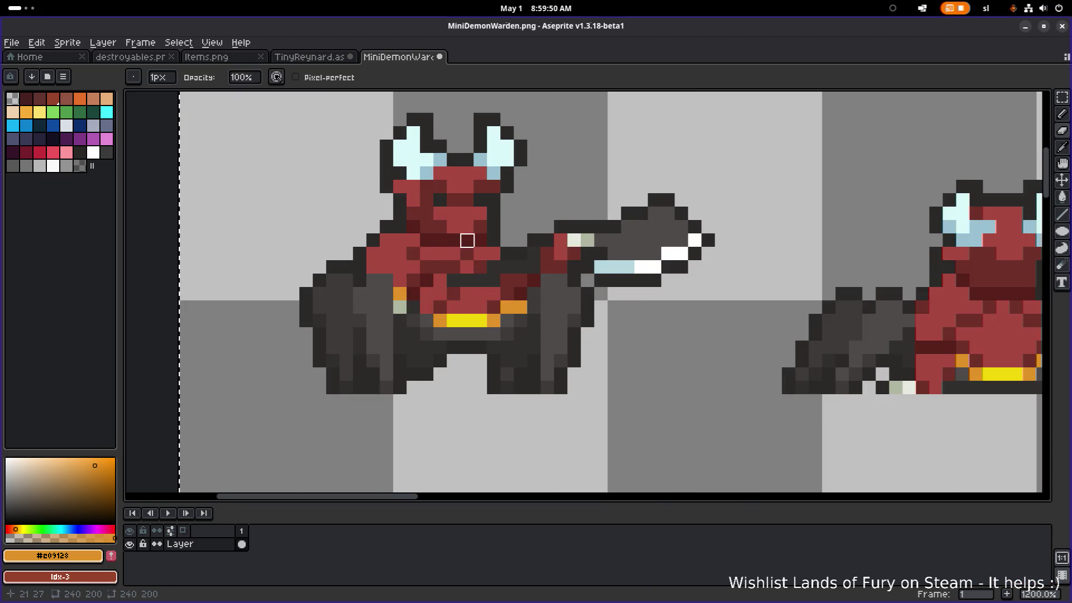
{"action": "key", "text": "i"}
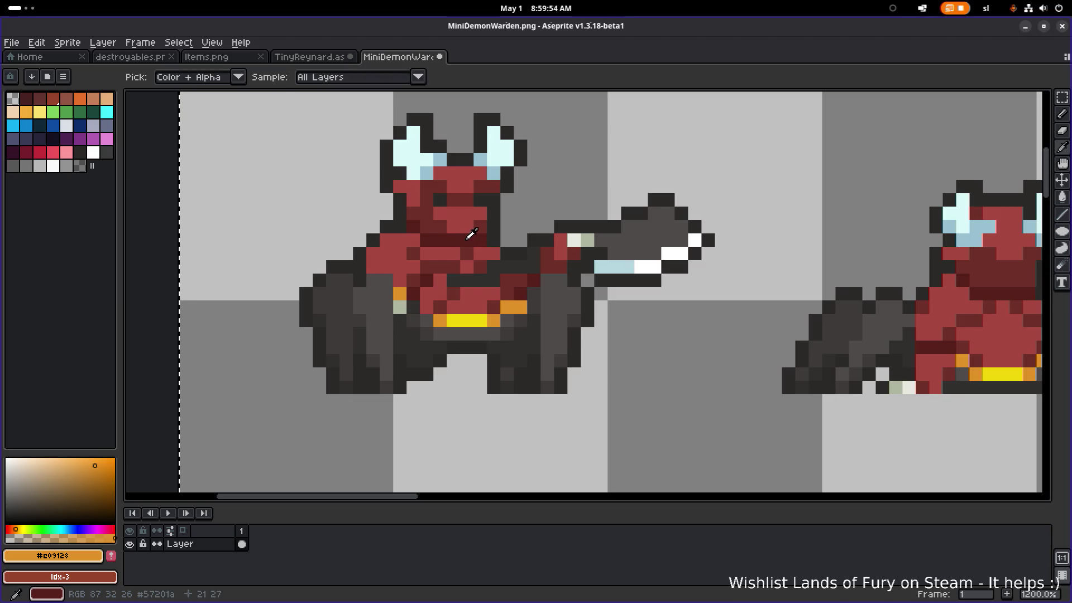
{"action": "left_click", "coordinate": [471, 235]}
Step: Trial-replace #57201a with blue across the sheet, then undo it back to red
{"action": "key", "text": "shift+r"}
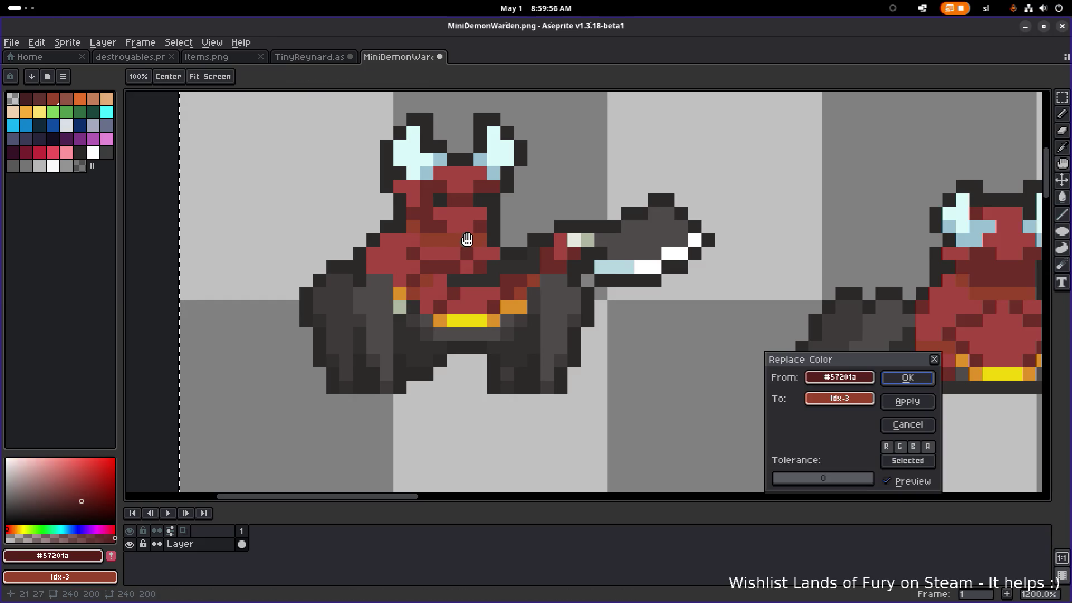
{"action": "left_click", "coordinate": [841, 397]}
{"action": "left_click", "coordinate": [940, 445]}
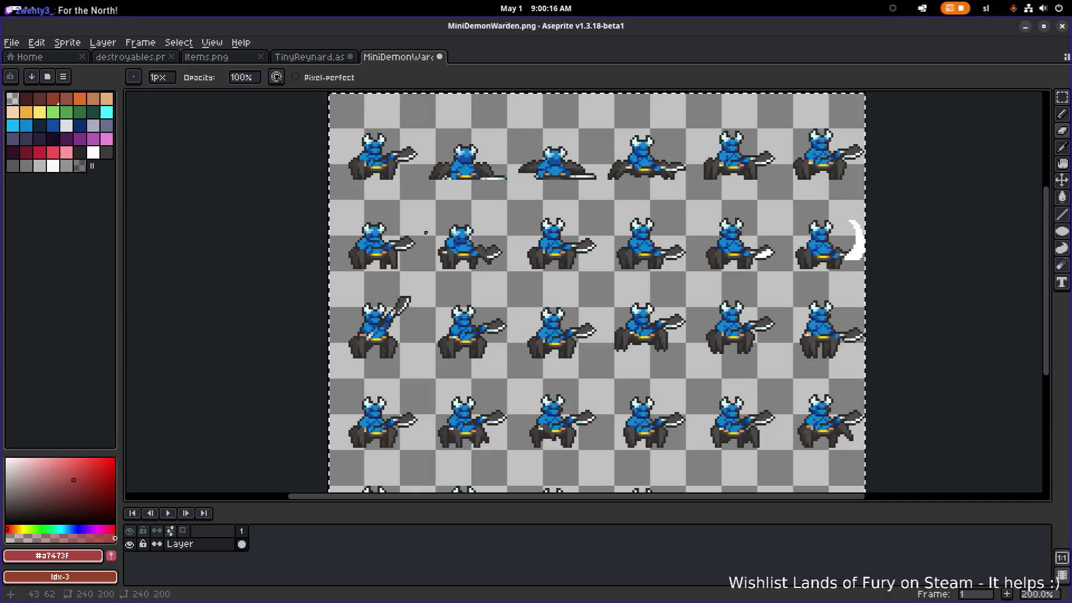
{"action": "left_click_drag", "start_coordinate": [426, 242], "coordinate": [430, 287]}
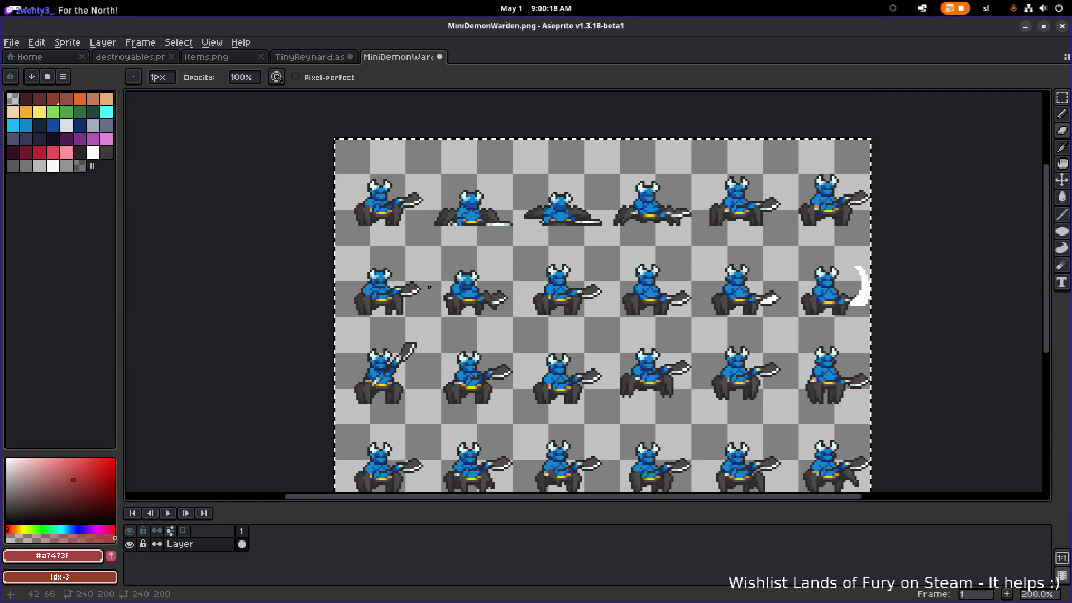
{"action": "key", "text": "ctrl+z"}
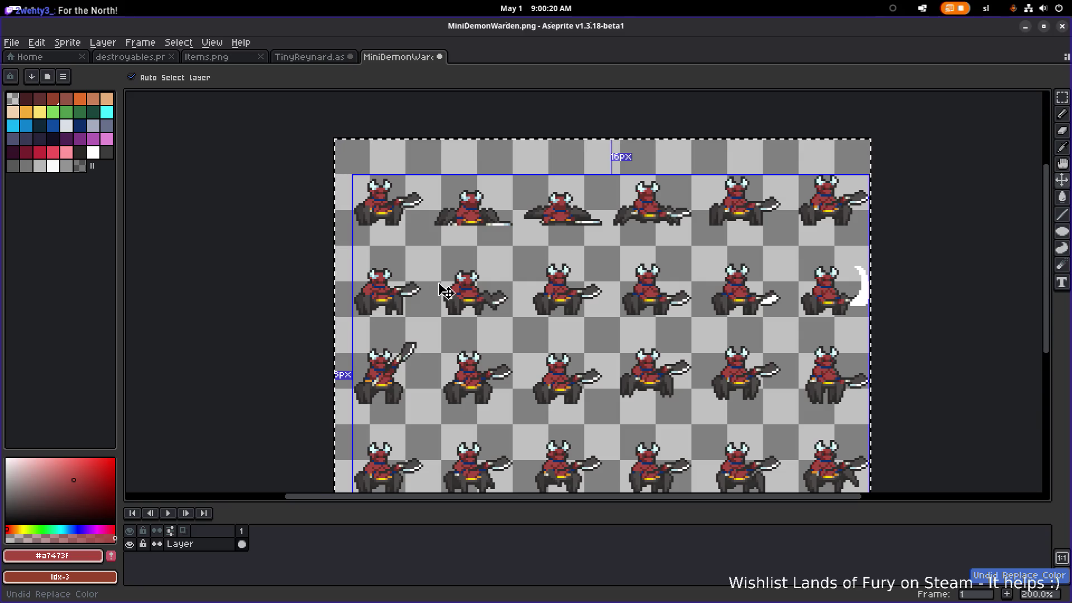
Step: Zoom and pan around the MiniDemonWarden sheet to inspect the red sprites
{"action": "scroll", "coordinate": [365, 194], "scroll_direction": "up", "scroll_amount": 3}
{"action": "scroll", "coordinate": [365, 194], "scroll_direction": "up", "scroll_amount": 1}
{"action": "key", "text": "ctrl+z"}
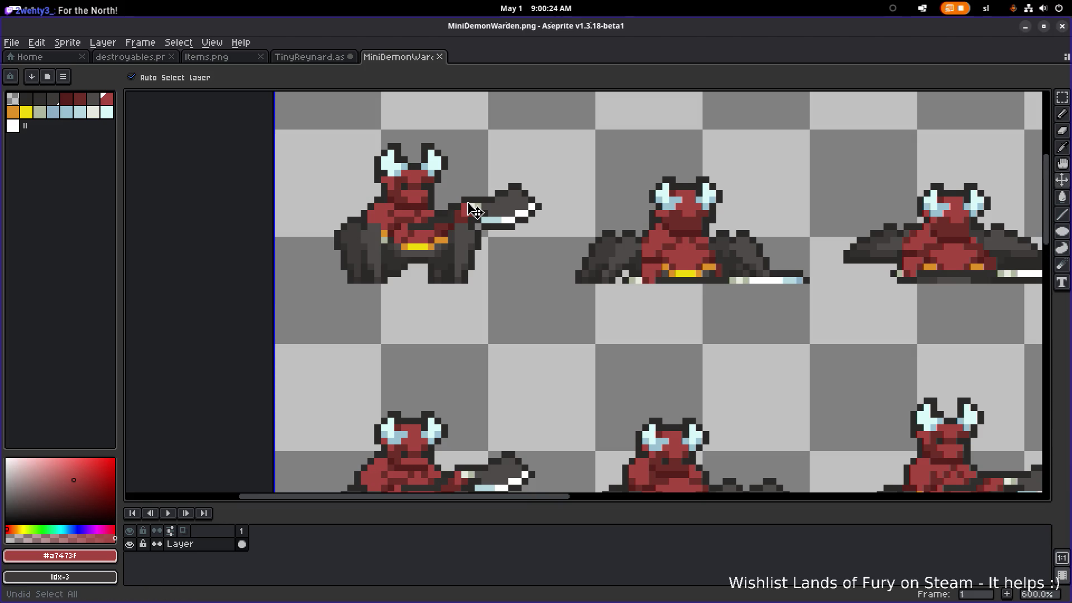
{"action": "scroll", "coordinate": [473, 210], "scroll_direction": "down", "scroll_amount": 3}
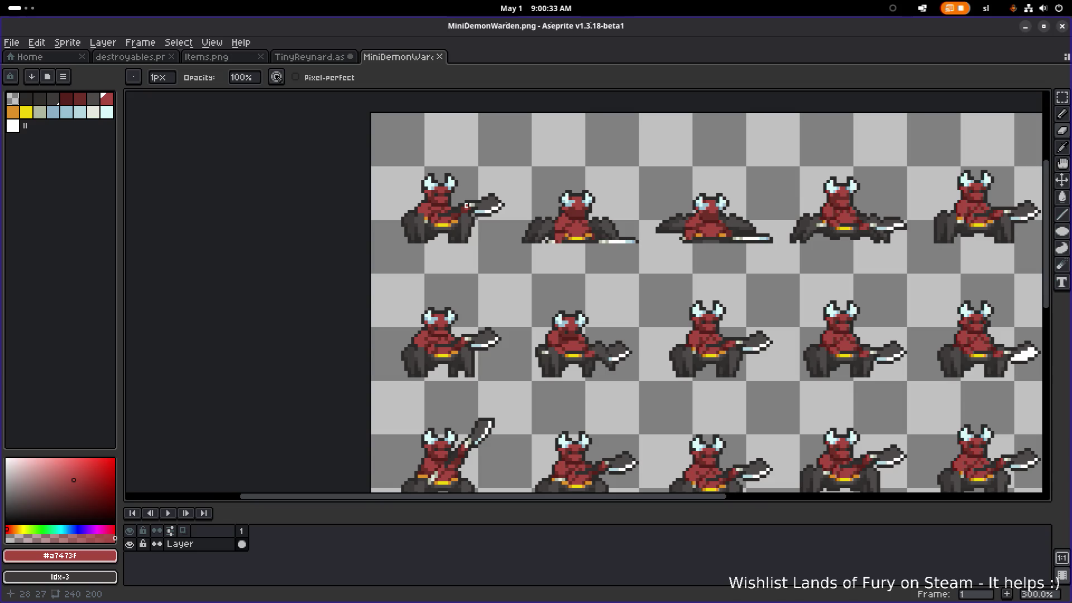
{"action": "scroll", "coordinate": [312, 212], "scroll_direction": "right", "scroll_amount": 5}
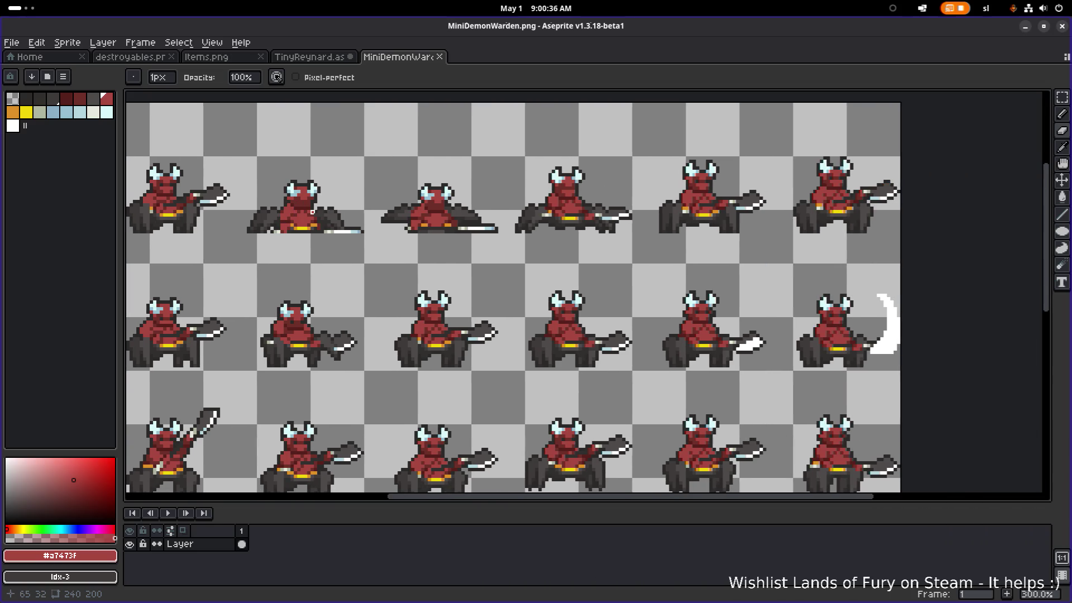
{"action": "scroll", "coordinate": [497, 262], "scroll_direction": "down", "scroll_amount": 2}
{"action": "scroll", "coordinate": [497, 262], "scroll_direction": "right", "scroll_amount": 2}
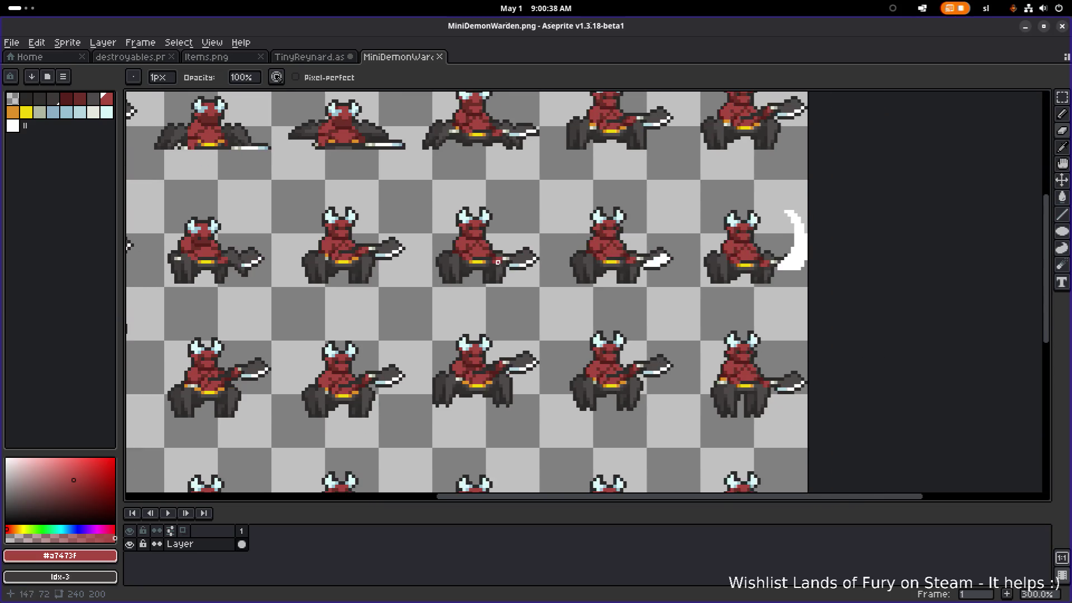
{"action": "scroll", "coordinate": [494, 275], "scroll_direction": "down", "scroll_amount": 2}
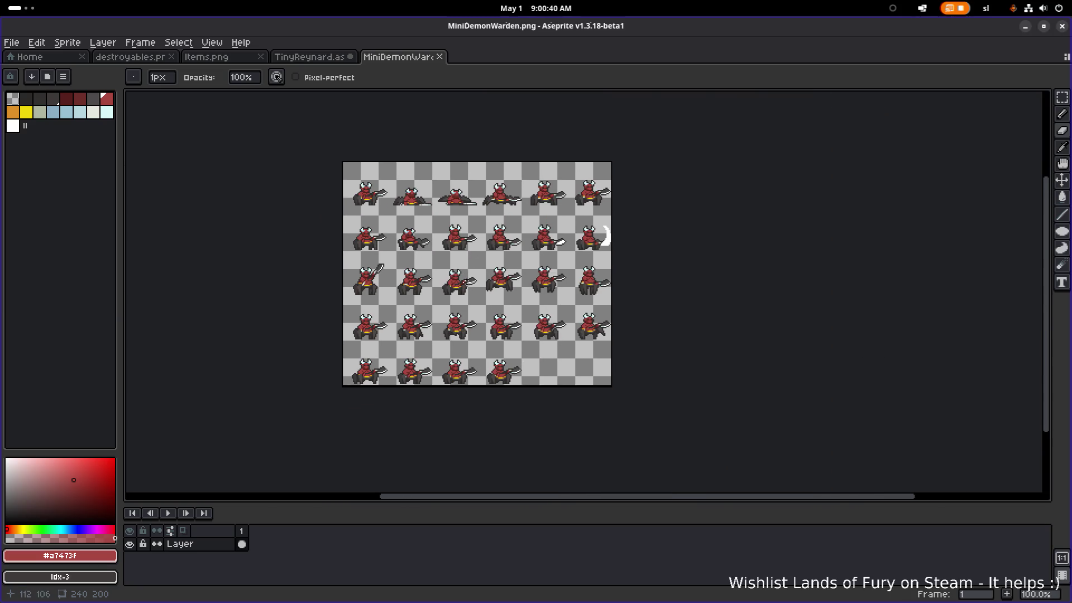
{"action": "scroll", "coordinate": [459, 292], "scroll_direction": "up", "scroll_amount": 1}
{"action": "scroll", "coordinate": [459, 292], "scroll_direction": "up", "scroll_amount": 1}
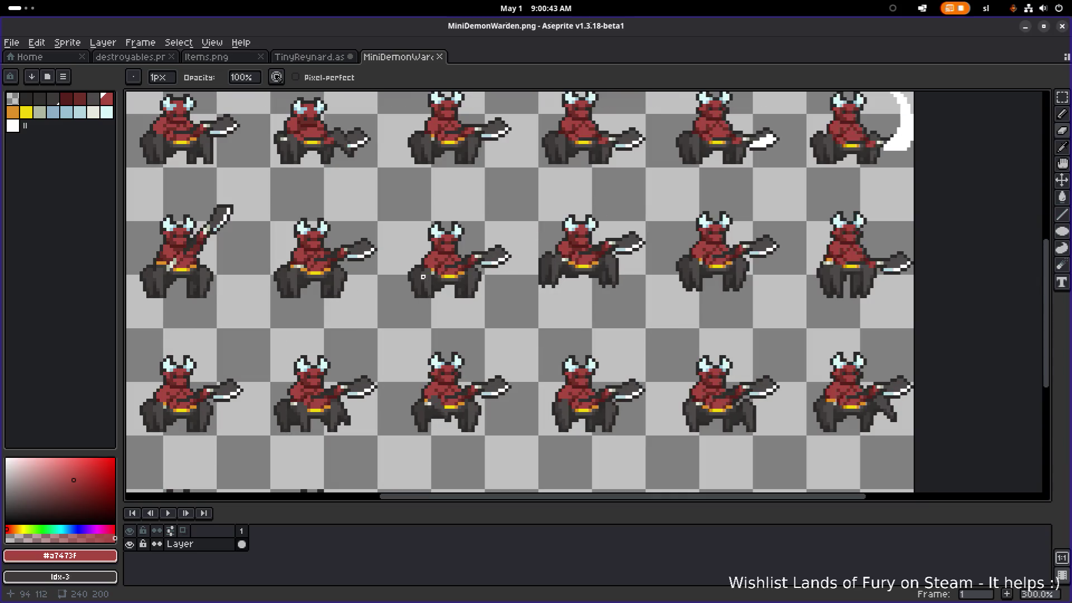
{"action": "left_click_drag", "start_coordinate": [396, 273], "coordinate": [588, 348]}
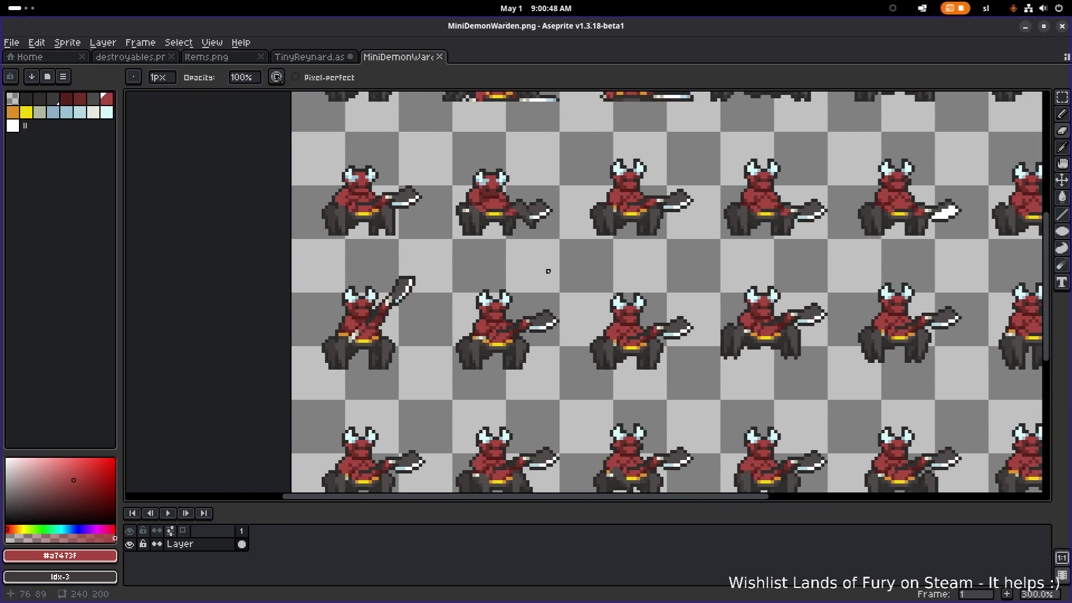
{"action": "key", "text": "alt+Tab"}
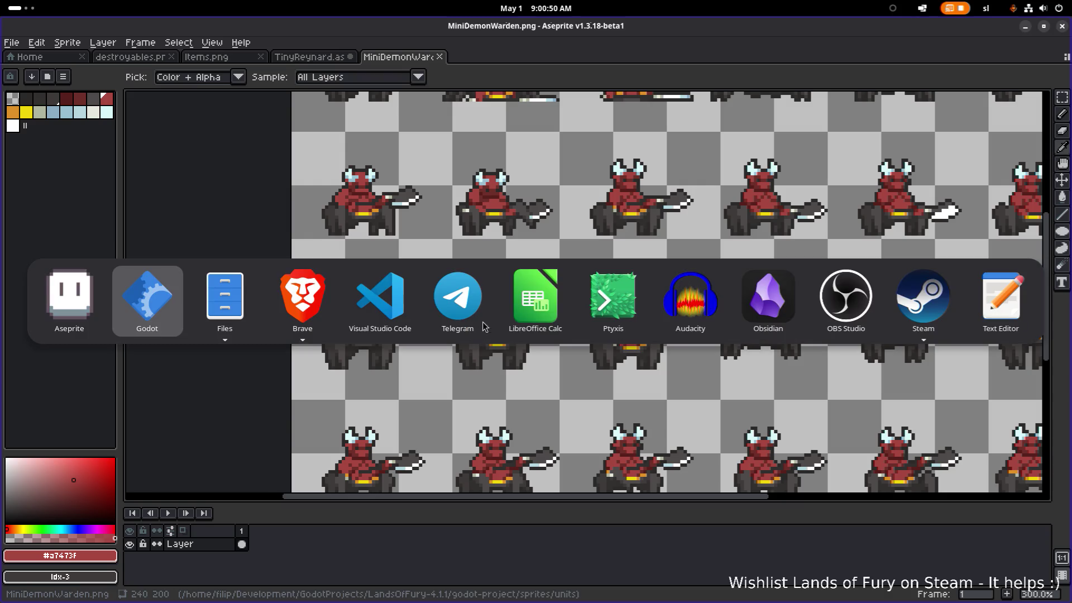
{"action": "key", "text": "Escape"}
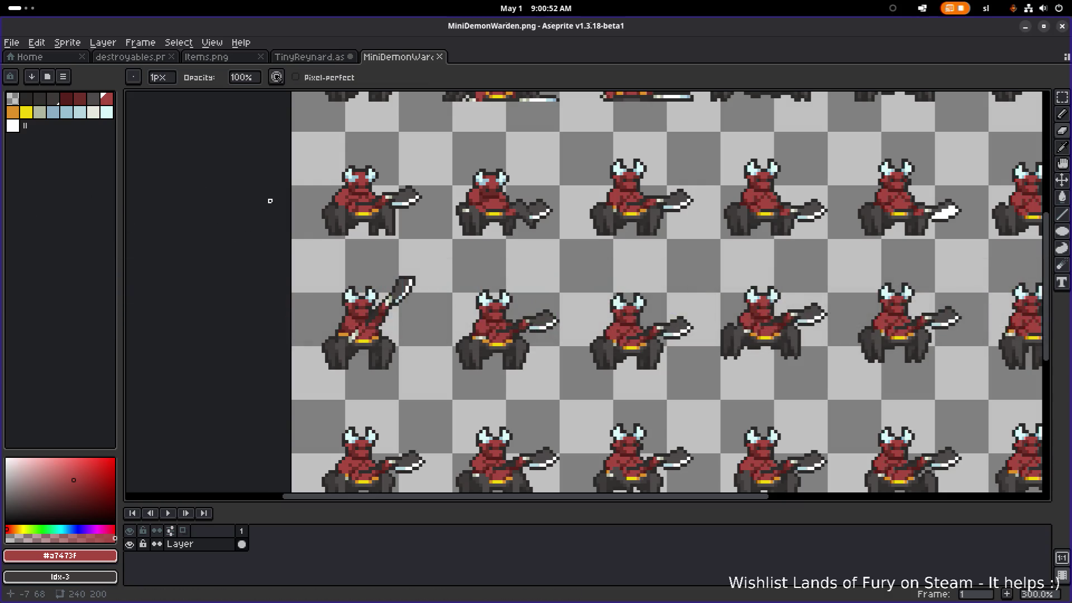
{"action": "left_click_drag", "start_coordinate": [267, 201], "coordinate": [269, 232]}
{"action": "scroll", "coordinate": [316, 273], "scroll_direction": "up", "scroll_amount": 3}
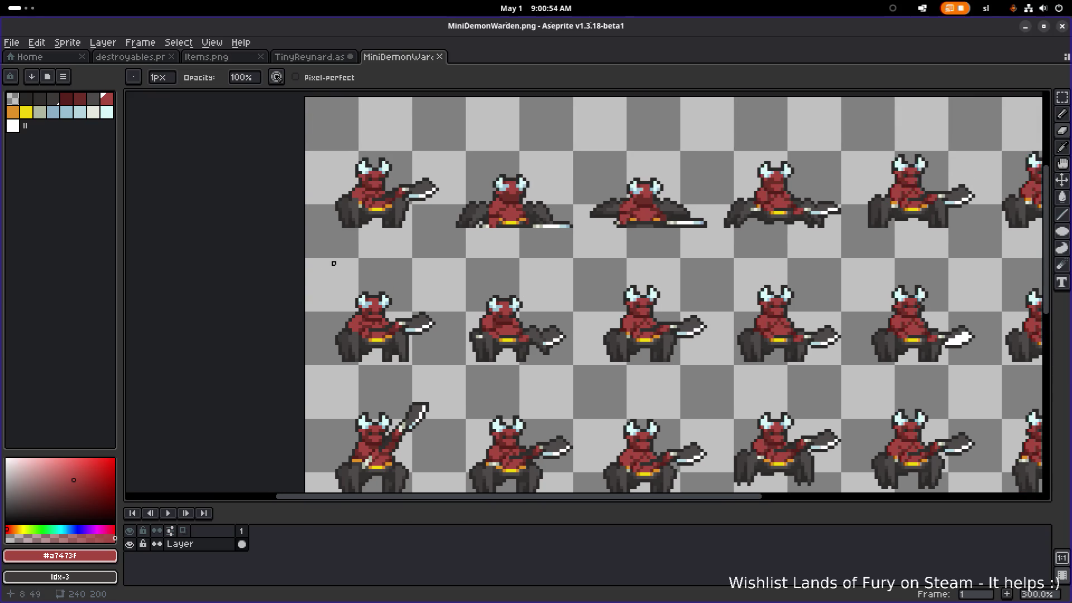
Step: Save MiniDemonWarden.png and switch back to Godot
{"action": "key", "text": "ctrl+s"}
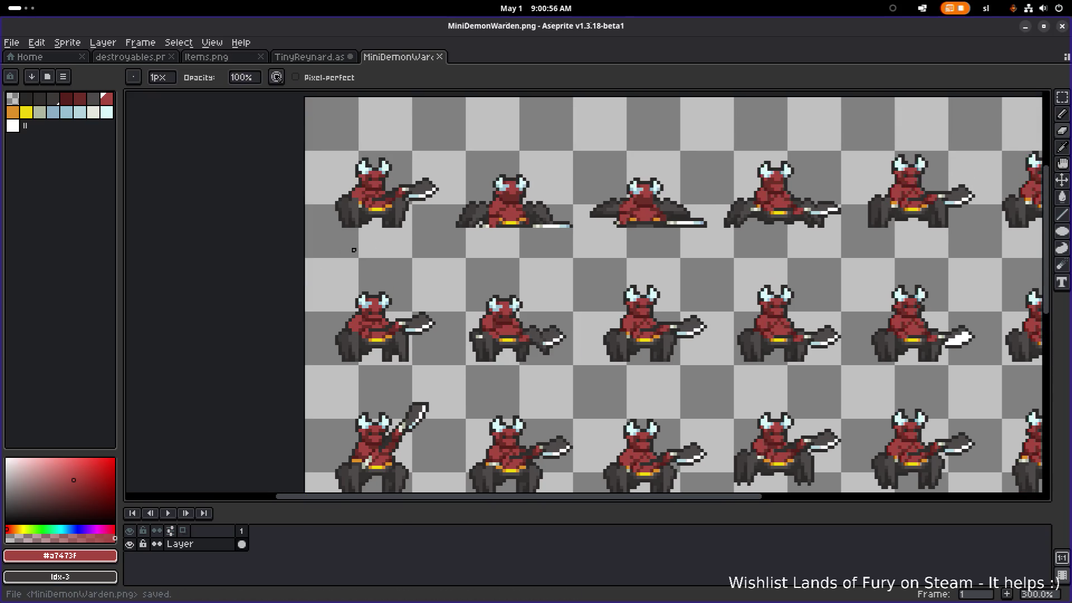
{"action": "key", "text": "alt+Tab"}
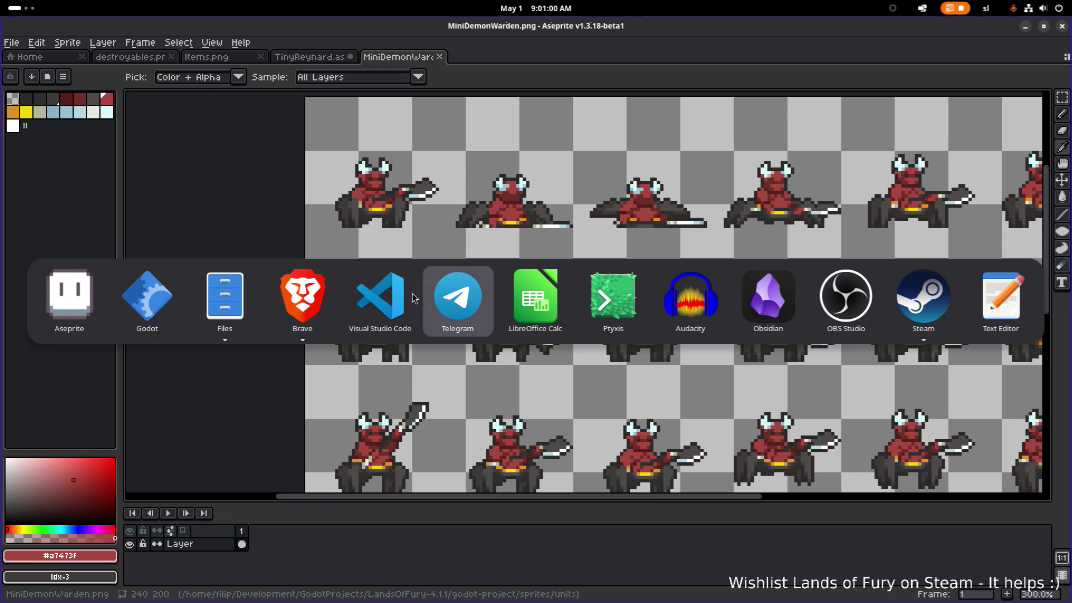
{"action": "left_click", "coordinate": [142, 304]}
Step: Filter the project files by demon, then brute, smash and destroyer
{"action": "left_click", "coordinate": [123, 369]}
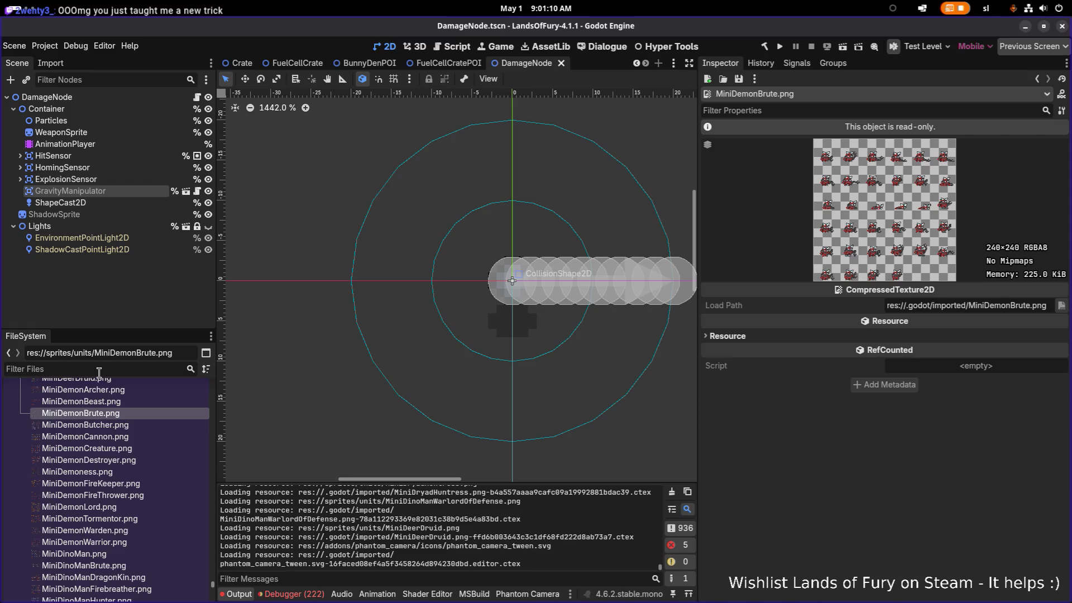
{"action": "type", "text": "demon"}
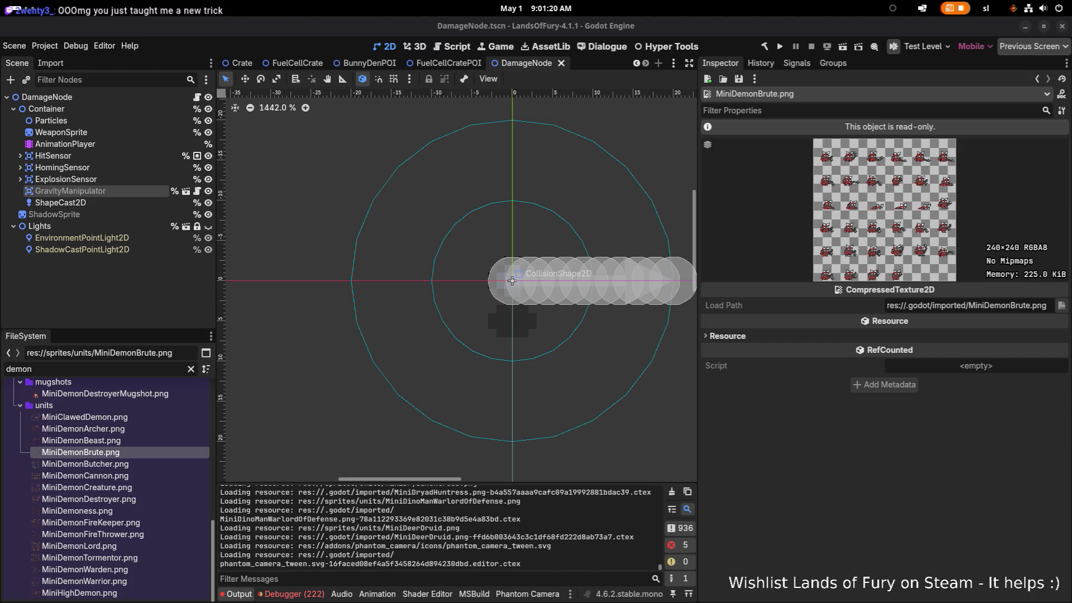
{"action": "key", "text": "XF86AudioRaiseVolume"}
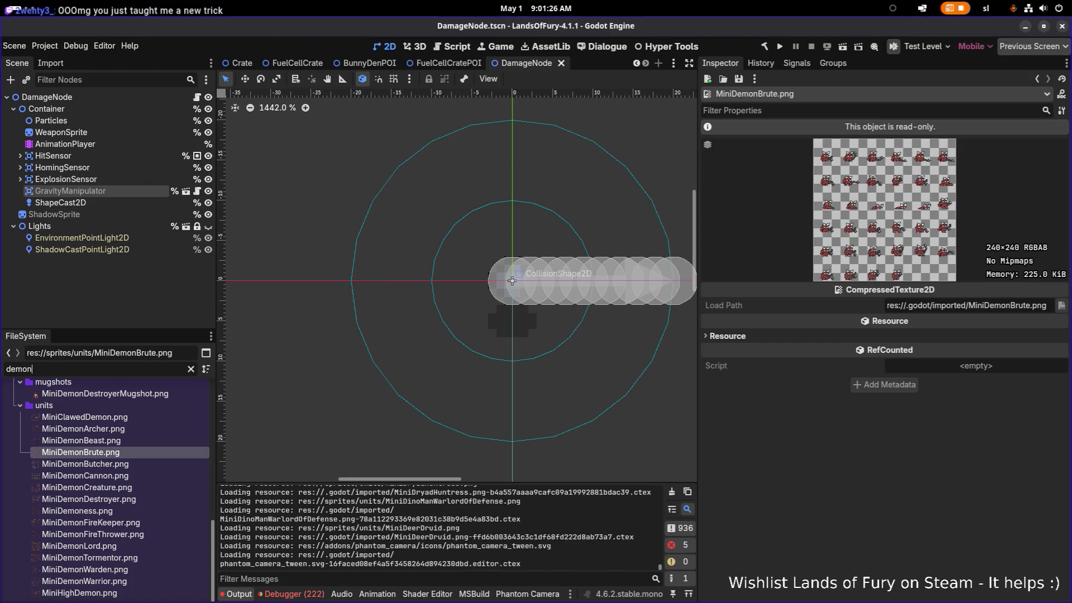
{"action": "double_click", "coordinate": [69, 371]}
{"action": "key", "text": "BackSpace"}
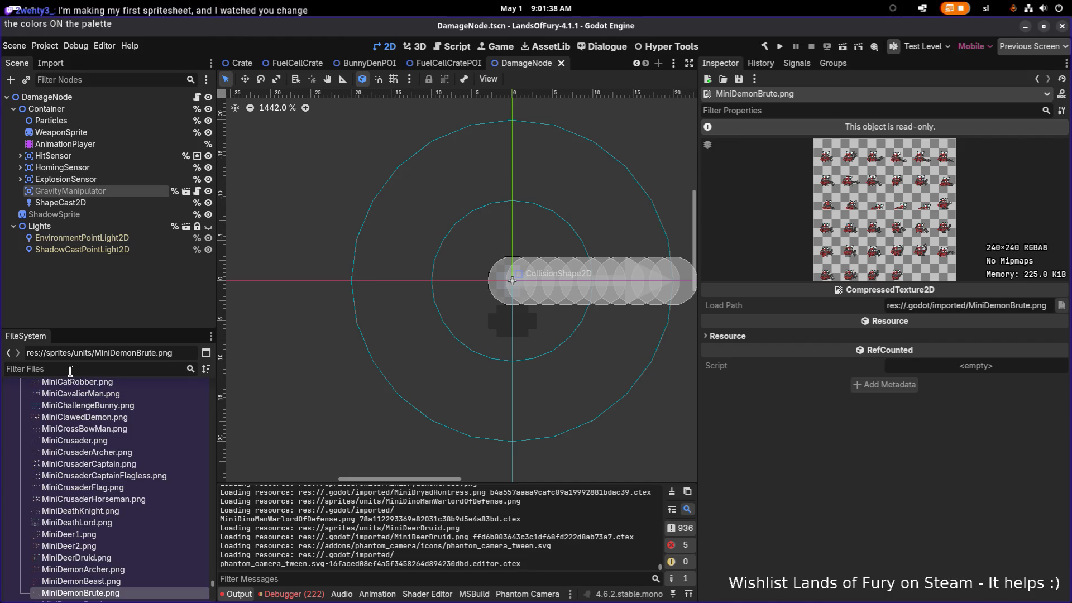
{"action": "type", "text": "brute"}
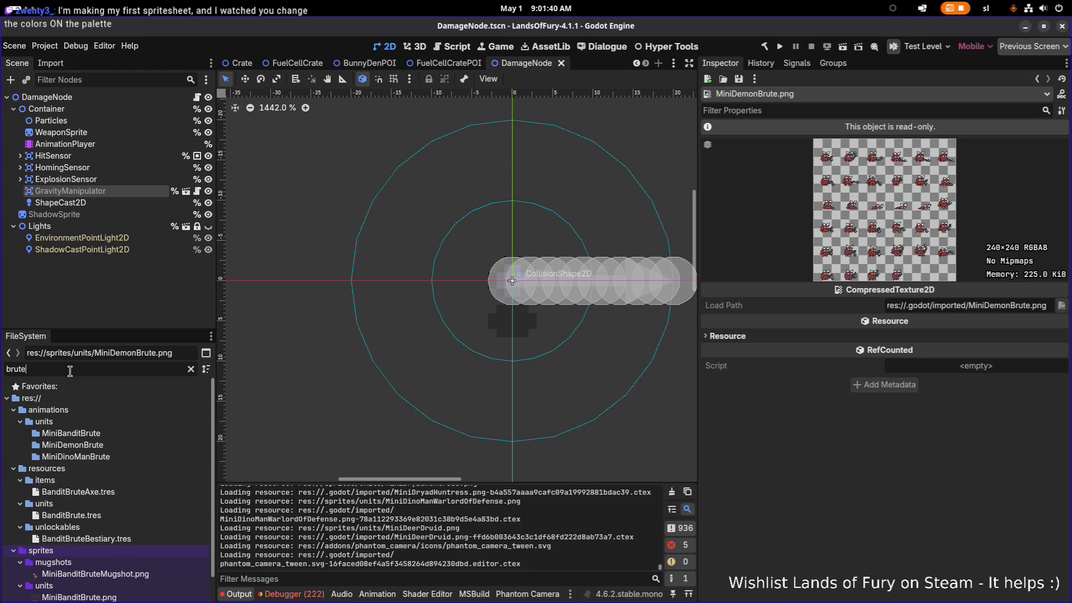
{"action": "key", "text": "ctrl+a"}
{"action": "type", "text": "smash"}
{"action": "key", "text": "ctrl+a"}
{"action": "type", "text": "destr"}
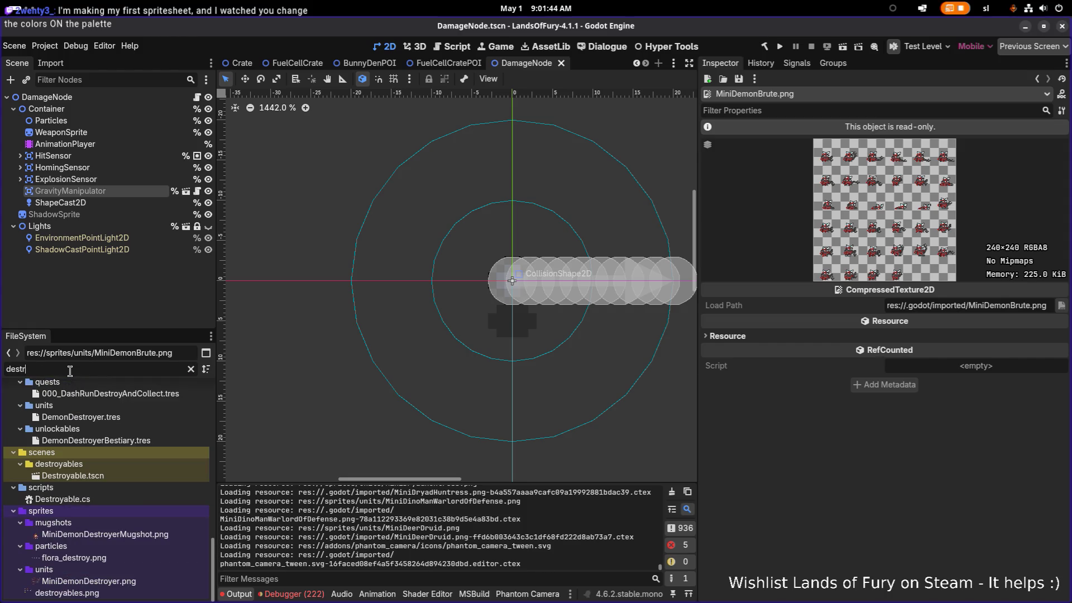
{"action": "type", "text": "oyer"}
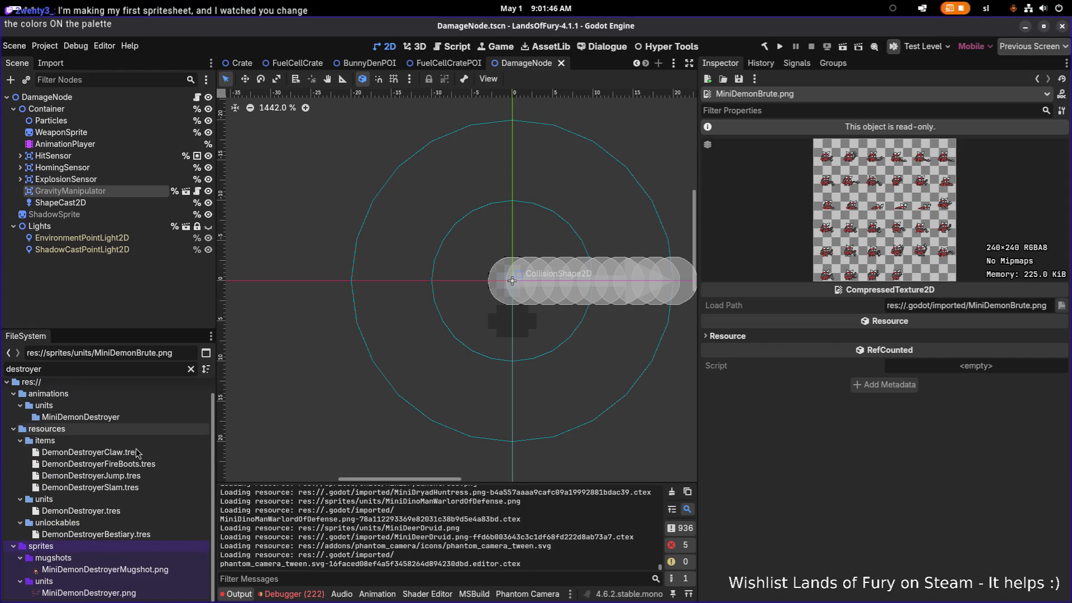
Step: Refine the filter through undead and zombie to crusher, and select ZombieCrusher.tres
{"action": "scroll", "coordinate": [130, 429], "scroll_direction": "down", "scroll_amount": 1}
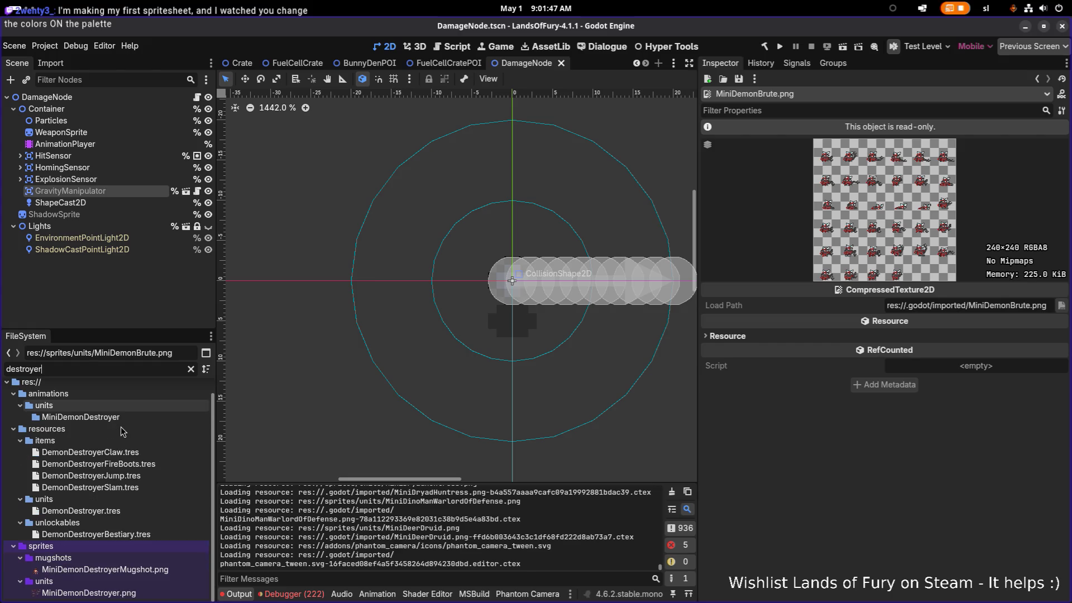
{"action": "double_click", "coordinate": [126, 371]}
{"action": "type", "text": "undead"}
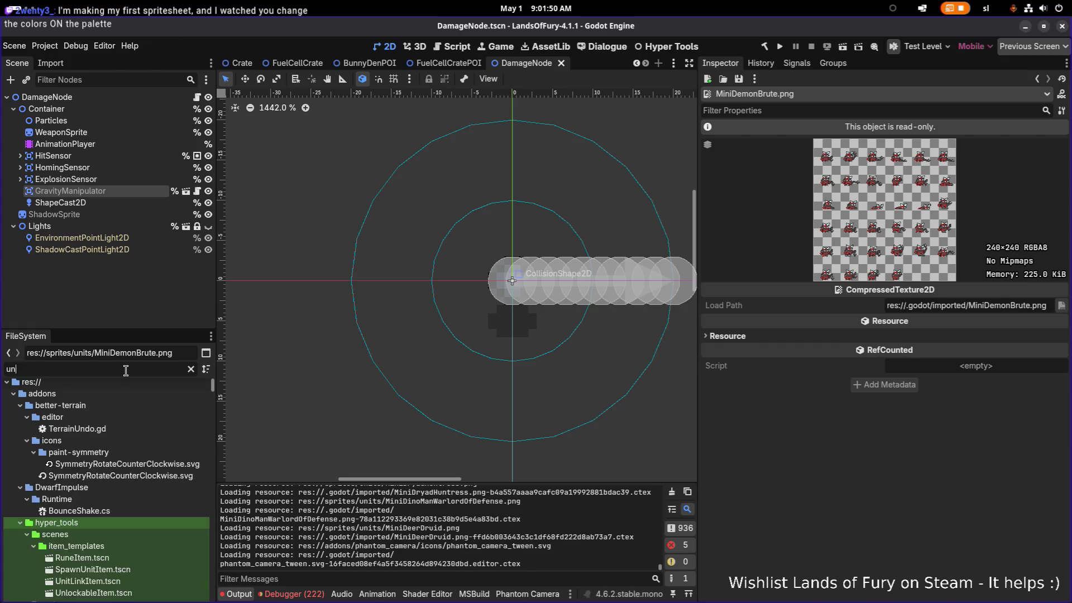
{"action": "double_click", "coordinate": [182, 369]}
{"action": "type", "text": "zombie"}
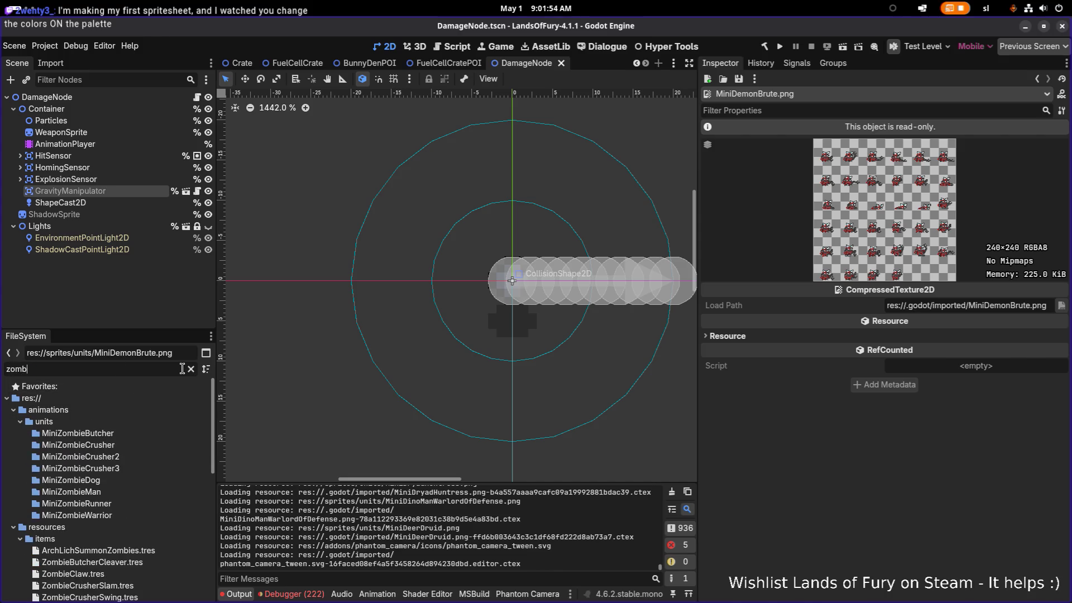
{"action": "double_click", "coordinate": [144, 366]}
{"action": "type", "text": "crusher"}
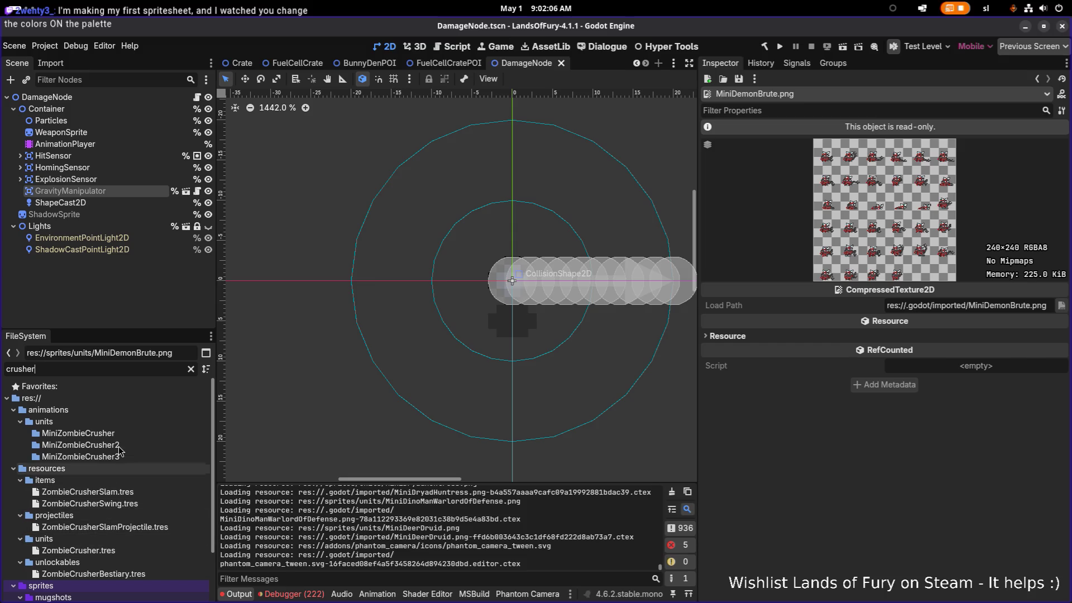
{"action": "scroll", "coordinate": [136, 484], "scroll_direction": "down", "scroll_amount": 3}
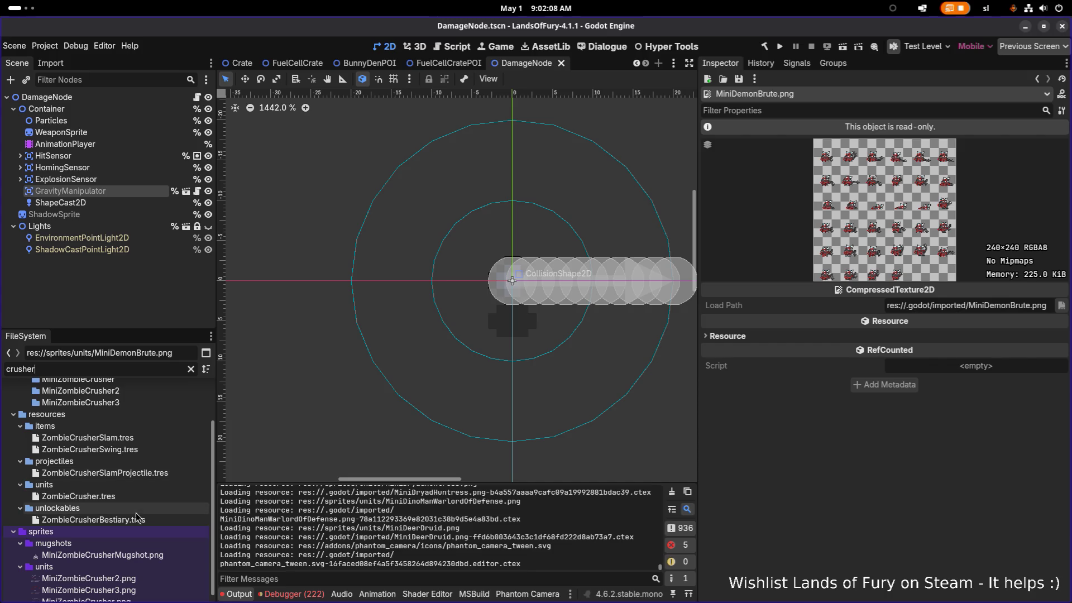
{"action": "left_click", "coordinate": [122, 497]}
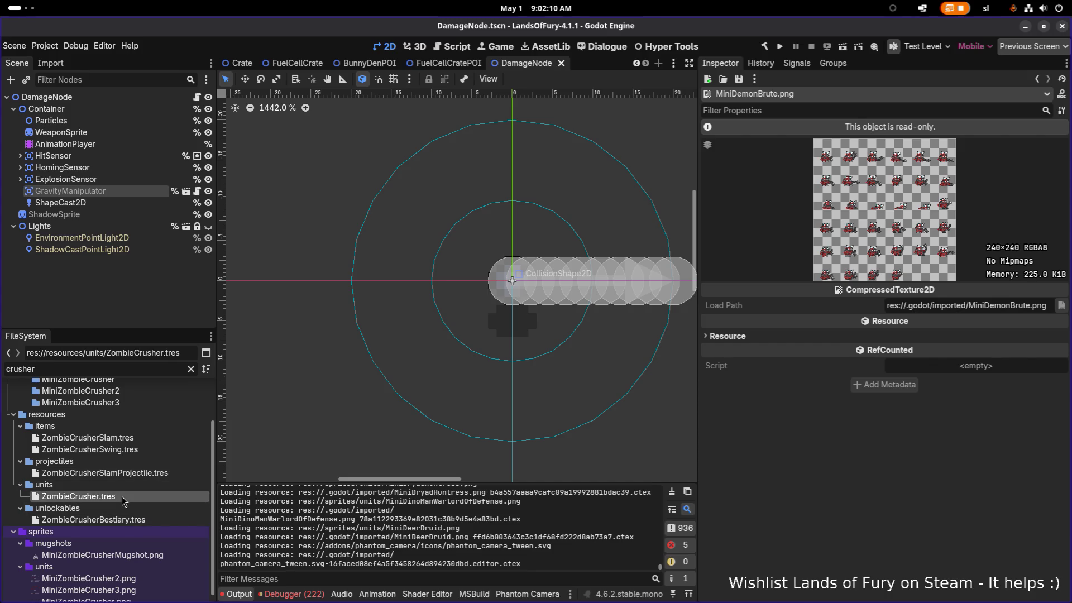
Step: Duplicate ZombieCrusher.tres as DemonWarden.tres and filter the file list by 'demonwa'
{"action": "key", "text": "ctrl+d"}
{"action": "key", "text": "Right"}
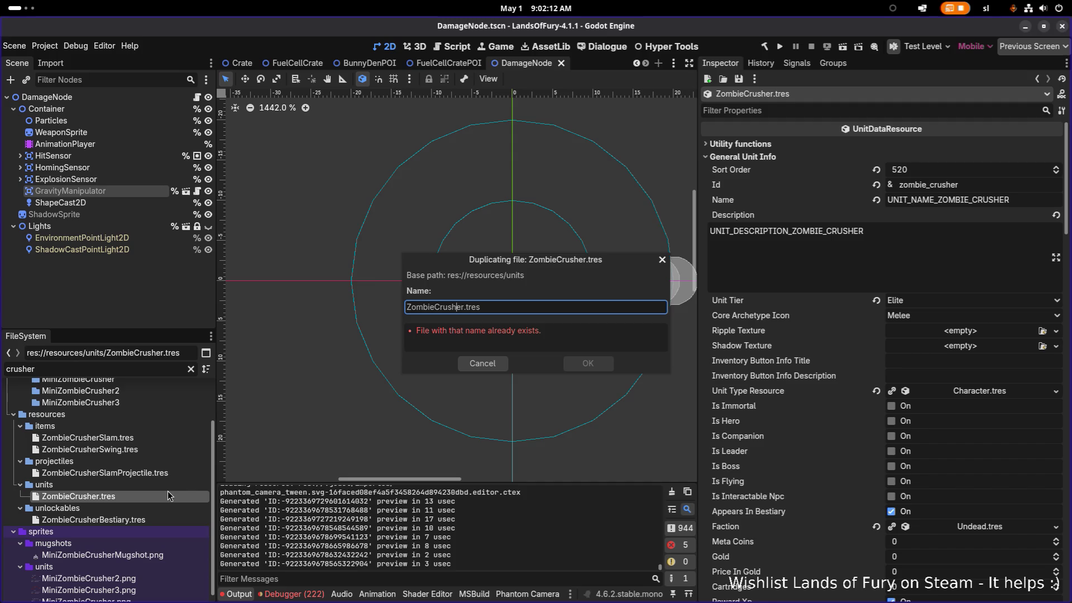
{"action": "key", "text": "alt+Tab"}
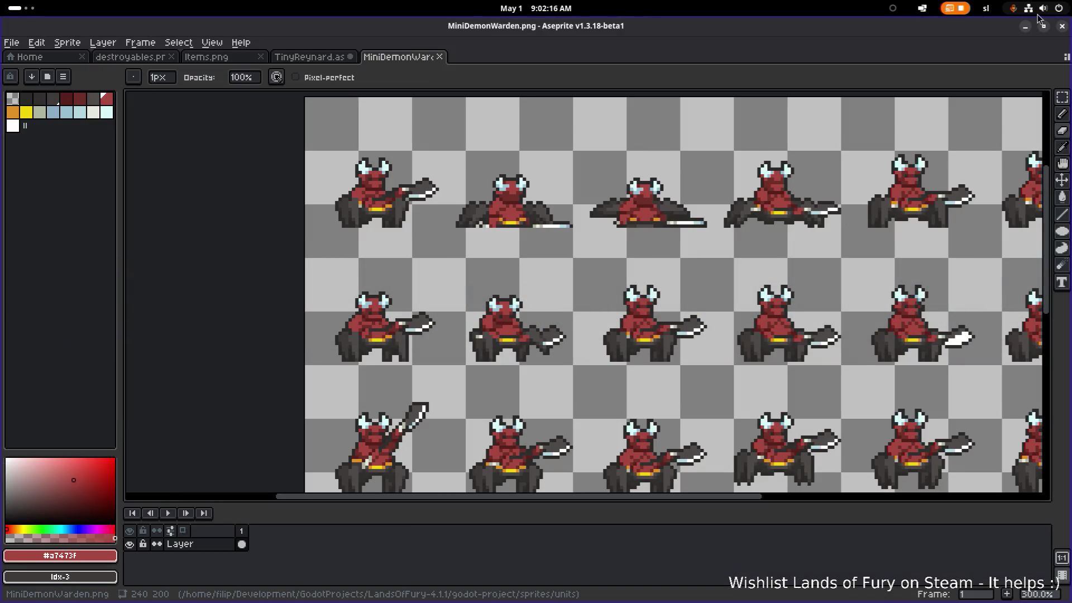
{"action": "left_click", "coordinate": [1025, 30]}
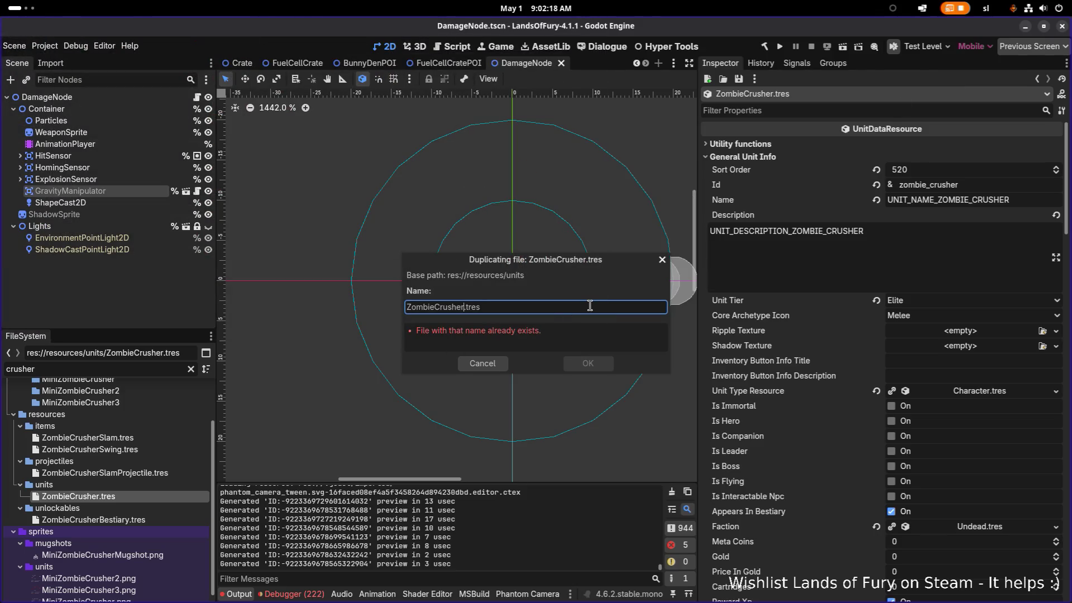
{"action": "key", "text": "shift+Home"}
{"action": "type", "text": "DemonWa"}
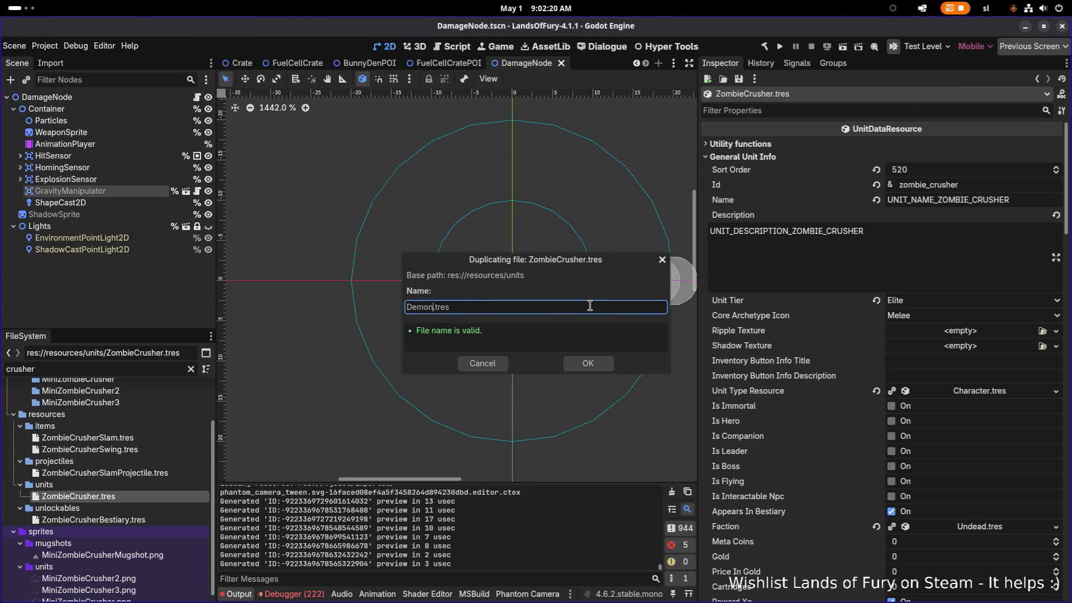
{"action": "type", "text": "rden"}
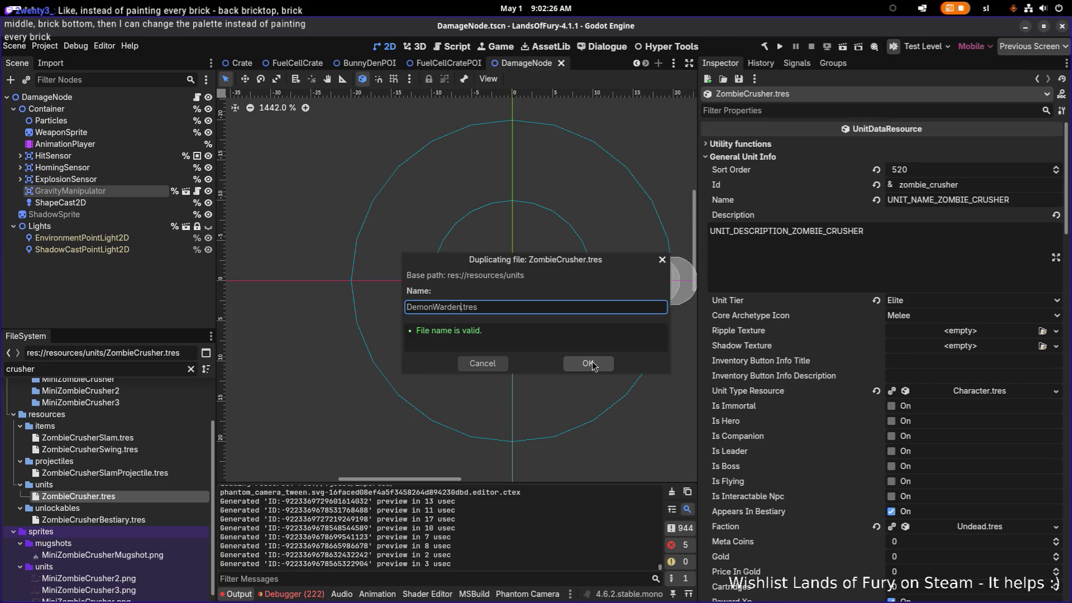
{"action": "key", "text": "alt+Tab"}
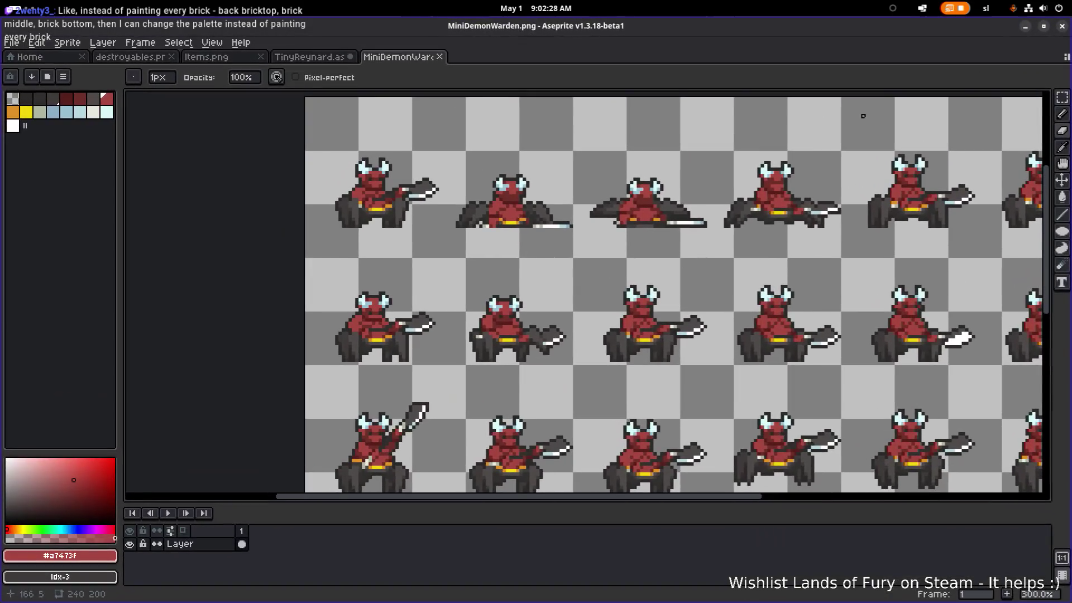
{"action": "key", "text": "alt+Tab"}
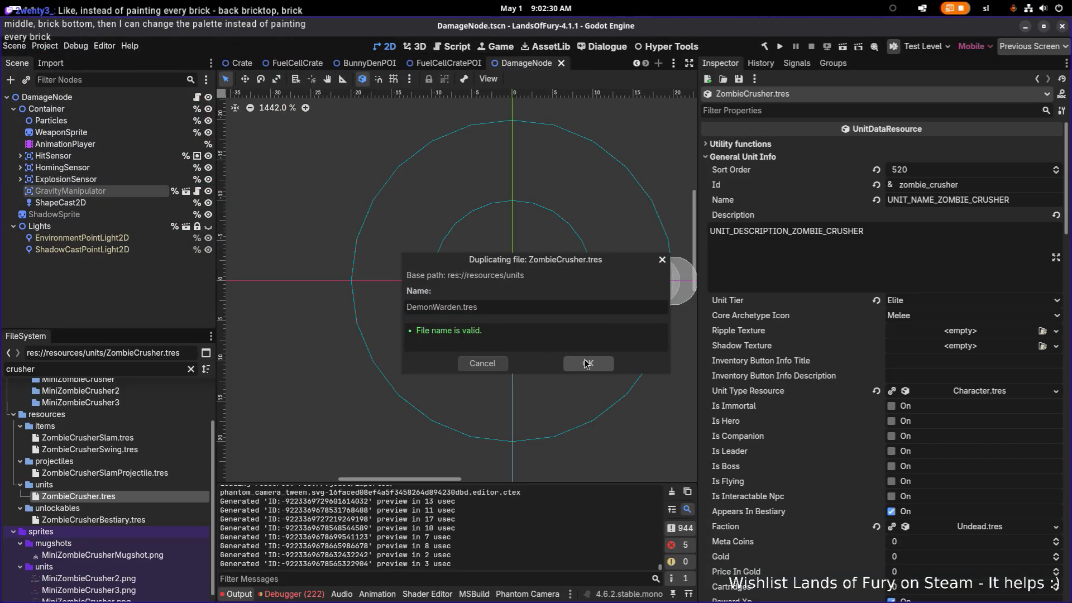
{"action": "left_click", "coordinate": [588, 363]}
{"action": "double_click", "coordinate": [119, 369]}
{"action": "type", "text": "demonwa"}
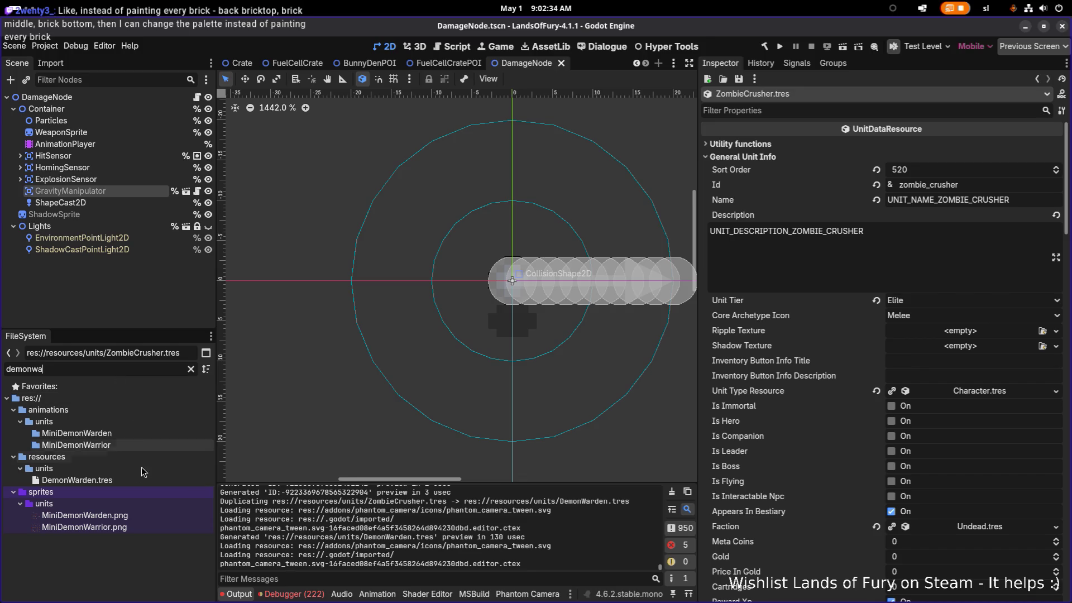
Step: Open DemonWarden.tres and set Id to demon_warden and Name to UNIT_NAME_DEMON_WARDEN
{"action": "left_click", "coordinate": [136, 480]}
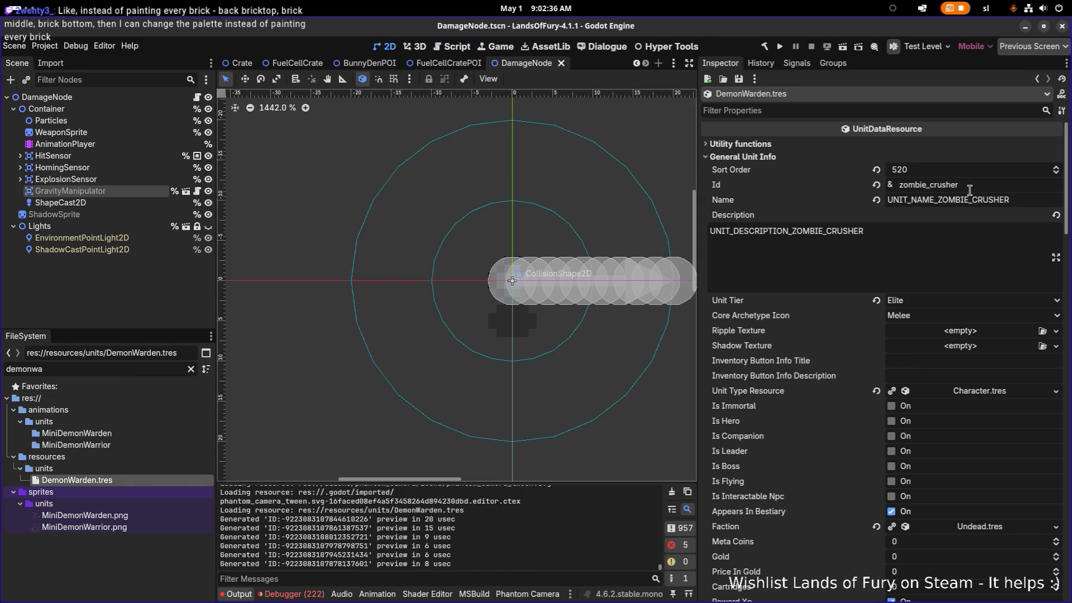
{"action": "double_click", "coordinate": [1007, 186]}
{"action": "type", "text": "demon_warden"}
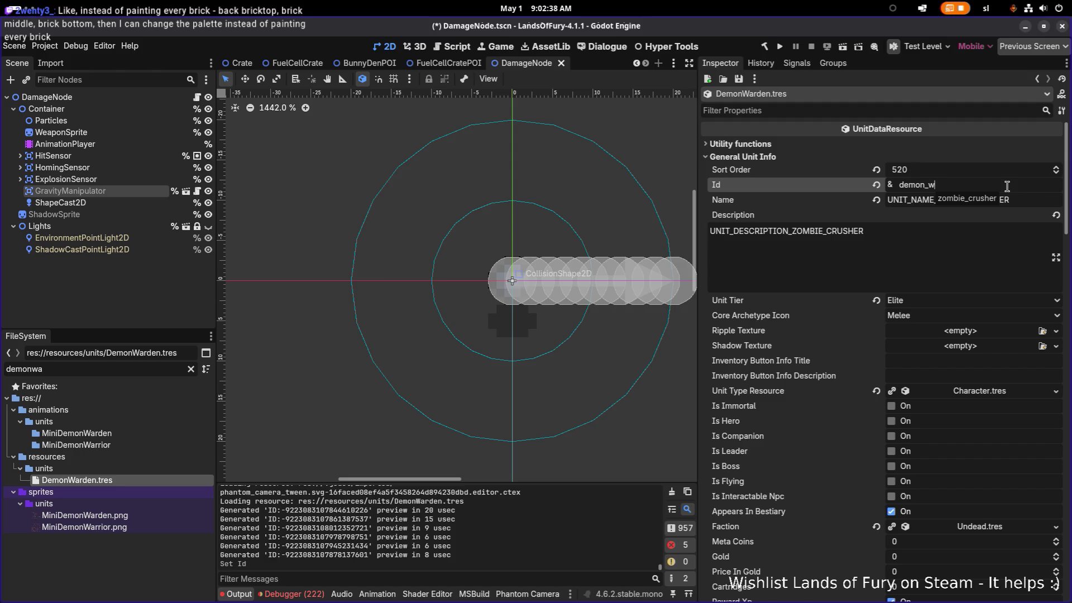
{"action": "key", "text": "Tab"}
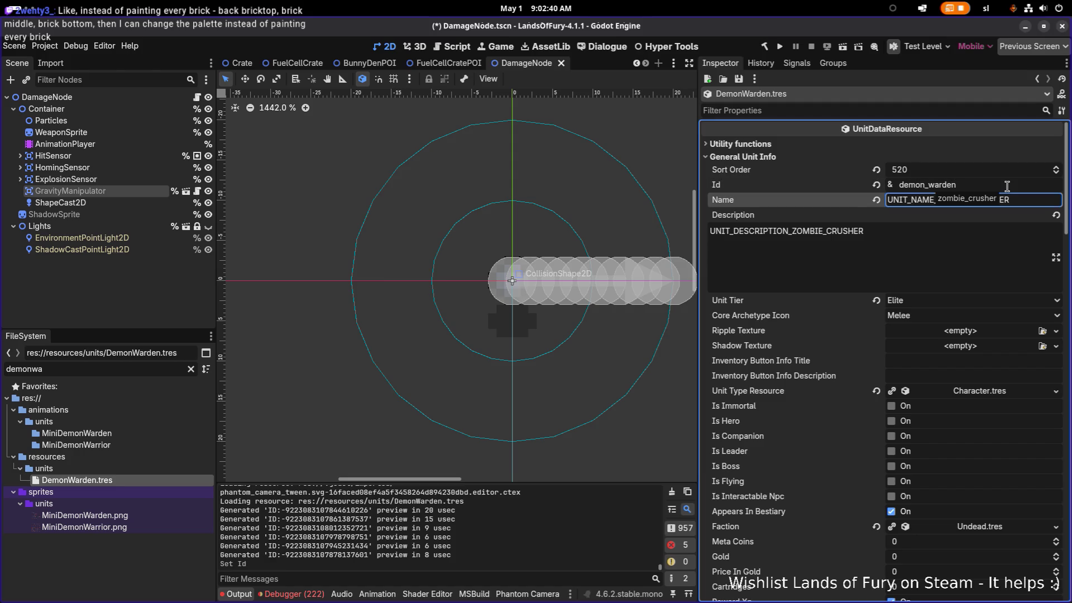
{"action": "left_click_drag", "start_coordinate": [938, 199], "coordinate": [1069, 200]}
{"action": "type", "text": "D"}
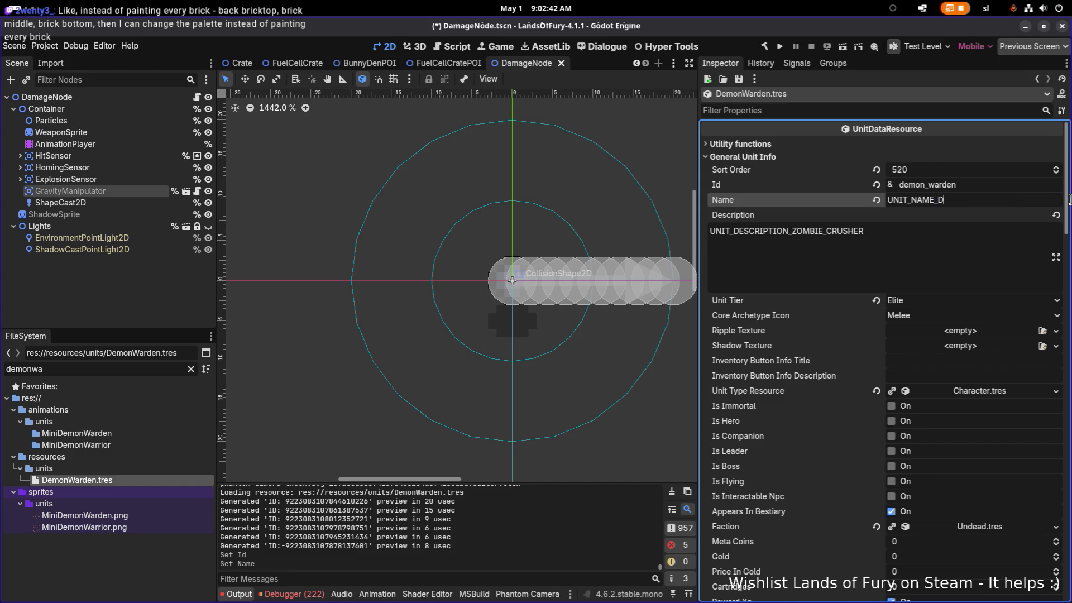
{"action": "type", "text": "EMON:__WARDEN"}
Step: Change the Description key to UNIT_DESCRIPTION_DEMON_WARDEN and save the resource
{"action": "left_click", "coordinate": [794, 231]}
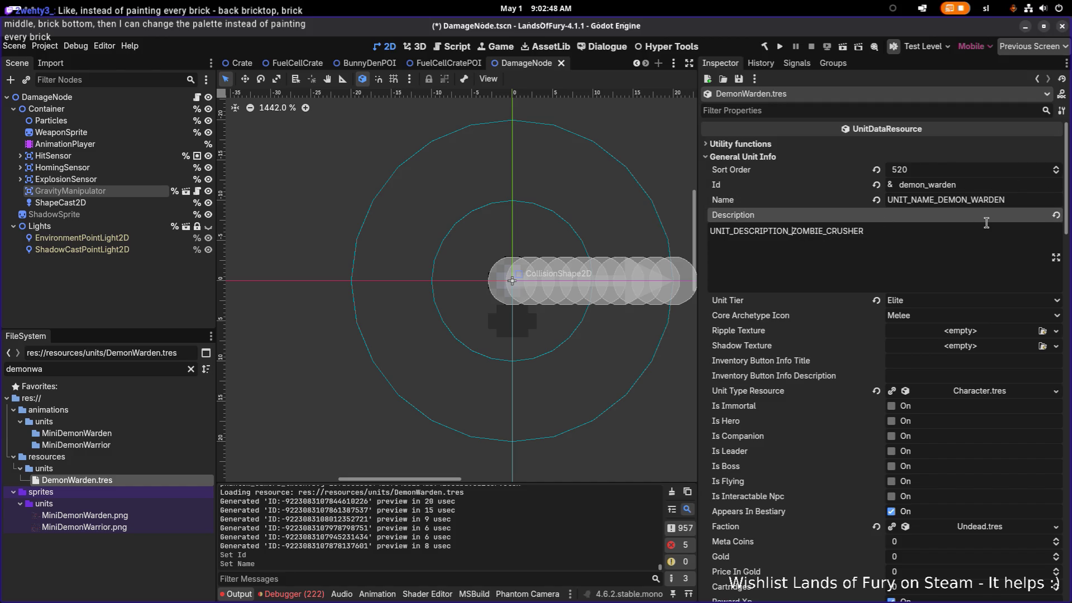
{"action": "key", "text": "shift+Right"}
{"action": "key", "text": "shift+Right"}
{"action": "key", "text": "shift+Right"}
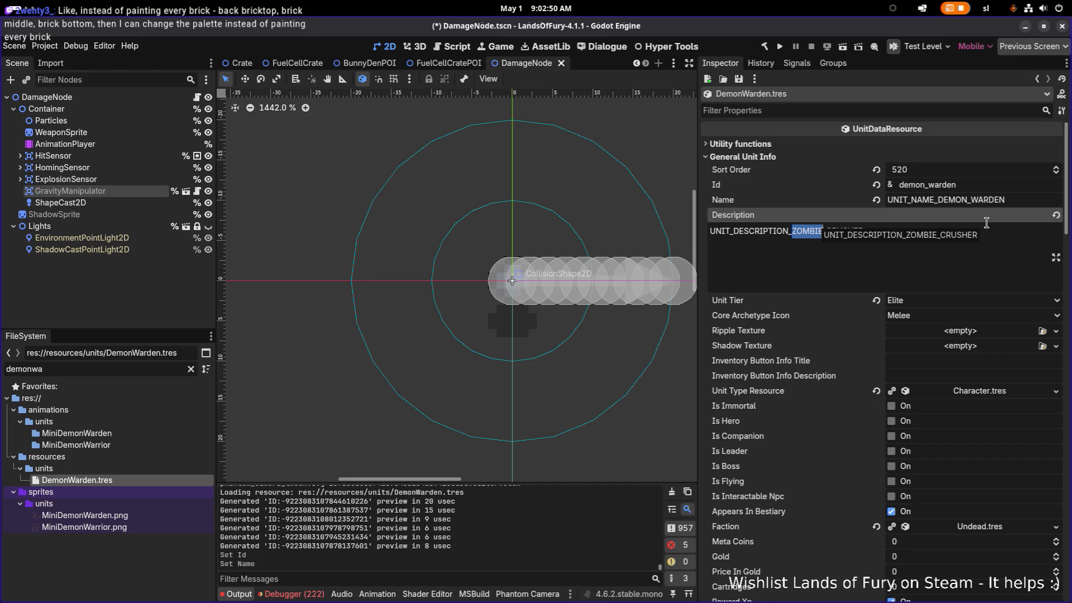
{"action": "type", "text": "DEMON"}
{"action": "key", "text": "End"}
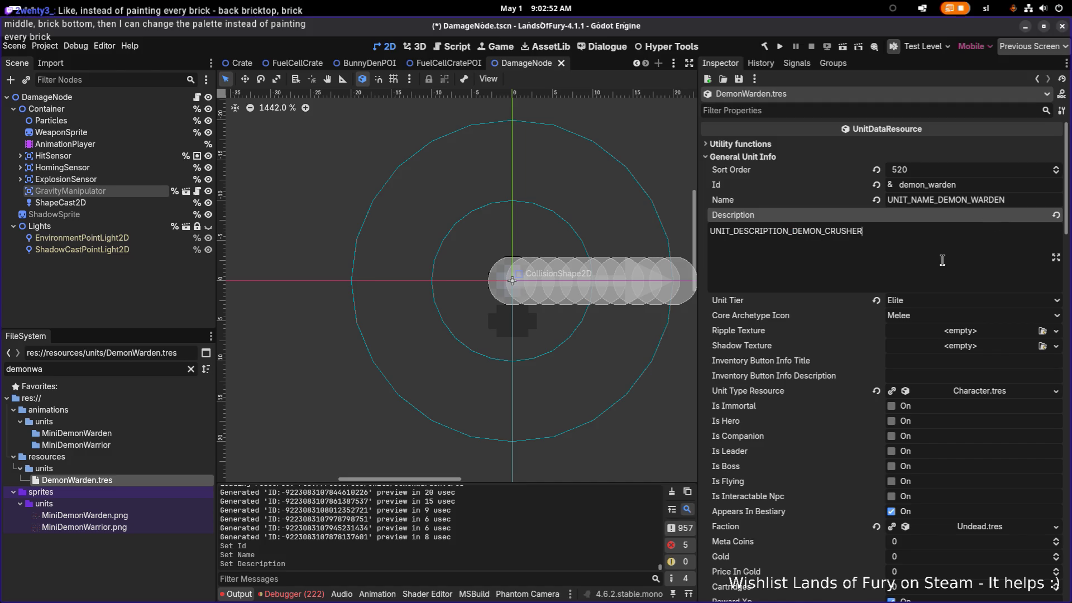
{"action": "left_click_drag", "start_coordinate": [971, 201], "coordinate": [1055, 203]}
{"action": "key", "text": "ctrl+c"}
{"action": "double_click", "coordinate": [841, 230]}
{"action": "key", "text": "ctrl+v"}
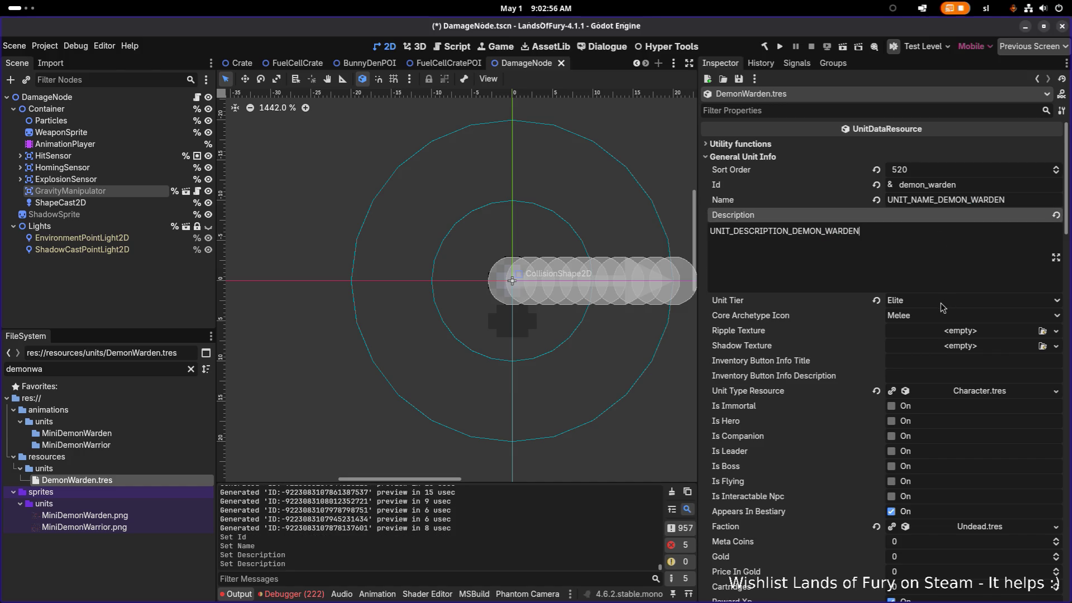
{"action": "left_click", "coordinate": [943, 307]}
{"action": "key", "text": "Escape"}
{"action": "key", "text": "ctrl+s"}
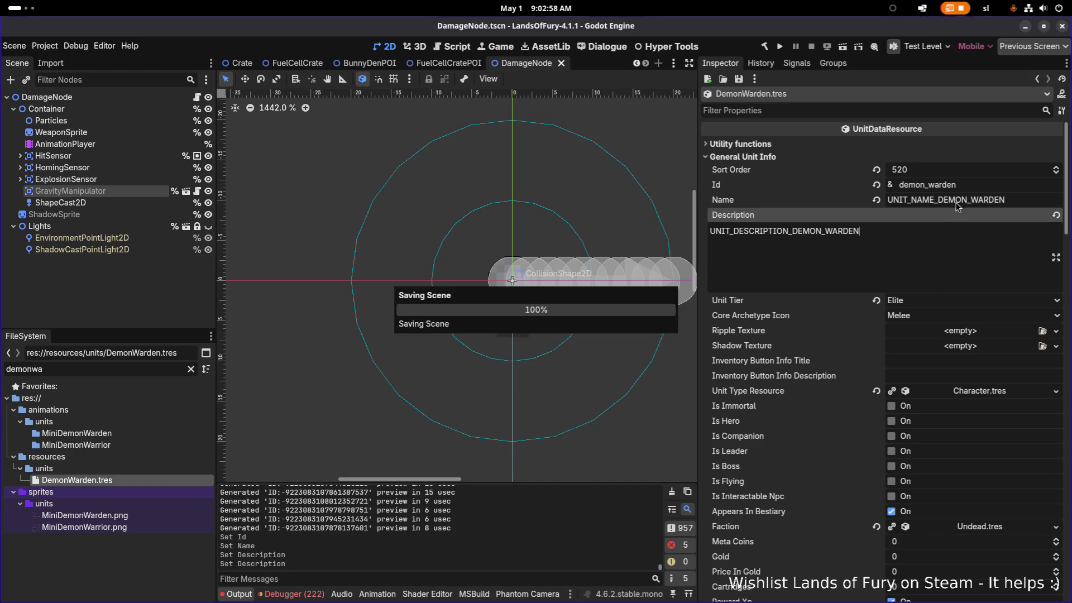
Step: Bring up Quick Load for the Faction property
{"action": "scroll", "coordinate": [938, 263], "scroll_direction": "down", "scroll_amount": 3}
{"action": "scroll", "coordinate": [967, 279], "scroll_direction": "down", "scroll_amount": 3}
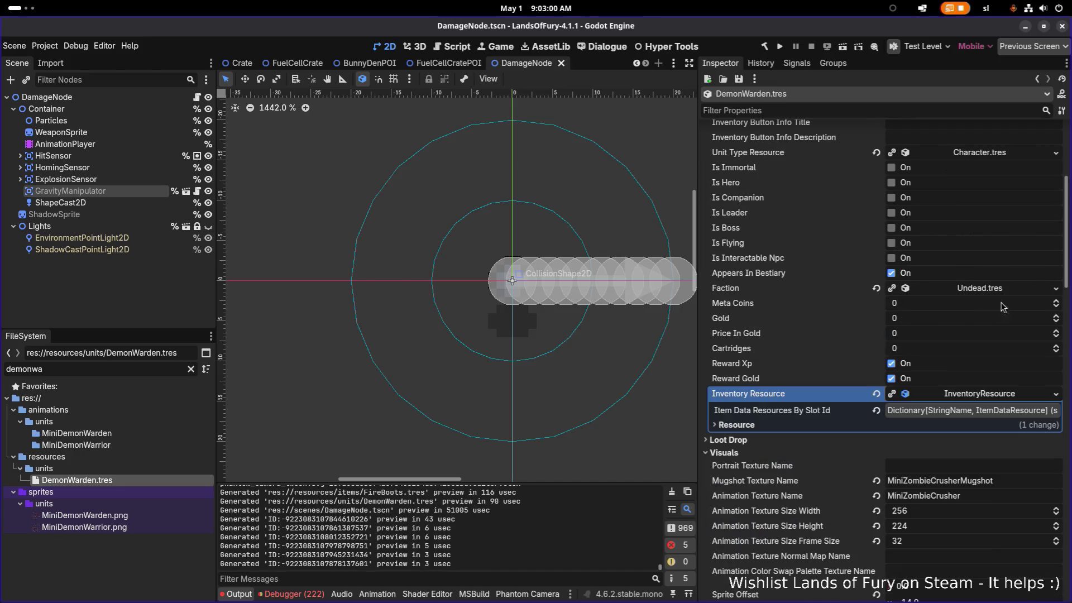
{"action": "left_click", "coordinate": [1055, 288]}
{"action": "left_click", "coordinate": [1024, 324]}
Step: Set the faction to Demons.tres and save
{"action": "type", "text": "de"}
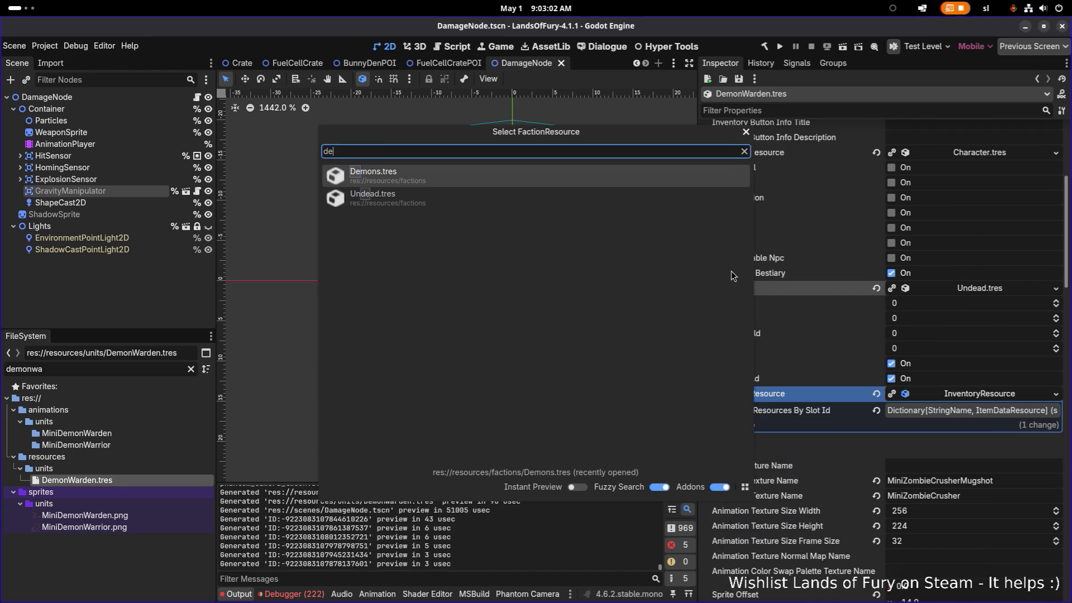
{"action": "left_click", "coordinate": [632, 177]}
{"action": "key", "text": "ctrl+s"}
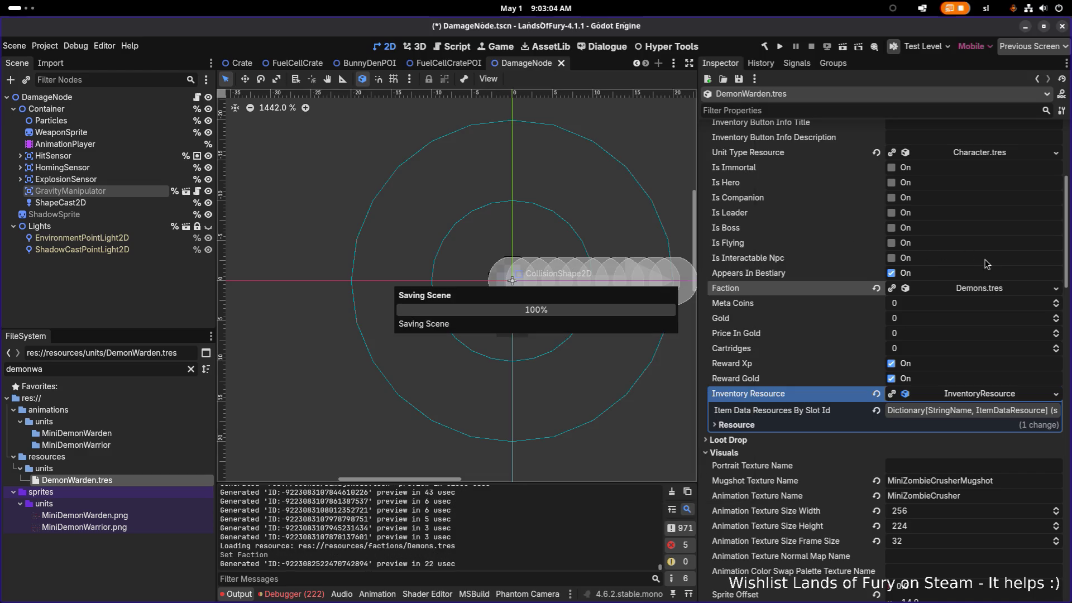
Step: Make the Inventory Resource and its item data unique recursively
{"action": "scroll", "coordinate": [908, 311], "scroll_direction": "down", "scroll_amount": 3}
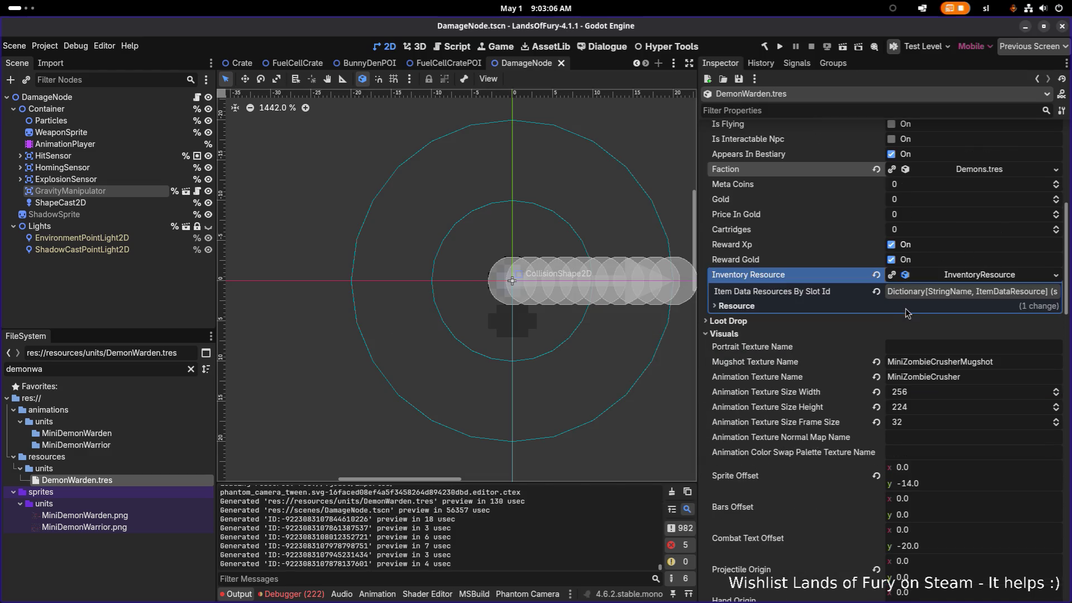
{"action": "left_click", "coordinate": [1055, 275]}
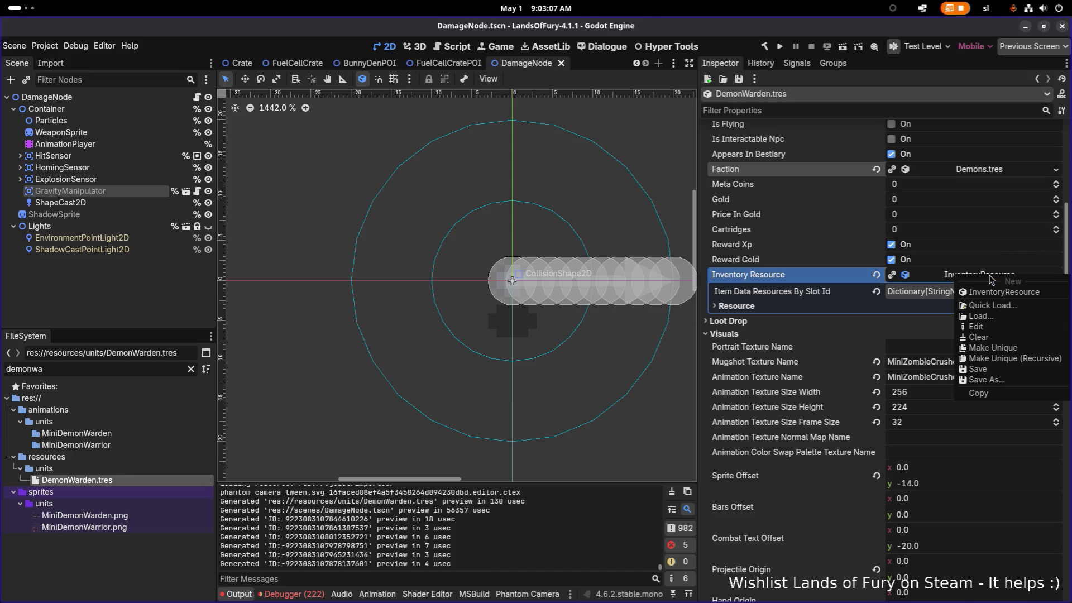
{"action": "left_click", "coordinate": [1019, 360]}
{"action": "left_click", "coordinate": [411, 270]}
{"action": "left_click", "coordinate": [411, 281]}
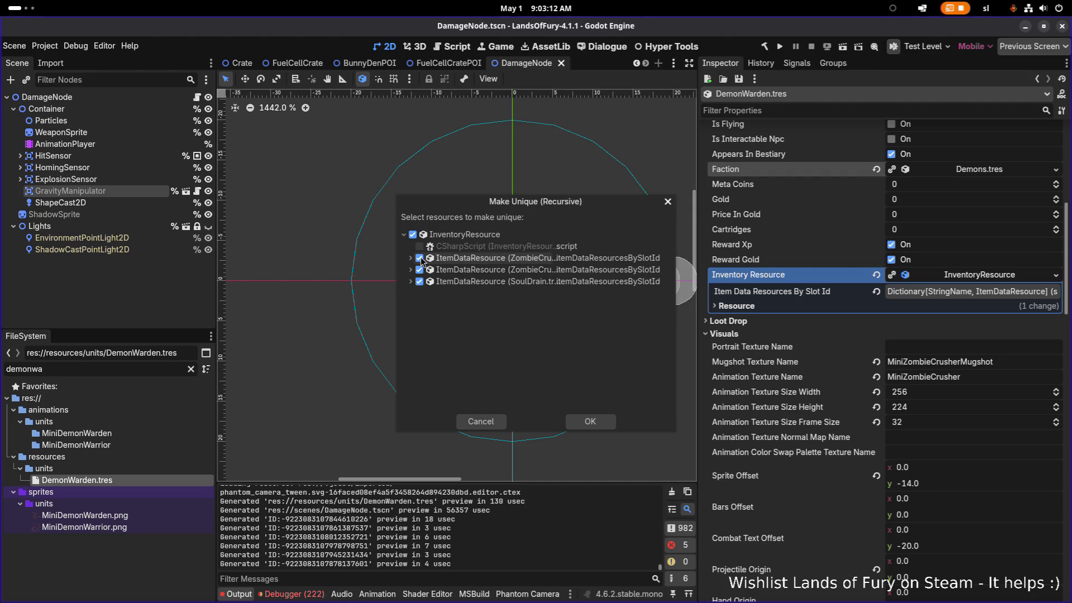
{"action": "left_click", "coordinate": [602, 422]}
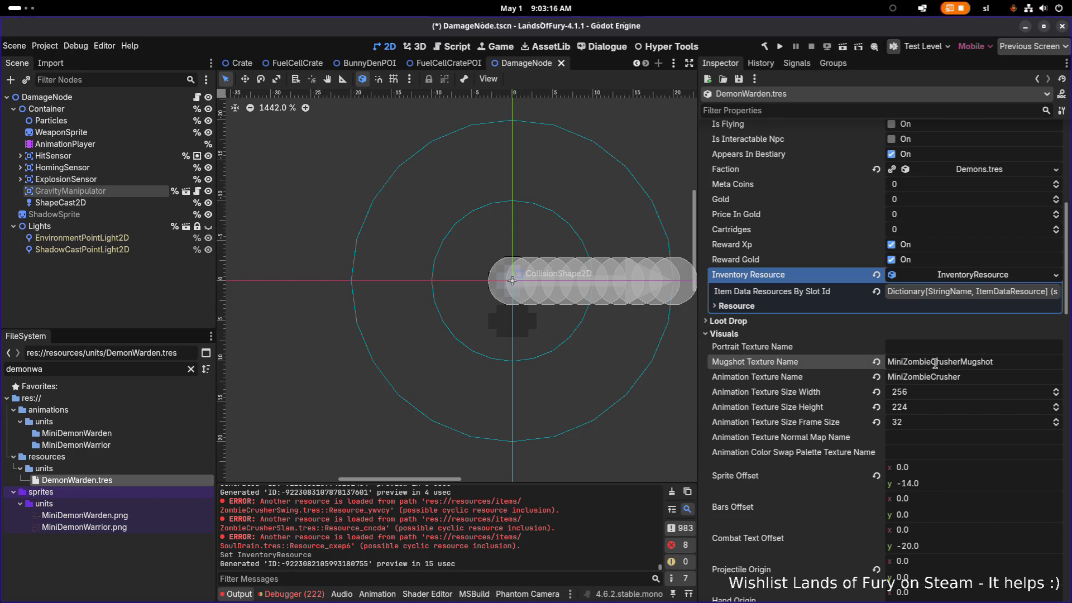
Step: Point the mugshot texture at DemonWarden and the animation texture at MiniDemonWarden, then save
{"action": "mouse_move", "coordinate": [931, 362]}
{"action": "left_mouse_down"}
{"action": "mouse_move", "coordinate": [960, 362]}
{"action": "mouse_move", "coordinate": [906, 361]}
{"action": "left_mouse_up"}
{"action": "left_click", "coordinate": [960, 362]}
{"action": "type", "text": "DemonWarde"}
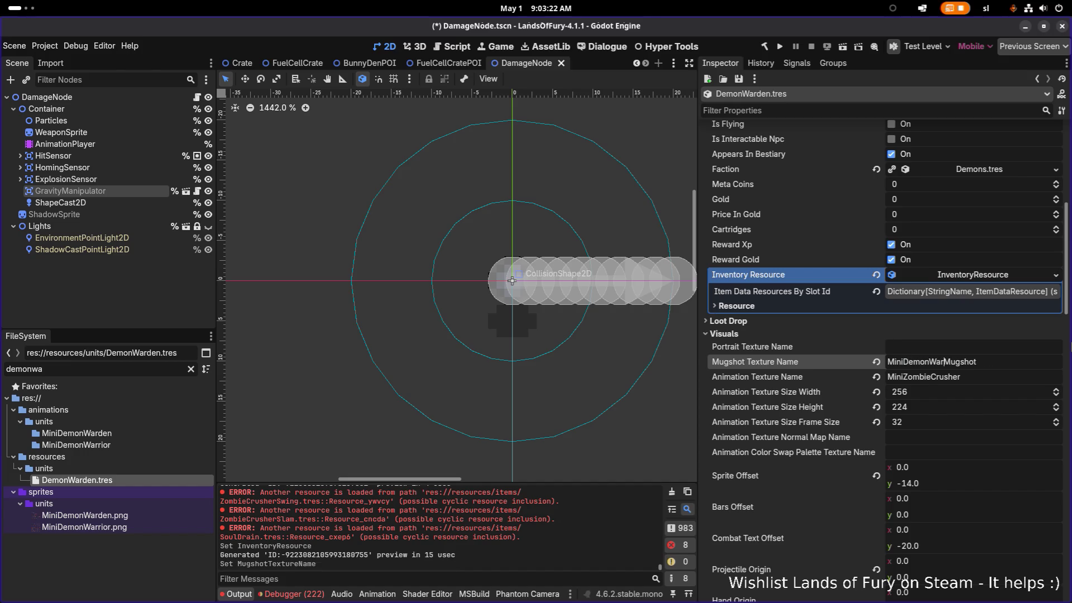
{"action": "type", "text": "n"}
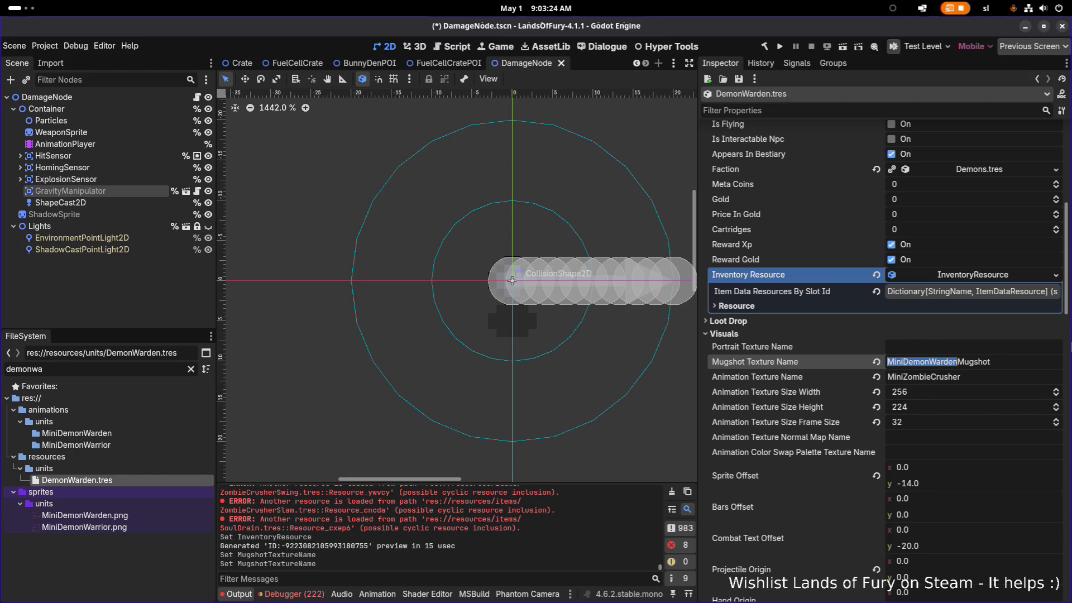
{"action": "key", "text": "Tab"}
{"action": "type", "text": "MiniDemonWarden"}
{"action": "key", "text": "ctrl+s"}
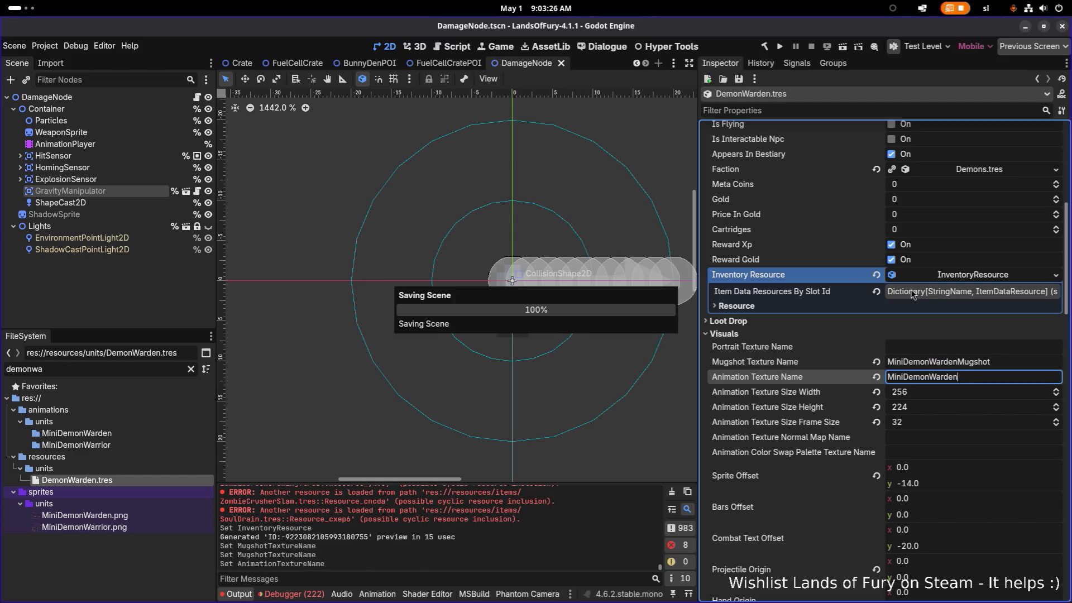
{"action": "mouse_move", "coordinate": [112, 519]}
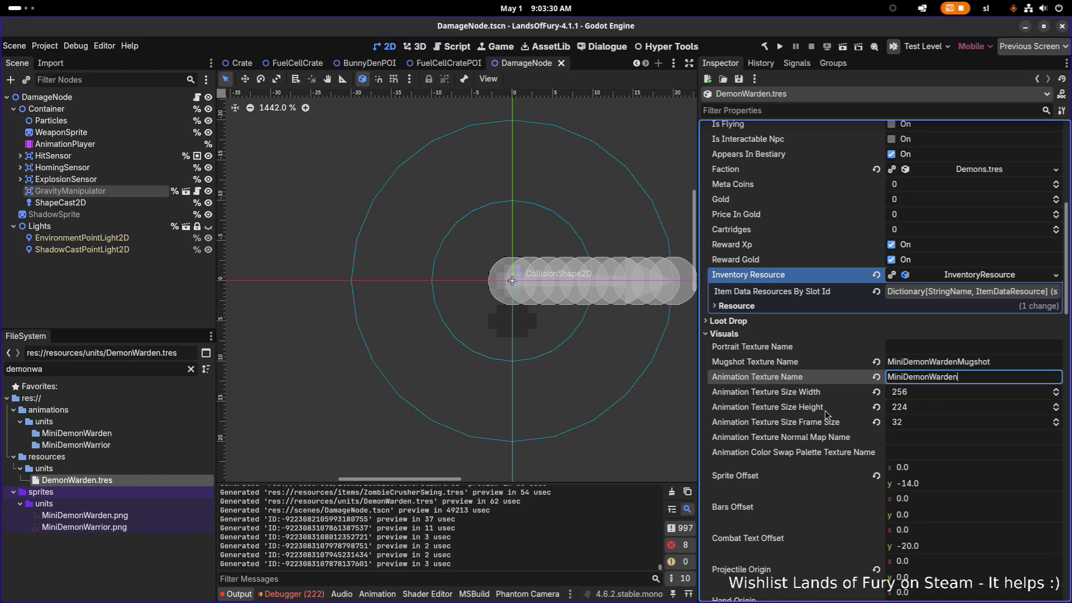
Step: Set the animation texture size to 240 wide by 200 high and save
{"action": "left_click", "coordinate": [951, 392]}
{"action": "type", "text": "240"}
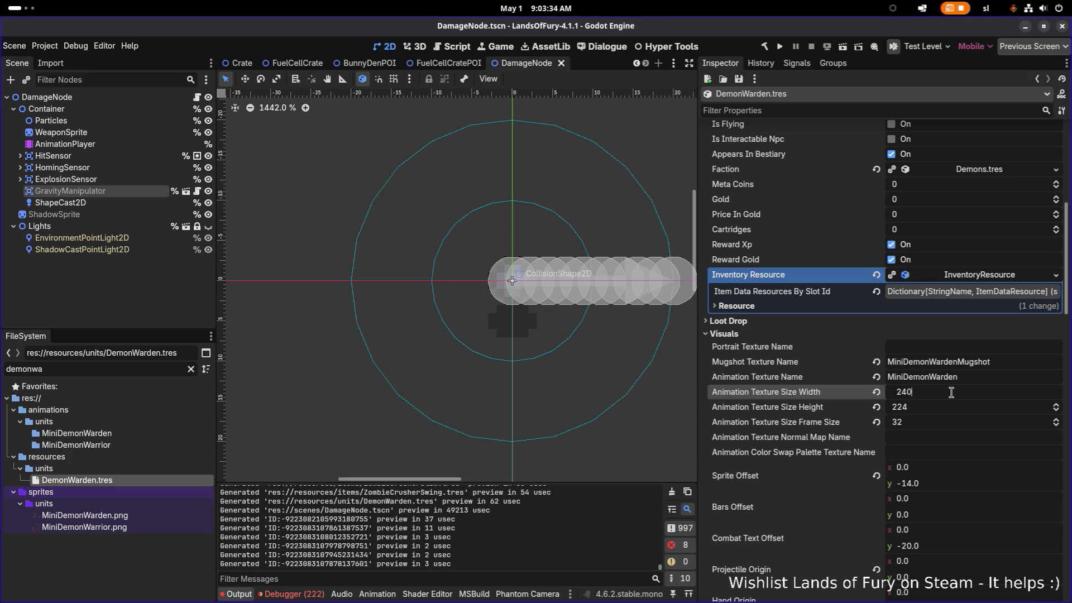
{"action": "key", "text": "Tab"}
{"action": "type", "text": "200"}
{"action": "key", "text": "Return"}
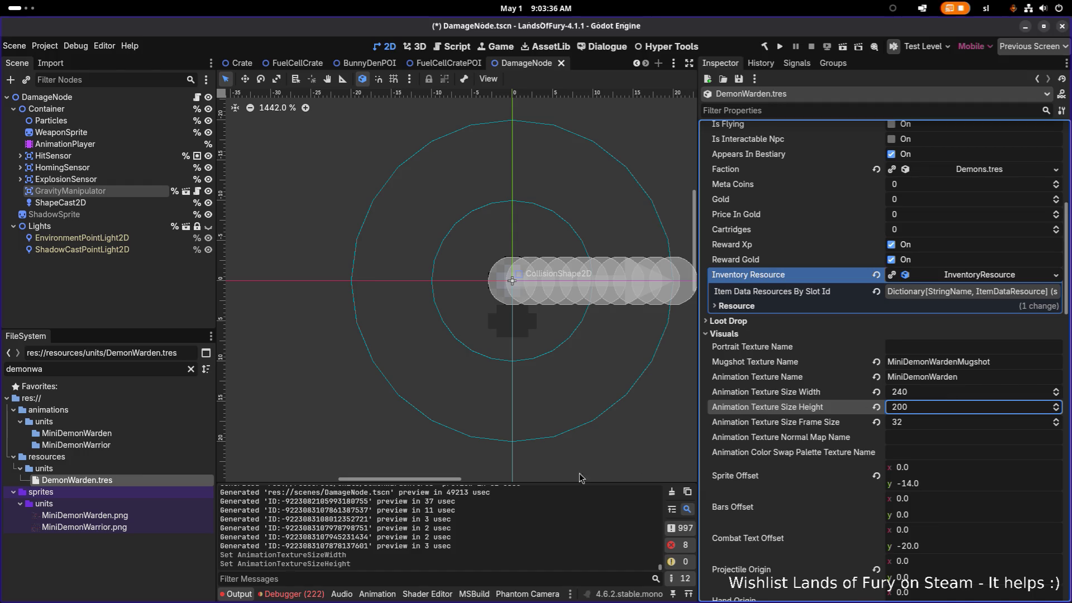
{"action": "mouse_move", "coordinate": [93, 521]}
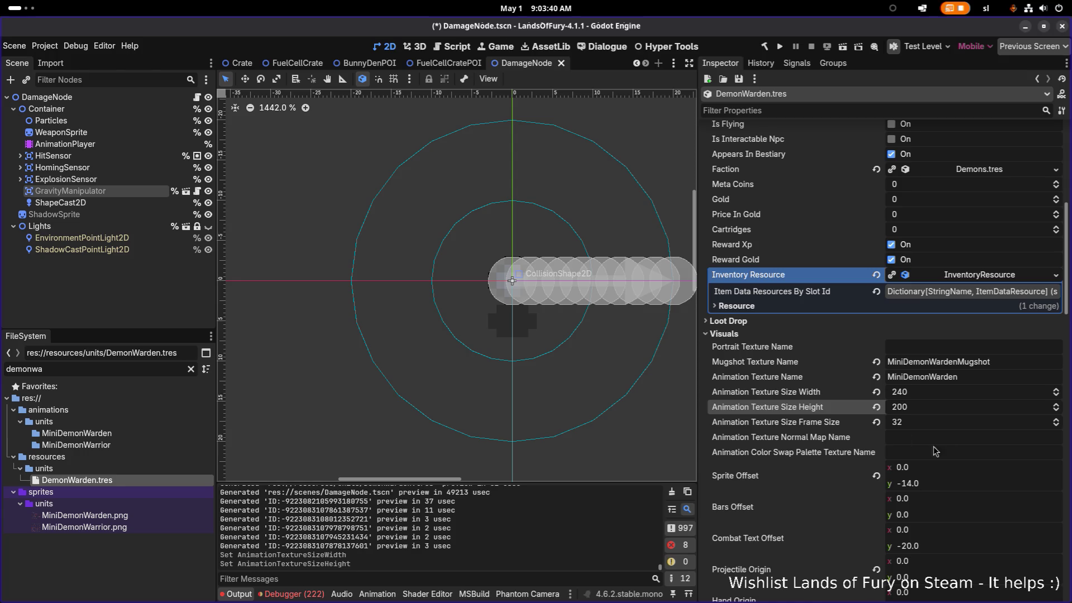
{"action": "key", "text": "ctrl+s"}
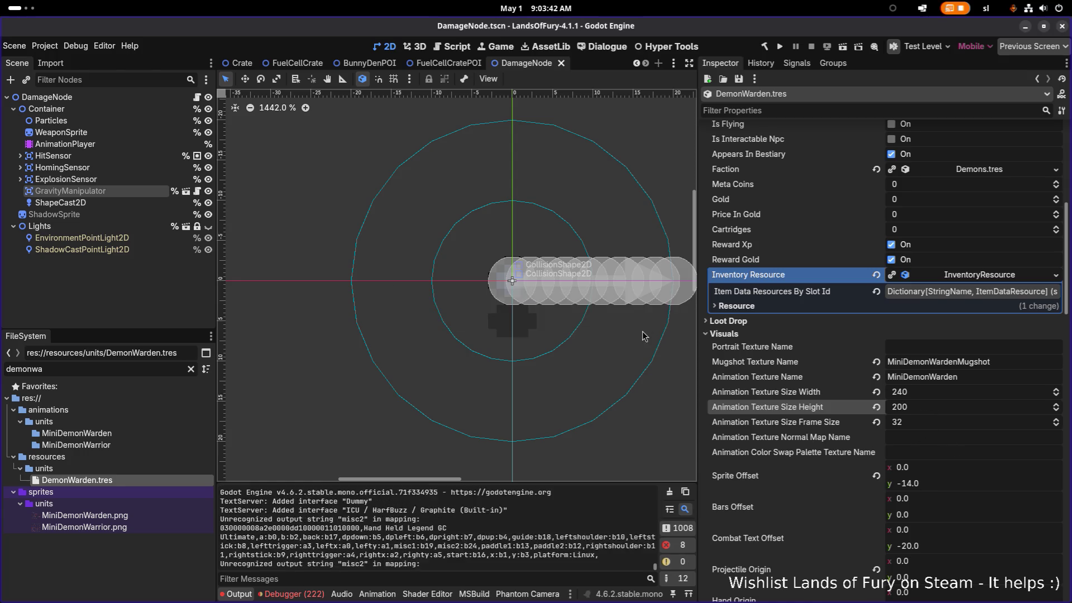
{"action": "key", "text": "alt+Tab"}
Step: In Aseprite, bring the MiniDemonWarden sheet into view and select all to confirm it is 240×200
{"action": "left_click", "coordinate": [690, 299]}
{"action": "scroll", "coordinate": [400, 222], "scroll_direction": "up", "scroll_amount": 1}
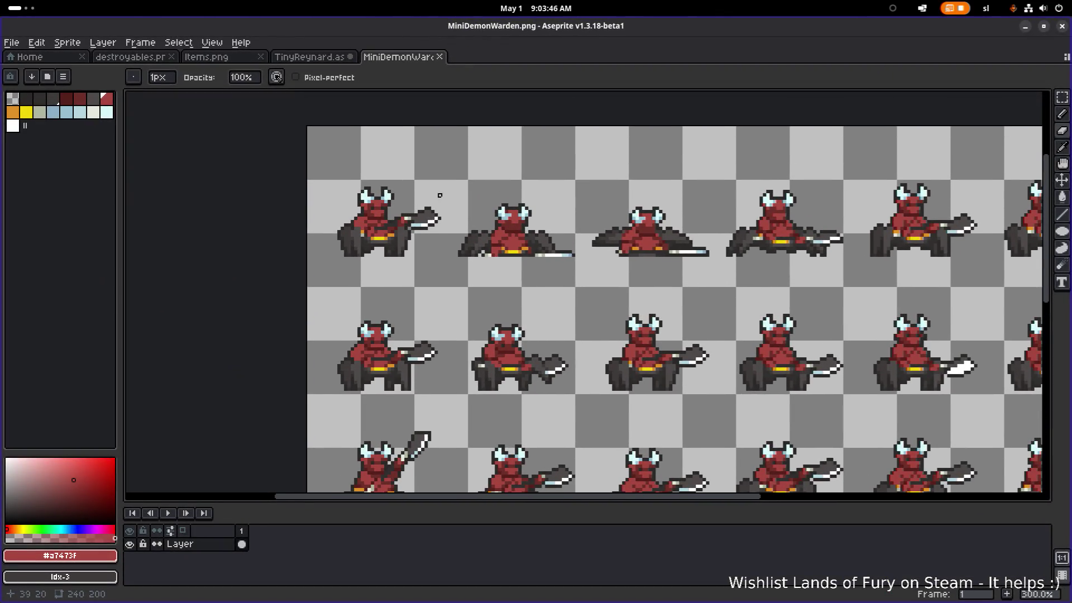
{"action": "scroll", "coordinate": [524, 195], "scroll_direction": "down", "scroll_amount": 5}
{"action": "scroll", "coordinate": [634, 230], "scroll_direction": "up", "scroll_amount": 4}
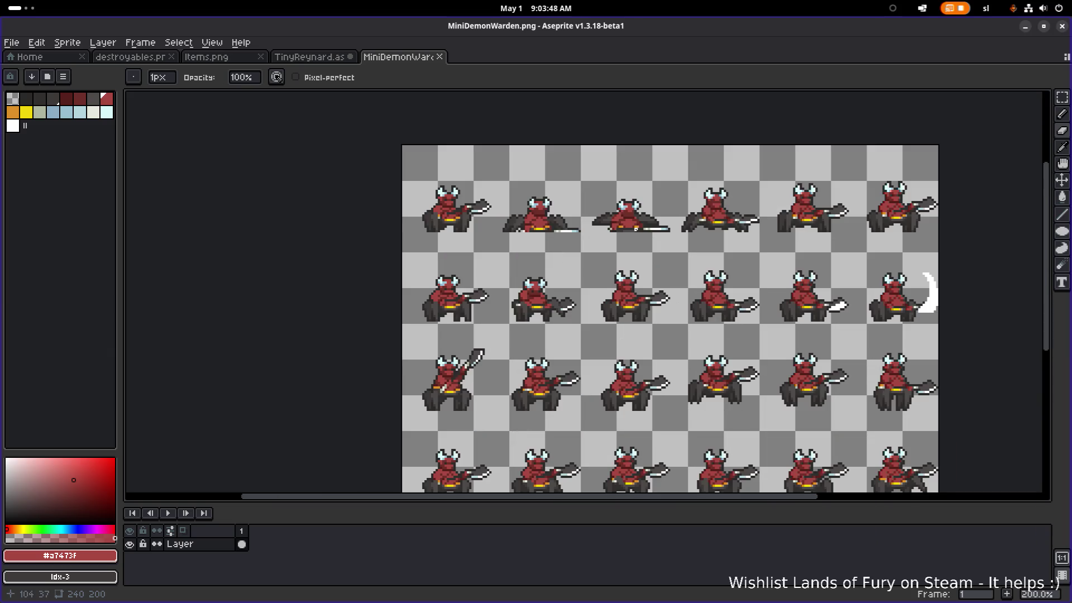
{"action": "left_click_drag", "start_coordinate": [576, 225], "coordinate": [483, 200]}
{"action": "key", "text": "ctrl+a"}
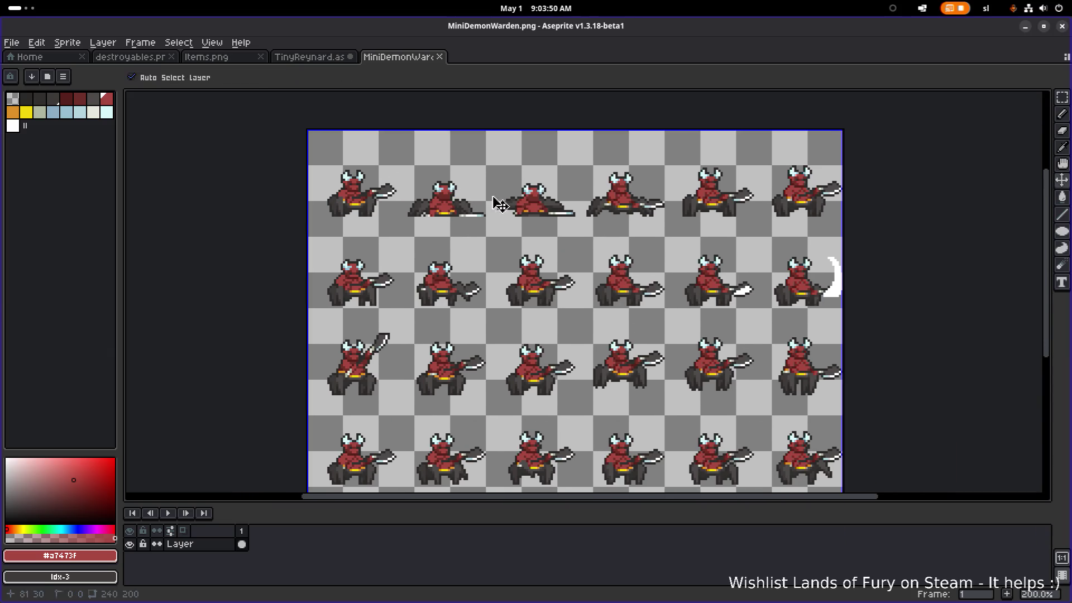
{"action": "key", "text": "ctrl+a"}
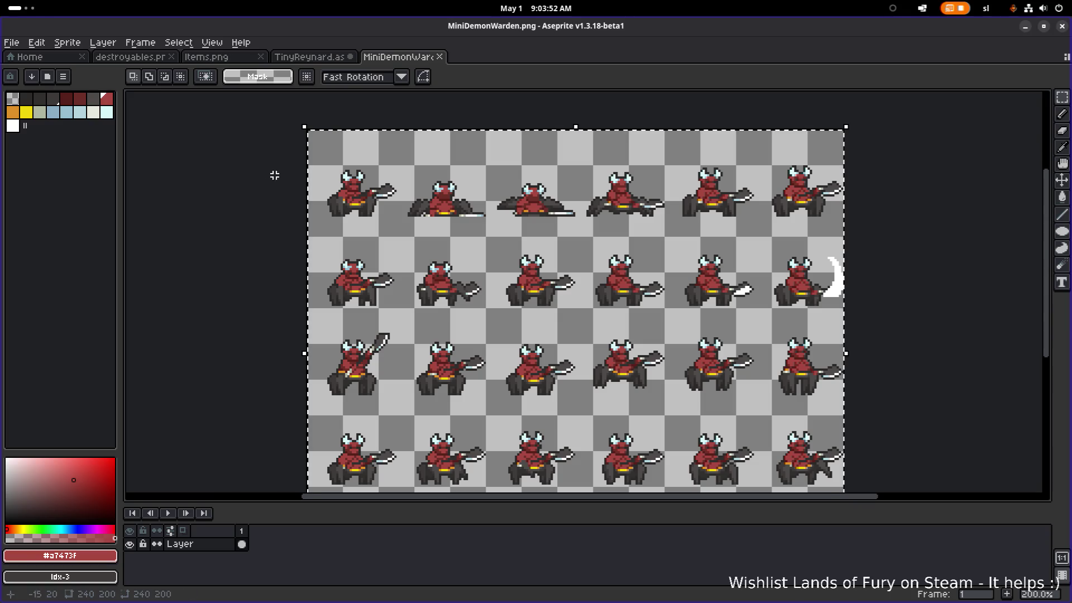
{"action": "scroll", "coordinate": [328, 163], "scroll_direction": "up", "scroll_amount": 1}
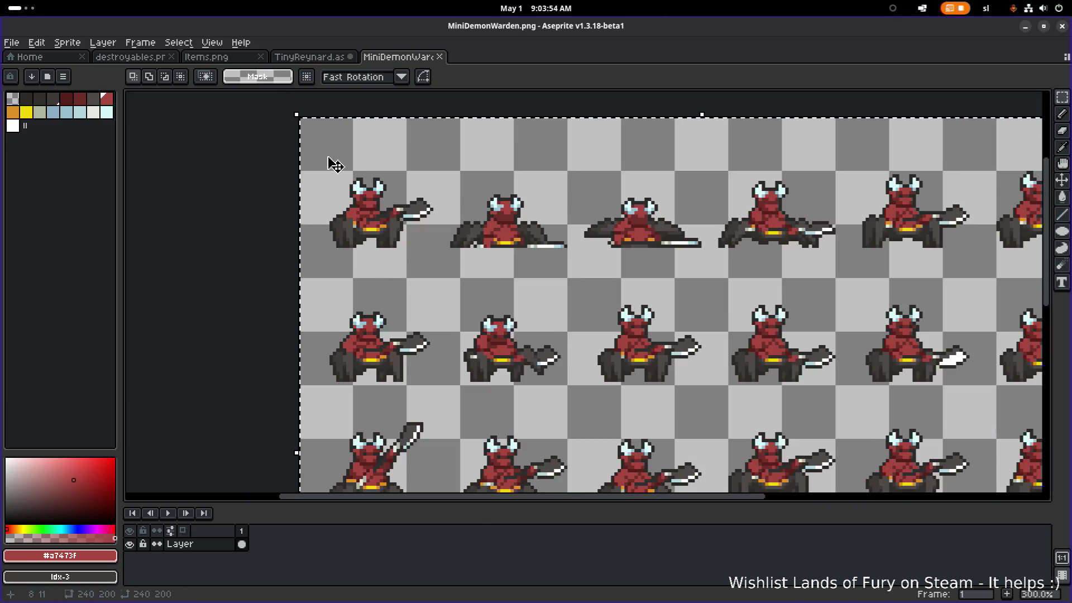
{"action": "scroll", "coordinate": [445, 158], "scroll_direction": "down", "scroll_amount": 2}
{"action": "scroll", "coordinate": [479, 176], "scroll_direction": "up", "scroll_amount": 1}
{"action": "key", "text": "super"}
Step: Open the calculator, compute 240/6 = 40, then close it and return to Godot
{"action": "type", "text": "cal"}
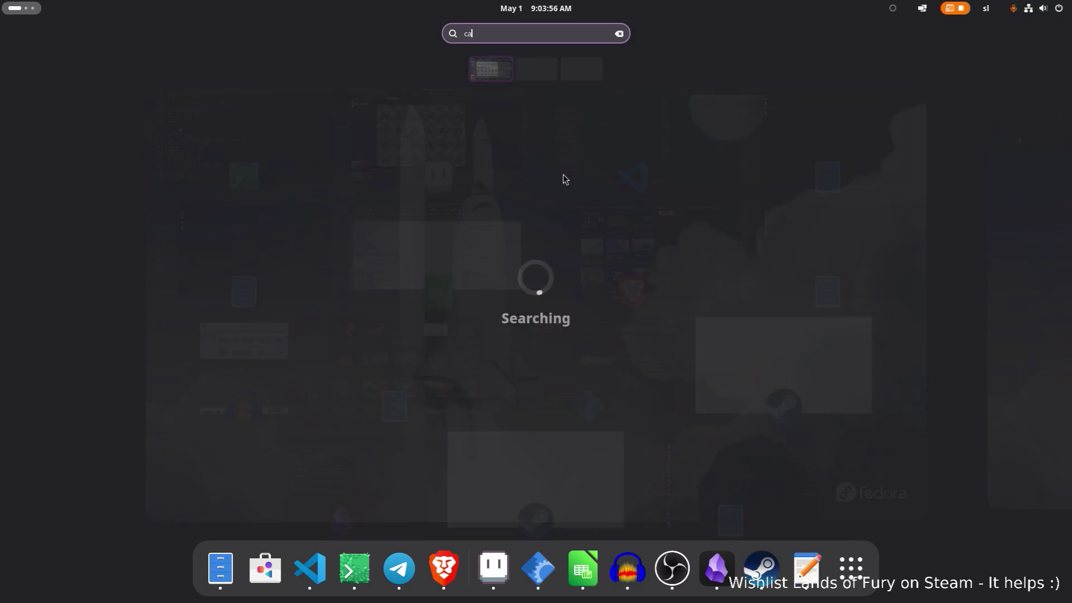
{"action": "key", "text": "Return"}
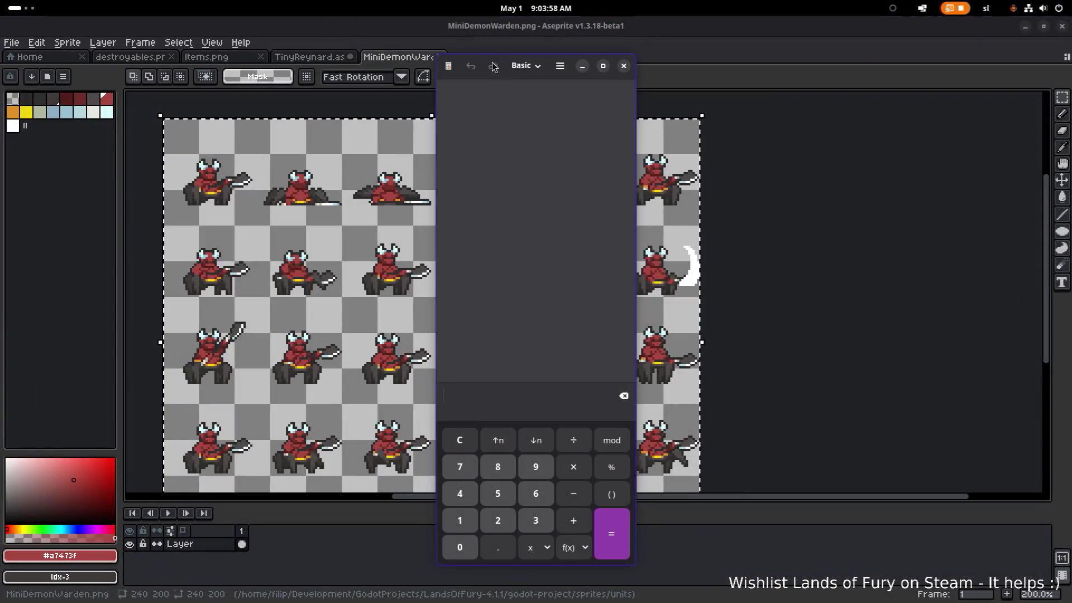
{"action": "left_click_drag", "start_coordinate": [515, 70], "coordinate": [895, 131]}
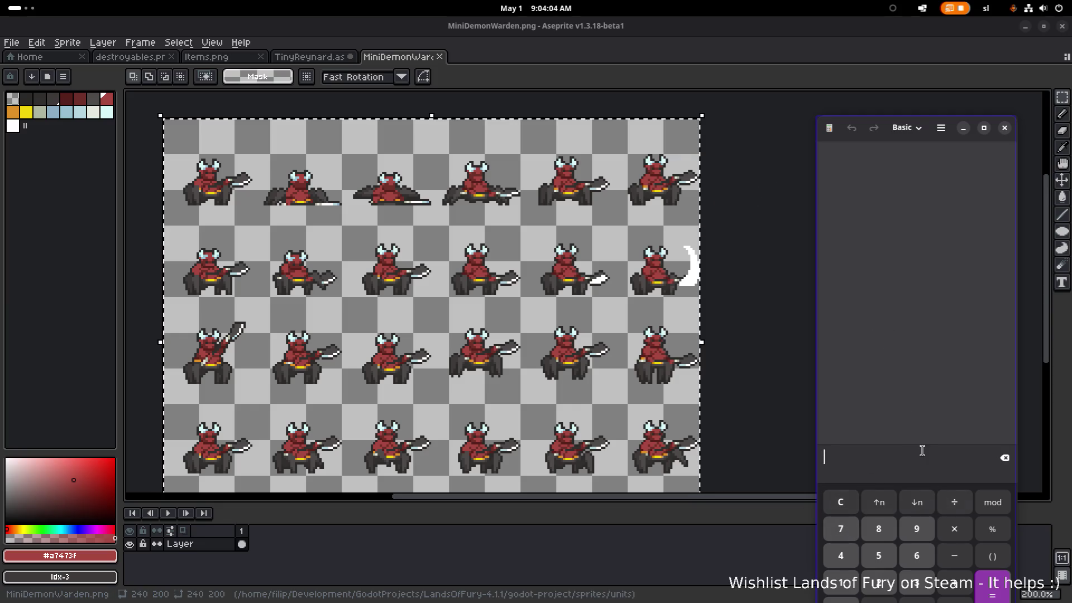
{"action": "type", "text": "240"}
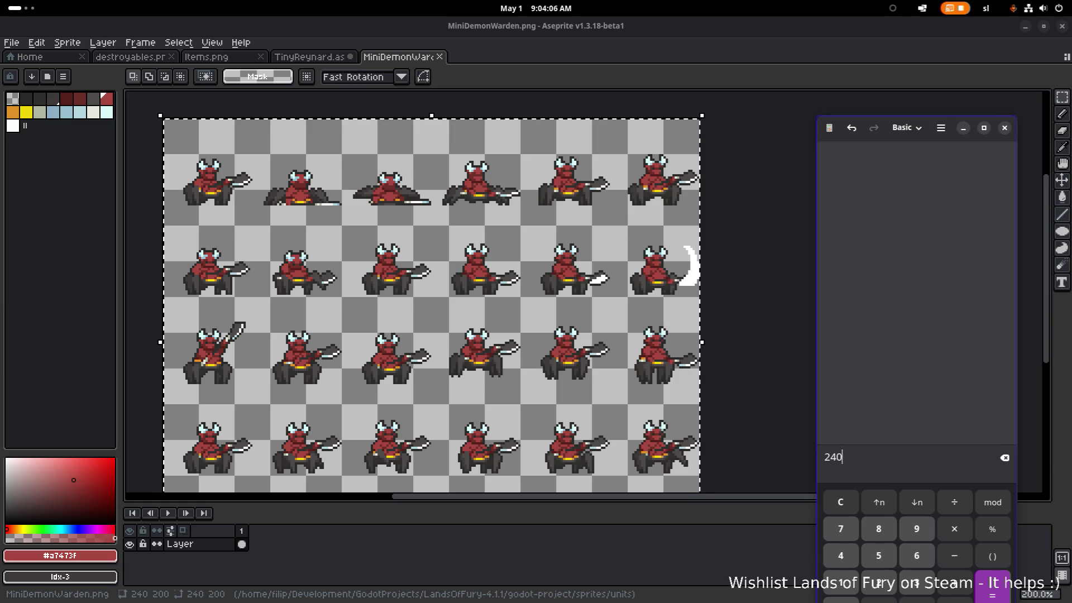
{"action": "type", "text": "/6"}
{"action": "key", "text": "Return"}
{"action": "scroll", "coordinate": [501, 343], "scroll_direction": "down", "scroll_amount": 2}
{"action": "scroll", "coordinate": [494, 342], "scroll_direction": "up", "scroll_amount": 1}
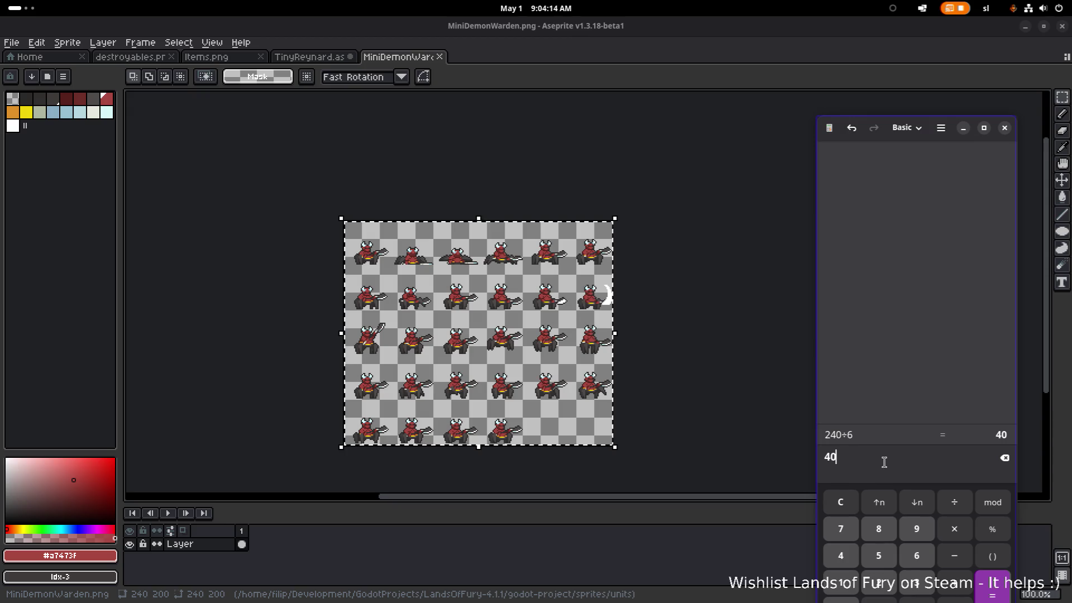
{"action": "left_click", "coordinate": [1004, 128]}
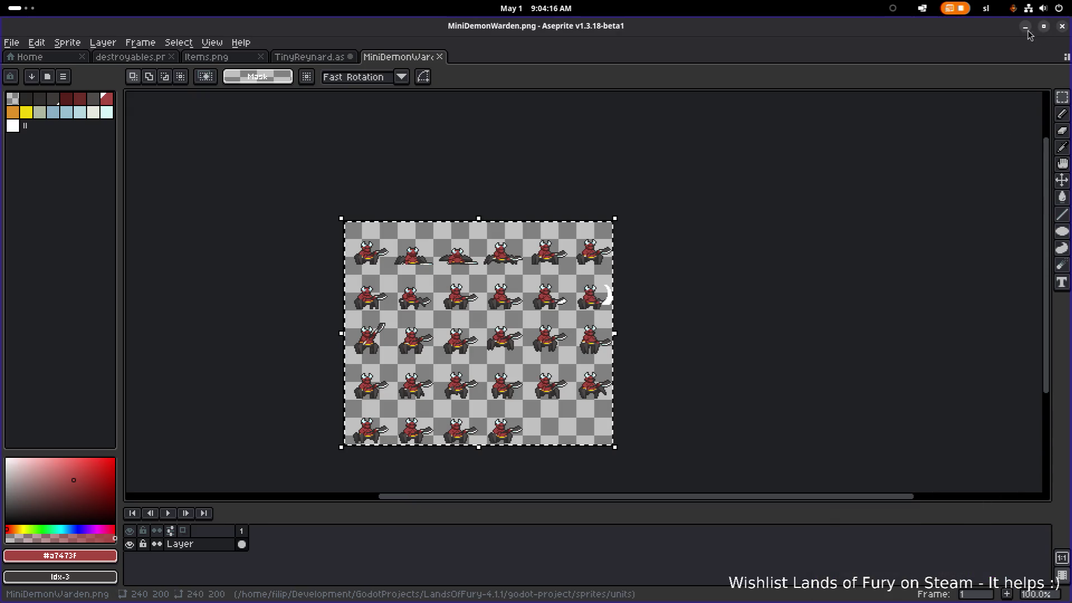
{"action": "left_click", "coordinate": [1025, 25]}
Step: Set DemonWarden's animation frame size to 40 and save
{"action": "left_click", "coordinate": [947, 423]}
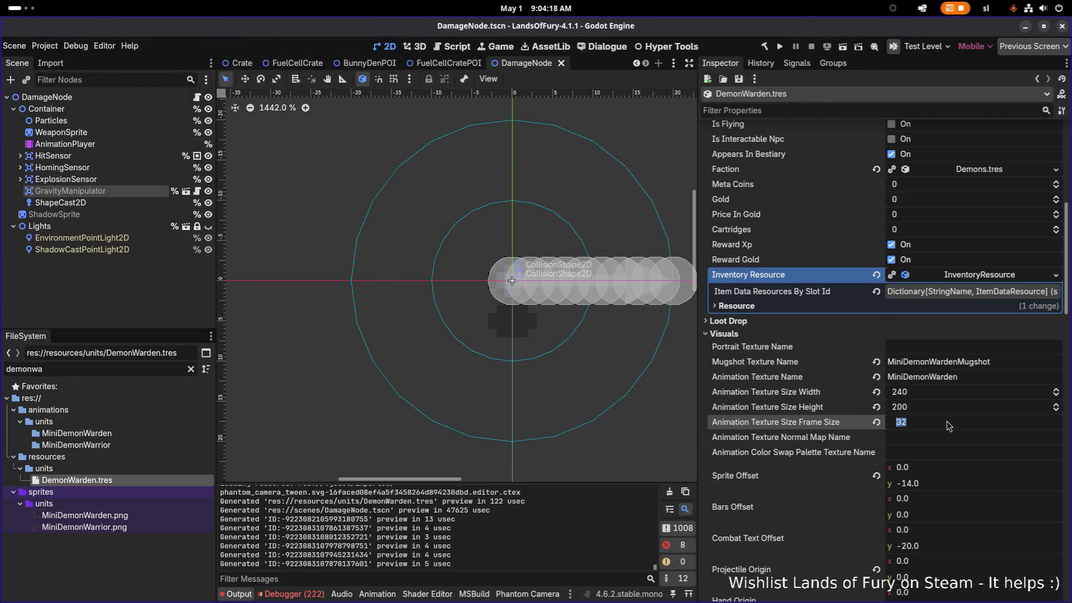
{"action": "key", "text": "Return"}
{"action": "key", "text": "ctrl+s"}
Step: Scroll to the damage affinity profile, search existing profiles for 'de', then cancel and open the UndeadDA profile's actions
{"action": "scroll", "coordinate": [973, 416], "scroll_direction": "down", "scroll_amount": 3}
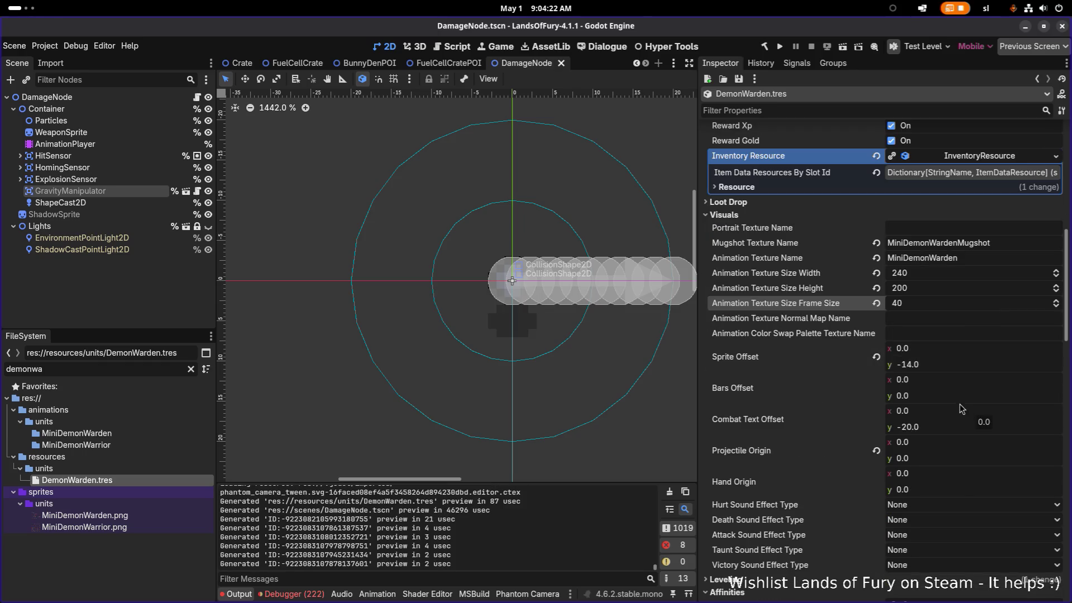
{"action": "scroll", "coordinate": [947, 390], "scroll_direction": "down", "scroll_amount": 5}
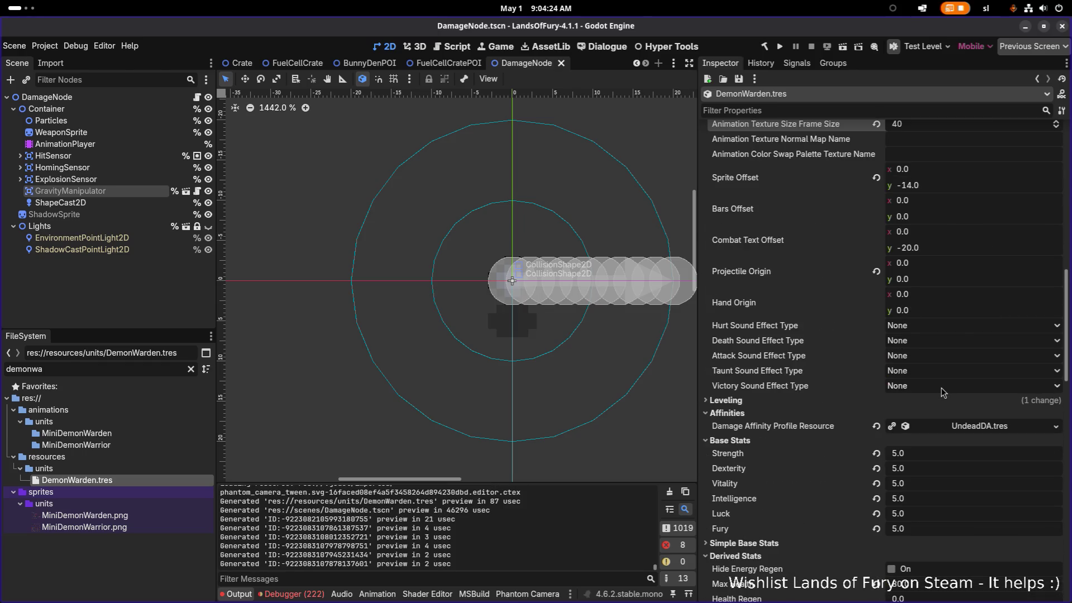
{"action": "left_click", "coordinate": [1054, 427]}
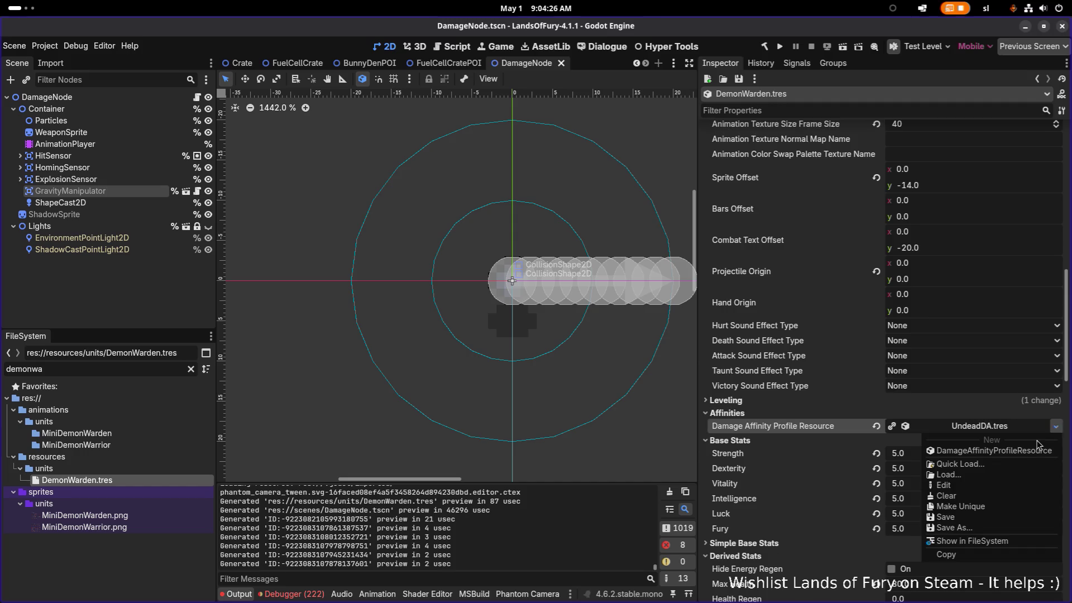
{"action": "left_click", "coordinate": [1016, 467]}
{"action": "type", "text": "de"}
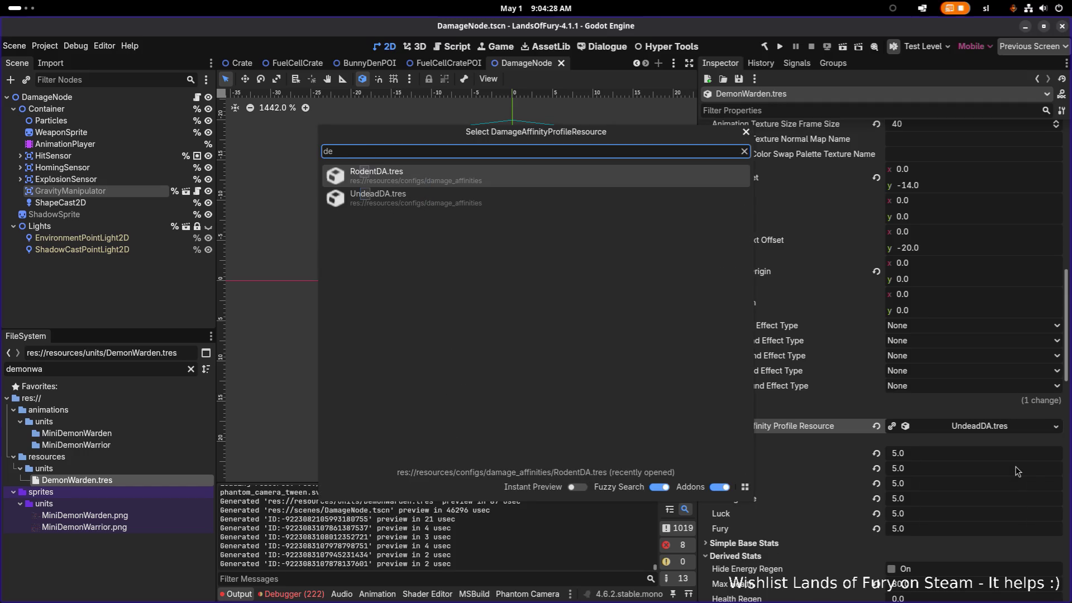
{"action": "key", "text": "BackSpace"}
{"action": "key", "text": "BackSpace"}
{"action": "key", "text": "Escape"}
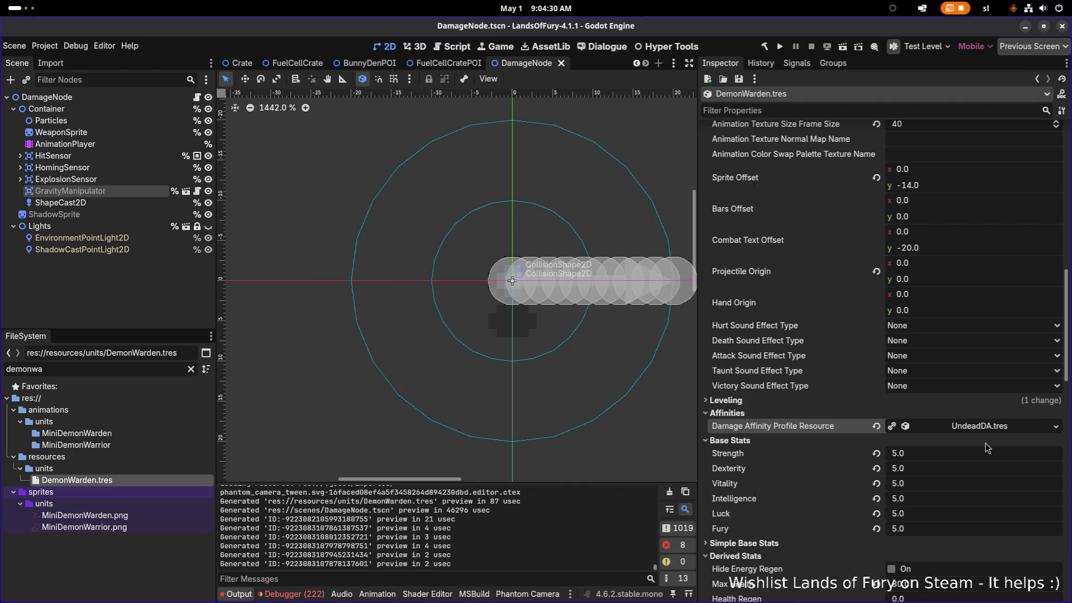
{"action": "right_click", "coordinate": [984, 431]}
Step: Reveal UndeadDA.tres in the FileSystem and duplicate it as DemonDA.tres
{"action": "left_click", "coordinate": [1002, 535]}
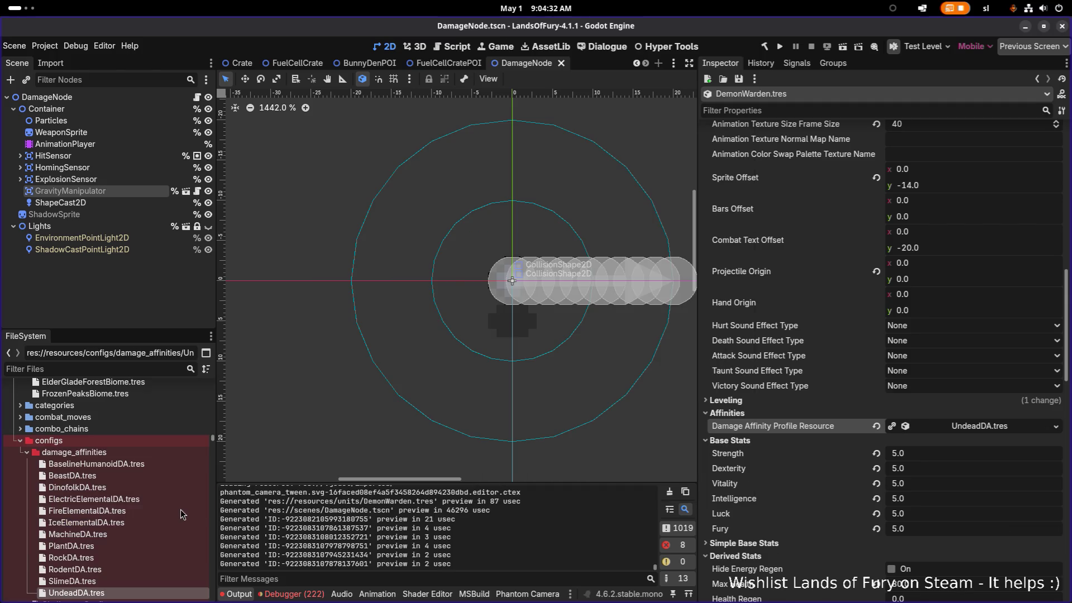
{"action": "left_click", "coordinate": [160, 565]}
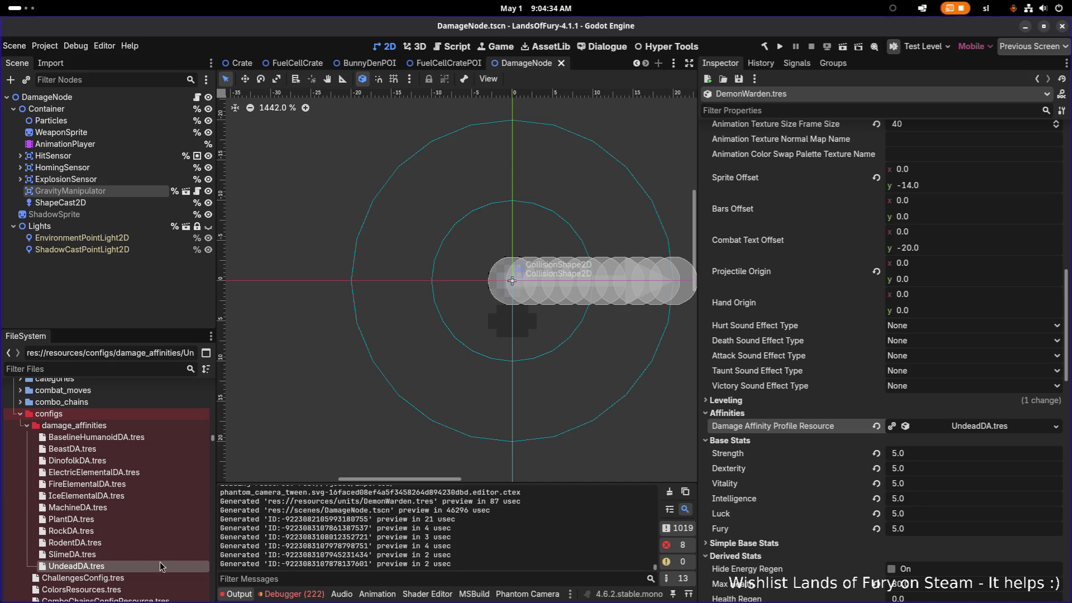
{"action": "key", "text": "ctrl+d"}
{"action": "key", "text": "Left"}
{"action": "key", "text": "Left"}
{"action": "key", "text": "shift+Home"}
{"action": "key", "text": "BackSpace"}
{"action": "type", "text": "Demon"}
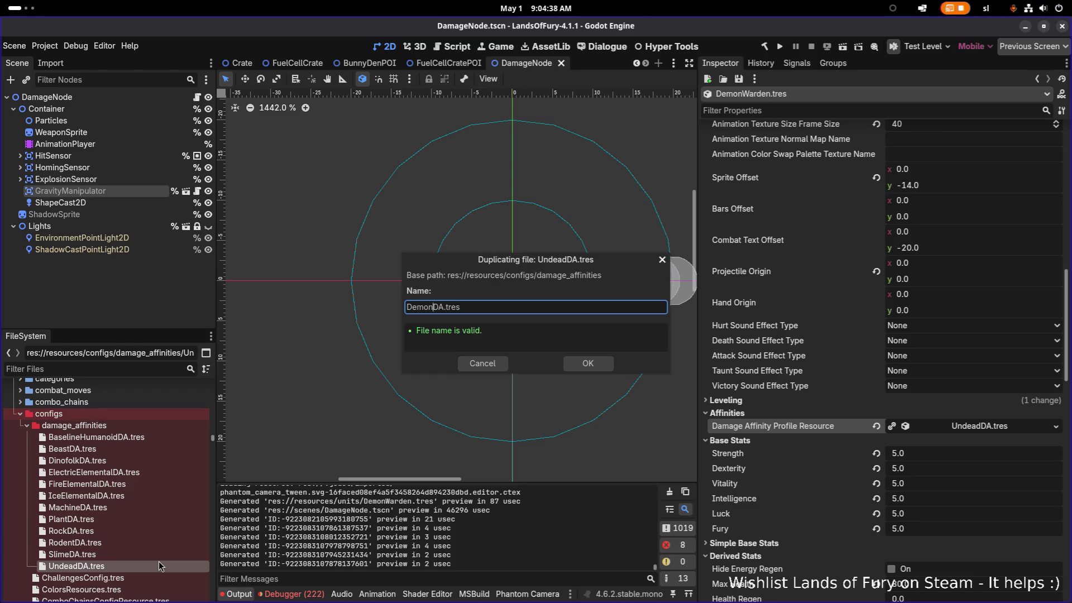
{"action": "key", "text": "Return"}
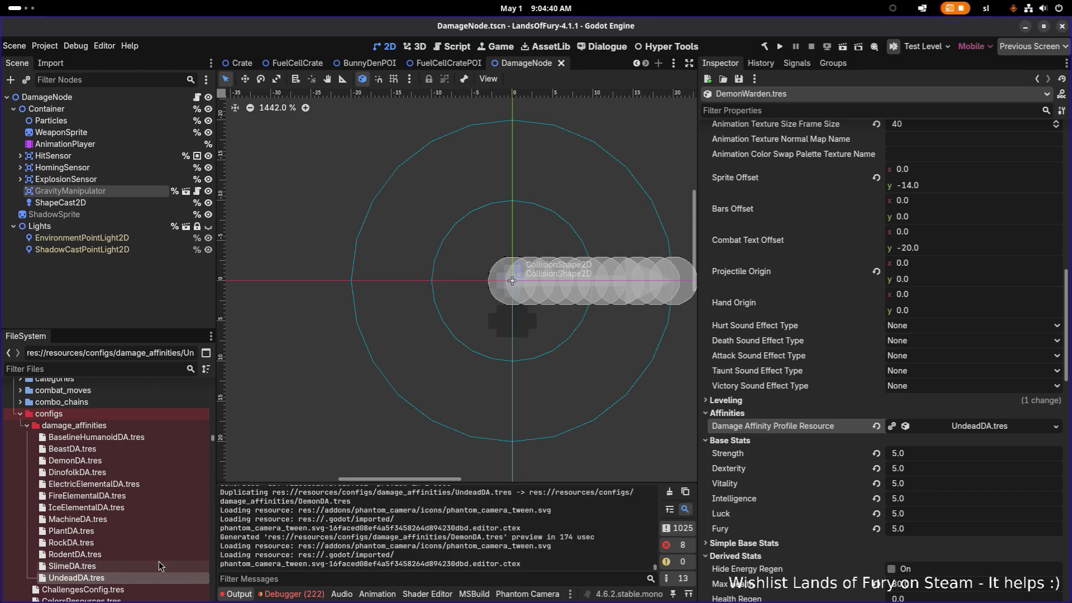
Step: Quick Load DemonDA.tres as the damage affinity profile, save, and open DemonDA.tres
{"action": "left_click", "coordinate": [1056, 429]}
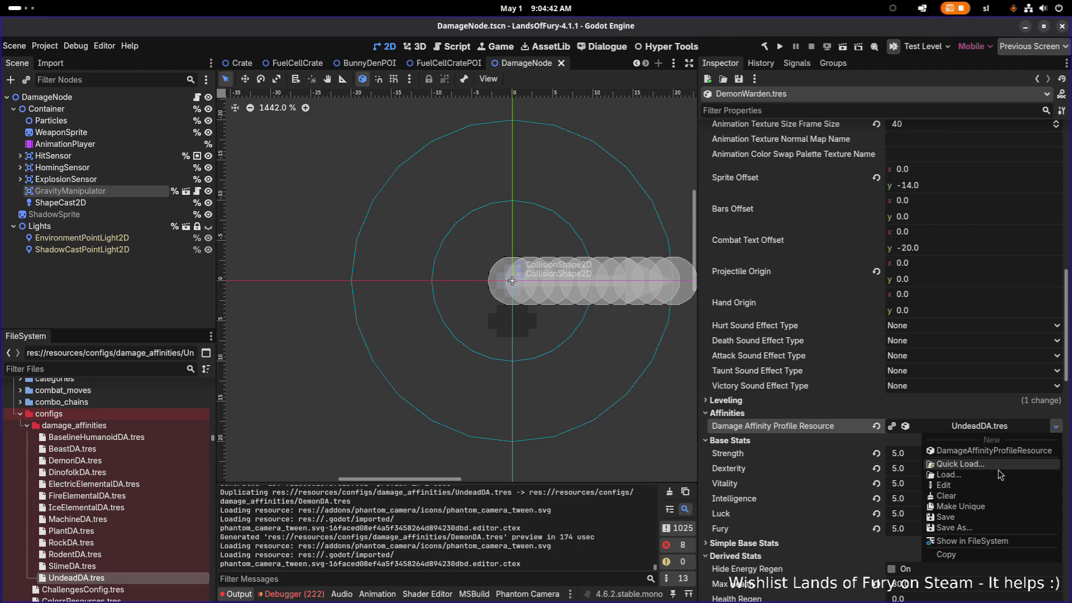
{"action": "left_click", "coordinate": [1004, 469]}
{"action": "type", "text": "de"}
{"action": "key", "text": "Return"}
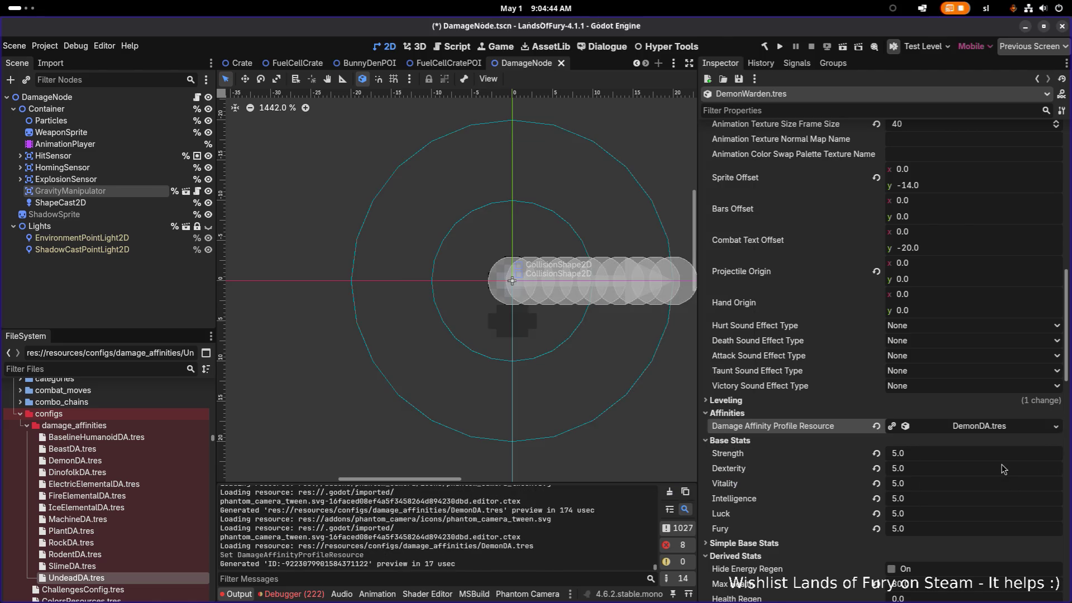
{"action": "key", "text": "ctrl+s"}
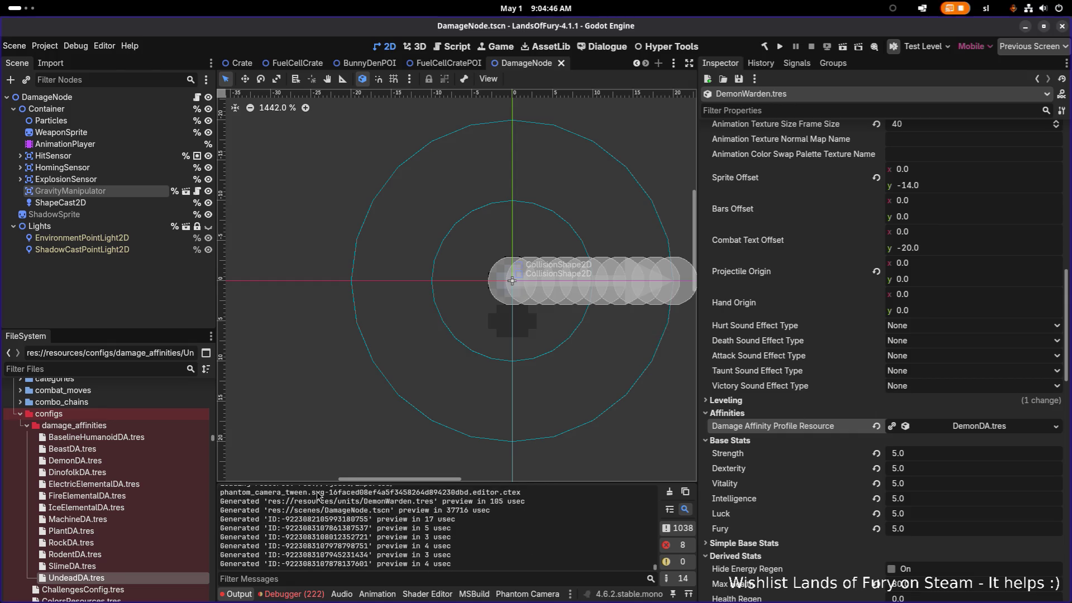
{"action": "left_click", "coordinate": [132, 462]}
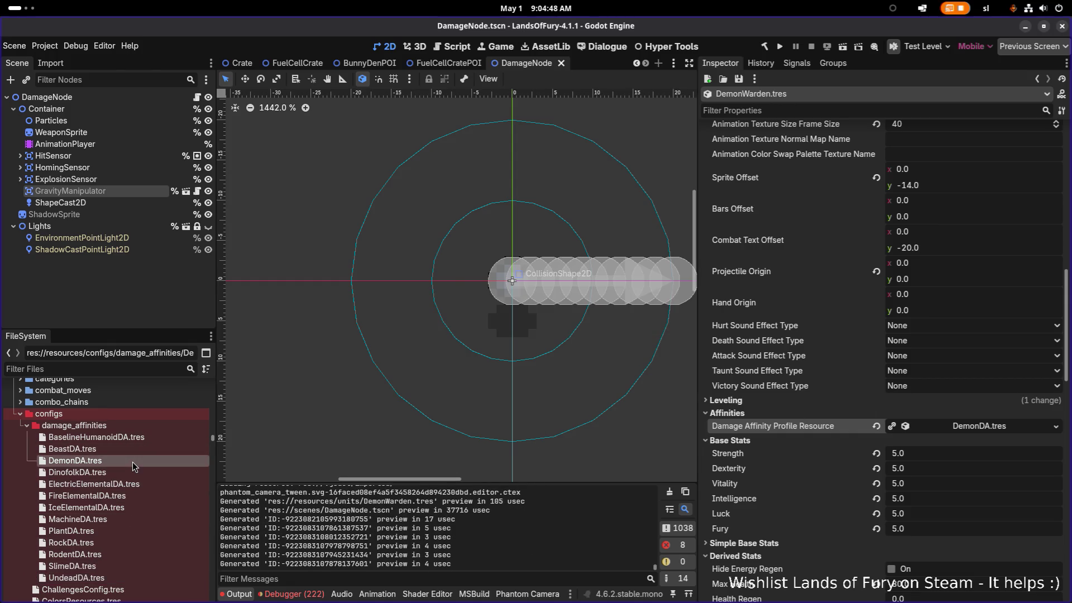
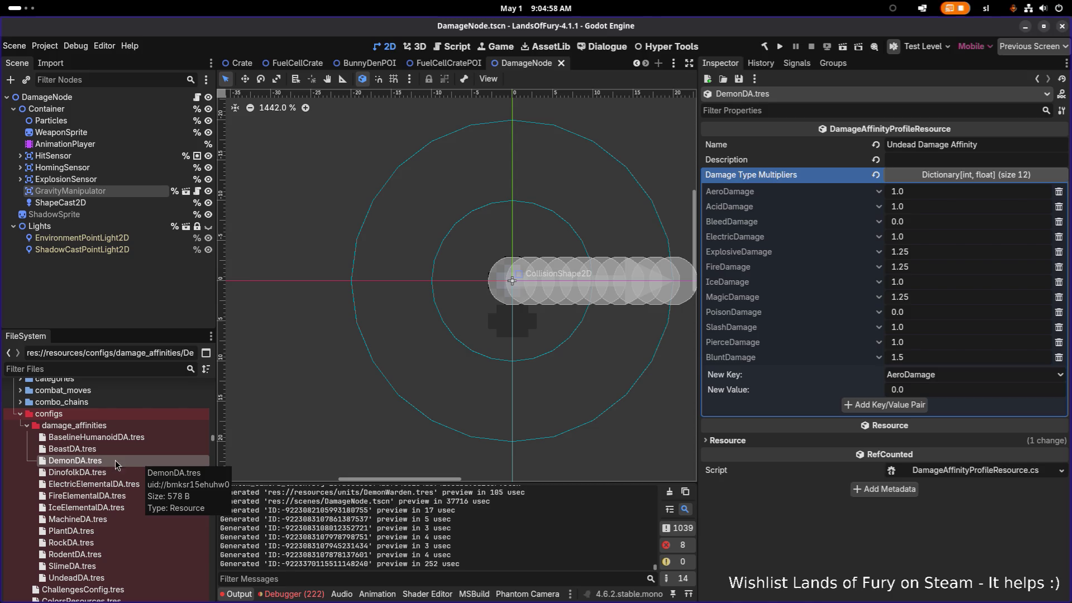
Step: Rename the DemonDA resource to 'Demon Damage Affinity'
{"action": "scroll", "coordinate": [573, 265], "scroll_direction": "right", "scroll_amount": 3}
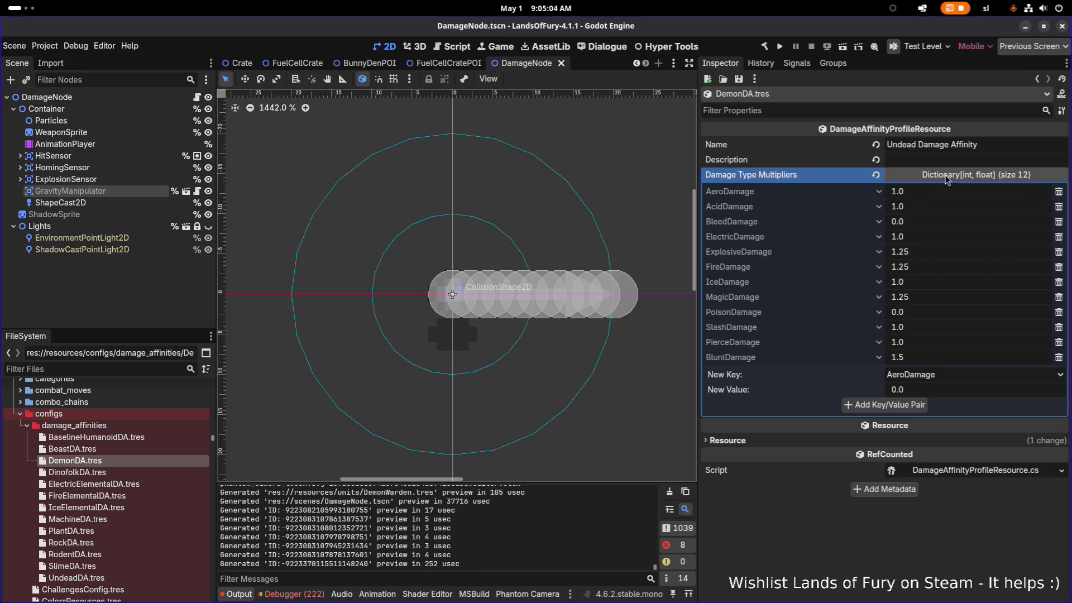
{"action": "double_click", "coordinate": [911, 141]}
{"action": "type", "text": "Demon"}
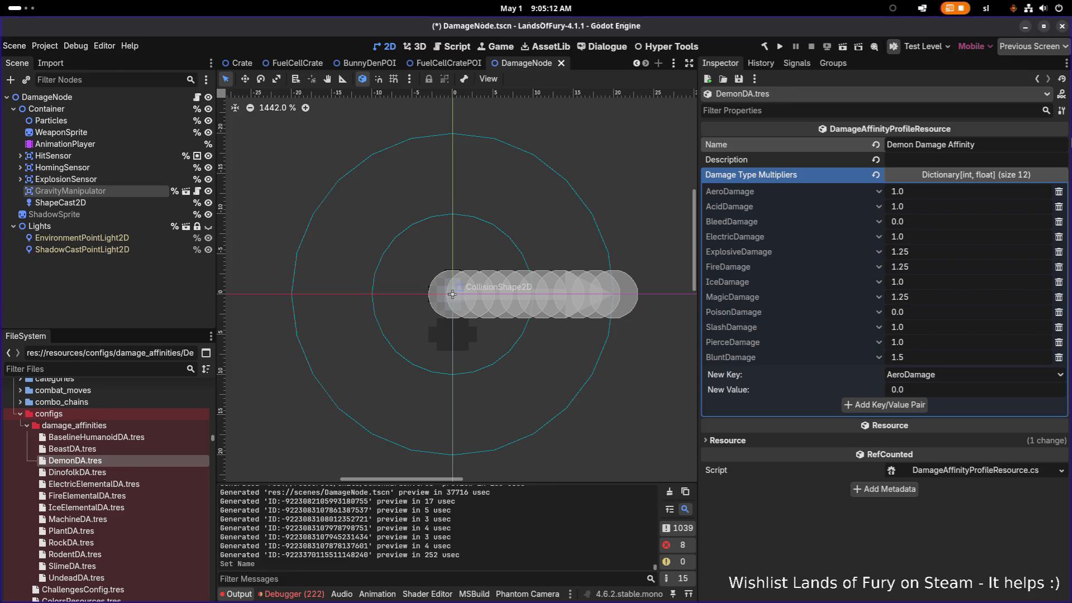
Step: Set the Bleed and Explosive multipliers to 1.0 and the Fire multiplier to 0.75
{"action": "left_click", "coordinate": [948, 222]}
{"action": "type", "text": "1"}
{"action": "key", "text": "Return"}
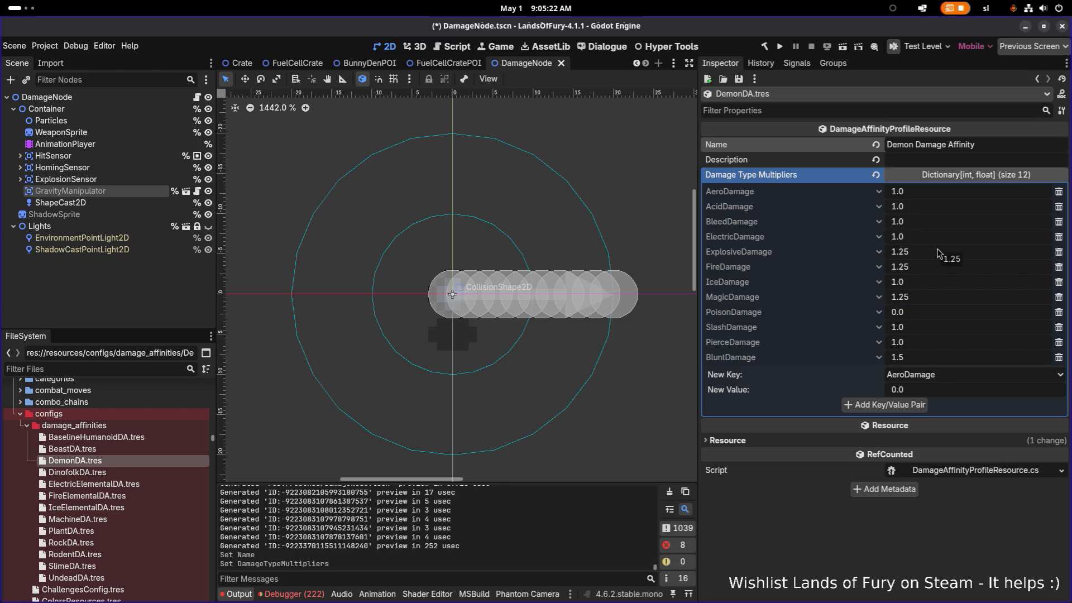
{"action": "left_click", "coordinate": [938, 252]}
{"action": "type", "text": "1"}
{"action": "key", "text": "Return"}
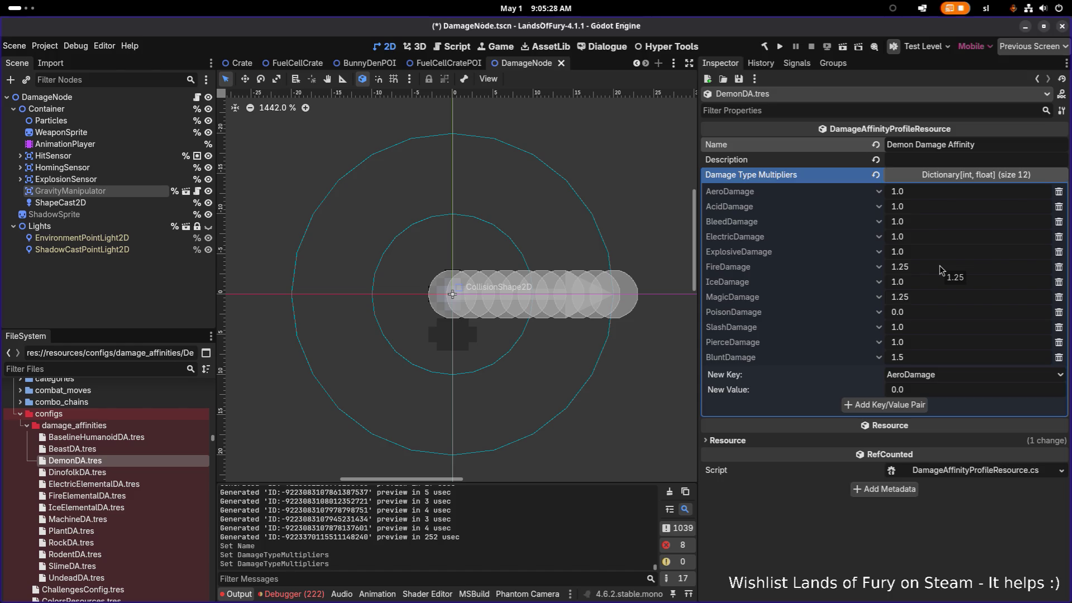
{"action": "left_click", "coordinate": [941, 268]}
{"action": "type", "text": "0.7"}
{"action": "type", "text": "5"}
{"action": "key", "text": "Return"}
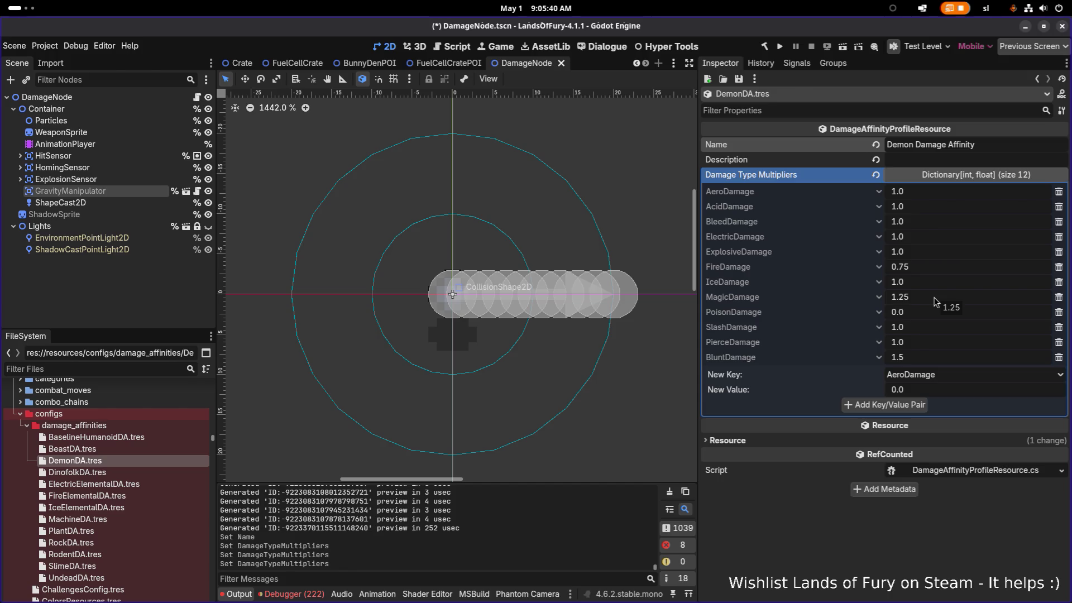
Step: Set Poison and Blunt to 1.0 and Ice to 0.75, then save
{"action": "left_click", "coordinate": [937, 301]}
{"action": "left_click", "coordinate": [921, 317]}
{"action": "type", "text": "1"}
{"action": "key", "text": "Return"}
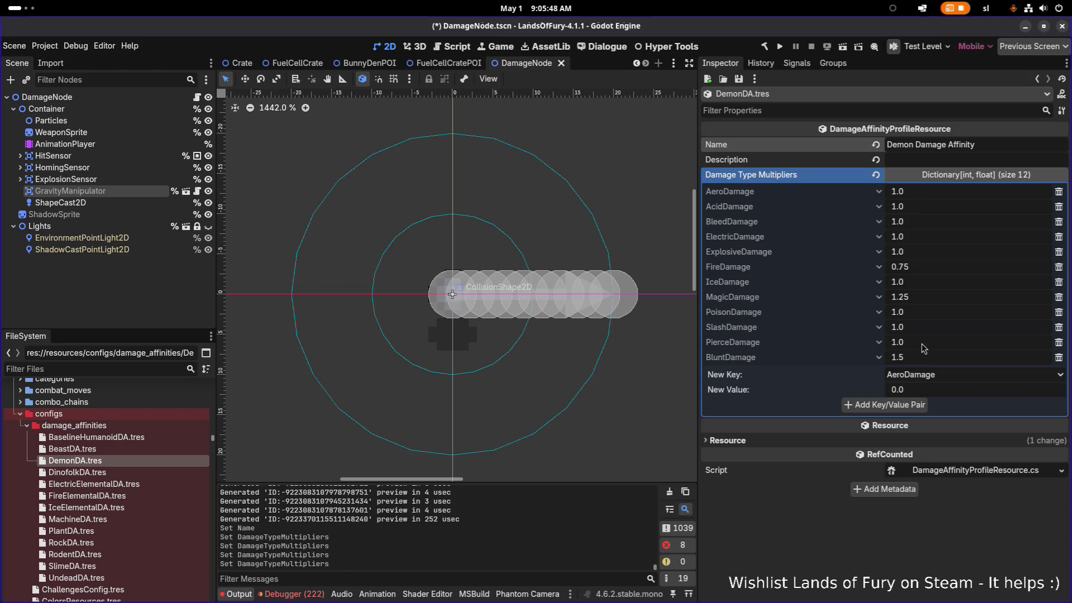
{"action": "left_click", "coordinate": [928, 354]}
{"action": "type", "text": "1"}
{"action": "key", "text": "Return"}
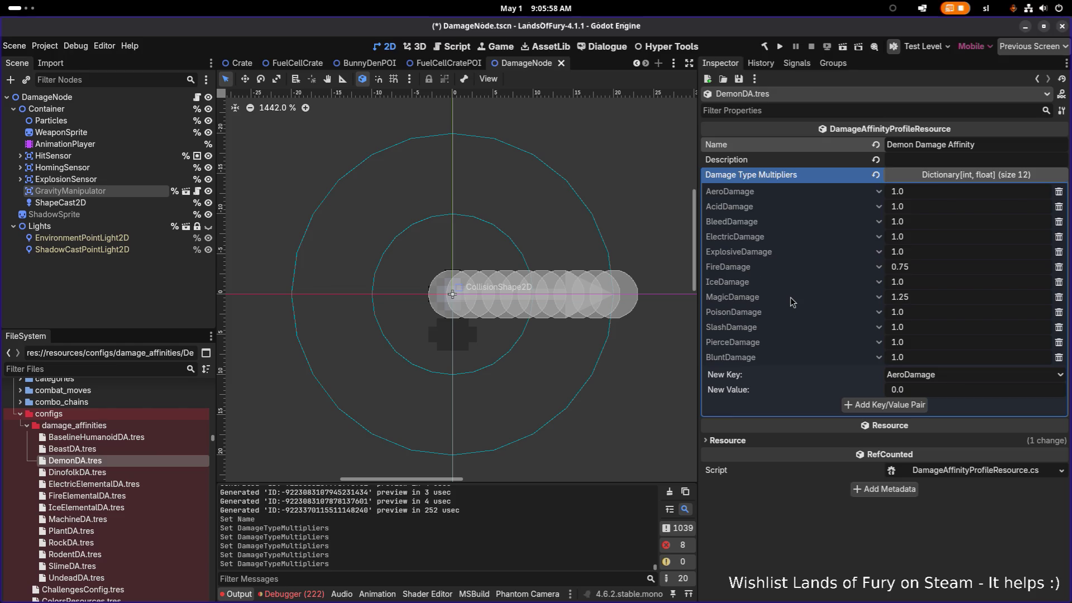
{"action": "left_click", "coordinate": [926, 286]}
{"action": "type", "text": "0.75"}
{"action": "key", "text": "Return"}
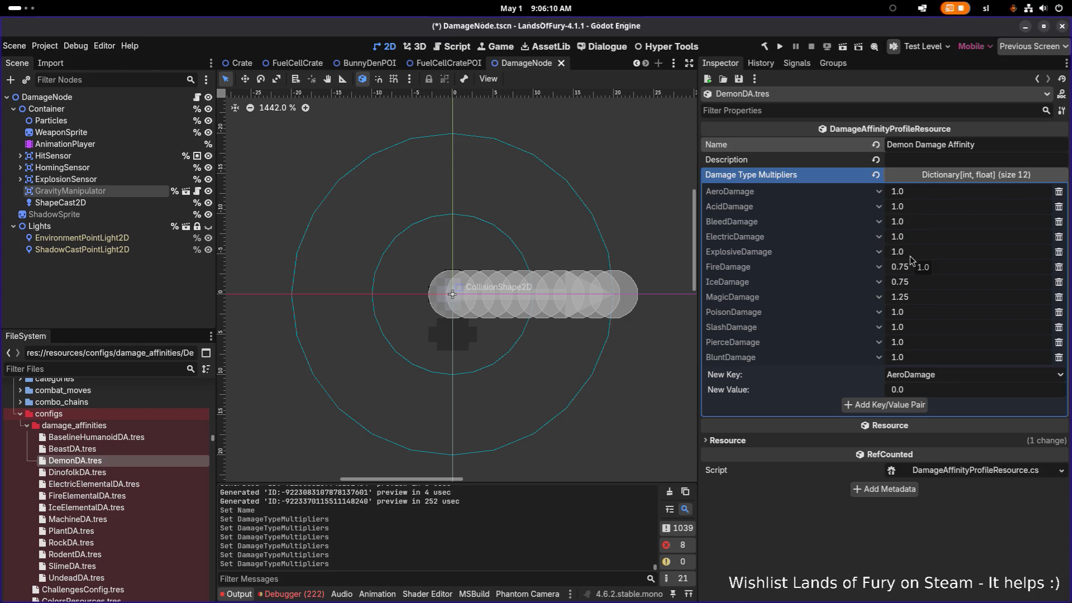
{"action": "key", "text": "ctrl+s"}
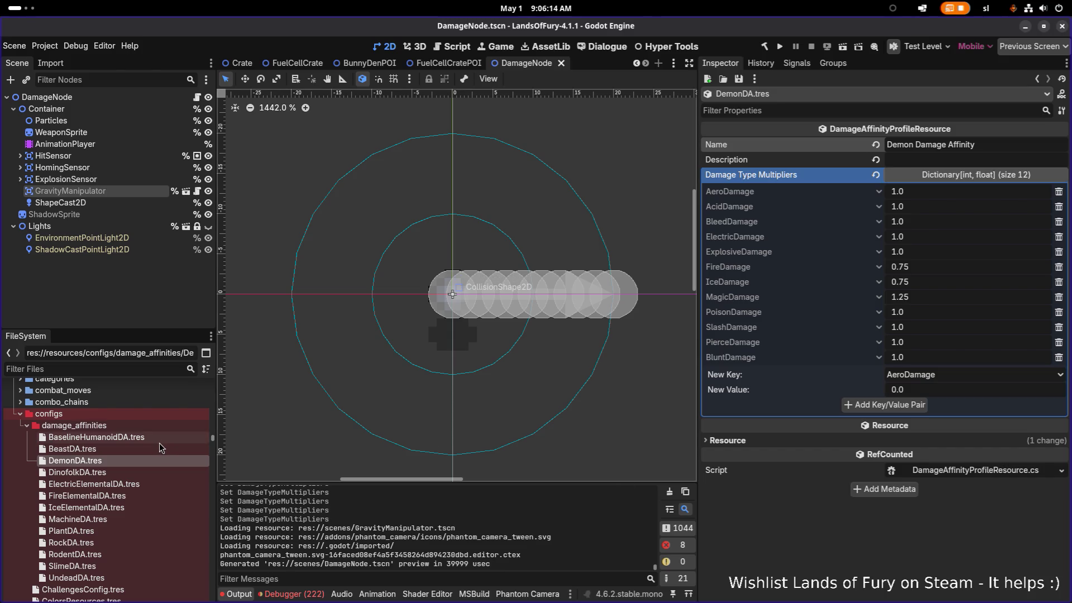
{"action": "left_click", "coordinate": [128, 450]}
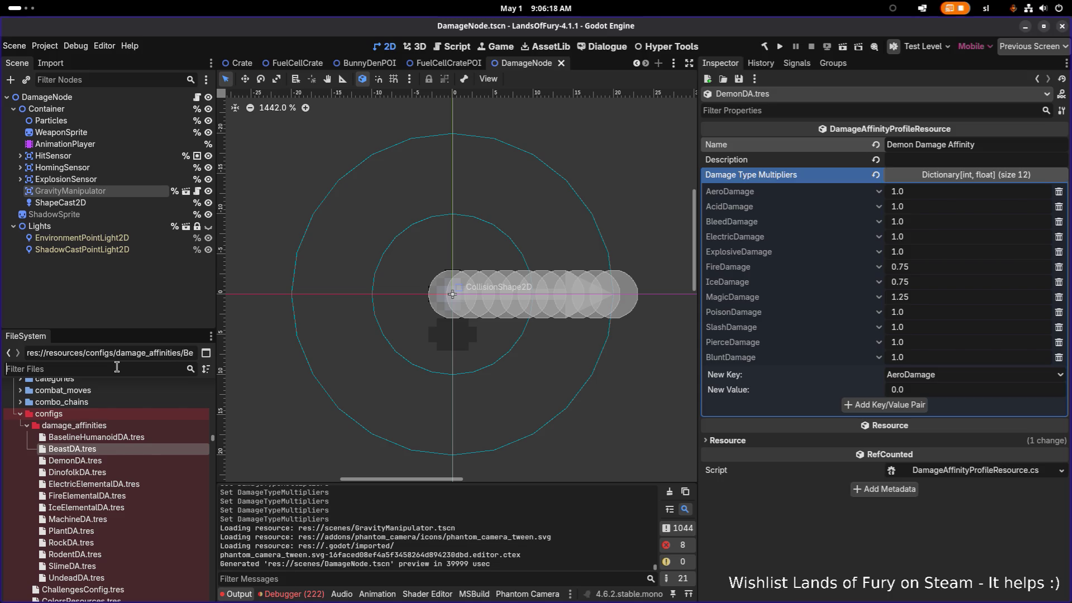
Step: Filter FileSystem for 'warden' and open DemonWarden.tres in the Inspector
{"action": "type", "text": "warden"}
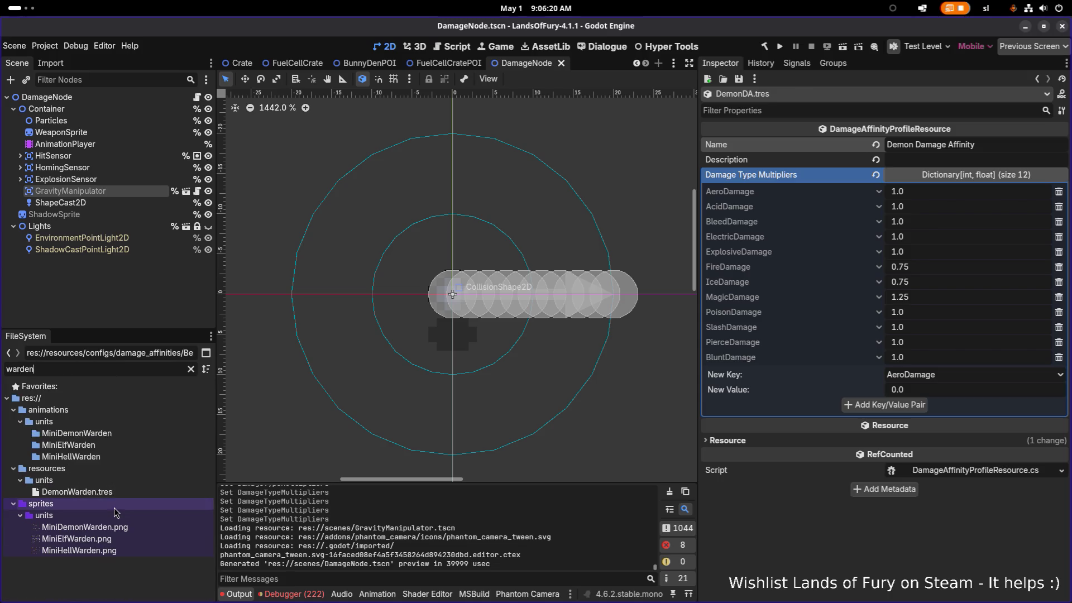
{"action": "double_click", "coordinate": [122, 493]}
{"action": "scroll", "coordinate": [815, 407], "scroll_direction": "down", "scroll_amount": 2}
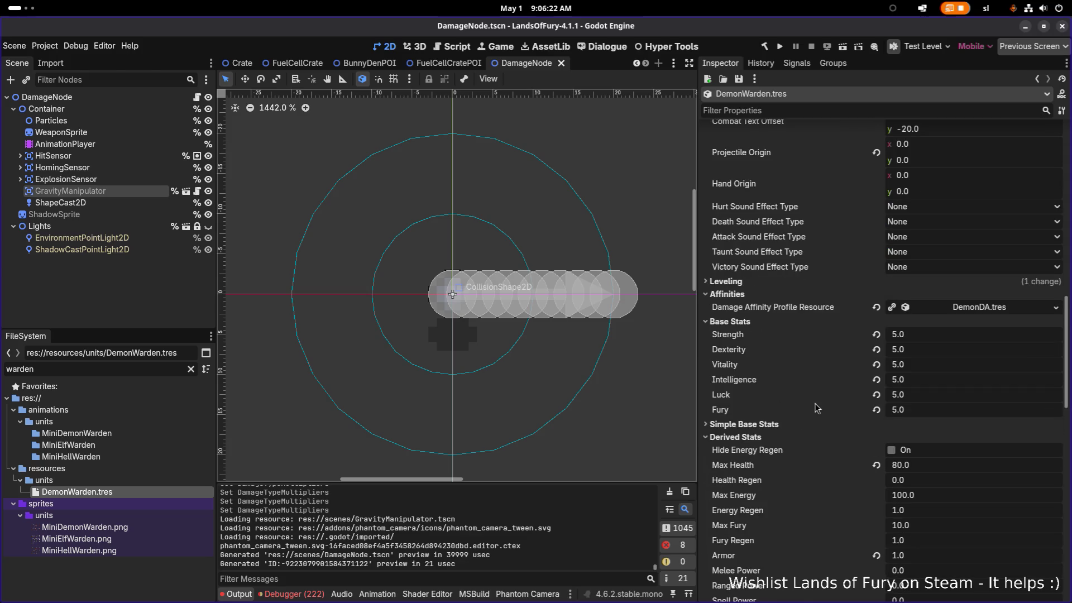
{"action": "scroll", "coordinate": [844, 394], "scroll_direction": "down", "scroll_amount": 2}
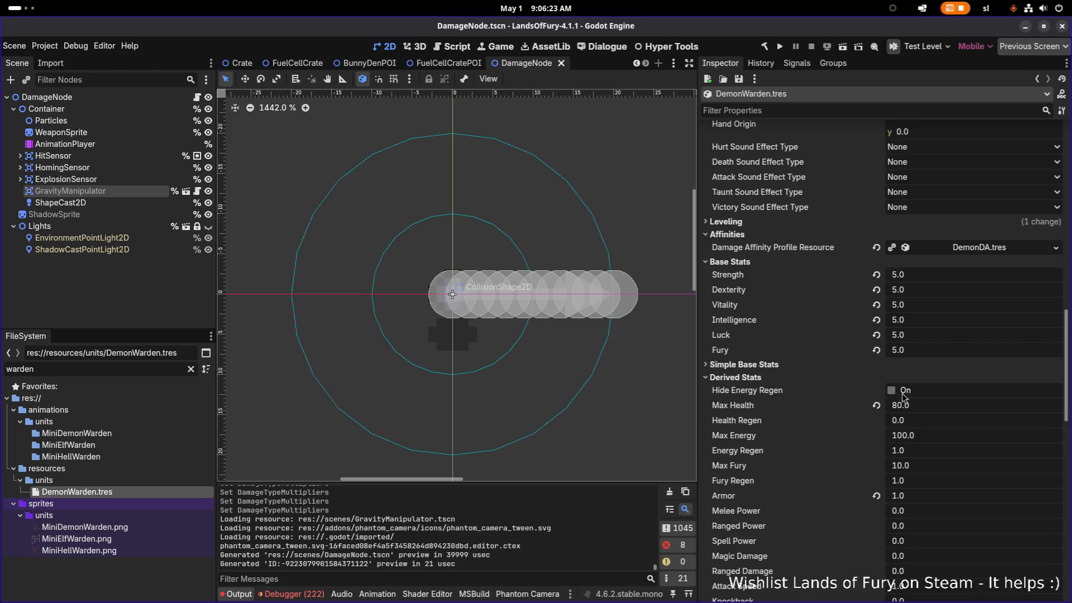
Step: Set the Demon Warden's Max Health to 200 and Health Regen to 2.0
{"action": "left_click", "coordinate": [947, 411]}
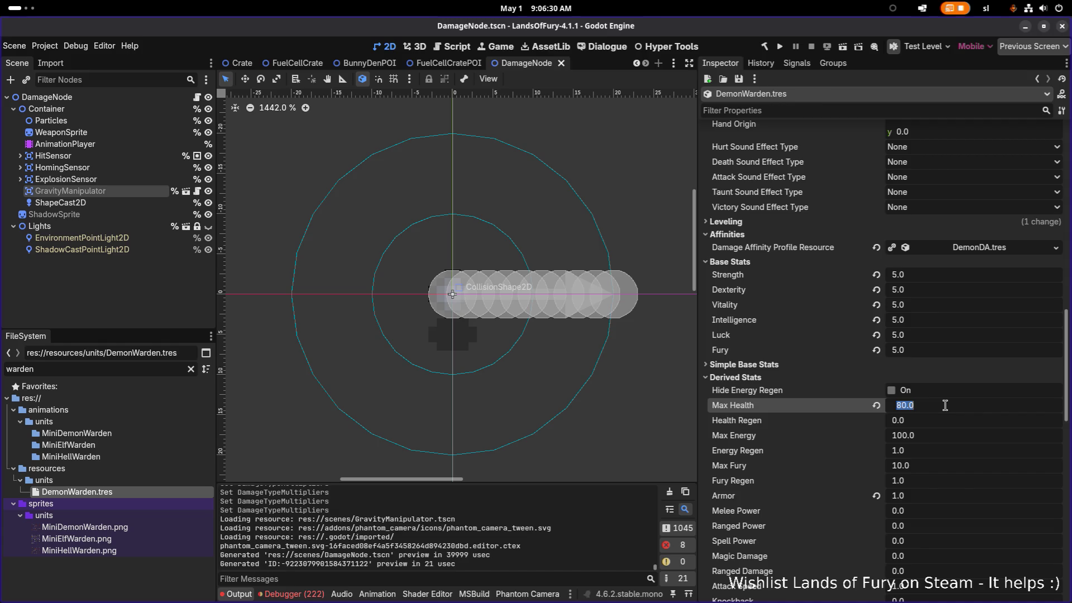
{"action": "type", "text": "200"}
{"action": "key", "text": "Return"}
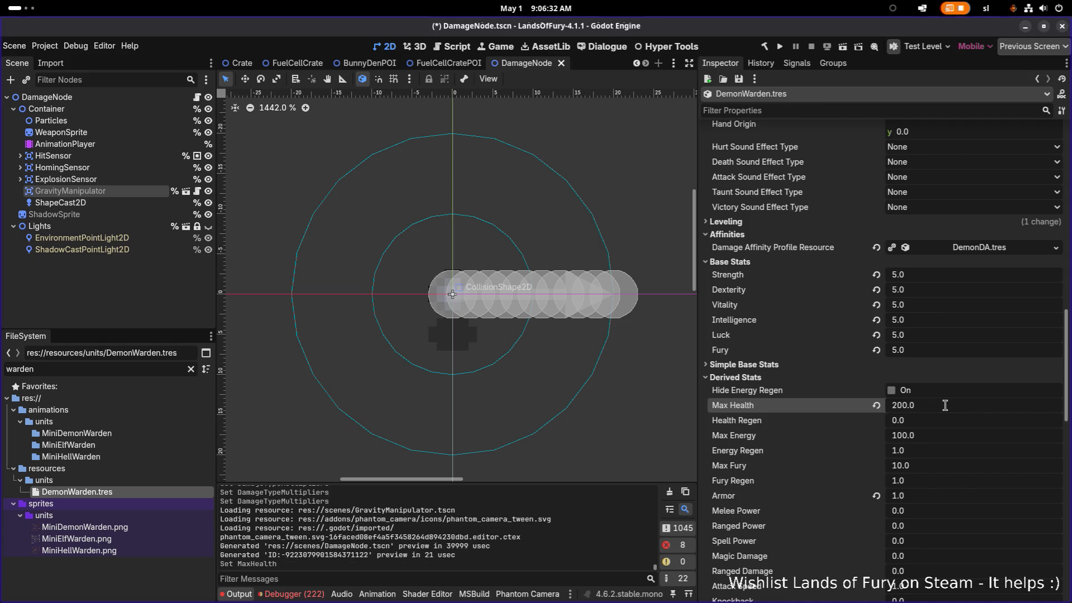
{"action": "scroll", "coordinate": [944, 410], "scroll_direction": "down", "scroll_amount": 5}
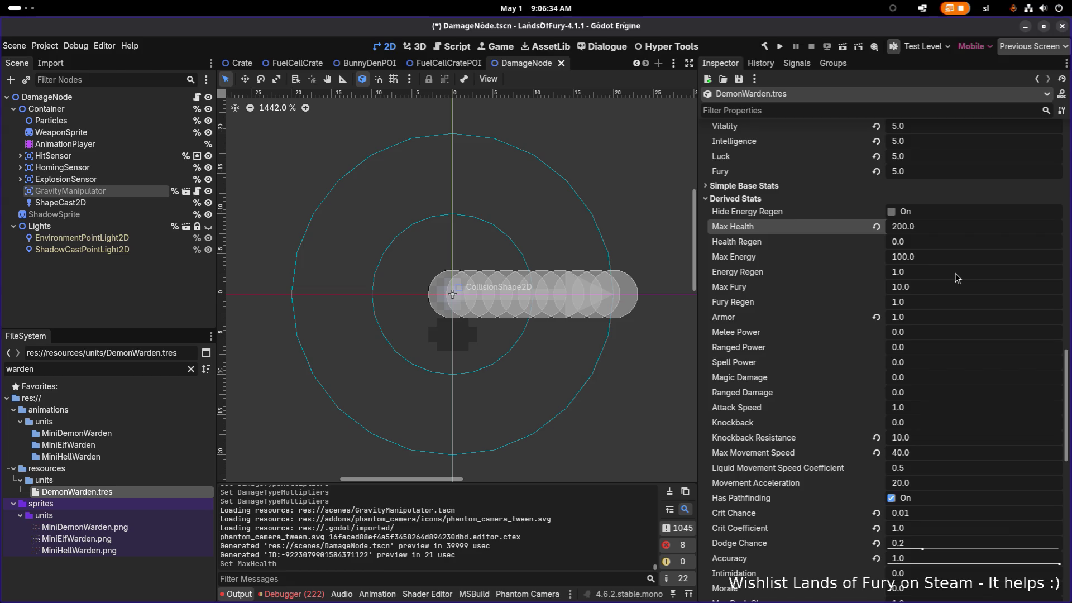
{"action": "left_click", "coordinate": [952, 246]}
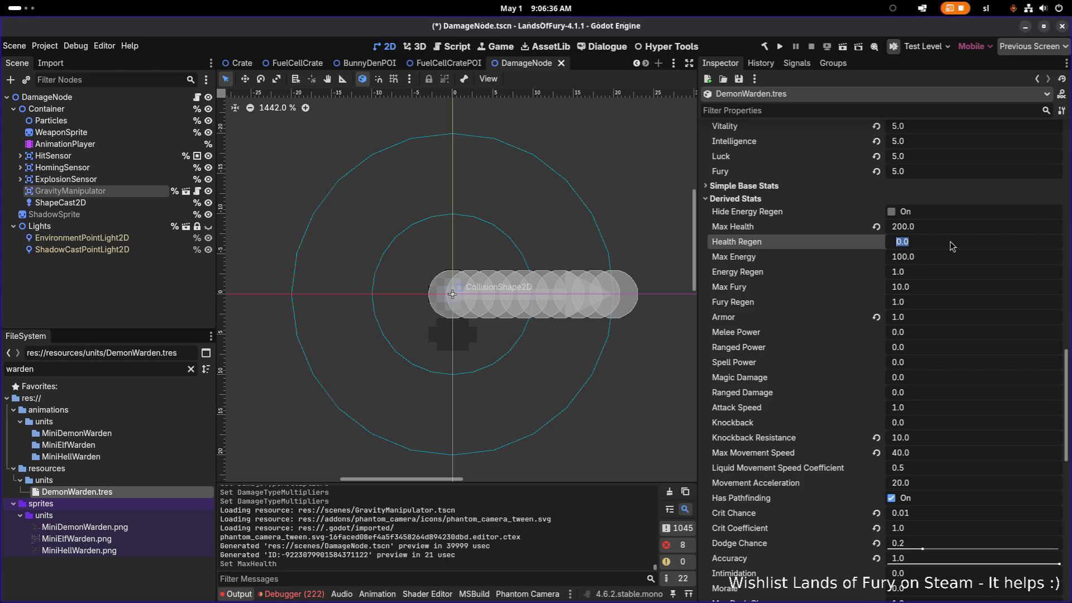
{"action": "type", "text": "2"}
{"action": "key", "text": "Return"}
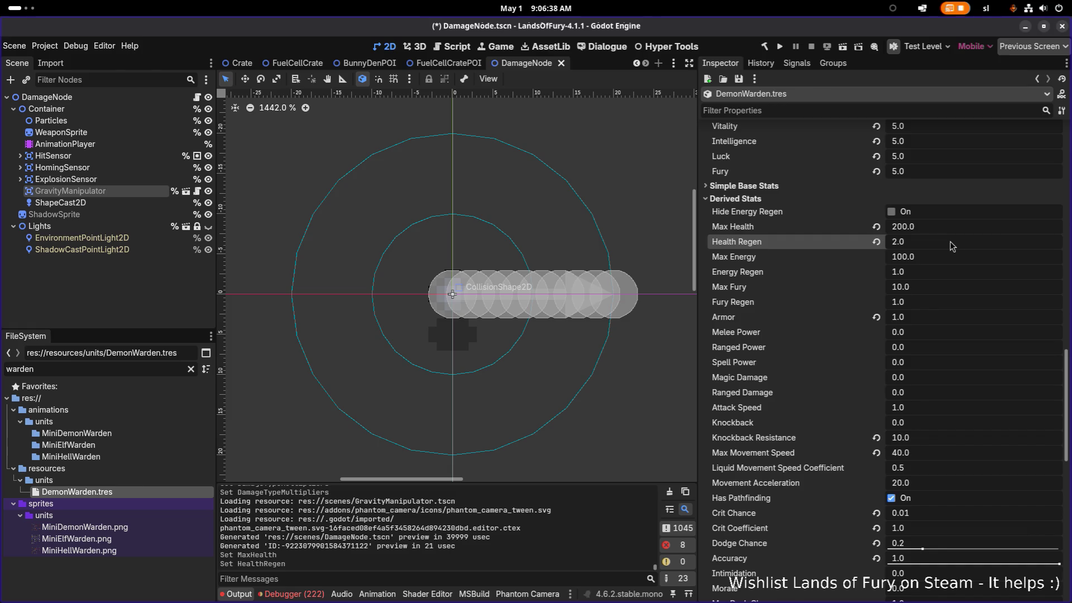
{"action": "scroll", "coordinate": [953, 262], "scroll_direction": "down", "scroll_amount": 4}
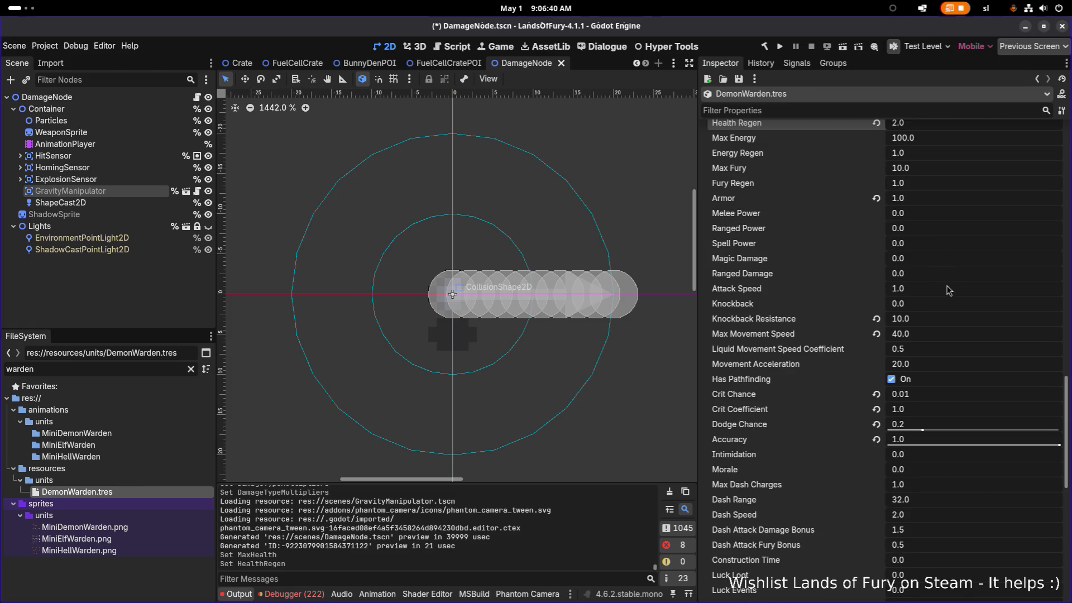
{"action": "scroll", "coordinate": [949, 290], "scroll_direction": "down", "scroll_amount": 4}
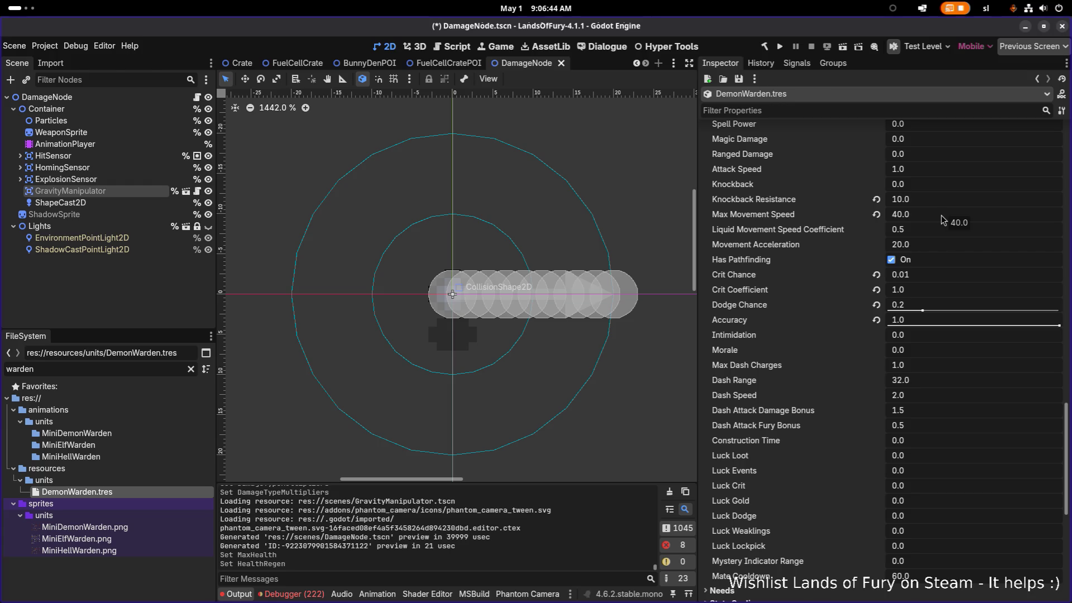
{"action": "scroll", "coordinate": [944, 246], "scroll_direction": "down", "scroll_amount": 12}
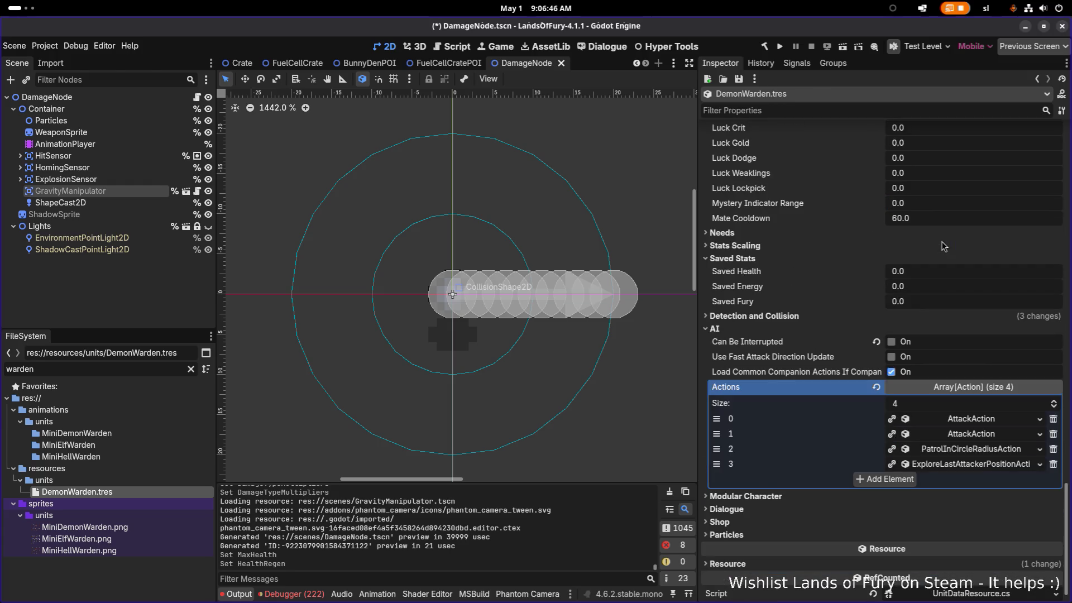
Step: Make both AttackAction entries unique with Make Unique (Recursive)
{"action": "right_click", "coordinate": [959, 426]}
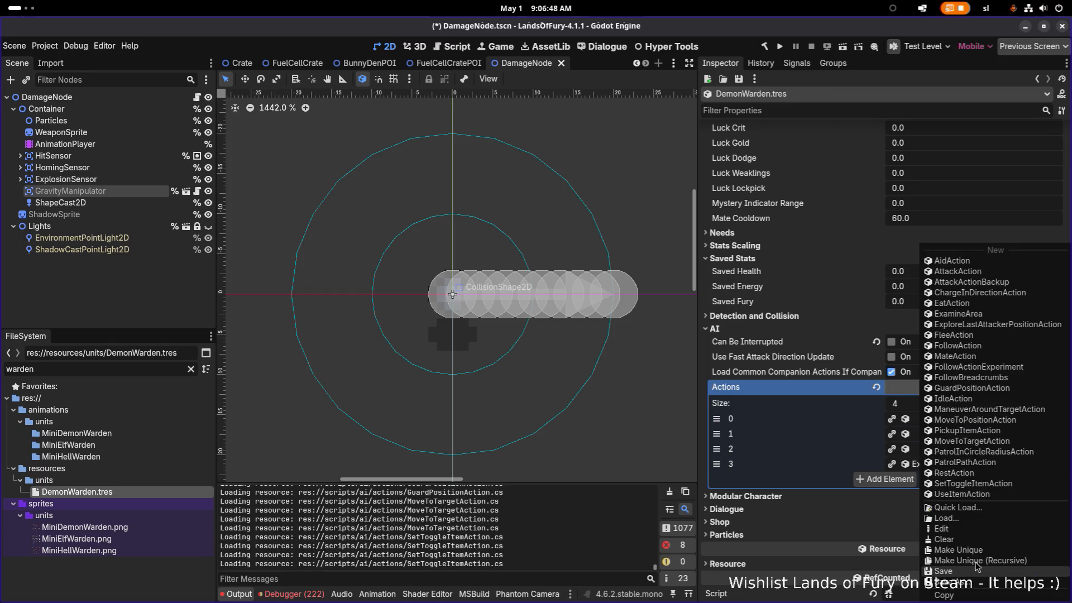
{"action": "left_click", "coordinate": [983, 567]}
{"action": "left_click", "coordinate": [590, 421]}
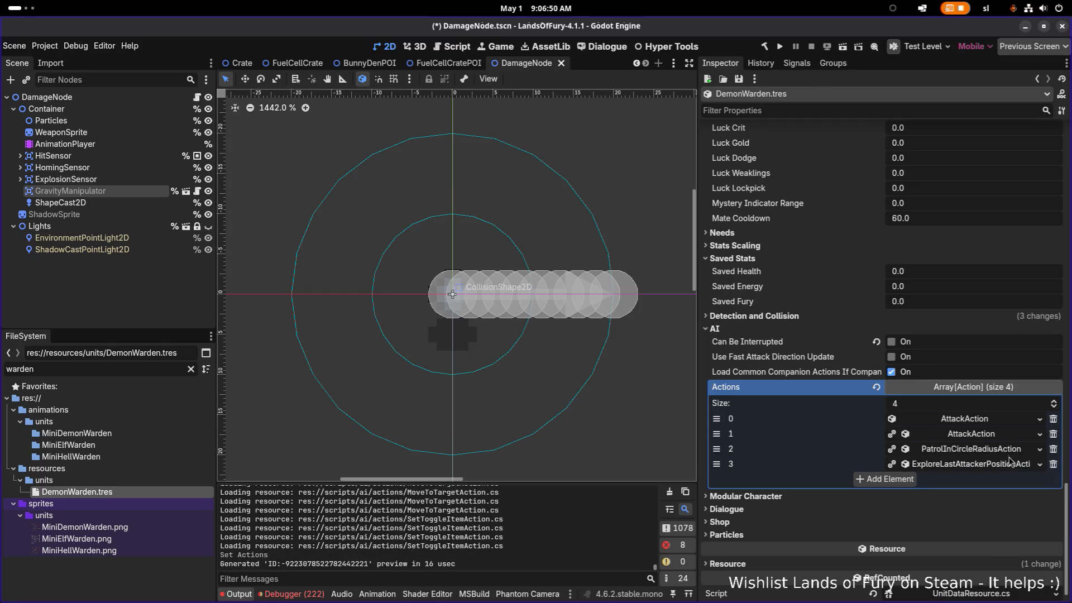
{"action": "right_click", "coordinate": [991, 436]}
{"action": "left_click", "coordinate": [986, 561]}
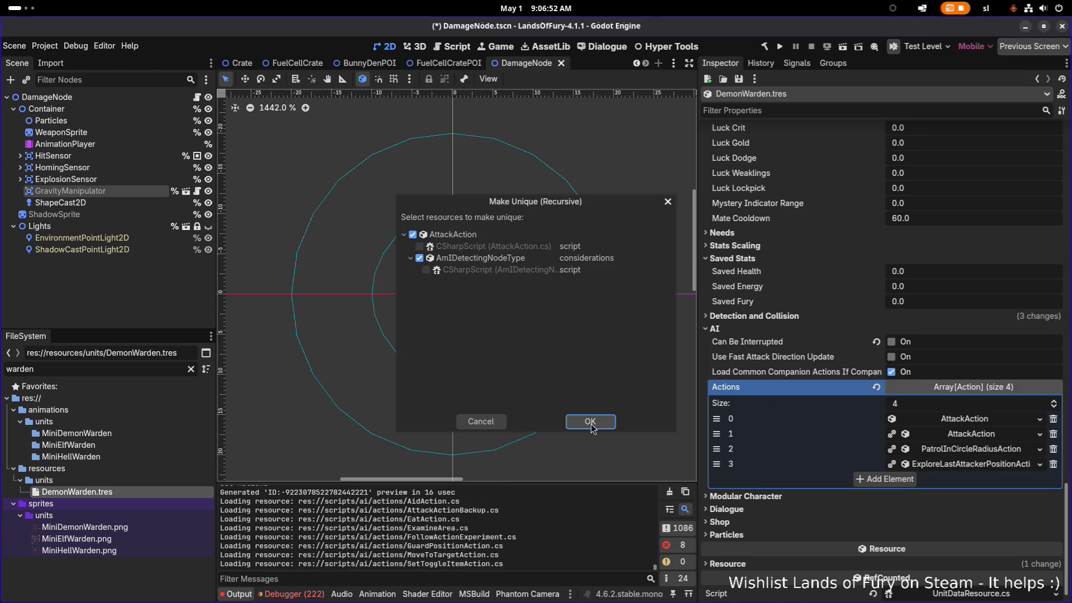
{"action": "left_click", "coordinate": [587, 422]}
Step: Make PatrolInCircleRadiusAction and ExploreLastAttackerPositionAction unique, then expand Stats Scaling
{"action": "right_click", "coordinate": [977, 450]}
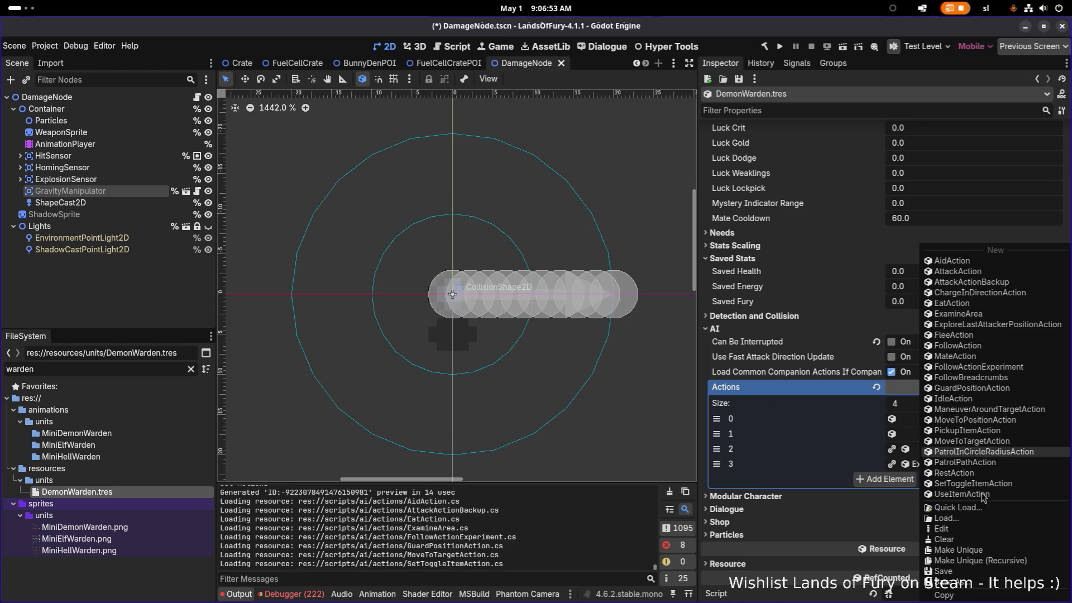
{"action": "left_click", "coordinate": [981, 567]}
{"action": "left_click", "coordinate": [589, 420]}
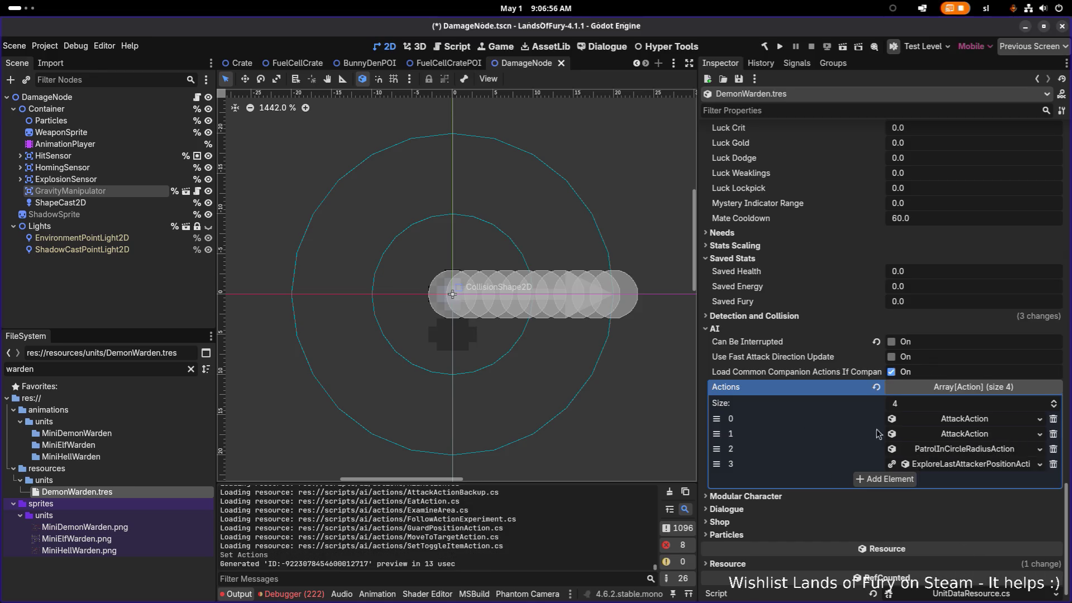
{"action": "right_click", "coordinate": [950, 468]}
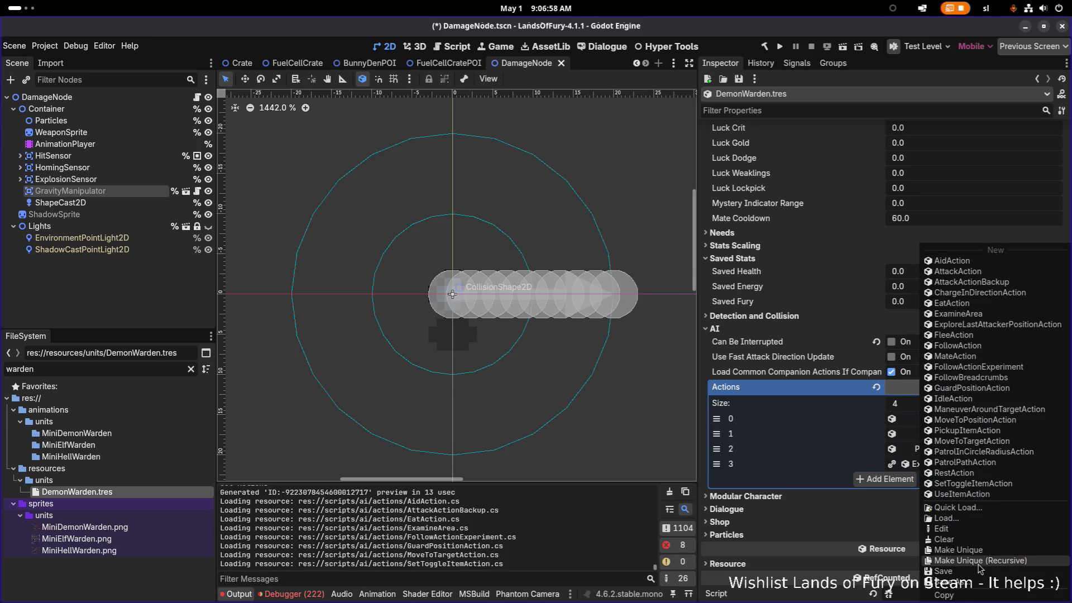
{"action": "left_click", "coordinate": [981, 568]}
{"action": "left_click", "coordinate": [590, 421]}
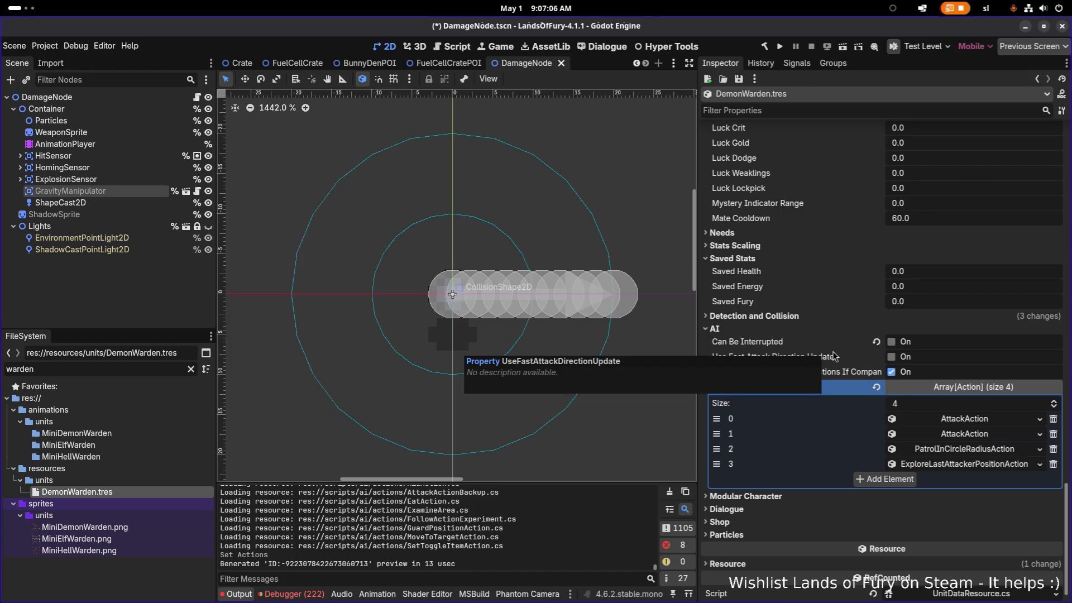
{"action": "left_click", "coordinate": [738, 247]}
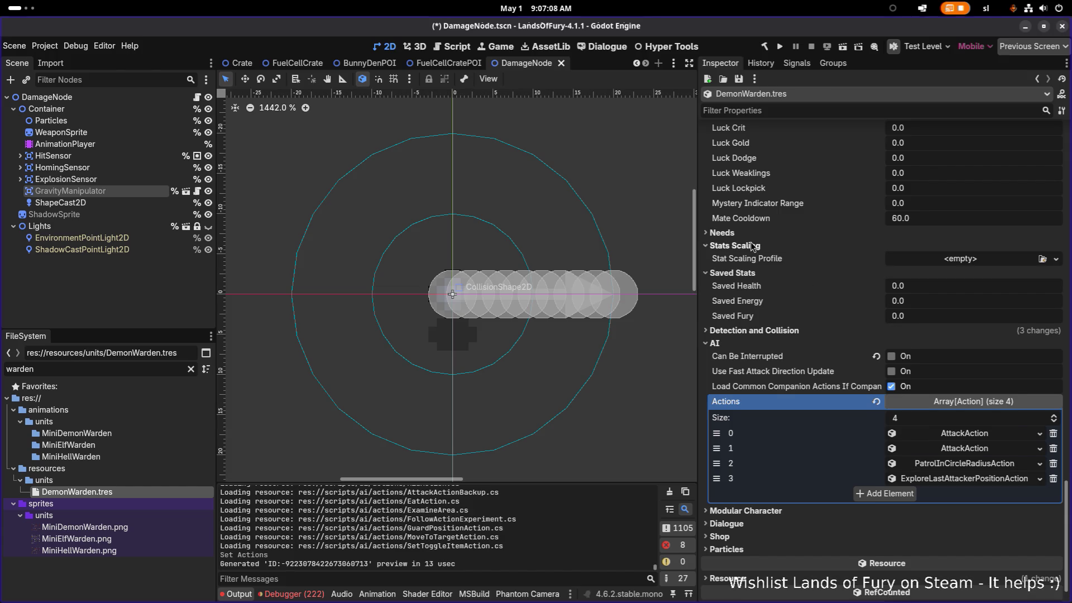
Step: Collapse Stats Scaling and expand Item Data Resources By Slot Id, showing ZombieCrusherSwing.tres in item_1
{"action": "left_click", "coordinate": [754, 246]}
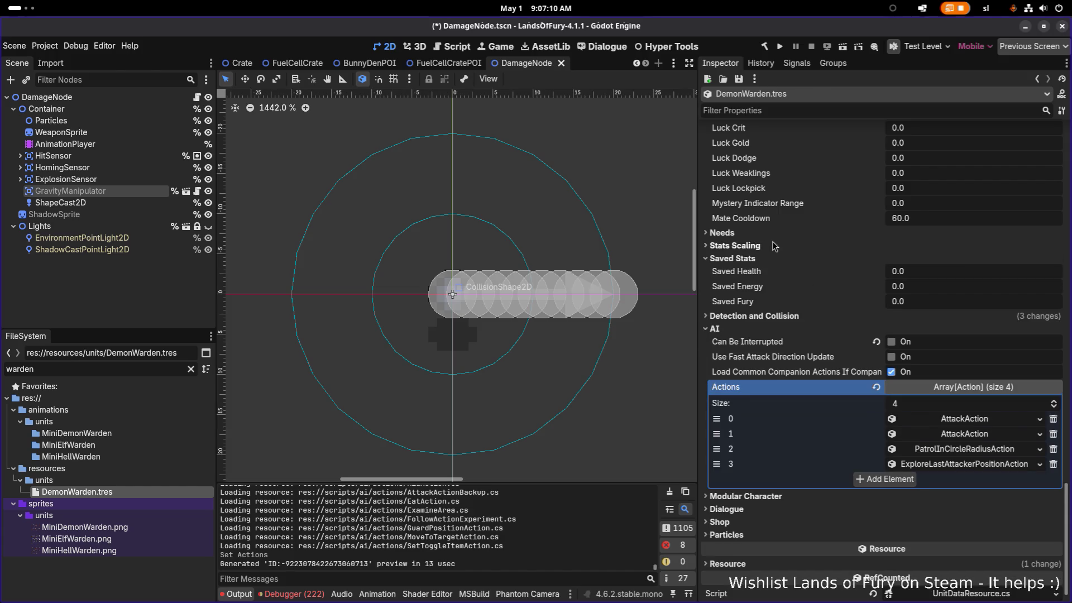
{"action": "scroll", "coordinate": [772, 241], "scroll_direction": "up", "scroll_amount": 5}
{"action": "scroll", "coordinate": [758, 262], "scroll_direction": "up", "scroll_amount": 5}
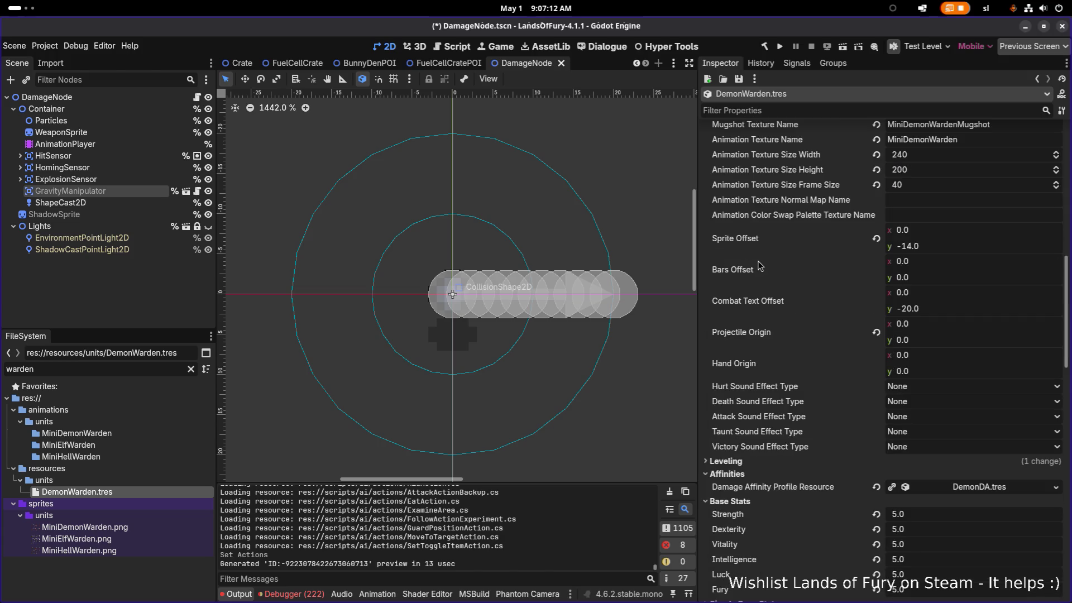
{"action": "scroll", "coordinate": [758, 261], "scroll_direction": "up", "scroll_amount": 10}
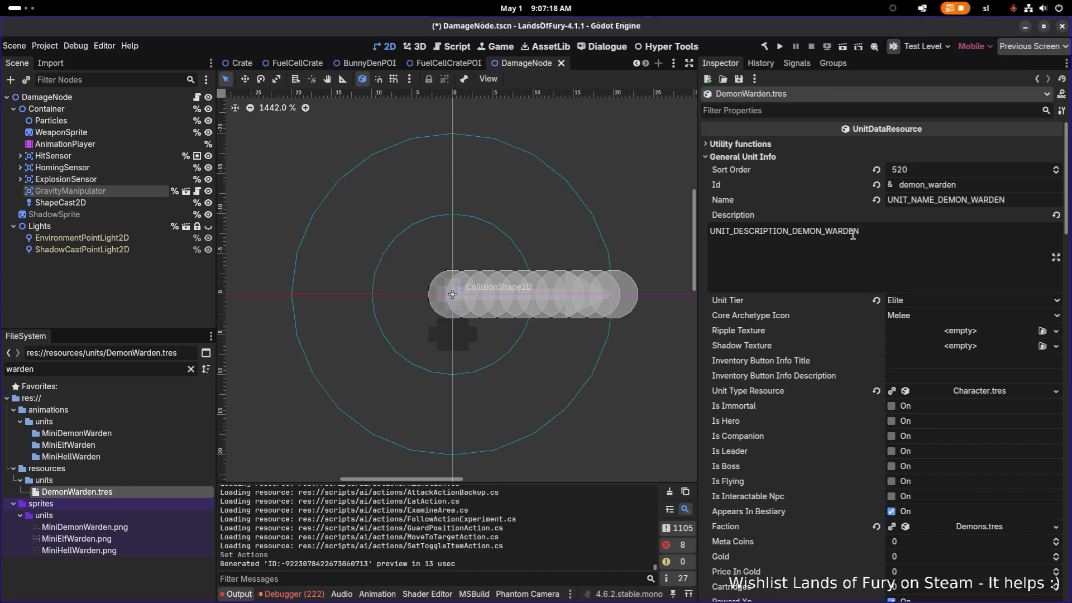
{"action": "scroll", "coordinate": [867, 291], "scroll_direction": "down", "scroll_amount": 5}
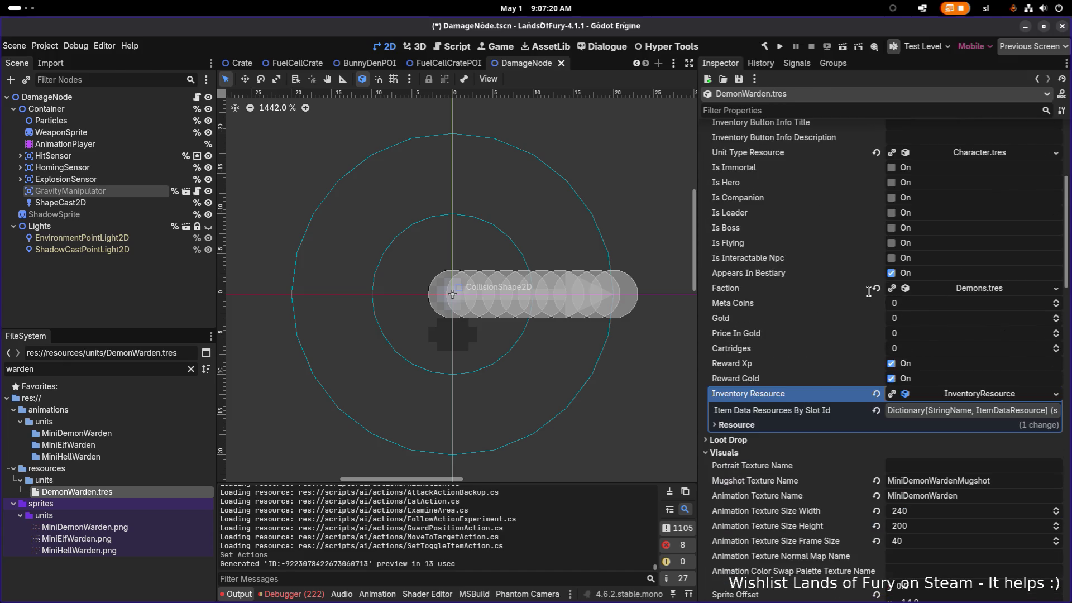
{"action": "scroll", "coordinate": [869, 291], "scroll_direction": "up", "scroll_amount": 5}
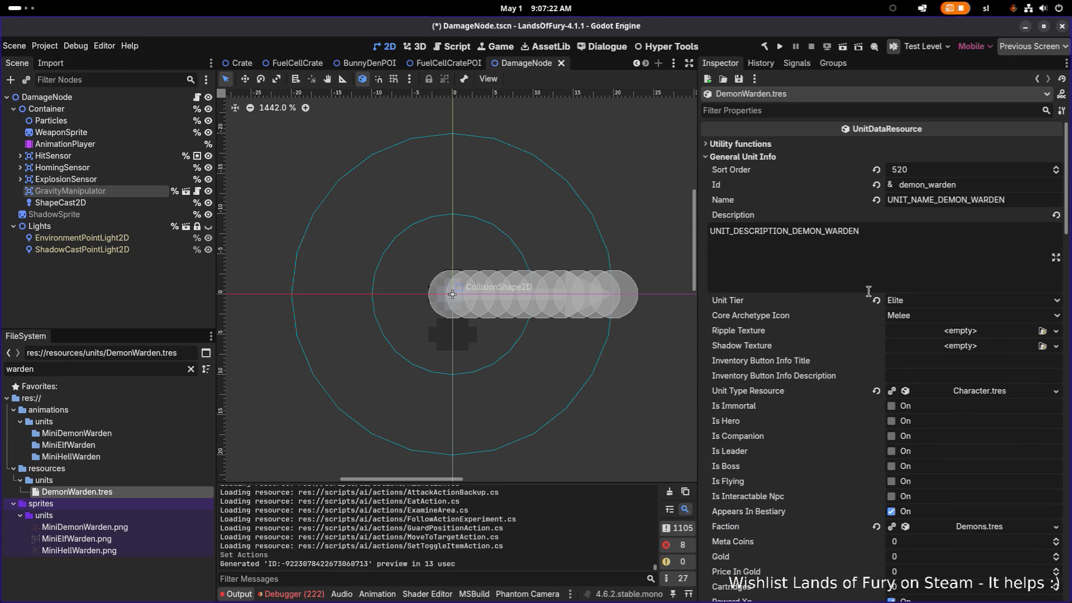
{"action": "scroll", "coordinate": [868, 282], "scroll_direction": "down", "scroll_amount": 9}
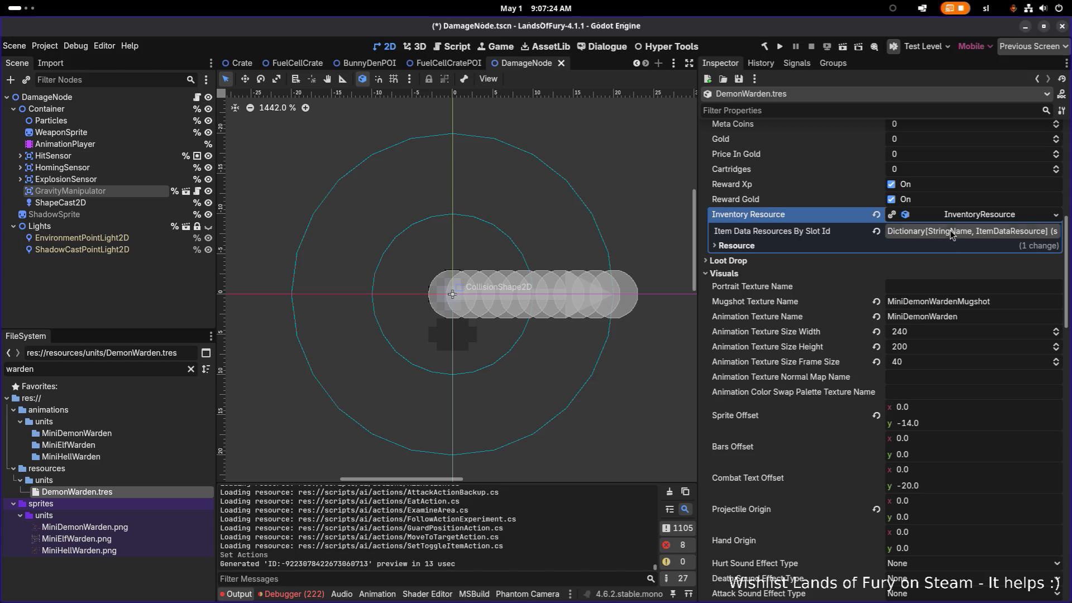
{"action": "left_click", "coordinate": [947, 233]}
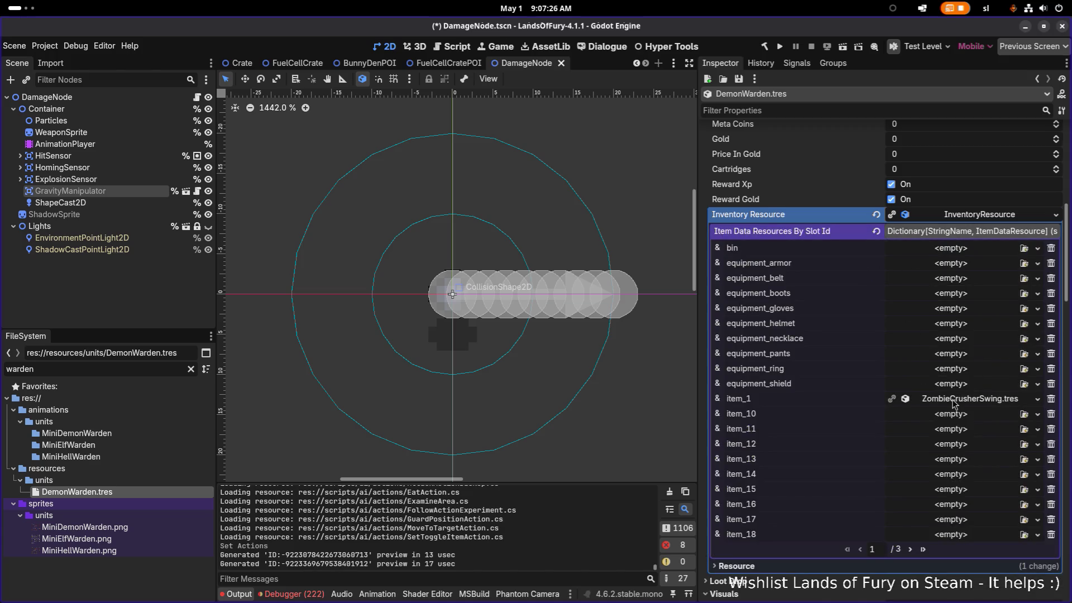
{"action": "key", "text": "alt+Tab"}
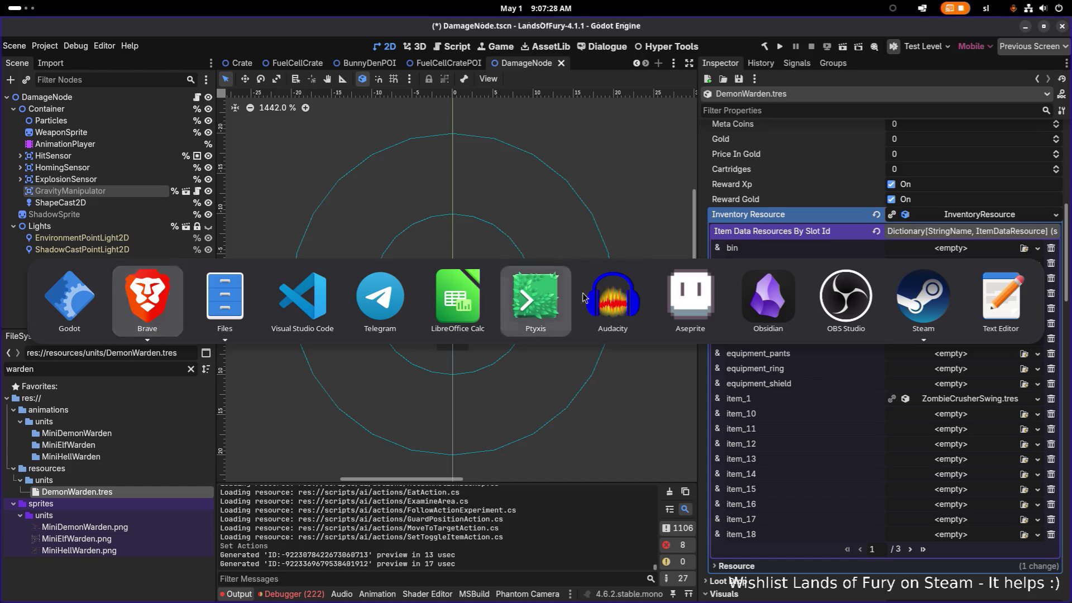
Step: Open MiniDemonWarden.aseprite from the godot-project aseprites folder
{"action": "key", "text": "alt+f"}
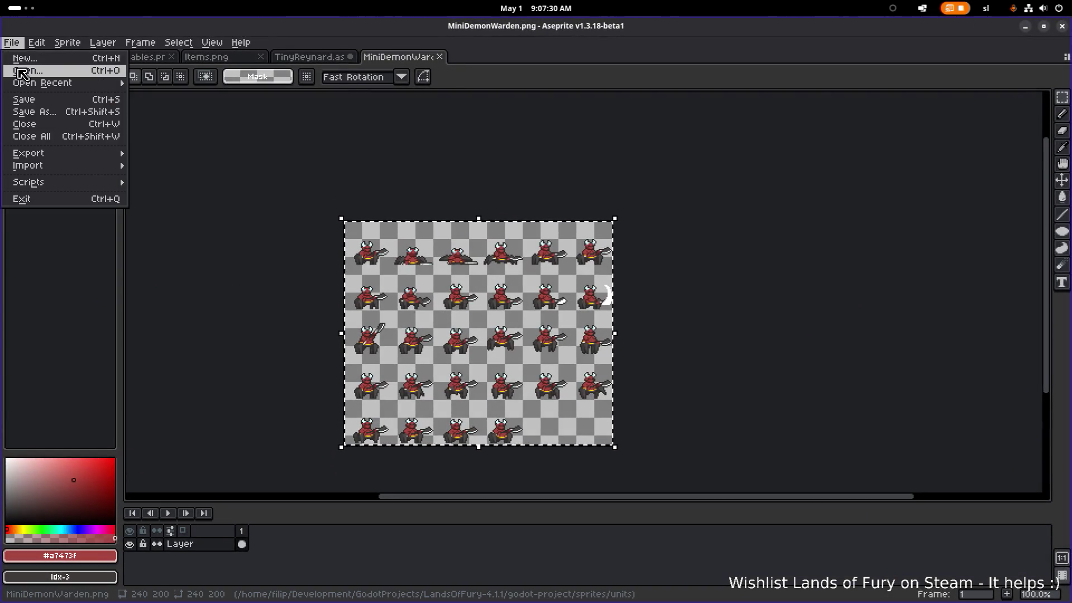
{"action": "left_click", "coordinate": [56, 74]}
{"action": "left_click", "coordinate": [69, 87]}
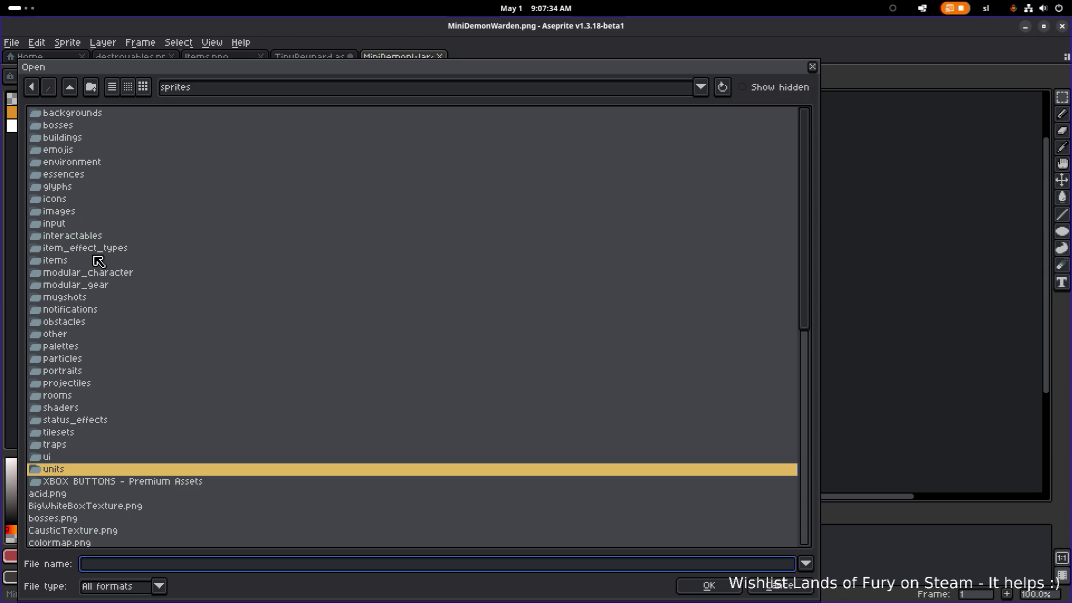
{"action": "left_click", "coordinate": [69, 86]}
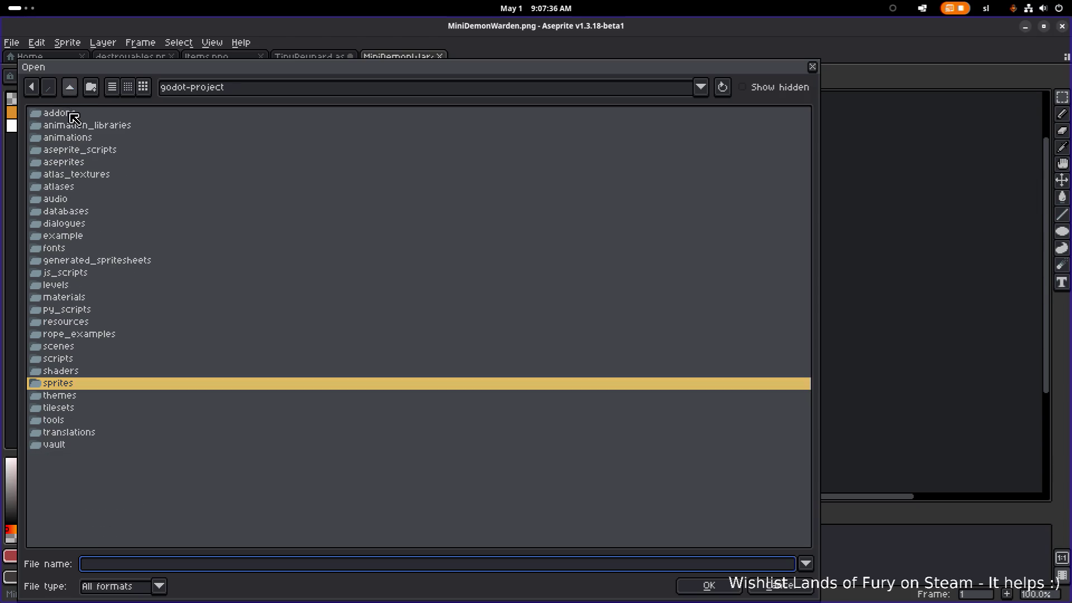
{"action": "double_click", "coordinate": [94, 167]}
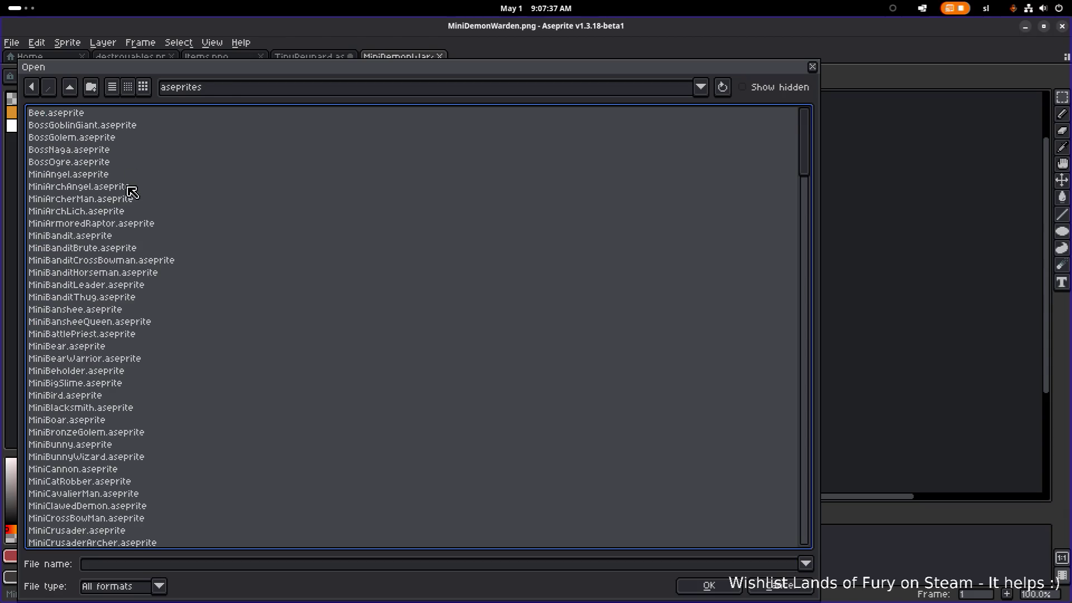
{"action": "scroll", "coordinate": [138, 197], "scroll_direction": "down", "scroll_amount": 5}
{"action": "scroll", "coordinate": [134, 240], "scroll_direction": "down", "scroll_amount": 1}
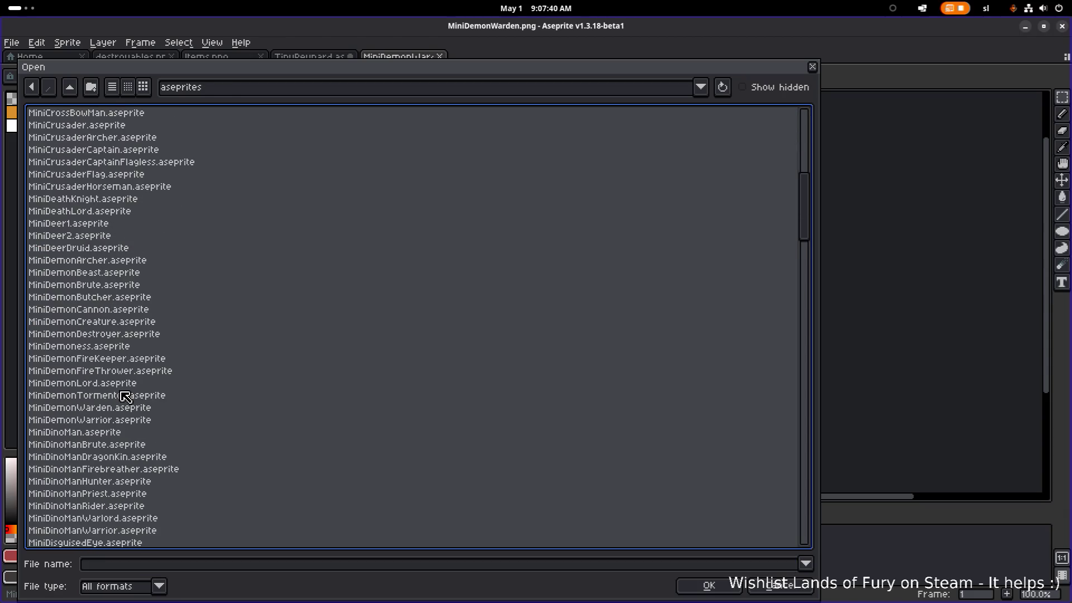
{"action": "left_click", "coordinate": [120, 410]}
{"action": "double_click", "coordinate": [120, 410]}
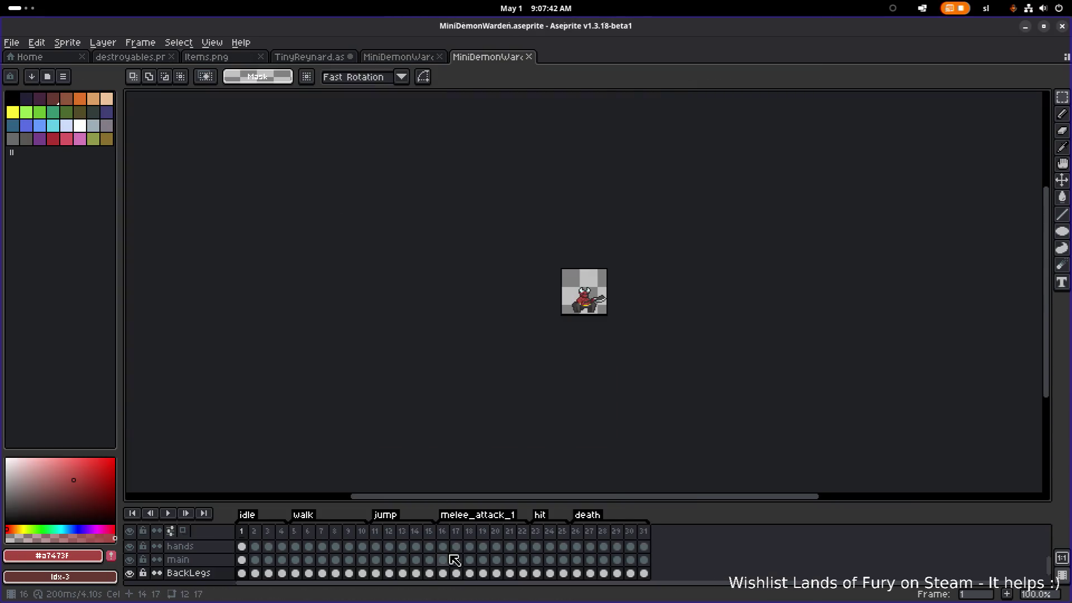
{"action": "scroll", "coordinate": [607, 328], "scroll_direction": "up", "scroll_amount": 2}
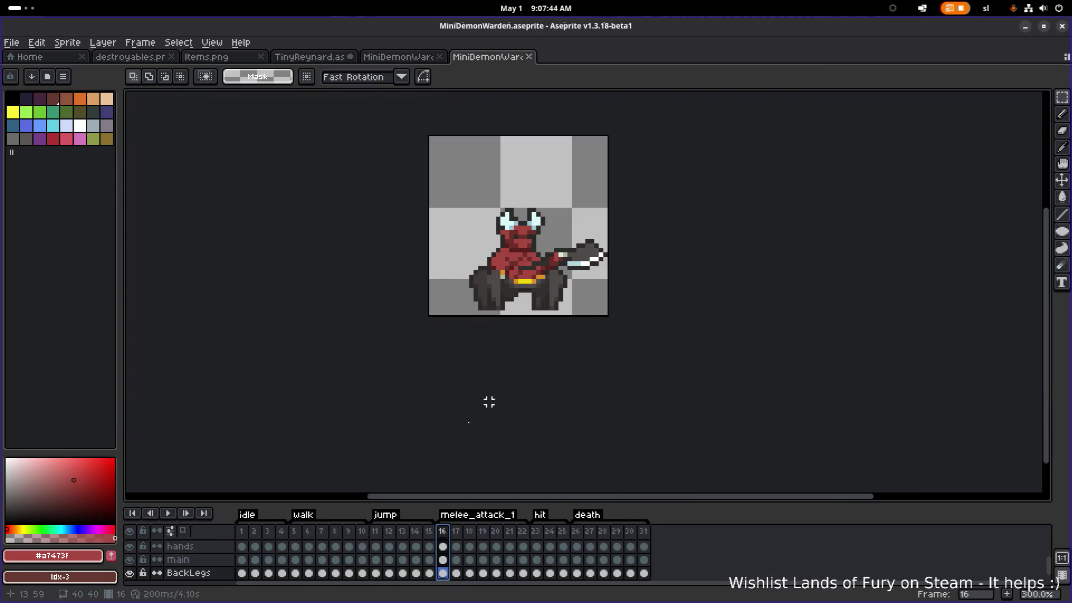
{"action": "left_click", "coordinate": [168, 513]}
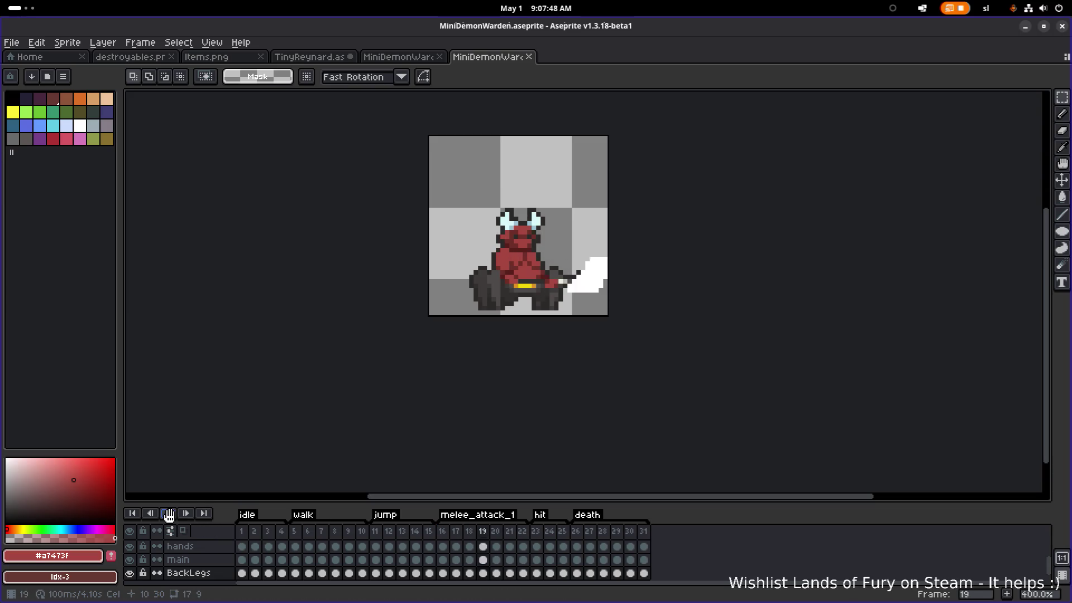
Step: Preview the walk, jump, melee_attack_1, hit and death animations
{"action": "left_click", "coordinate": [296, 546]}
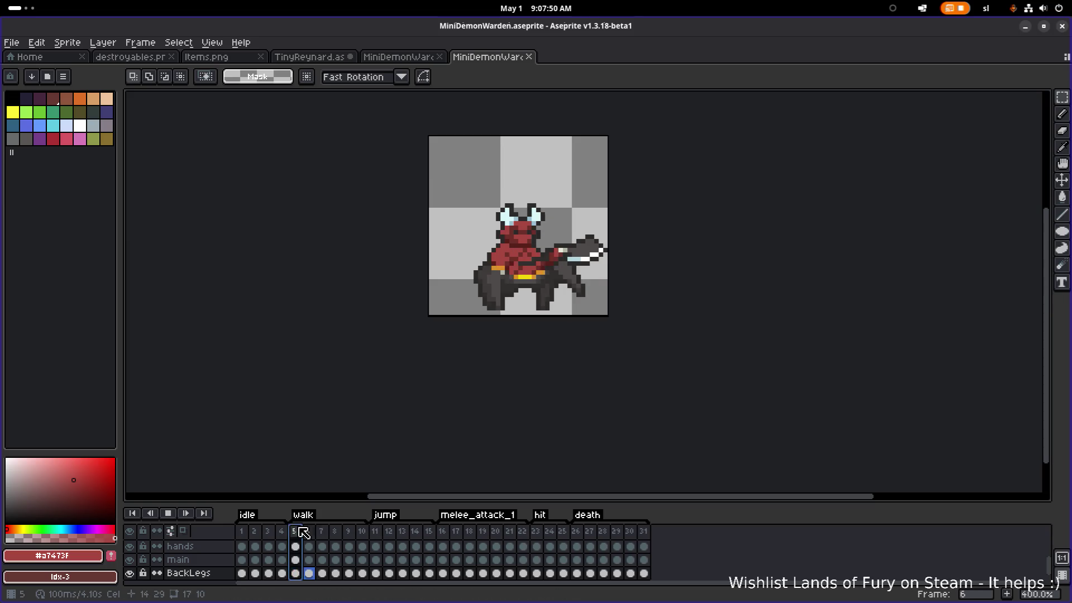
{"action": "left_click", "coordinate": [376, 533]}
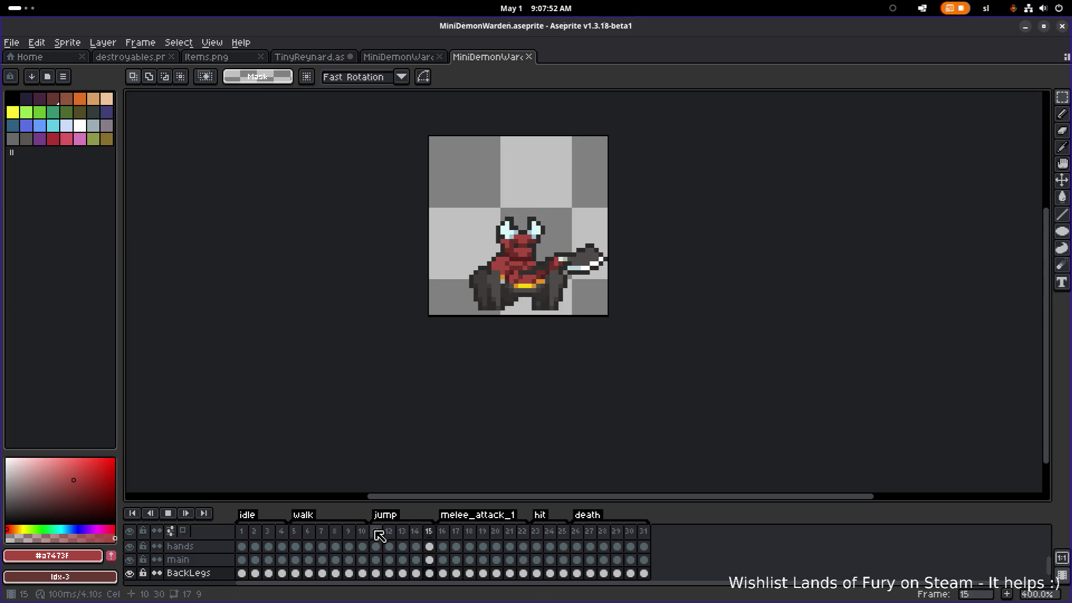
{"action": "key", "text": "Return"}
{"action": "left_click", "coordinate": [449, 531]}
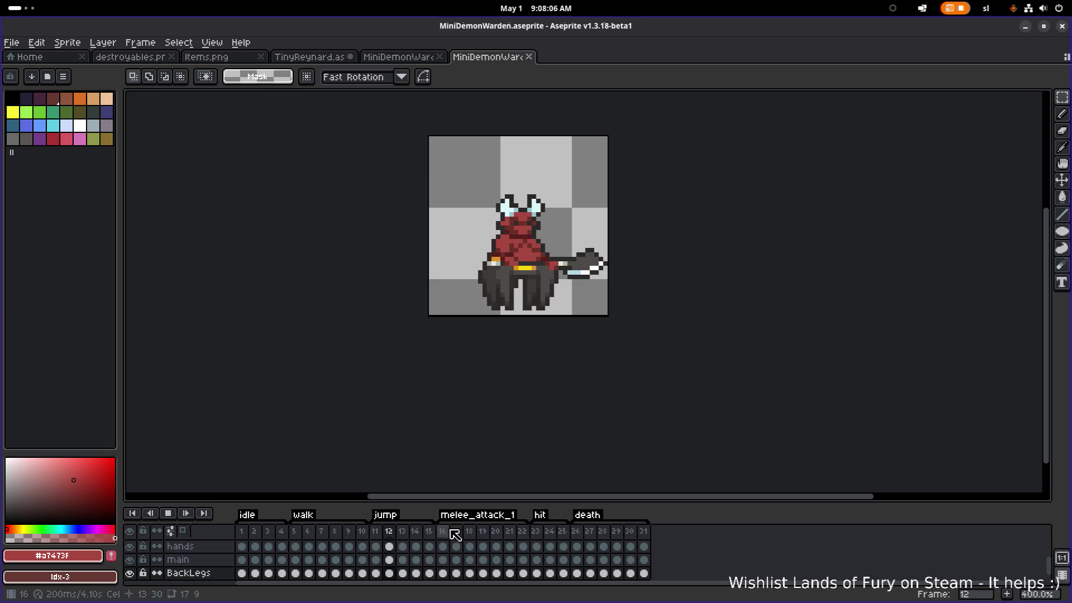
{"action": "left_click", "coordinate": [539, 538]}
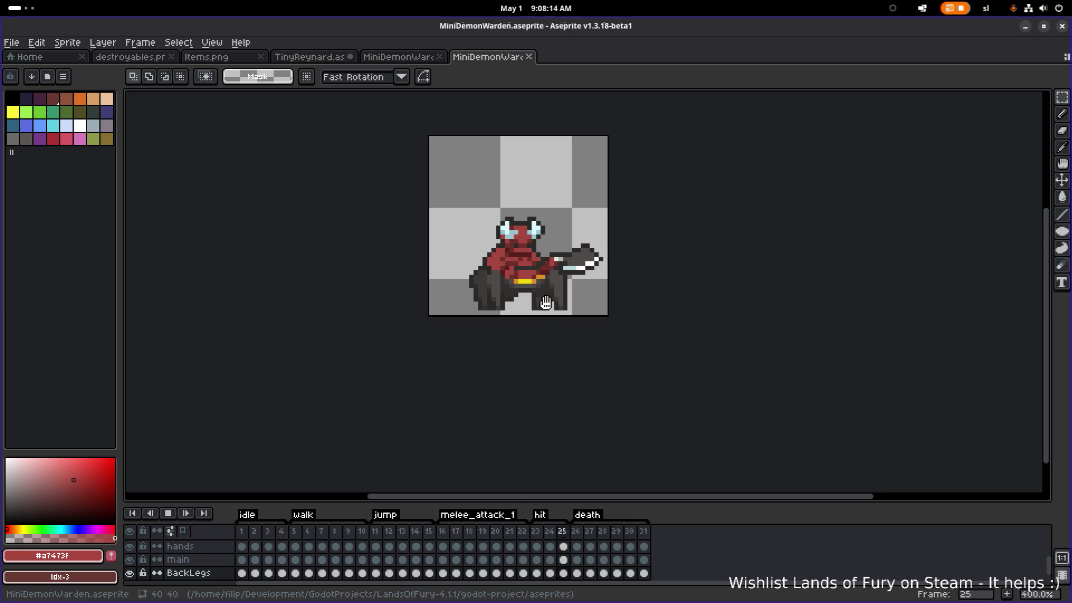
{"action": "left_click", "coordinate": [592, 536]}
Step: Recheck idle, walk and melee_attack_1 frames 16-17, then minimize Aseprite
{"action": "left_click", "coordinate": [253, 533]}
{"action": "left_click", "coordinate": [309, 532]}
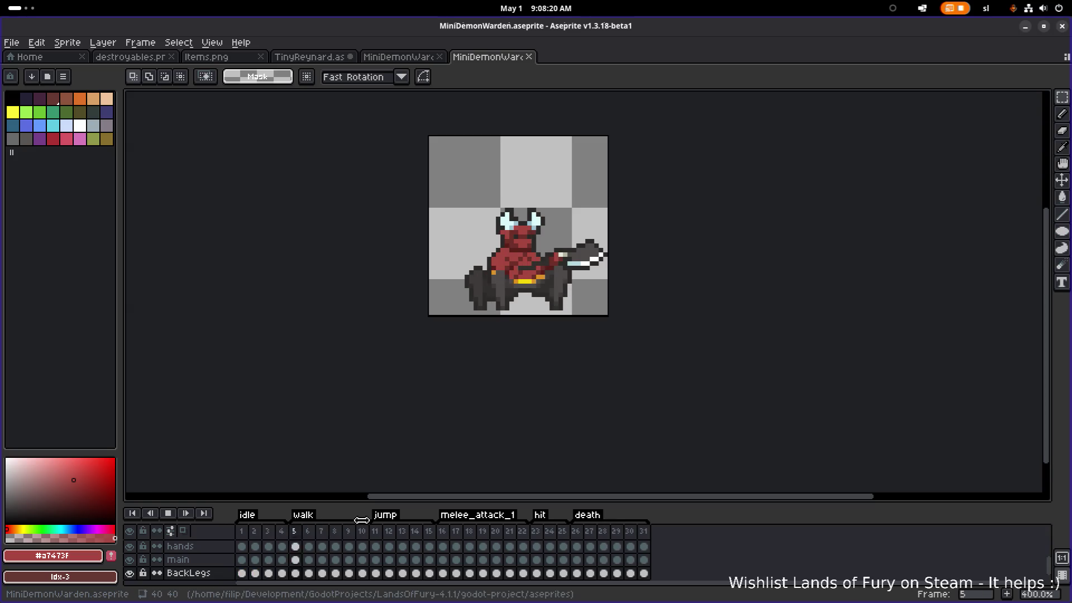
{"action": "left_click", "coordinate": [168, 513]}
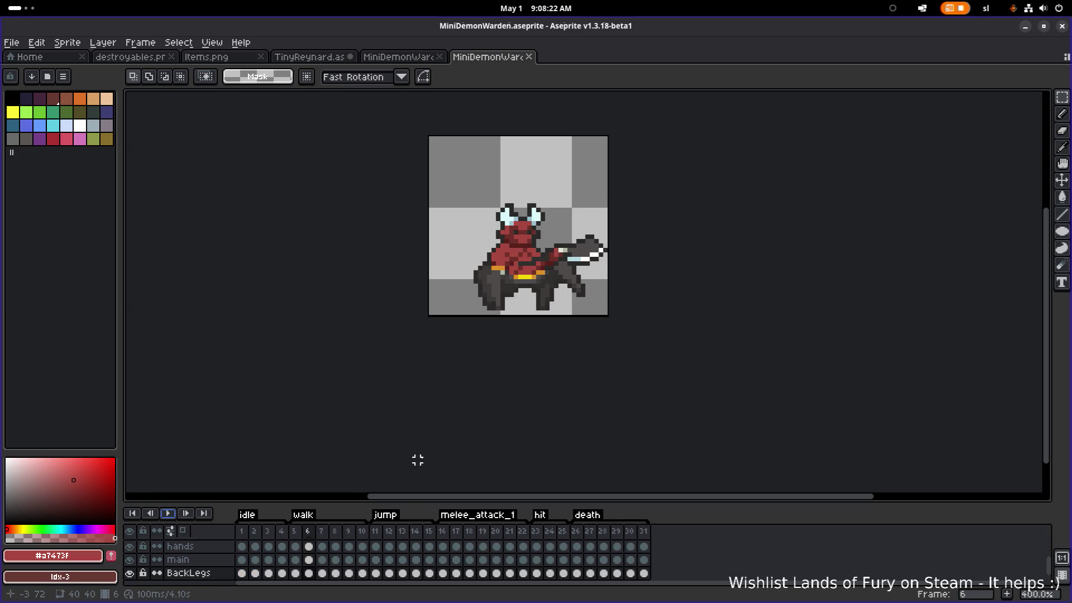
{"action": "left_click", "coordinate": [456, 532]}
{"action": "left_click", "coordinate": [442, 531]}
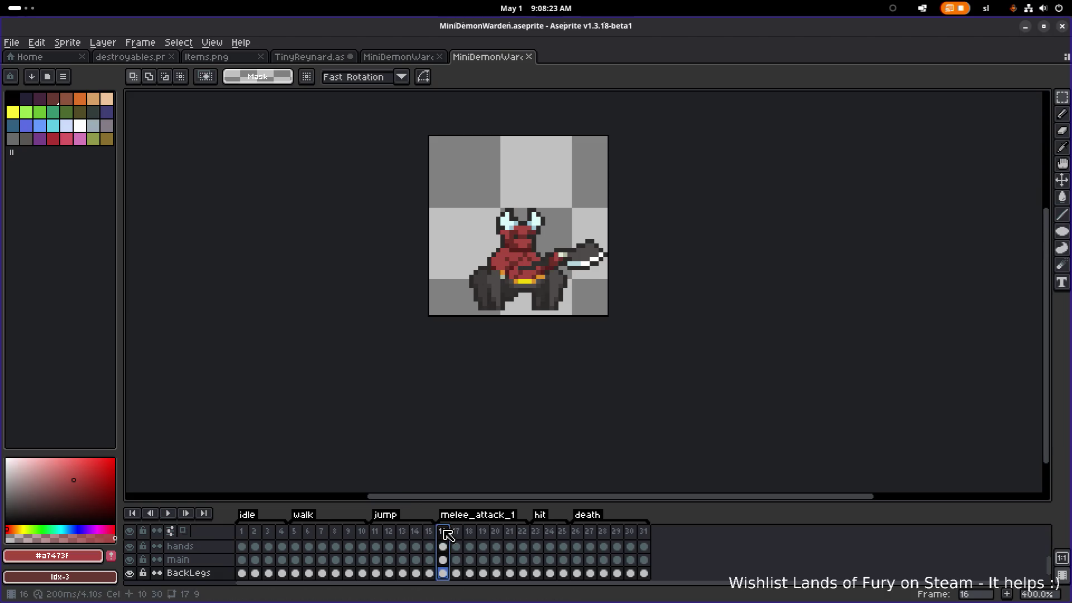
{"action": "left_click", "coordinate": [168, 514]}
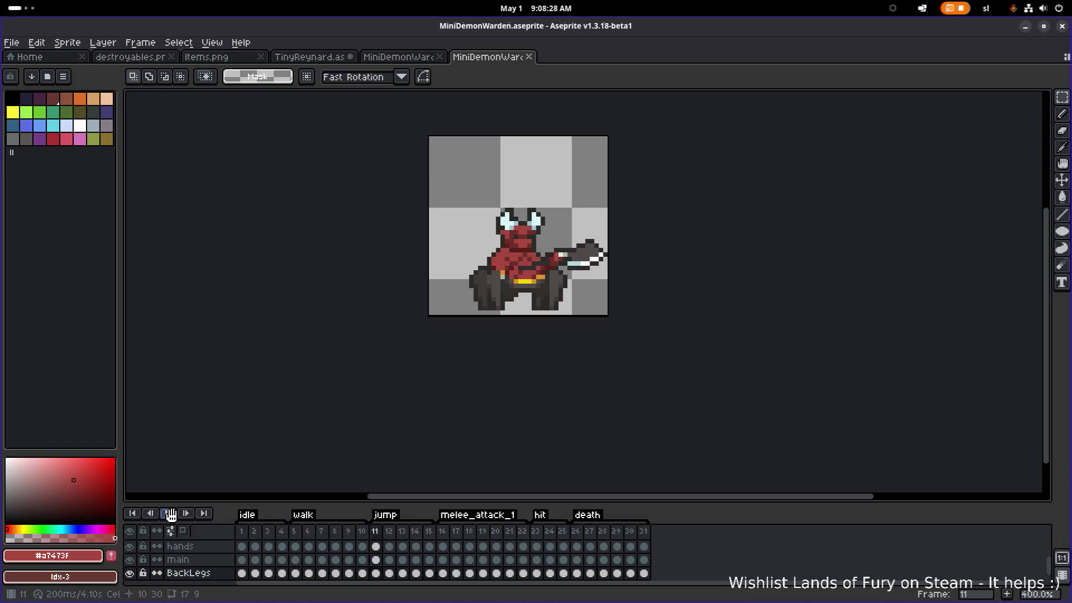
{"action": "left_click", "coordinate": [1025, 27]}
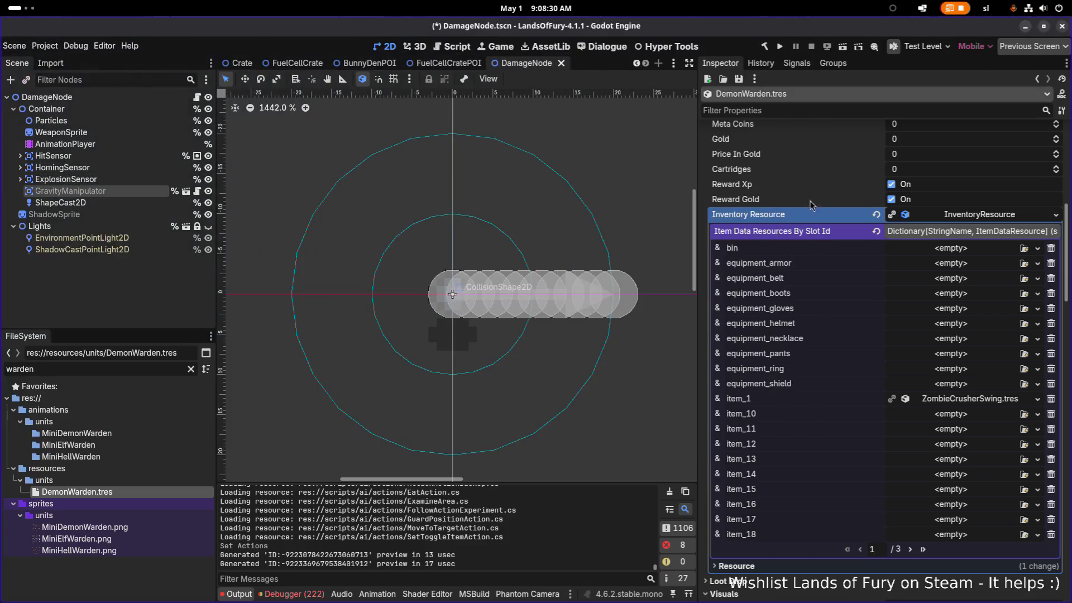
Step: Duplicate ZombieCrusherSwing.tres as DemonWardenAxe.tres
{"action": "right_click", "coordinate": [961, 401]}
{"action": "left_click", "coordinate": [989, 516]}
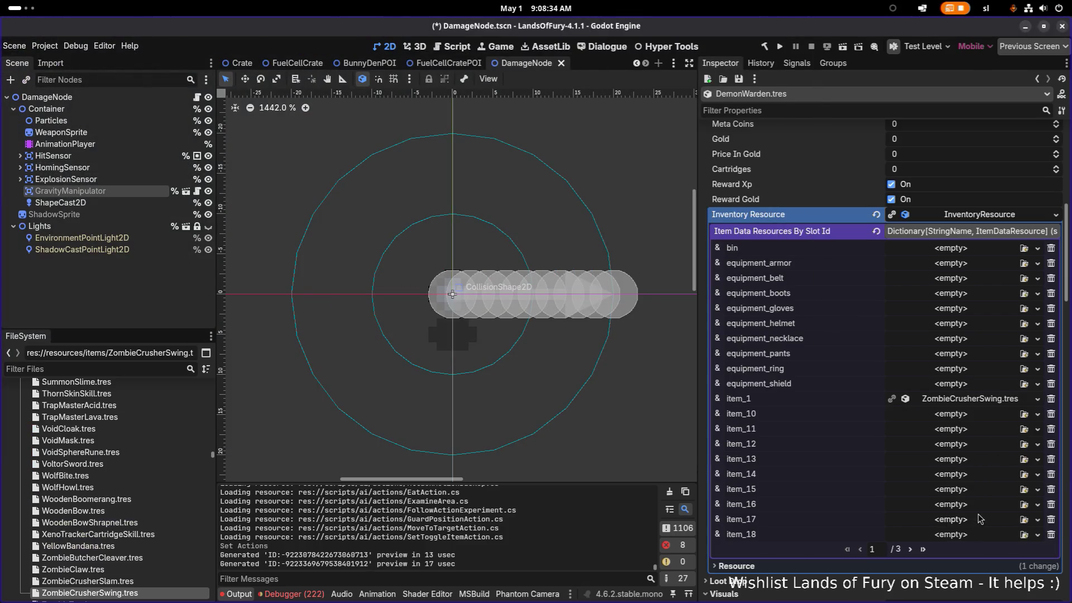
{"action": "scroll", "coordinate": [152, 565], "scroll_direction": "down", "scroll_amount": 1}
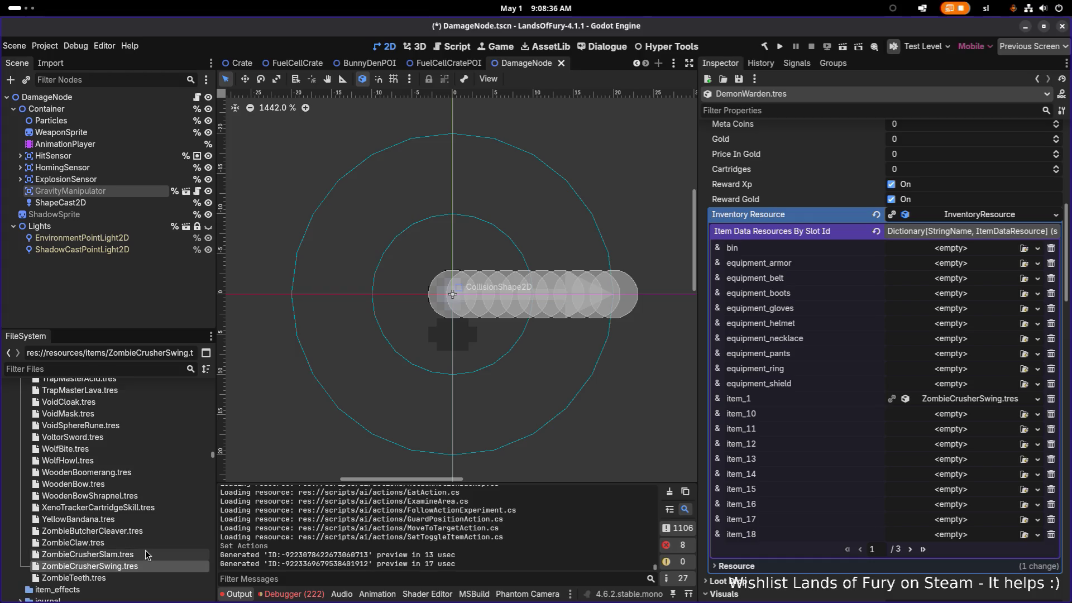
{"action": "key", "text": "ctrl+d"}
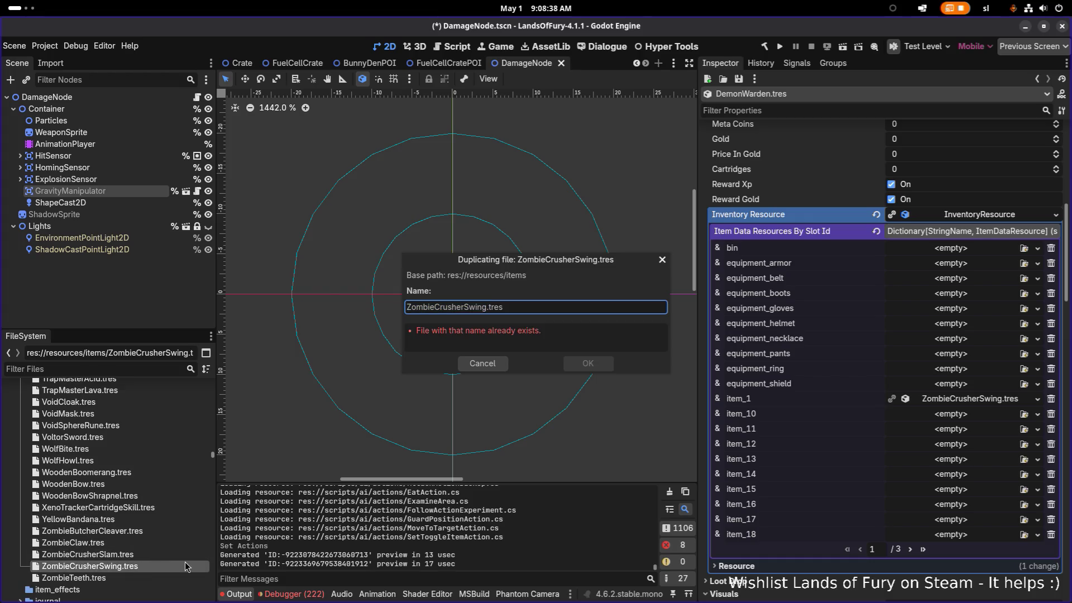
{"action": "key", "text": "ctrl+BackSpace"}
{"action": "type", "text": "DemonWarden"}
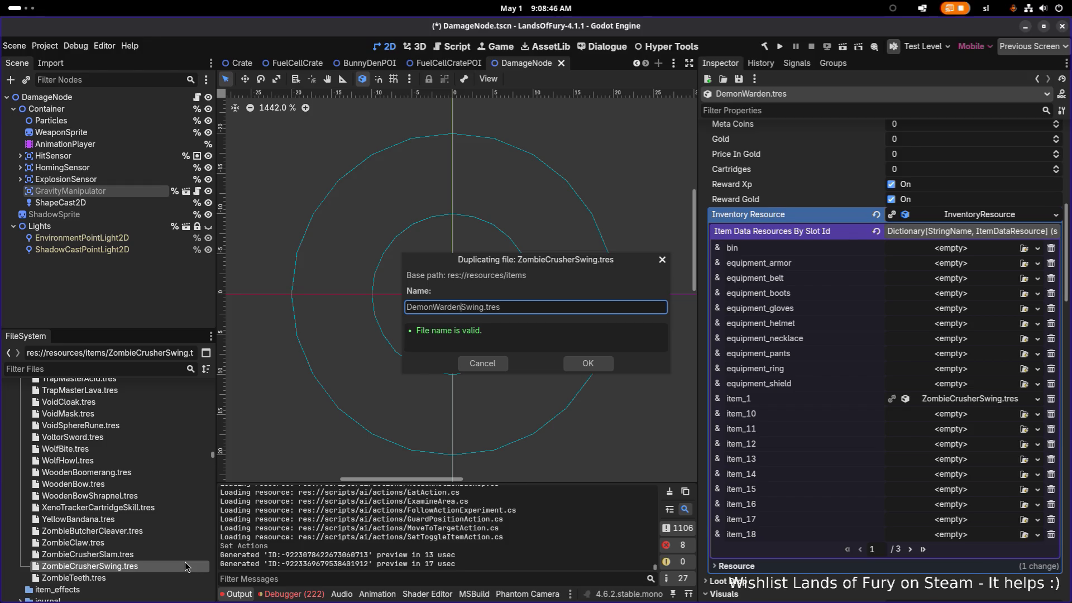
{"action": "key", "text": "ctrl+shift+Right"}
{"action": "type", "text": "Axe"}
{"action": "key", "text": "Return"}
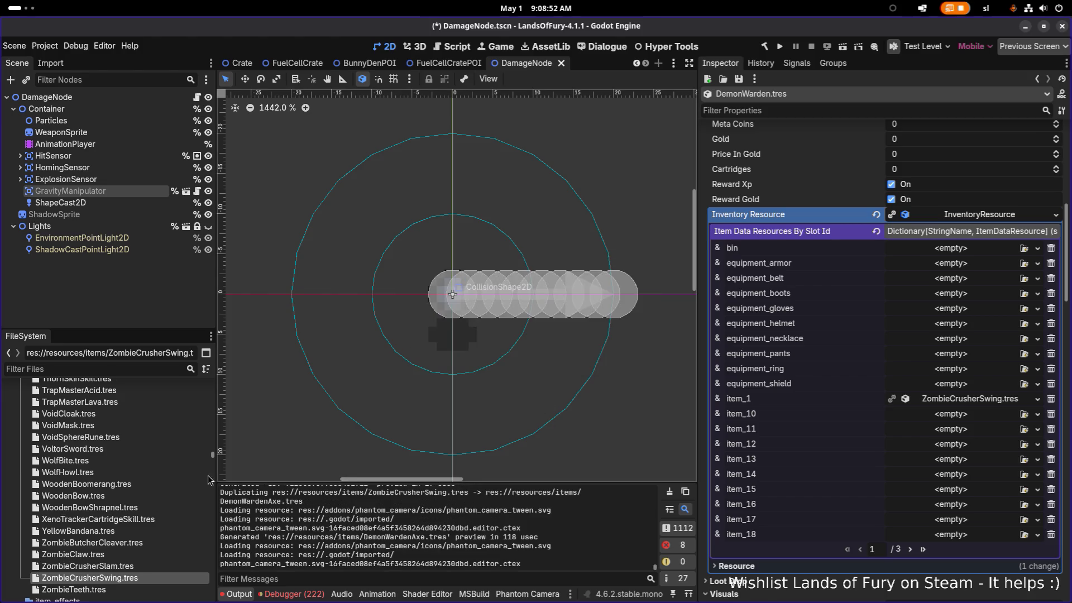
Step: Quick-load DemonWardenAxe.tres into item_1 and save the scene
{"action": "left_click", "coordinate": [1037, 404]}
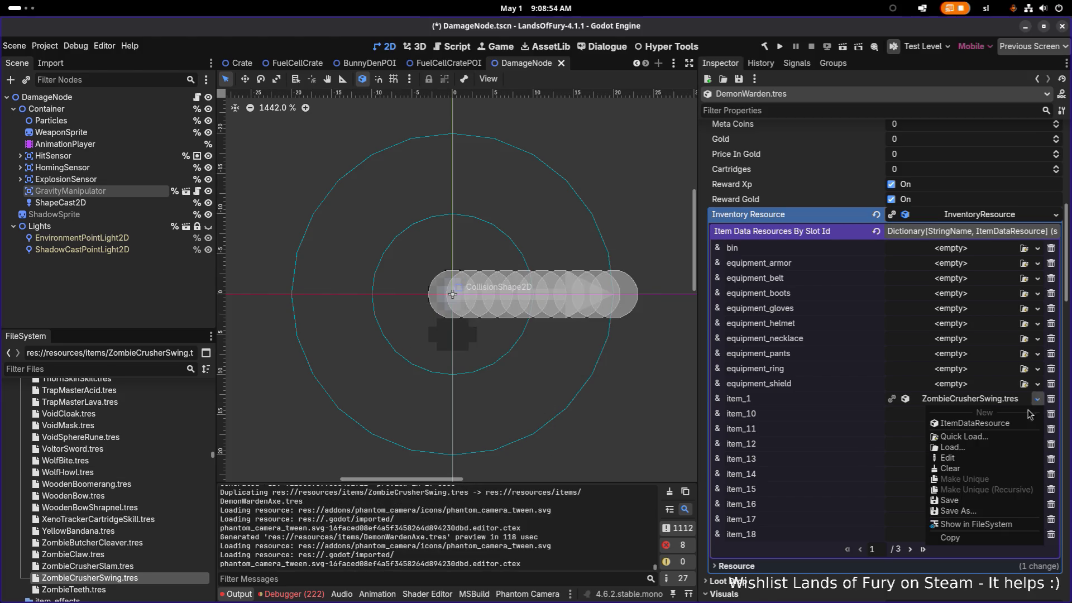
{"action": "left_click", "coordinate": [1005, 444]}
{"action": "type", "text": "demonwardenaxe"}
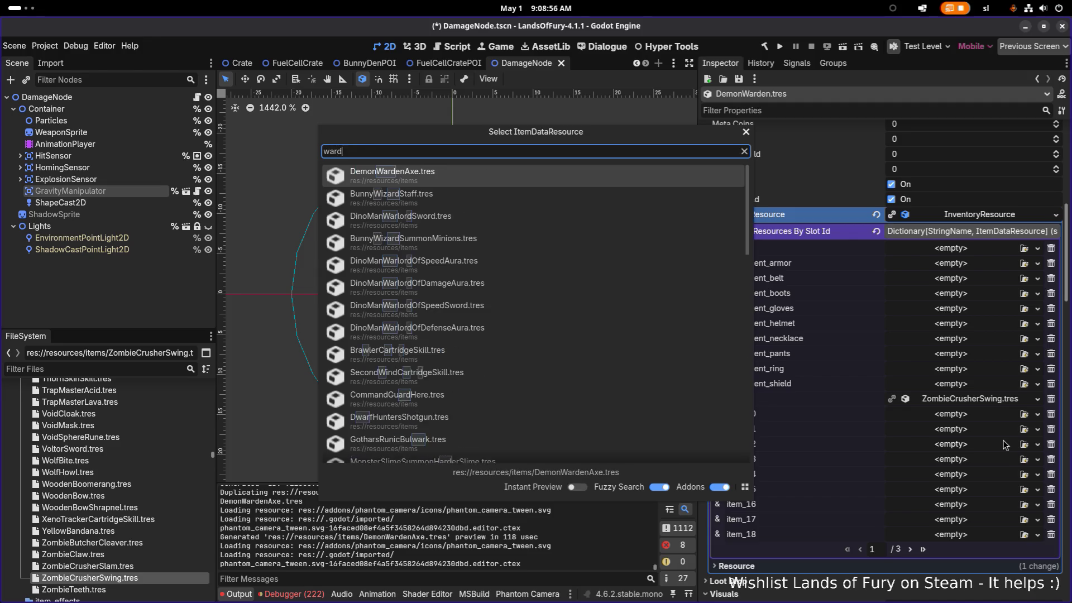
{"action": "key", "text": "Return"}
{"action": "key", "text": "ctrl+s"}
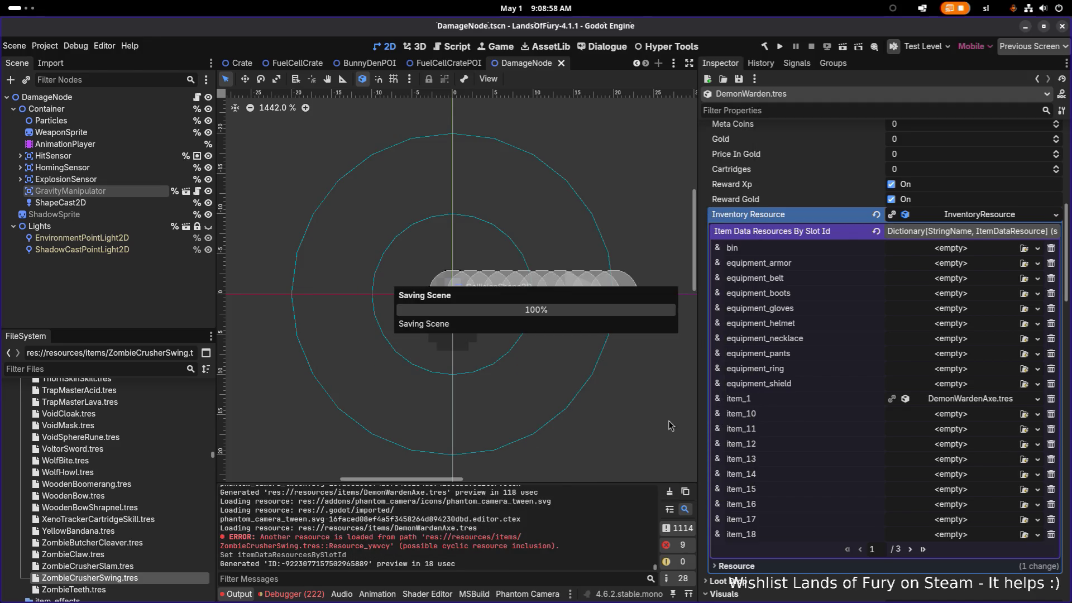
{"action": "scroll", "coordinate": [114, 430], "scroll_direction": "up", "scroll_amount": 3}
{"action": "scroll", "coordinate": [114, 428], "scroll_direction": "up", "scroll_amount": 10}
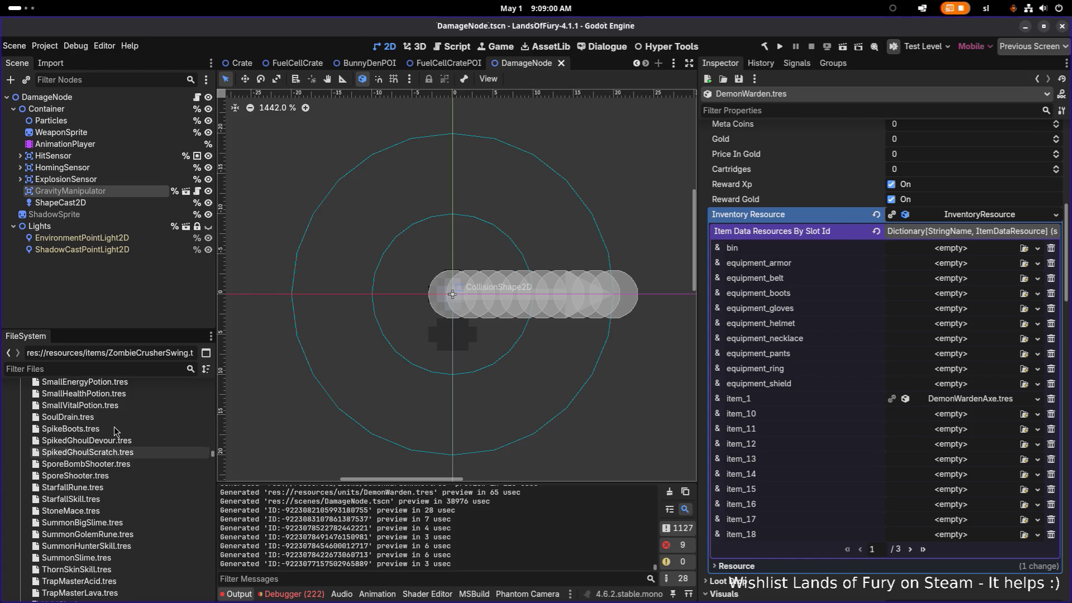
{"action": "scroll", "coordinate": [114, 430], "scroll_direction": "up", "scroll_amount": 10}
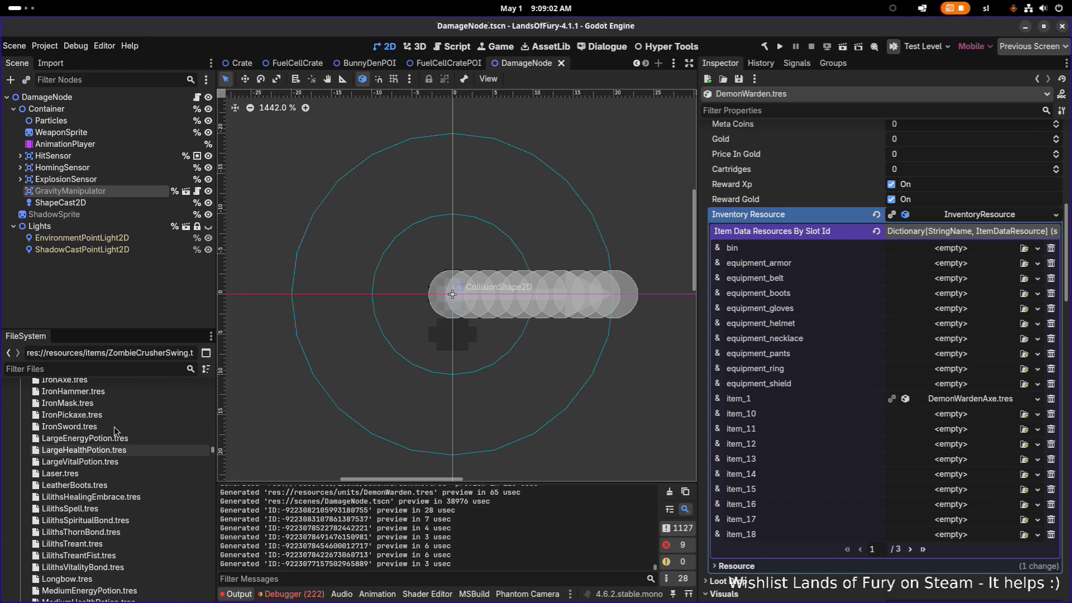
{"action": "scroll", "coordinate": [115, 431], "scroll_direction": "up", "scroll_amount": 10}
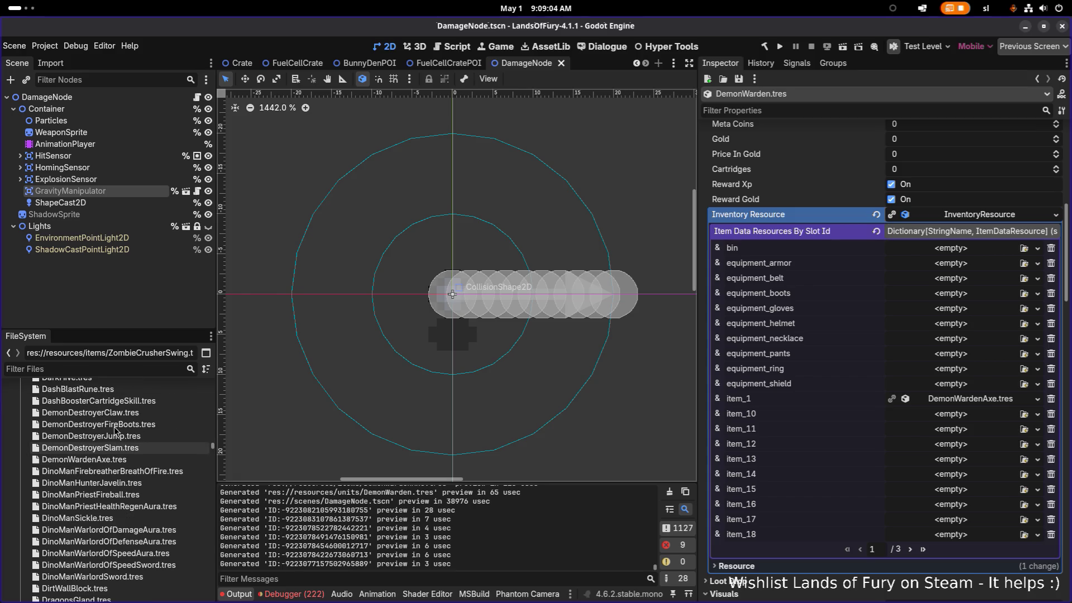
Step: Open DemonWardenAxe.tres and change its Id to demon_warden_axe
{"action": "left_click", "coordinate": [112, 461]}
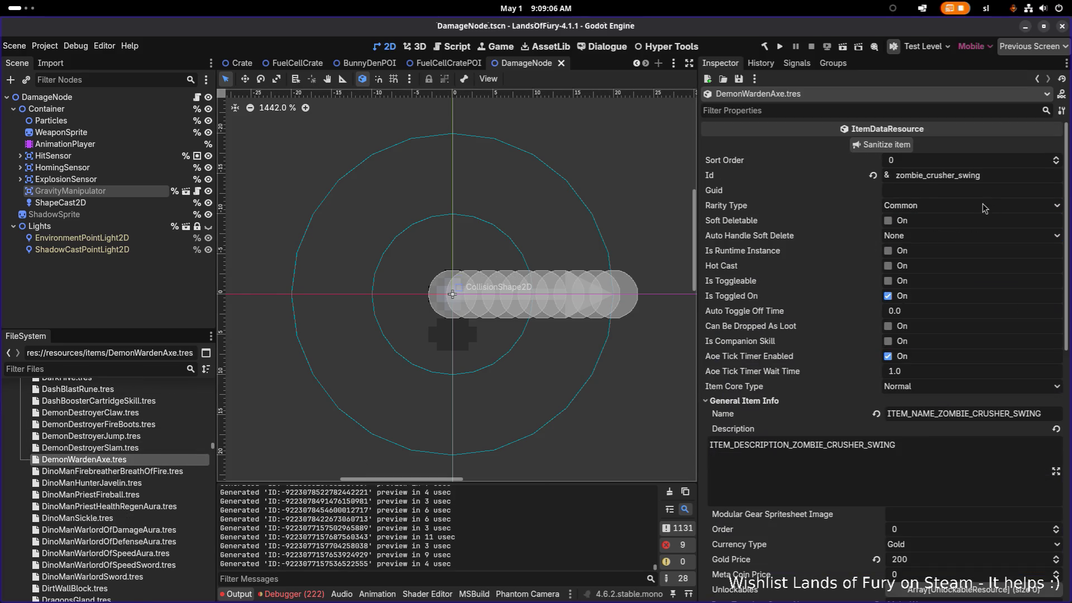
{"action": "left_click", "coordinate": [935, 177]}
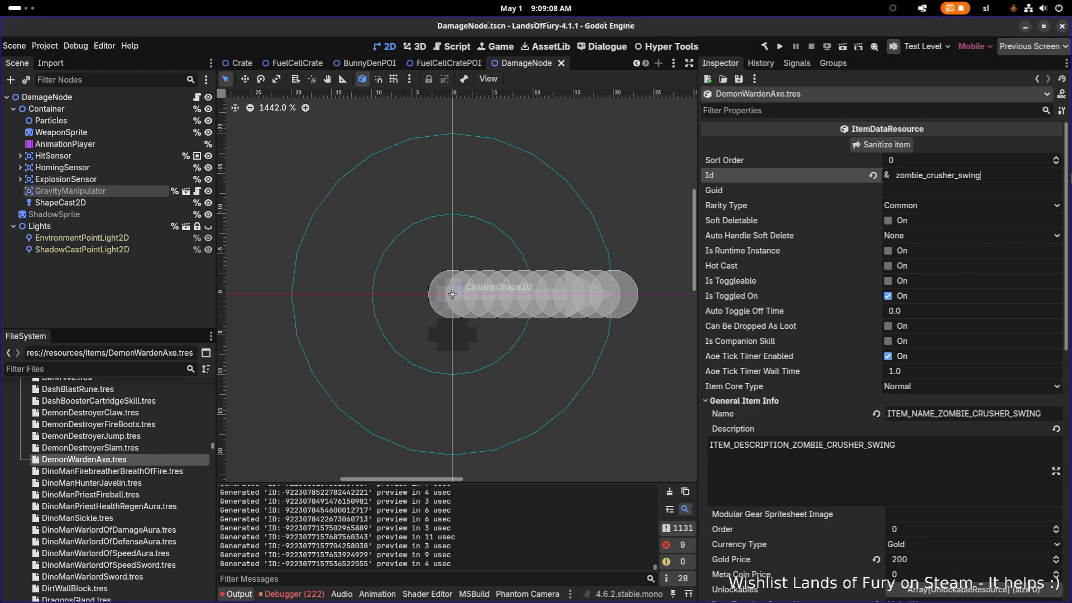
{"action": "key", "text": "ctrl+a"}
{"action": "type", "text": "demo"}
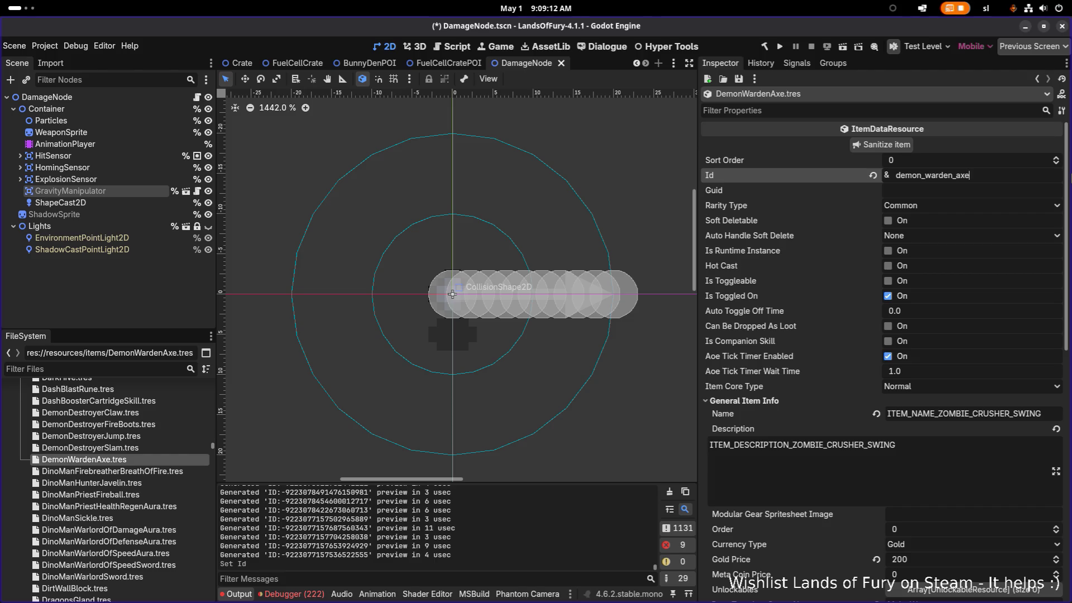
{"action": "scroll", "coordinate": [1016, 288], "scroll_direction": "down", "scroll_amount": 2}
Step: Change the item Name to ITEM_NAME_DEMON_WARDEN_AXE
{"action": "left_click_drag", "start_coordinate": [939, 294], "coordinate": [1071, 296]}
{"action": "type", "text": "DEMON_WARDEN_A"}
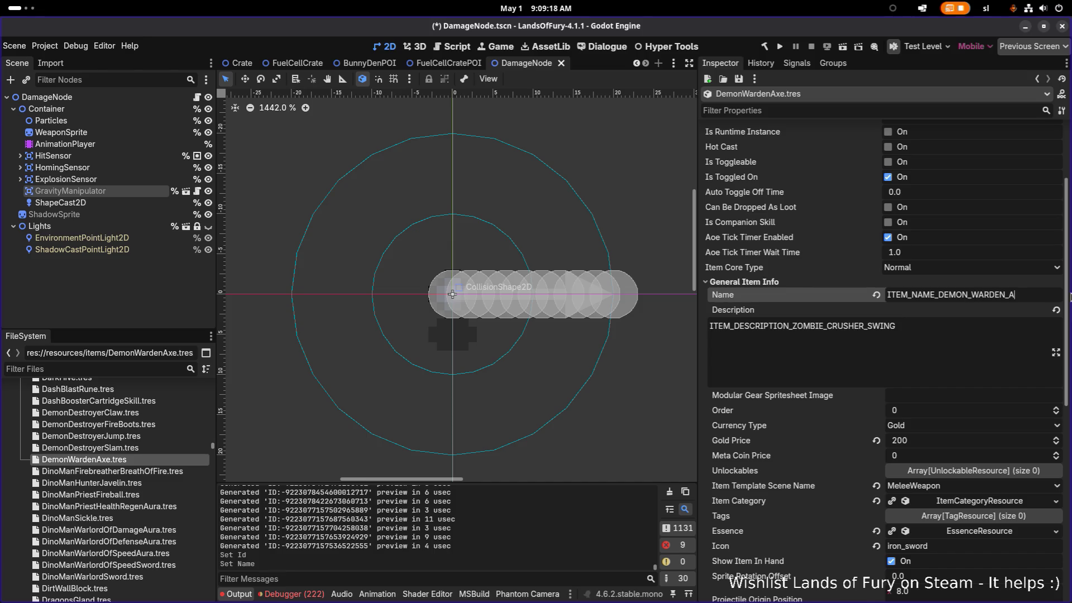
{"action": "key", "text": "ctrl+a"}
{"action": "key", "text": "ctrl+c"}
Step: Set the Description to ITEM_DESCRIPTION_DEMON_WARDEN_AXE and save
{"action": "key", "text": "Tab"}
{"action": "key", "text": "ctrl+a"}
{"action": "key", "text": "ctrl+v"}
{"action": "key", "text": "Left"}
{"action": "key", "text": "shift+End"}
{"action": "key", "text": "Left"}
{"action": "key", "text": "shift+Right"}
{"action": "key", "text": "shift+Right"}
{"action": "key", "text": "shift+Right"}
{"action": "type", "text": "D"}
{"action": "type", "text": "RIPTION"}
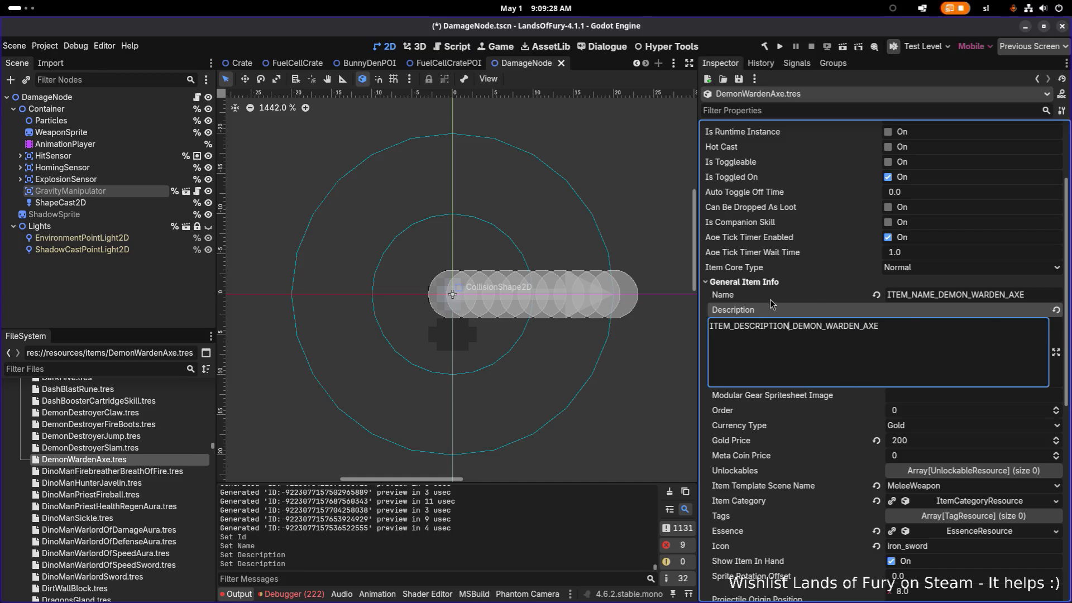
{"action": "scroll", "coordinate": [952, 343], "scroll_direction": "down", "scroll_amount": 4}
{"action": "key", "text": "ctrl+s"}
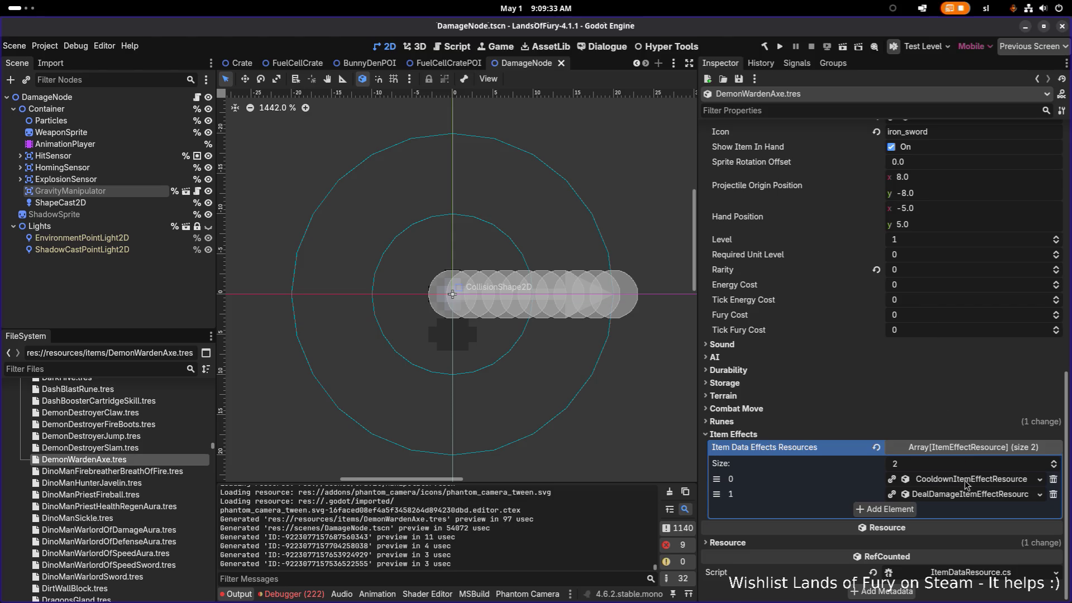
Step: Make the axe's cooldown and damage effects unique copies with Make Unique (Recursive)
{"action": "right_click", "coordinate": [966, 480]}
{"action": "left_click", "coordinate": [982, 539]}
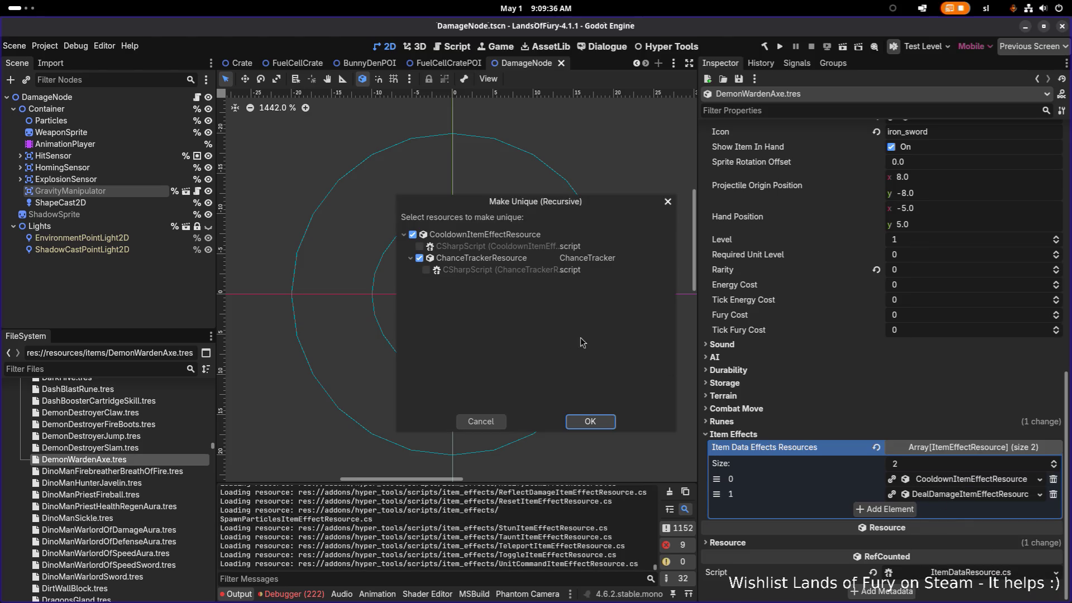
{"action": "left_click", "coordinate": [595, 424]}
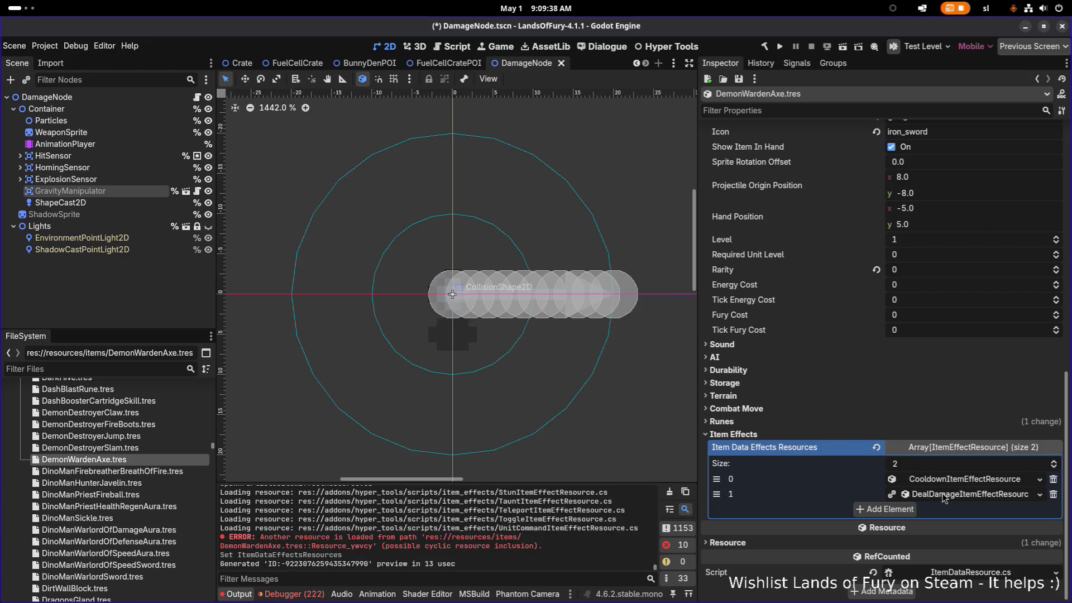
{"action": "right_click", "coordinate": [944, 495]}
{"action": "left_click", "coordinate": [991, 542]}
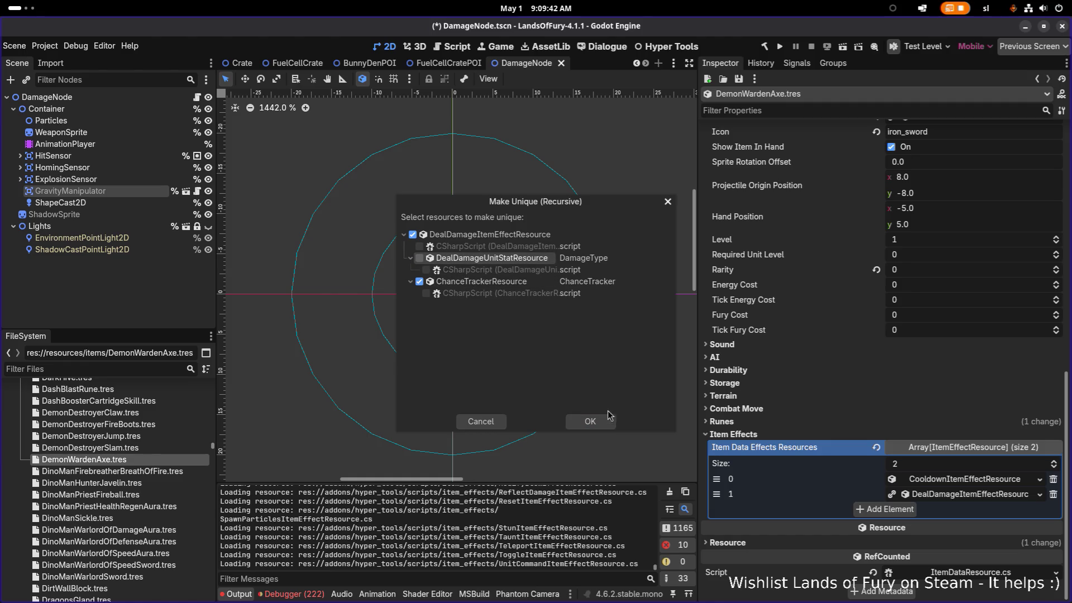
{"action": "left_click", "coordinate": [590, 422]}
Step: Change the damage effect's Damage Type from BluntDamage to SlashDamage.tres
{"action": "left_click", "coordinate": [937, 496]}
{"action": "scroll", "coordinate": [924, 481], "scroll_direction": "down", "scroll_amount": 5}
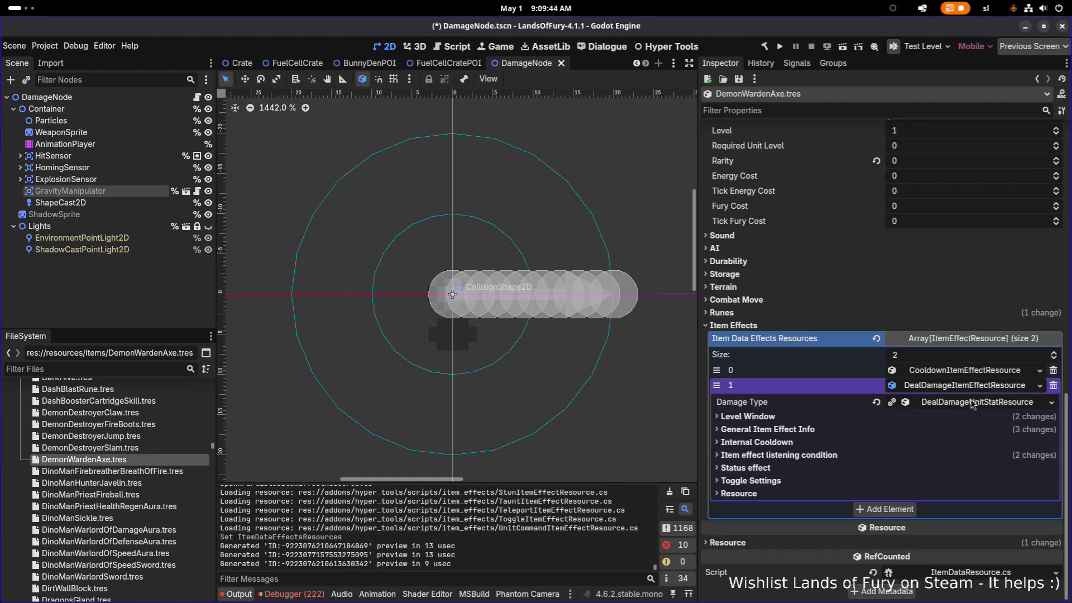
{"action": "left_click", "coordinate": [954, 407]}
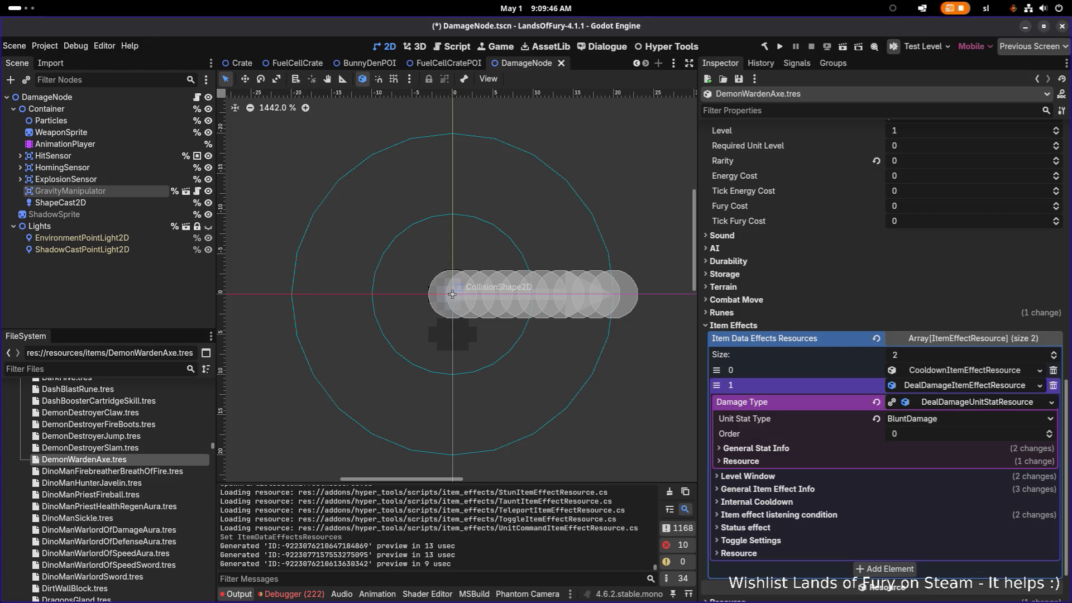
{"action": "left_click", "coordinate": [972, 418]}
{"action": "left_click", "coordinate": [774, 420]}
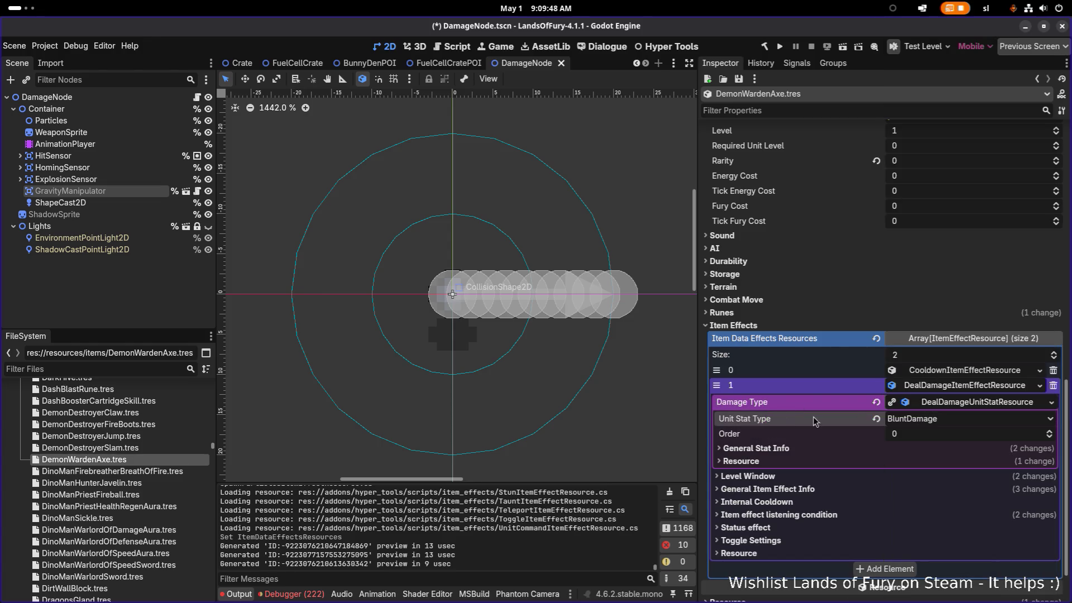
{"action": "left_click", "coordinate": [1052, 403]}
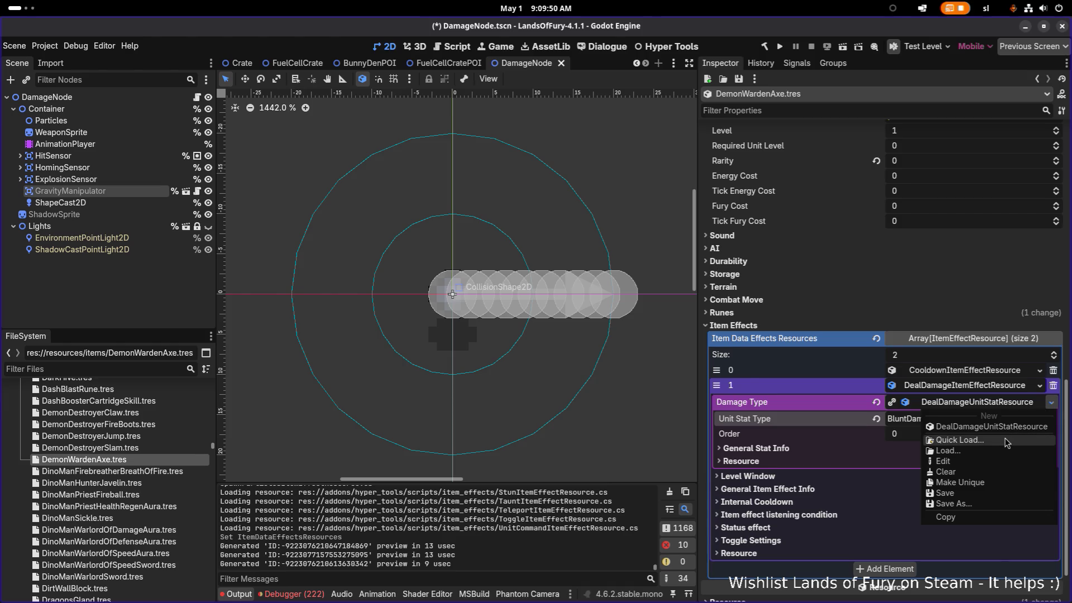
{"action": "left_click", "coordinate": [1012, 440]}
{"action": "type", "text": "slashda"}
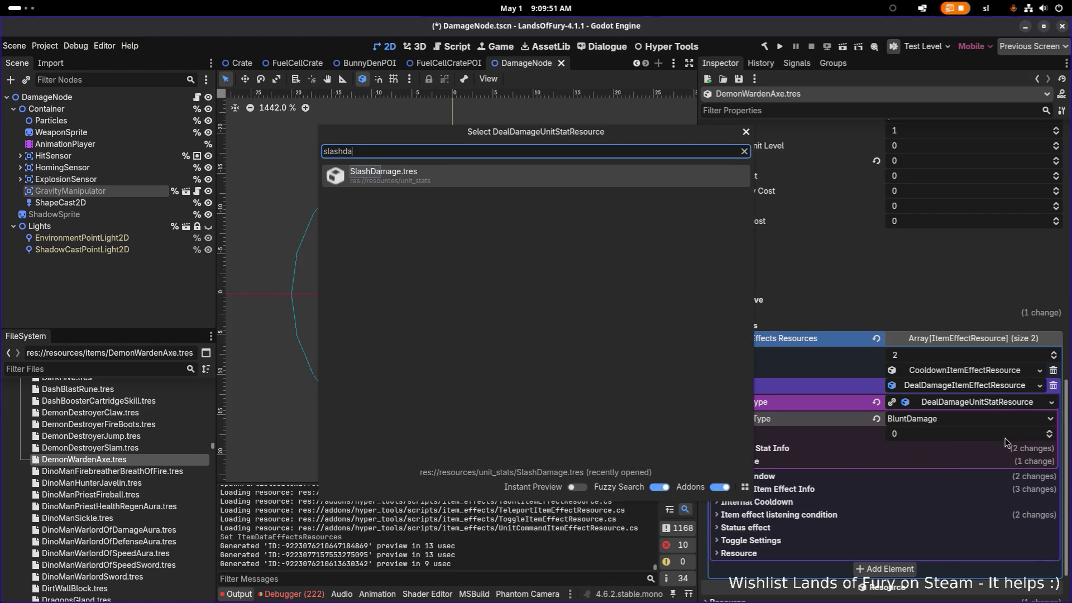
{"action": "key", "text": "Return"}
{"action": "left_click", "coordinate": [584, 195]}
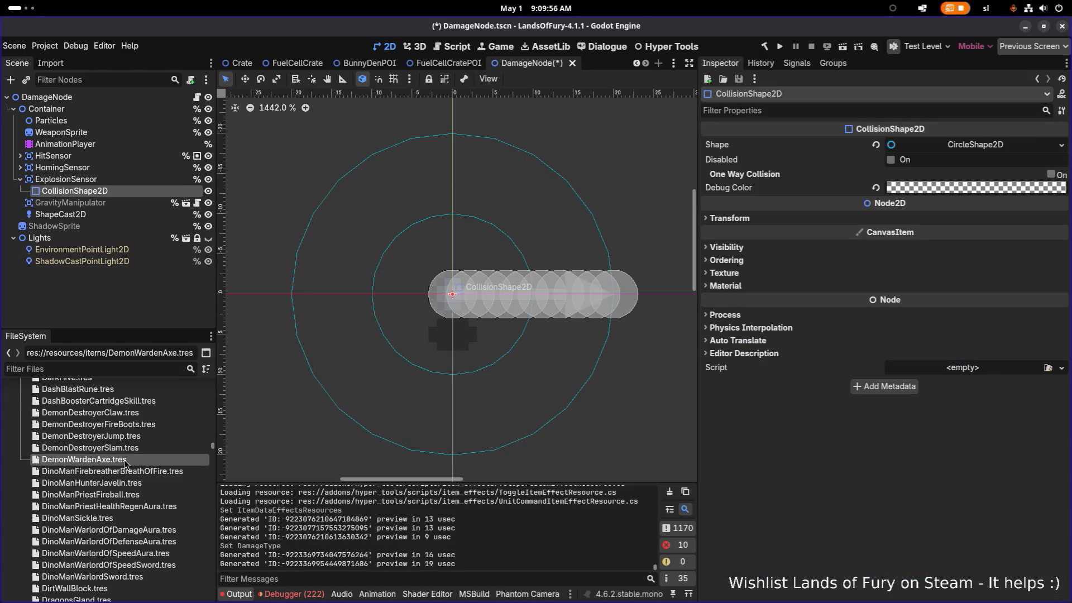
Step: Reopen DemonWardenAxe.tres, select the damage effect's Min Amount, and check the low-disk warning
{"action": "left_click", "coordinate": [125, 460]}
{"action": "left_click", "coordinate": [949, 496]}
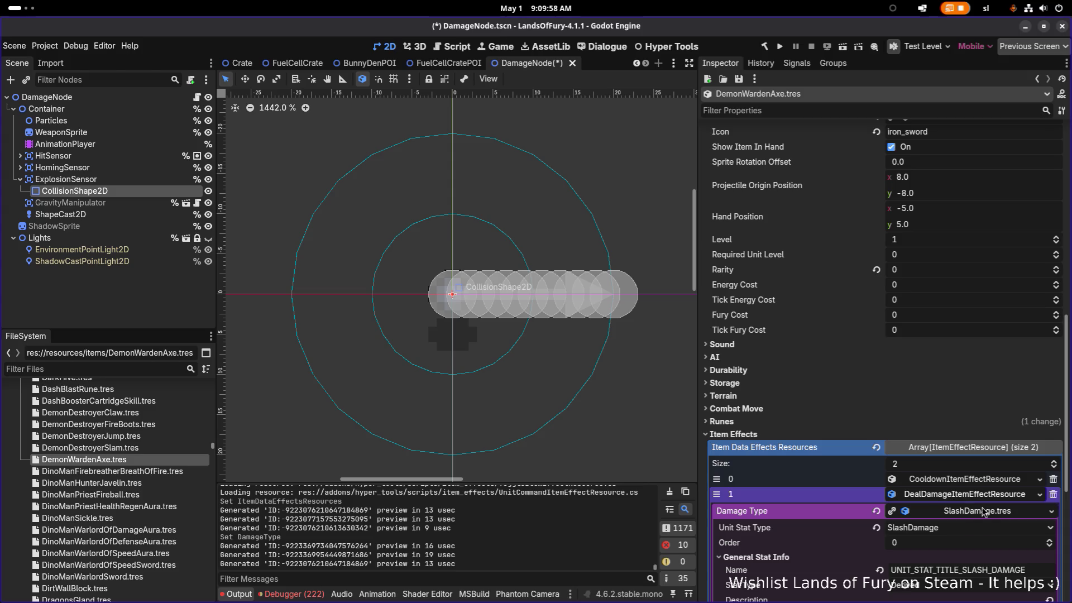
{"action": "scroll", "coordinate": [973, 522], "scroll_direction": "down", "scroll_amount": 3}
{"action": "scroll", "coordinate": [959, 482], "scroll_direction": "down", "scroll_amount": 5}
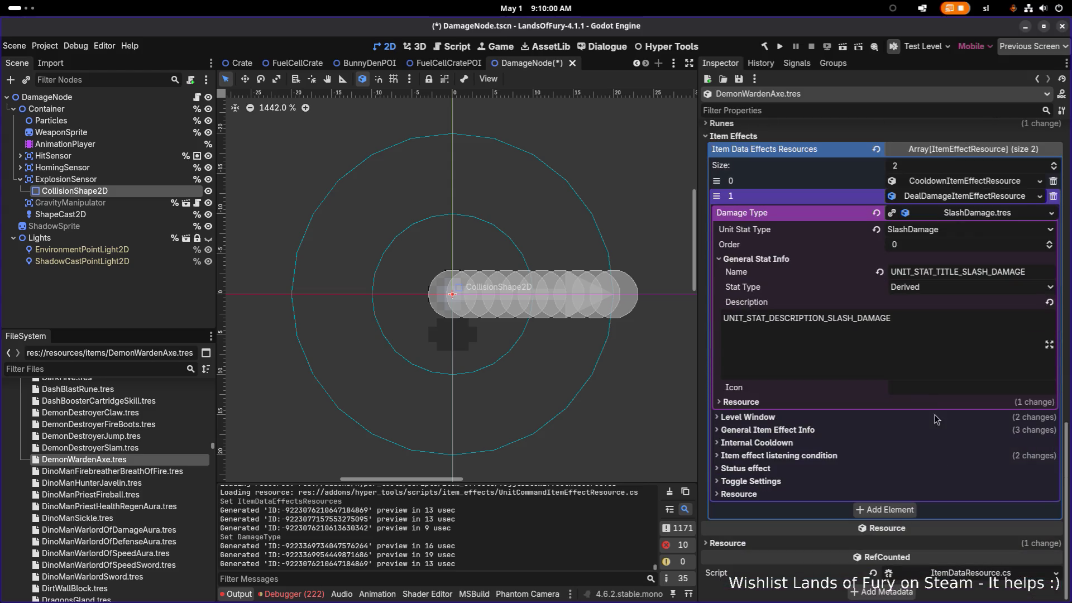
{"action": "left_click", "coordinate": [821, 431]}
{"action": "left_click", "coordinate": [944, 489]}
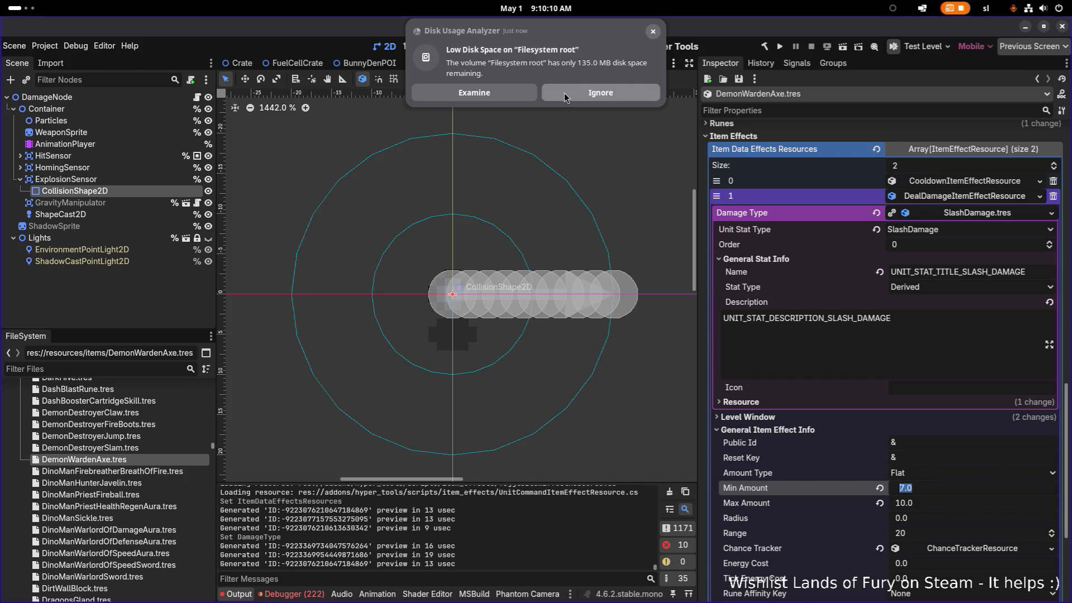
{"action": "left_click", "coordinate": [565, 96]}
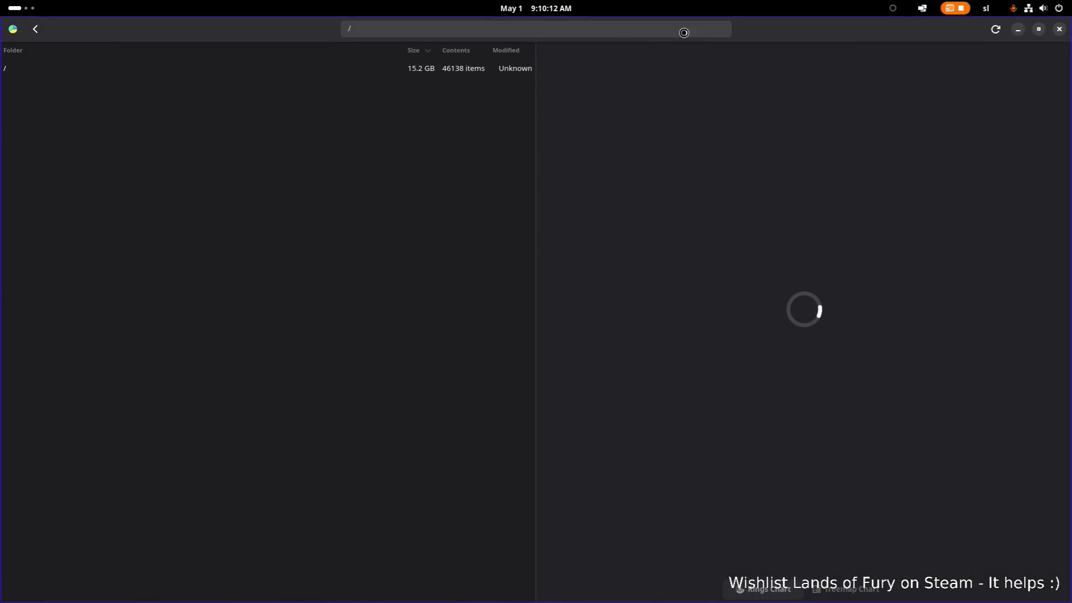
{"action": "left_click", "coordinate": [1060, 29]}
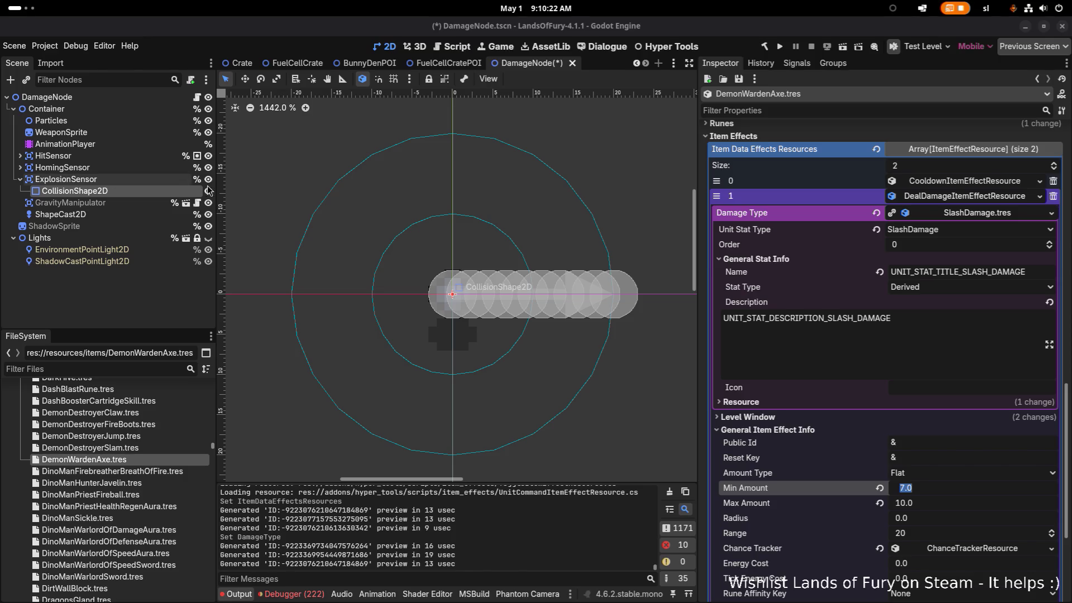
{"action": "left_click", "coordinate": [967, 354]}
Step: Set the axe's damage Min Amount to 20 and Max Amount to 25
{"action": "scroll", "coordinate": [947, 333], "scroll_direction": "down", "scroll_amount": 3}
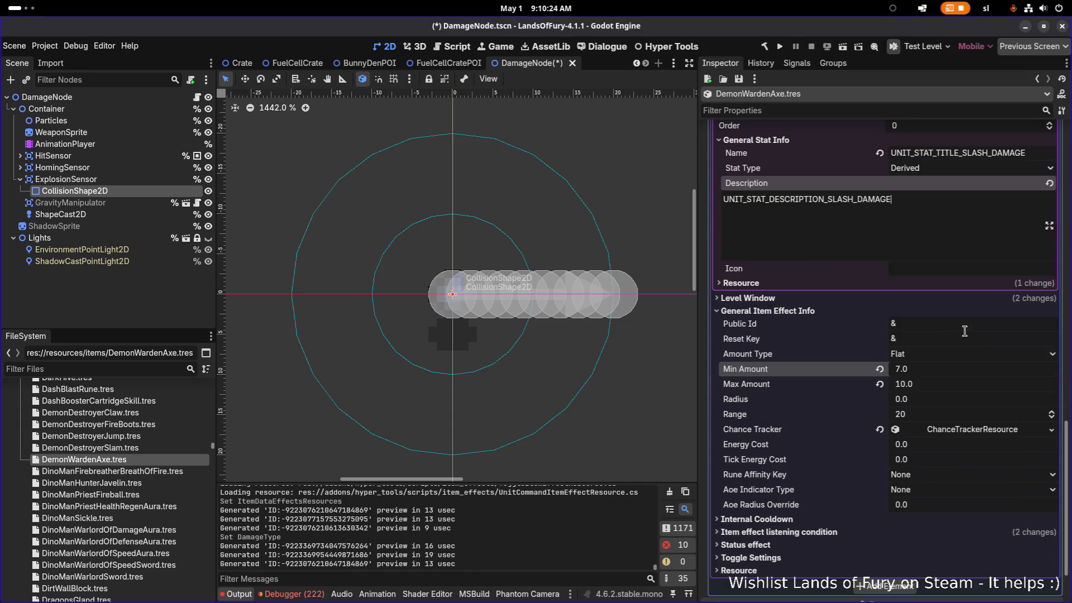
{"action": "left_click", "coordinate": [967, 368]}
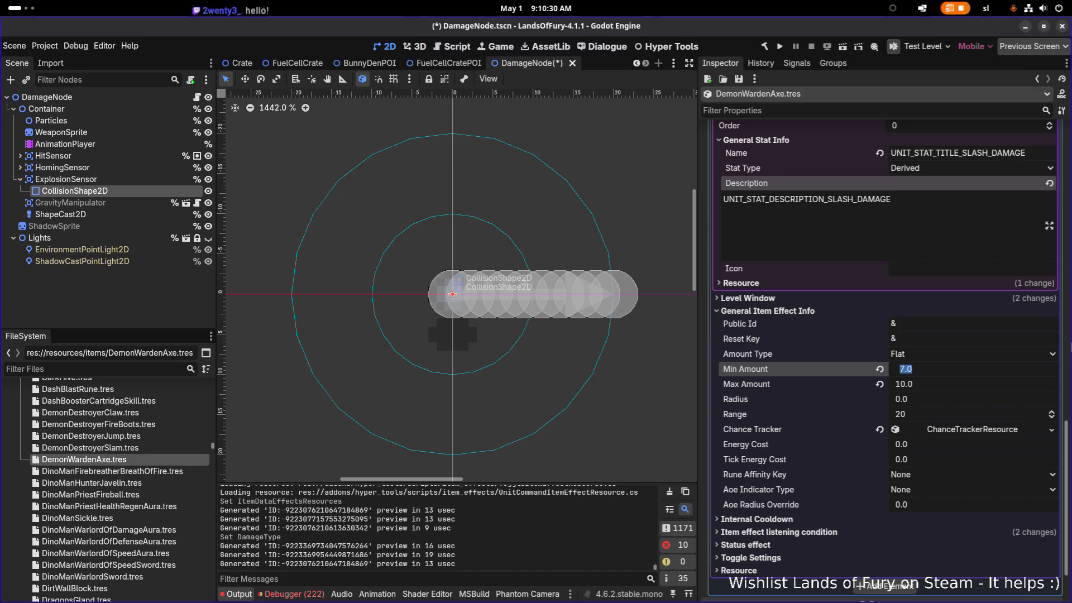
{"action": "type", "text": "20"}
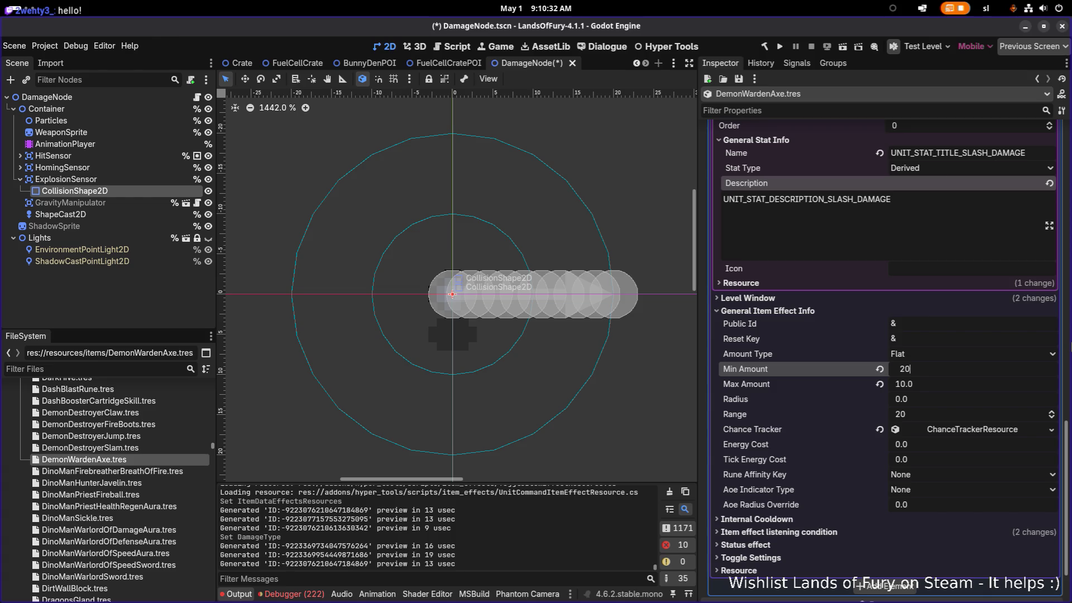
{"action": "key", "text": "Tab"}
{"action": "type", "text": "25"}
{"action": "key", "text": "Return"}
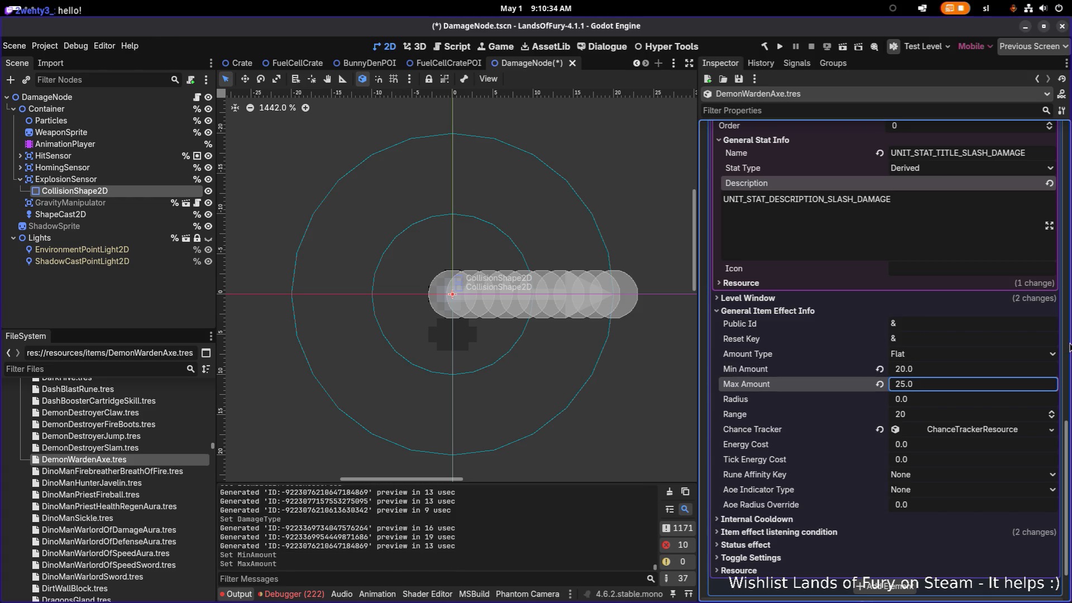
Step: Save, filter project files by 'warden', and open DemonWarden.tres
{"action": "scroll", "coordinate": [846, 433], "scroll_direction": "down", "scroll_amount": 2}
{"action": "key", "text": "ctrl+s"}
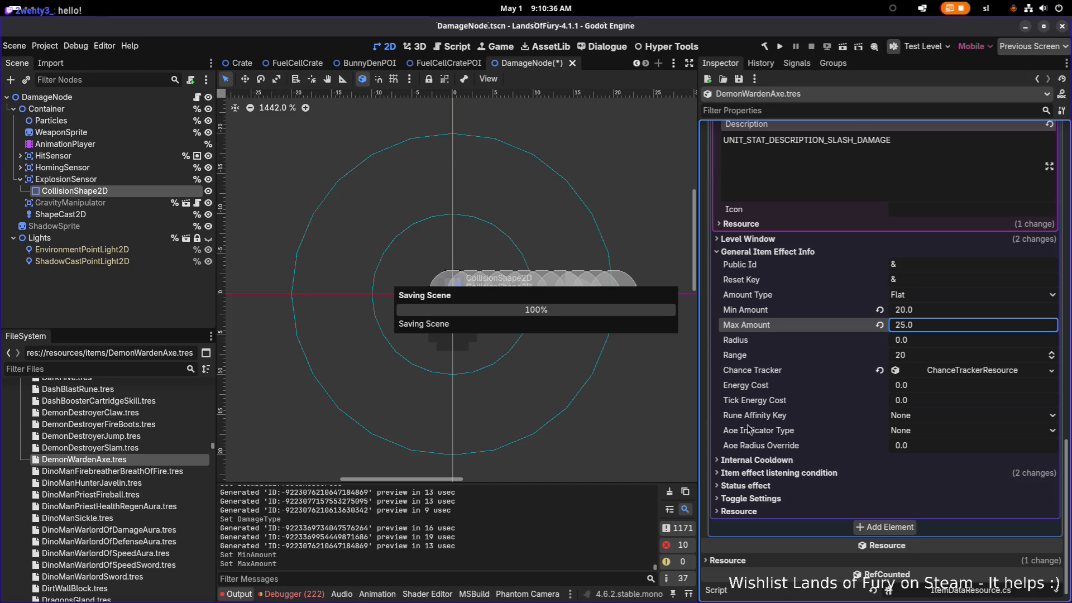
{"action": "left_click", "coordinate": [118, 371]}
{"action": "type", "text": "warden"}
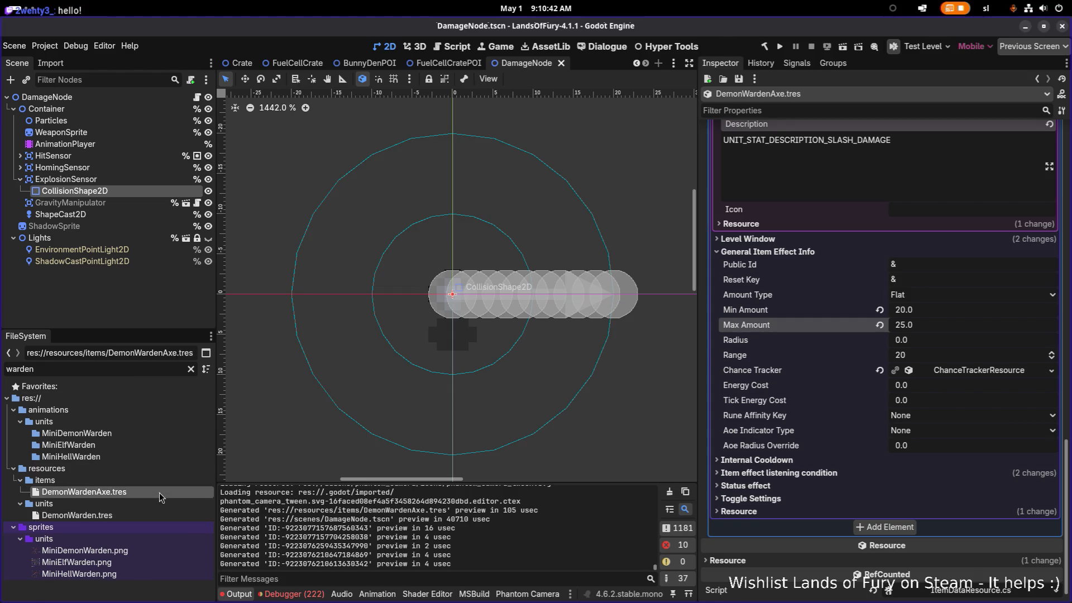
{"action": "double_click", "coordinate": [127, 516]}
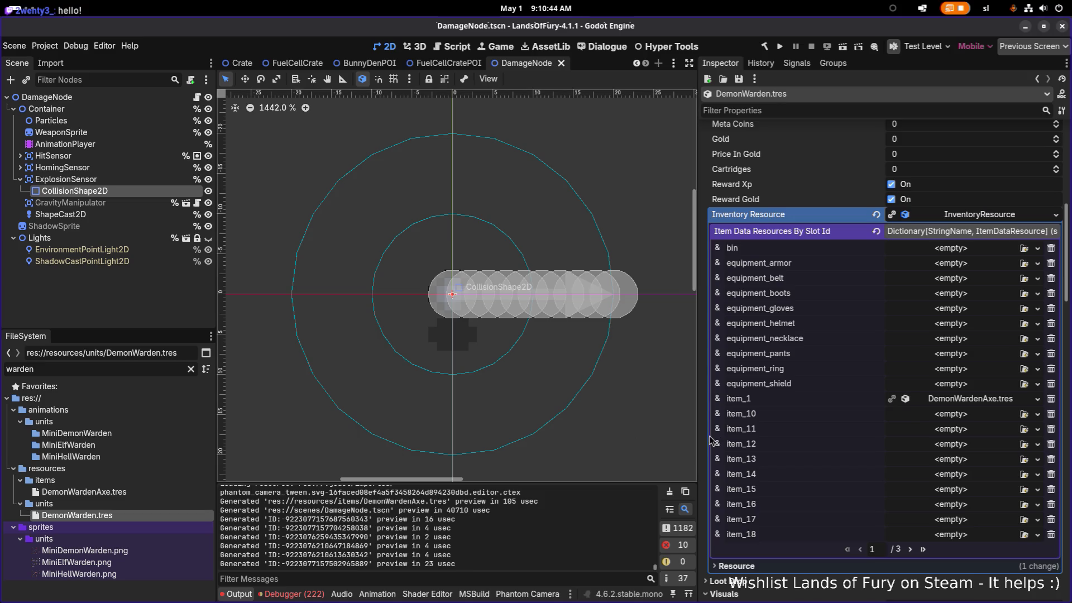
Step: Clear ZombieCrusherSlam from the Demon Warden's item_2 slot on inventory page 2
{"action": "scroll", "coordinate": [860, 391], "scroll_direction": "up", "scroll_amount": 10}
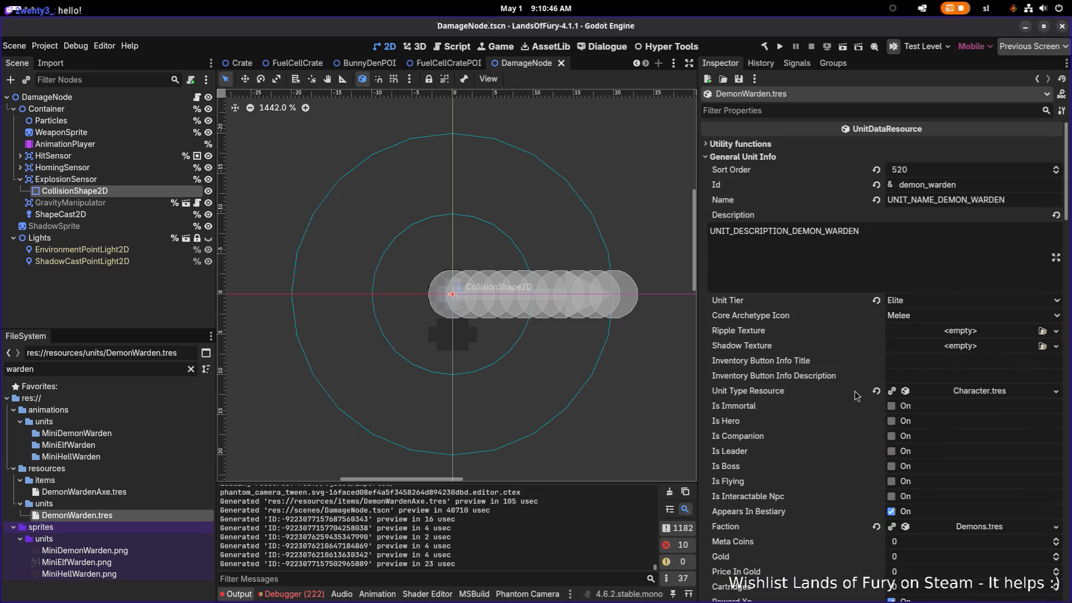
{"action": "scroll", "coordinate": [792, 383], "scroll_direction": "down", "scroll_amount": 5}
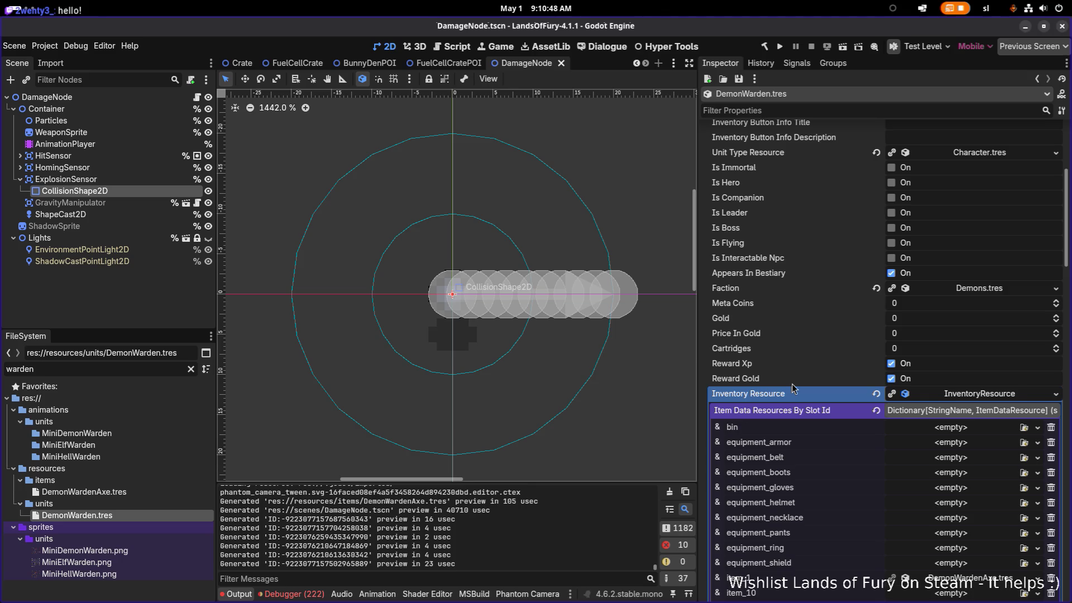
{"action": "scroll", "coordinate": [792, 384], "scroll_direction": "down", "scroll_amount": 2}
{"action": "scroll", "coordinate": [989, 475], "scroll_direction": "down", "scroll_amount": 3}
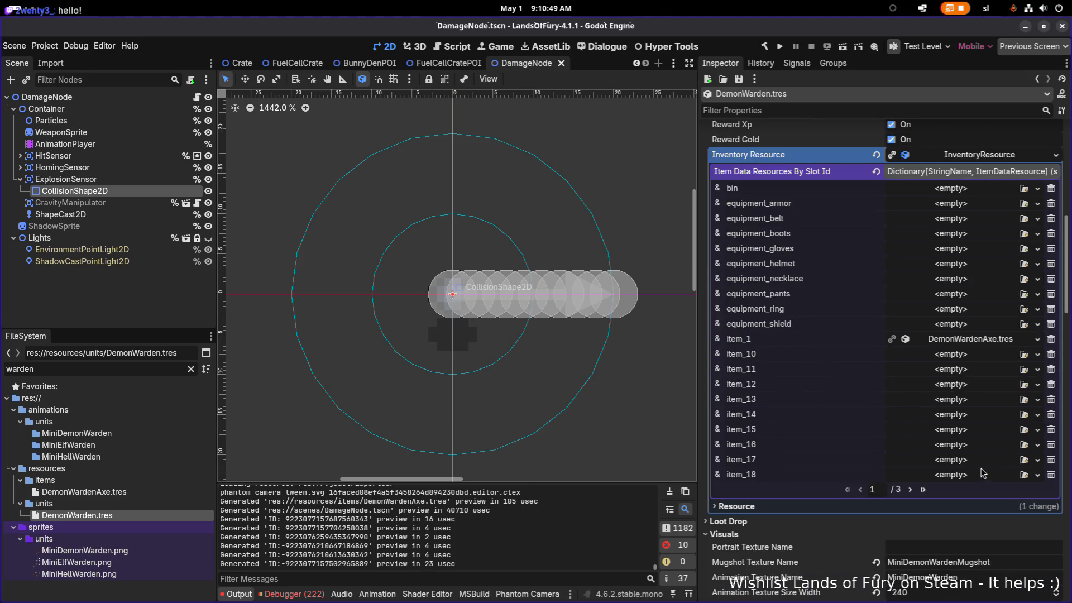
{"action": "left_click", "coordinate": [911, 491]}
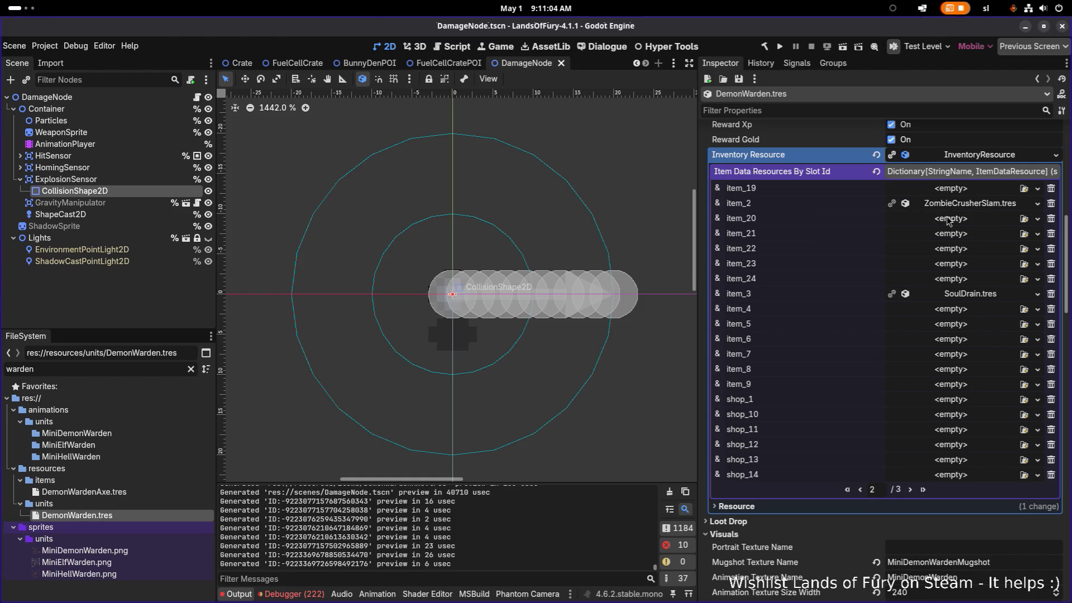
{"action": "left_click", "coordinate": [1036, 205]}
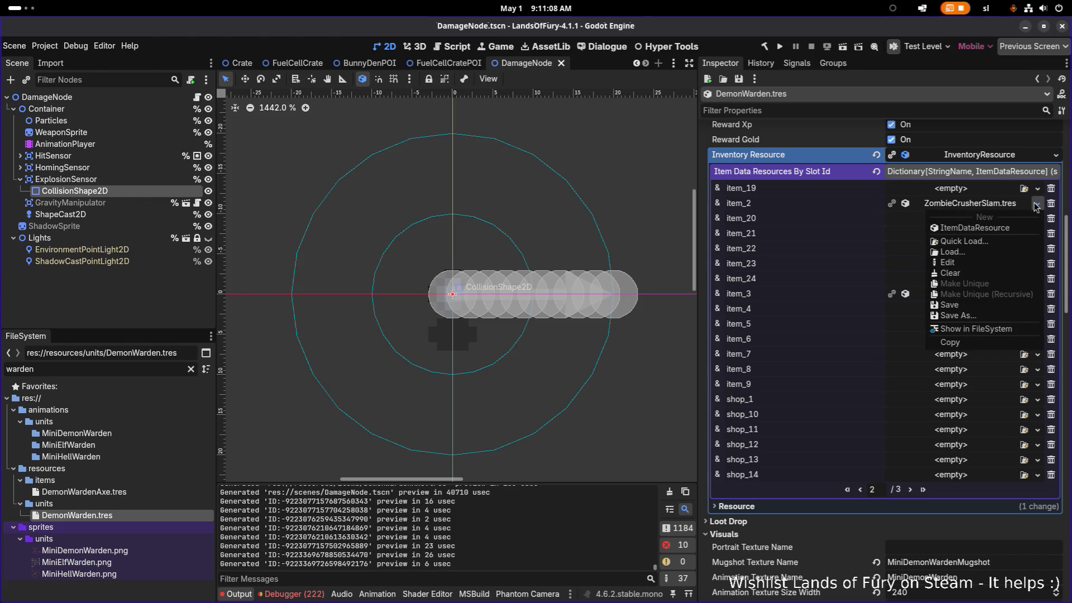
{"action": "left_click", "coordinate": [977, 273]}
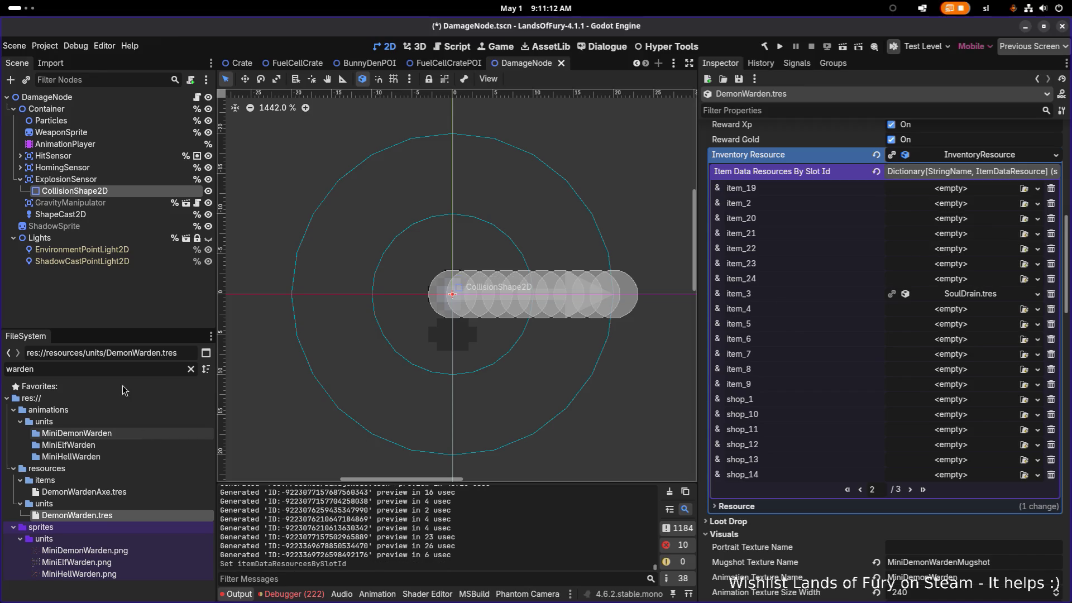
Step: Replace the FileSystem filter text with 'destroyer'
{"action": "double_click", "coordinate": [118, 367]}
{"action": "key", "text": "BackSpace"}
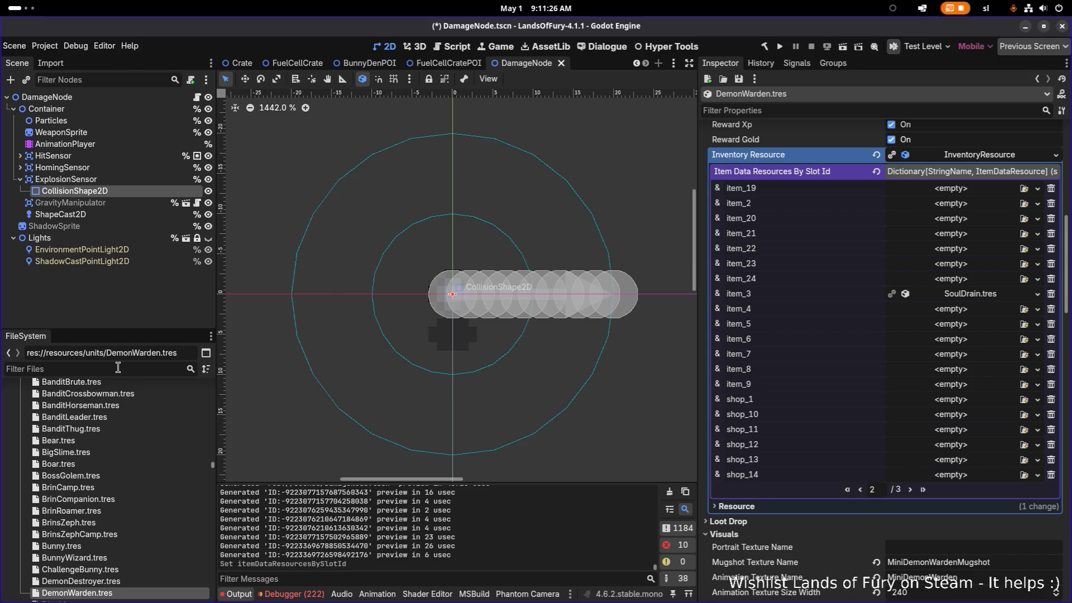
{"action": "type", "text": "destroyer"}
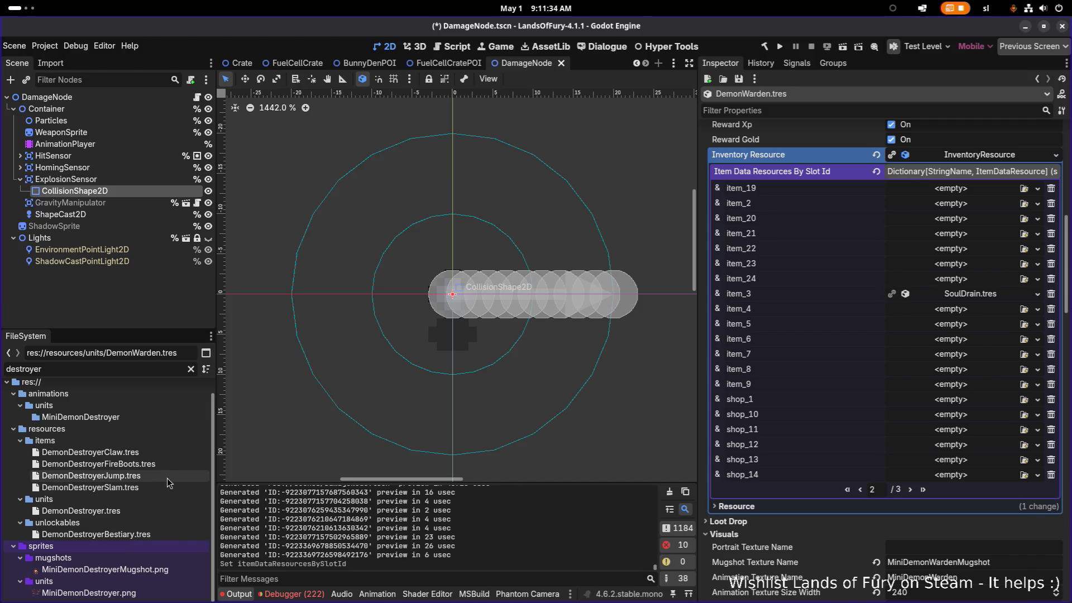
Step: Duplicate DemonDestroyerJump.tres as DemonWardenJump.tres
{"action": "left_click", "coordinate": [155, 477]}
{"action": "key", "text": "ctrl+d"}
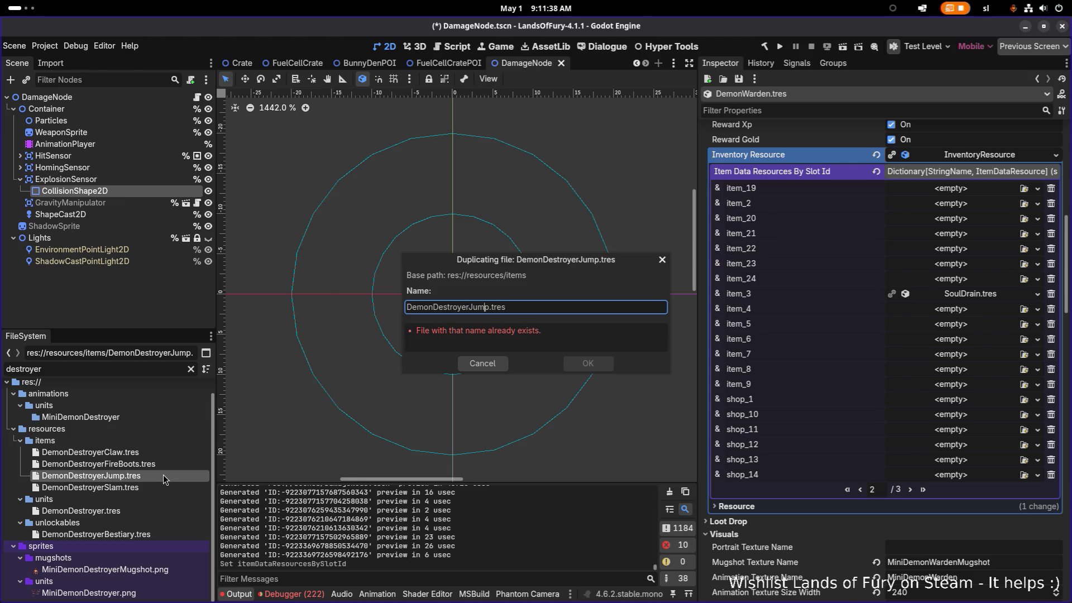
{"action": "key", "text": "shift+Right"}
{"action": "key", "text": "shift+Right"}
{"action": "key", "text": "shift+Right"}
{"action": "type", "text": "Warden"}
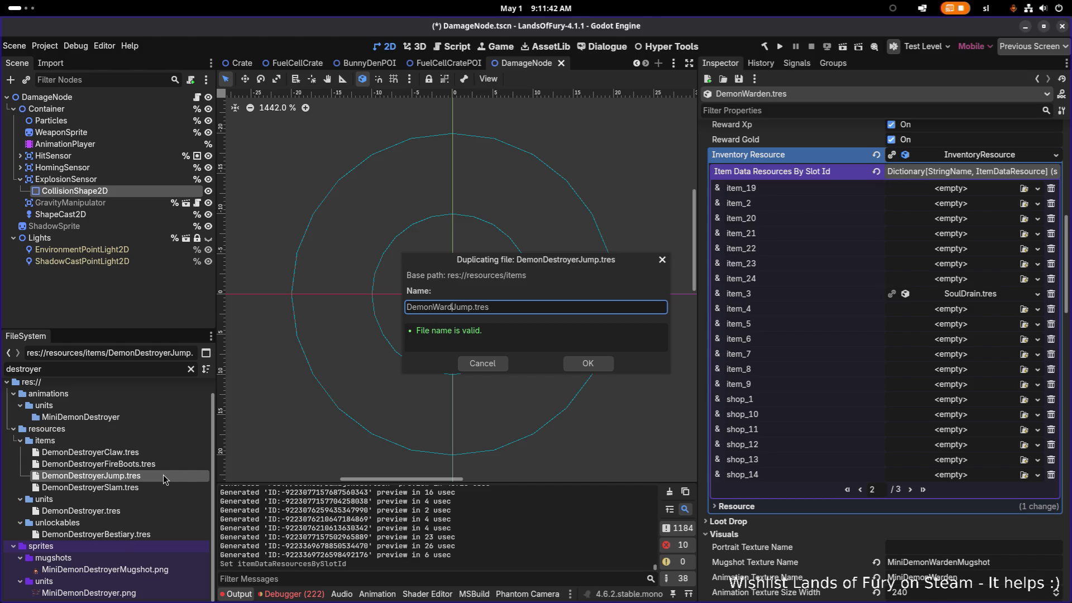
{"action": "key", "text": "Return"}
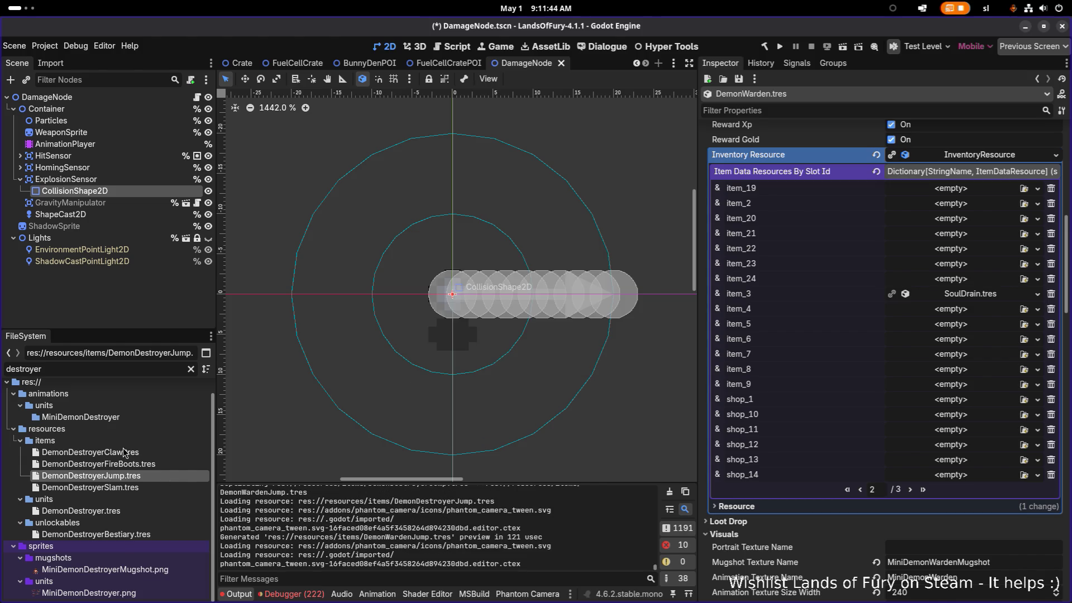
Step: Quick-load DemonWardenJump.tres into the Demon Warden's item_2 slot and save
{"action": "double_click", "coordinate": [111, 369]}
{"action": "type", "text": "wear"}
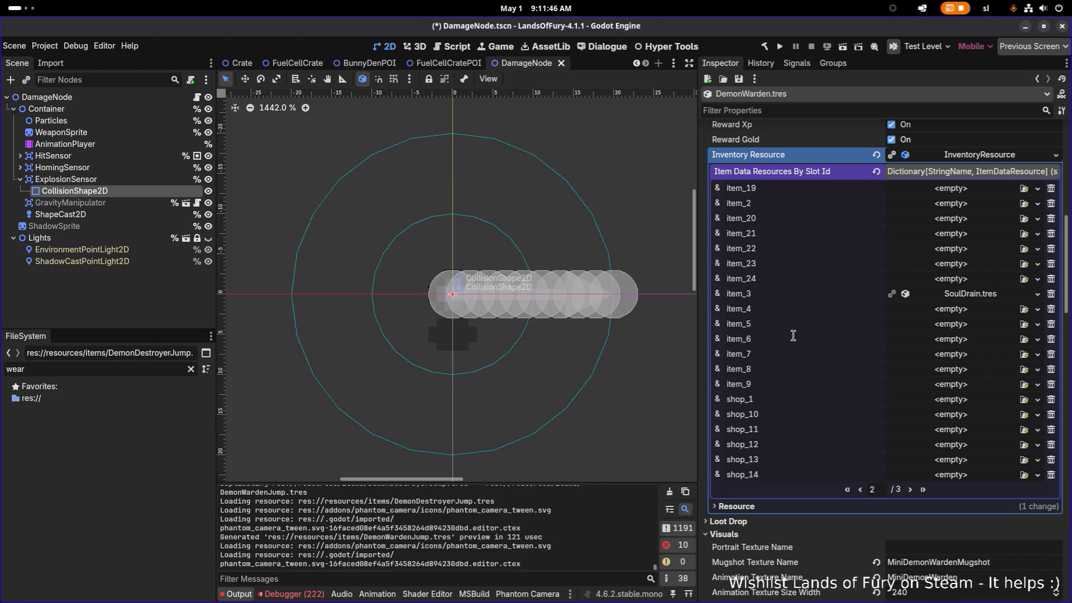
{"action": "left_click", "coordinate": [1027, 204]}
{"action": "type", "text": "warde"}
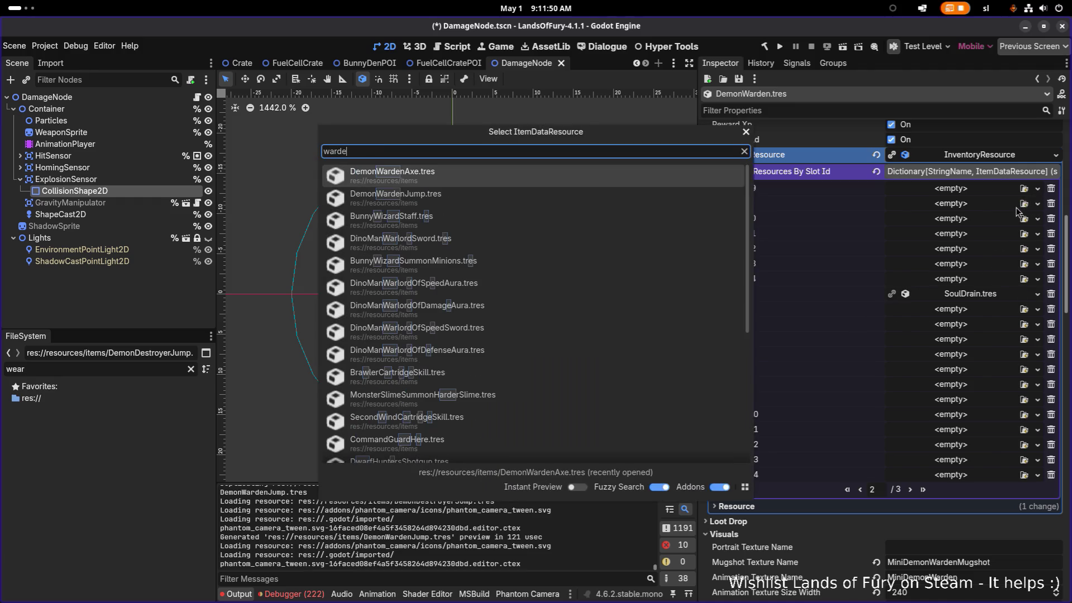
{"action": "key", "text": "Down"}
{"action": "key", "text": "Return"}
{"action": "key", "text": "ctrl+s"}
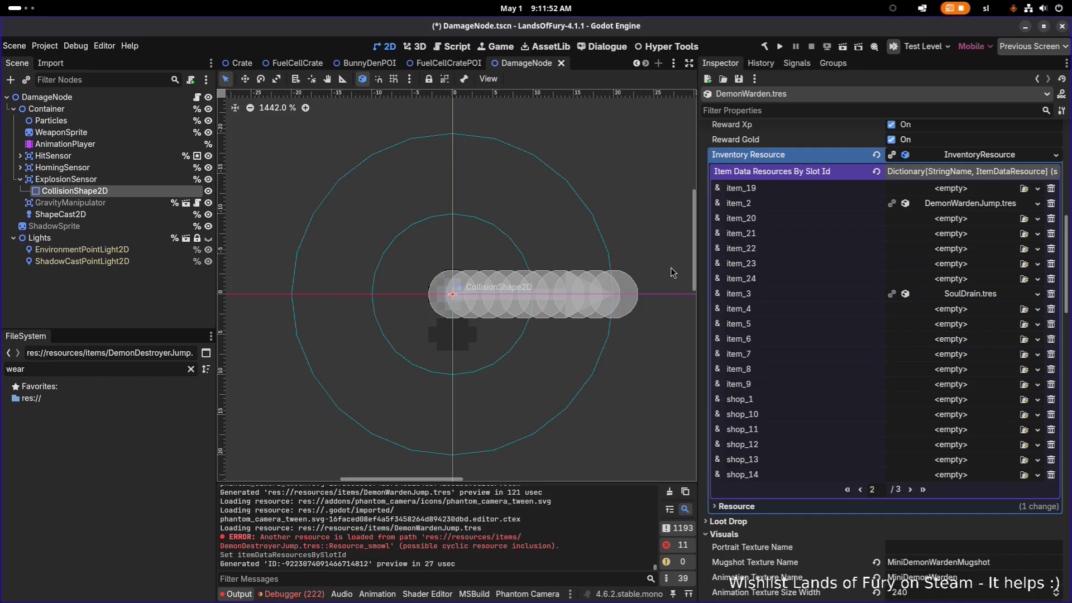
Step: Correct the file filter to 'warden' and save again
{"action": "left_click", "coordinate": [99, 370]}
{"action": "key", "text": "BackSpace"}
{"action": "key", "text": "BackSpace"}
{"action": "key", "text": "BackSpace"}
{"action": "type", "text": "arden"}
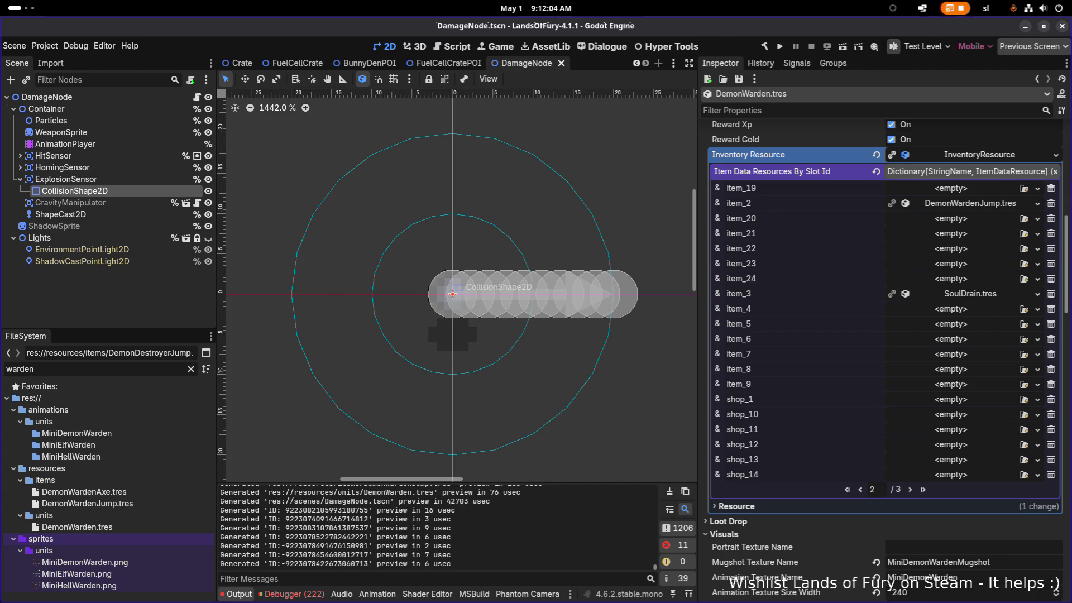
{"action": "key", "text": "ctrl+s"}
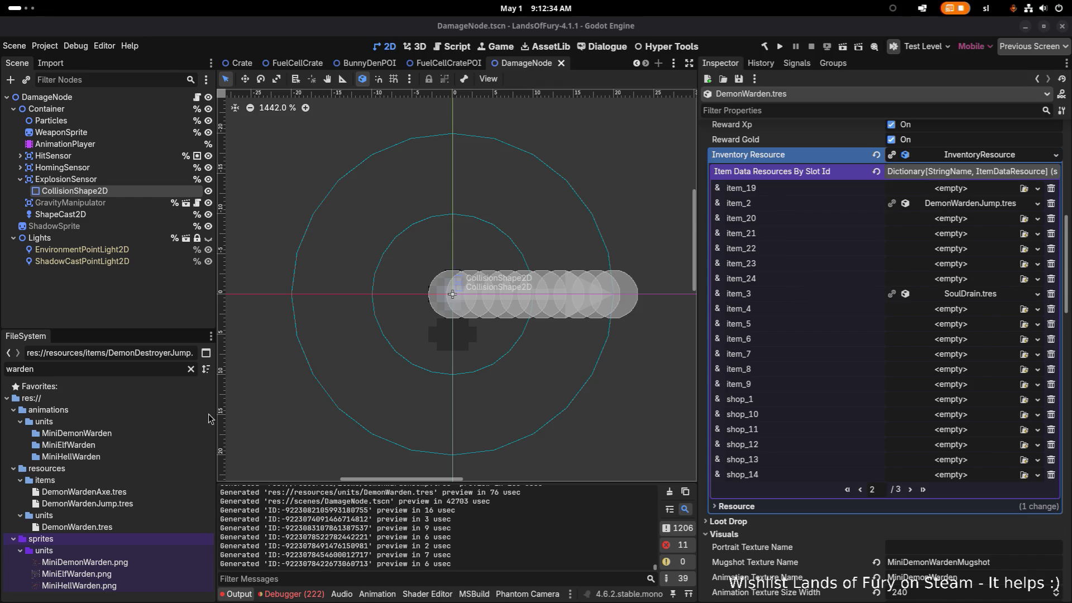
Step: Open DemonWardenJump.tres and change its Id to demon_warden_jump
{"action": "left_click", "coordinate": [121, 503]}
{"action": "scroll", "coordinate": [391, 411], "scroll_direction": "down", "scroll_amount": 1}
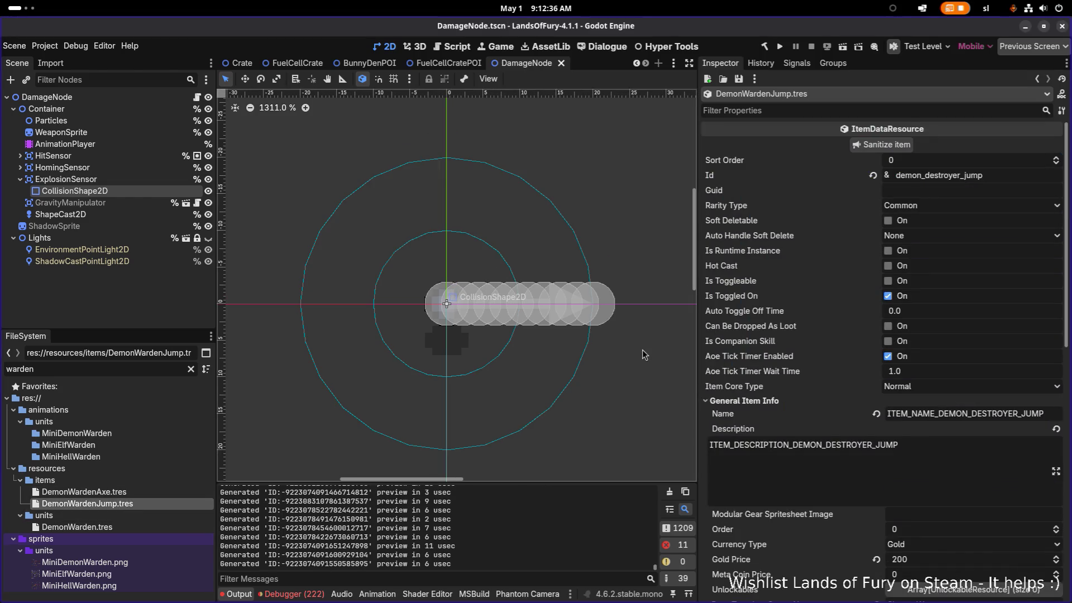
{"action": "left_click_drag", "start_coordinate": [924, 174], "coordinate": [1070, 179]}
{"action": "type", "text": "wa"}
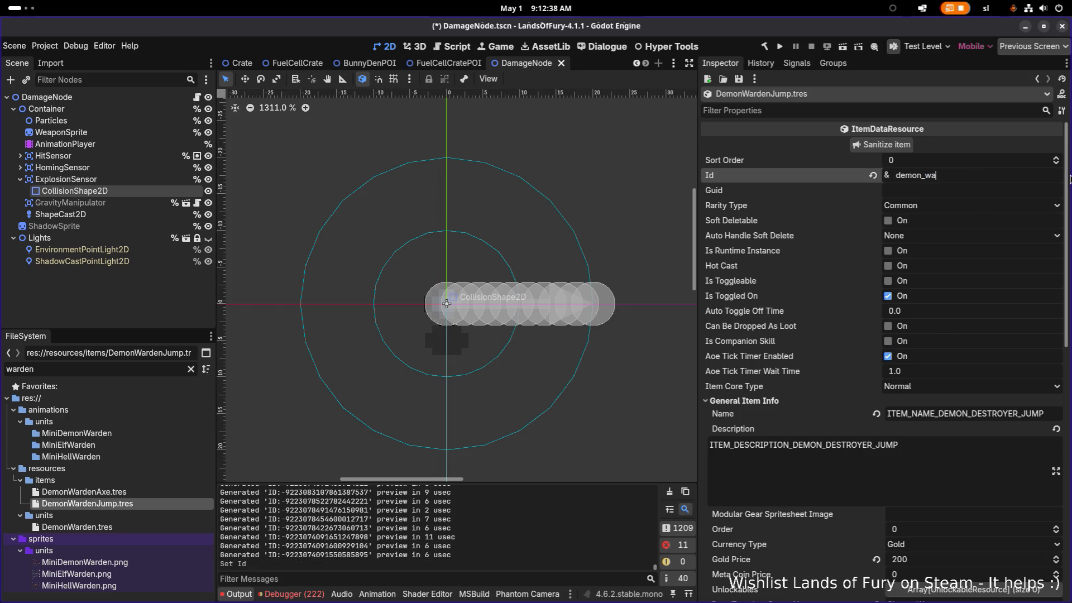
{"action": "type", "text": "rden_jump"}
Step: Change the item's name key to ITEM_NAME_WARDEN_JUMP
{"action": "left_click", "coordinate": [956, 413]}
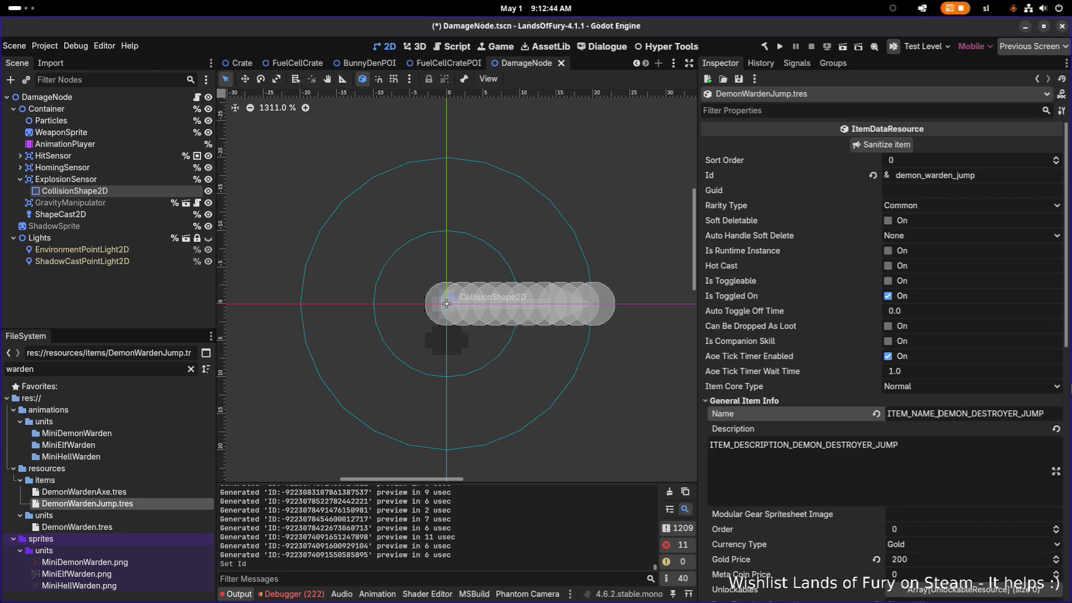
{"action": "key", "text": "shift+Right"}
{"action": "key", "text": "shift+Right"}
{"action": "key", "text": "shift+Right"}
{"action": "type", "text": "WARDE"}
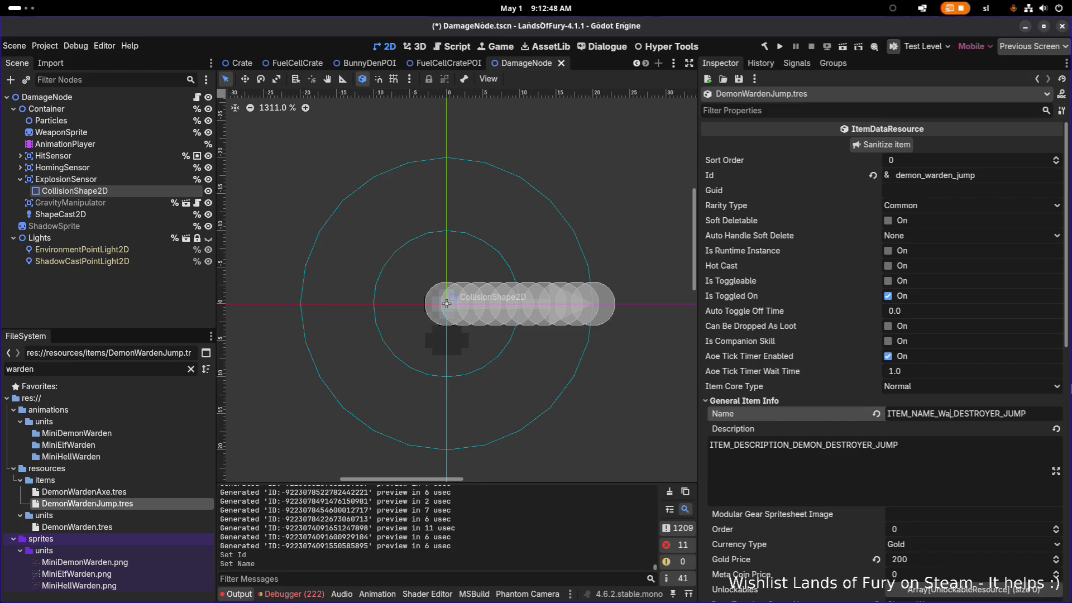
{"action": "type", "text": "N"}
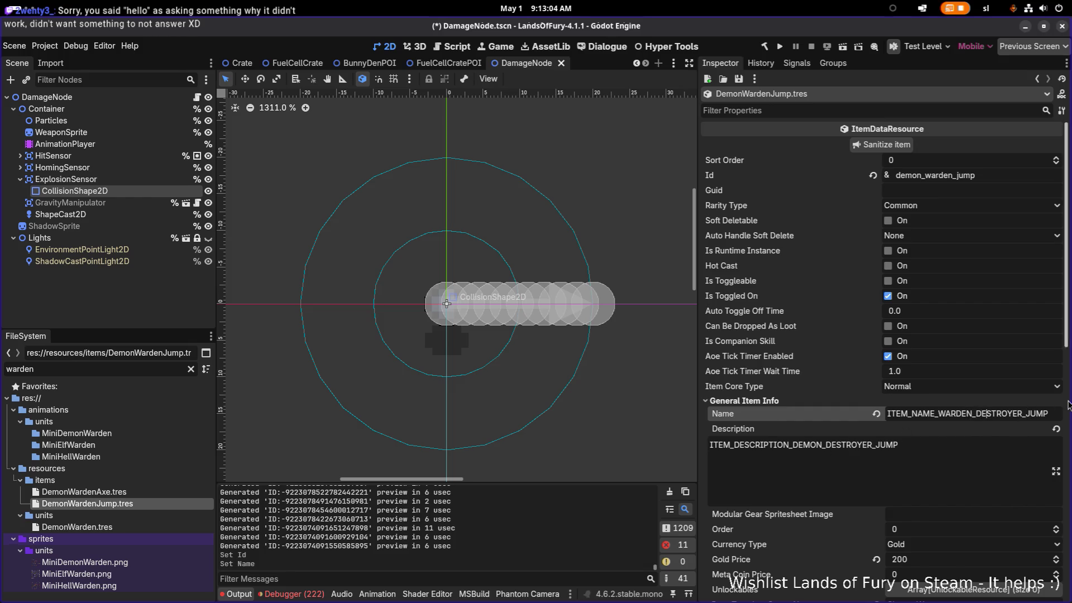
{"action": "key", "text": "shift+Right"}
{"action": "key", "text": "shift+Right"}
{"action": "key", "text": "shift+Right"}
{"action": "key", "text": "BackSpace"}
Step: Set the description key to ITEM_DESCRIPTION_WARDEN_JUMP and save
{"action": "key", "text": "ctrl+a"}
{"action": "key", "text": "ctrl+c"}
{"action": "key", "text": "Tab"}
{"action": "key", "text": "ctrl+a"}
{"action": "key", "text": "ctrl+v"}
{"action": "key", "text": "shift+Right"}
{"action": "key", "text": "shift+Right"}
{"action": "key", "text": "shift+Right"}
{"action": "type", "text": "DESCRIPTIO"}
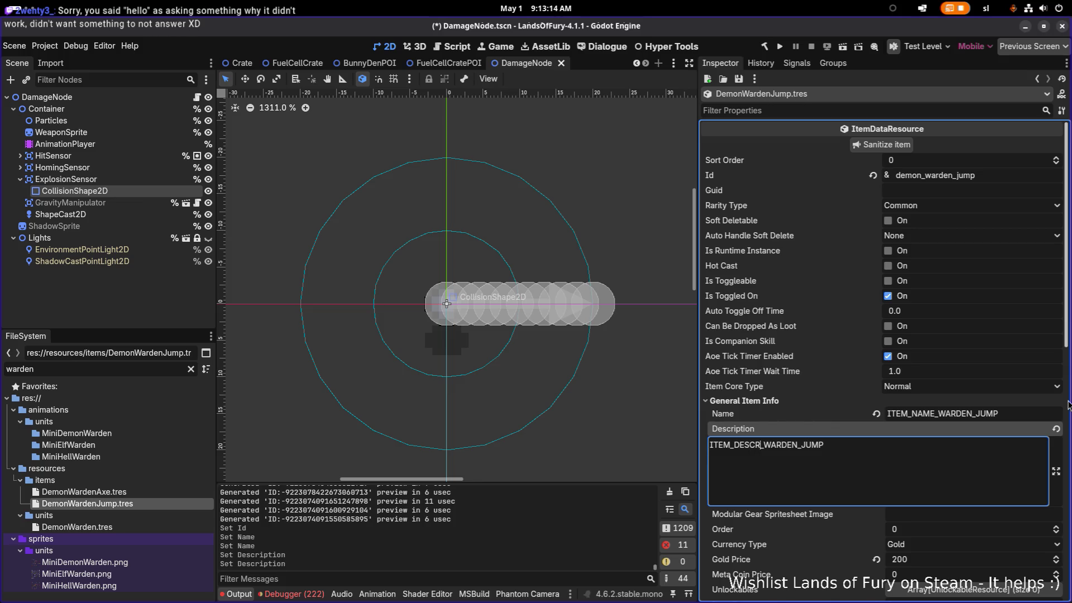
{"action": "type", "text": "N"}
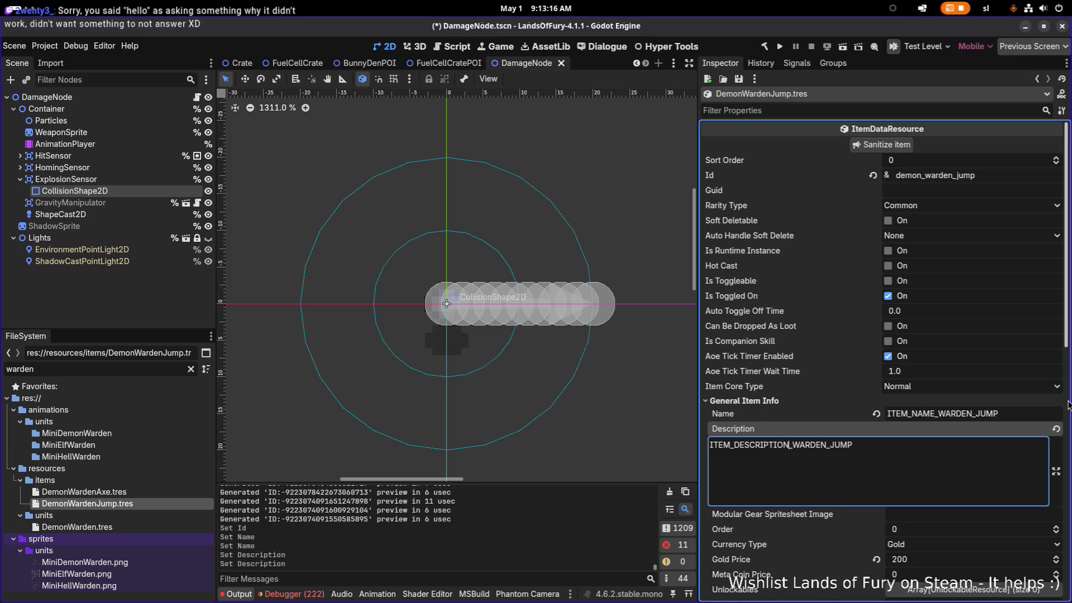
{"action": "left_click", "coordinate": [1002, 414]}
{"action": "key", "text": "ctrl+s"}
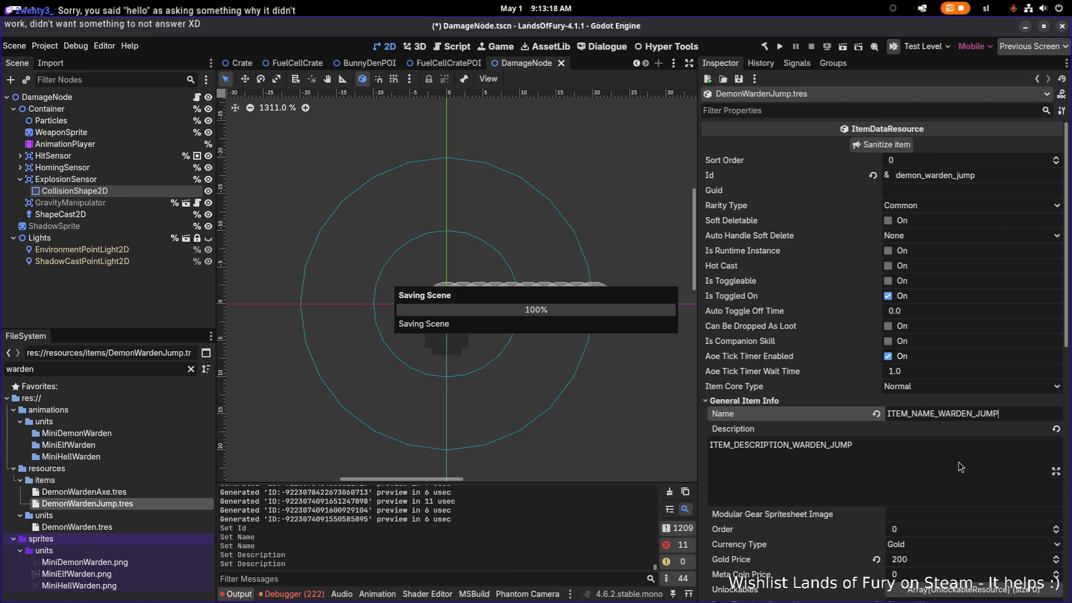
{"action": "left_click", "coordinate": [961, 466]}
{"action": "scroll", "coordinate": [952, 469], "scroll_direction": "down", "scroll_amount": 5}
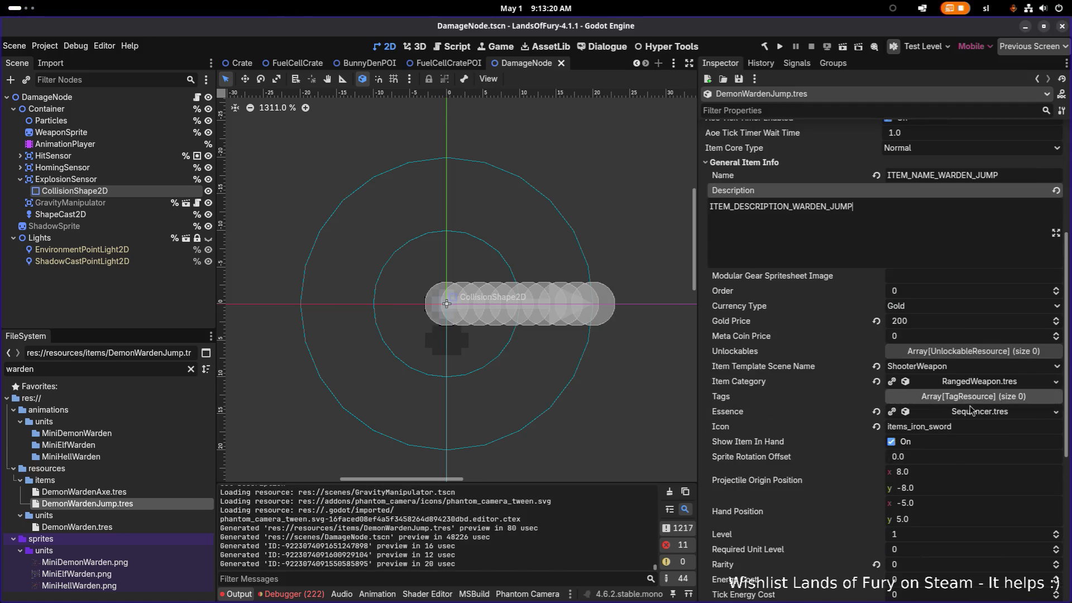
{"action": "scroll", "coordinate": [953, 416], "scroll_direction": "down", "scroll_amount": 5}
{"action": "scroll", "coordinate": [952, 416], "scroll_direction": "down", "scroll_amount": 2}
Step: Make the jump's DealDamage, SpawnProjectile and Cooldown effects unique with Make Unique (Recursive)
{"action": "right_click", "coordinate": [962, 465]}
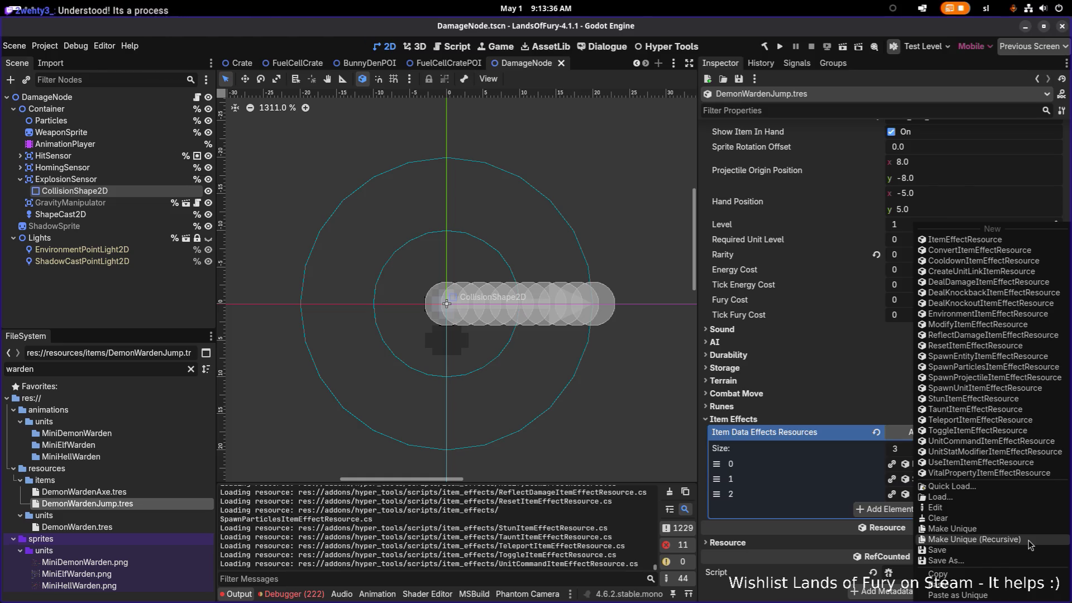
{"action": "left_click", "coordinate": [1029, 541]}
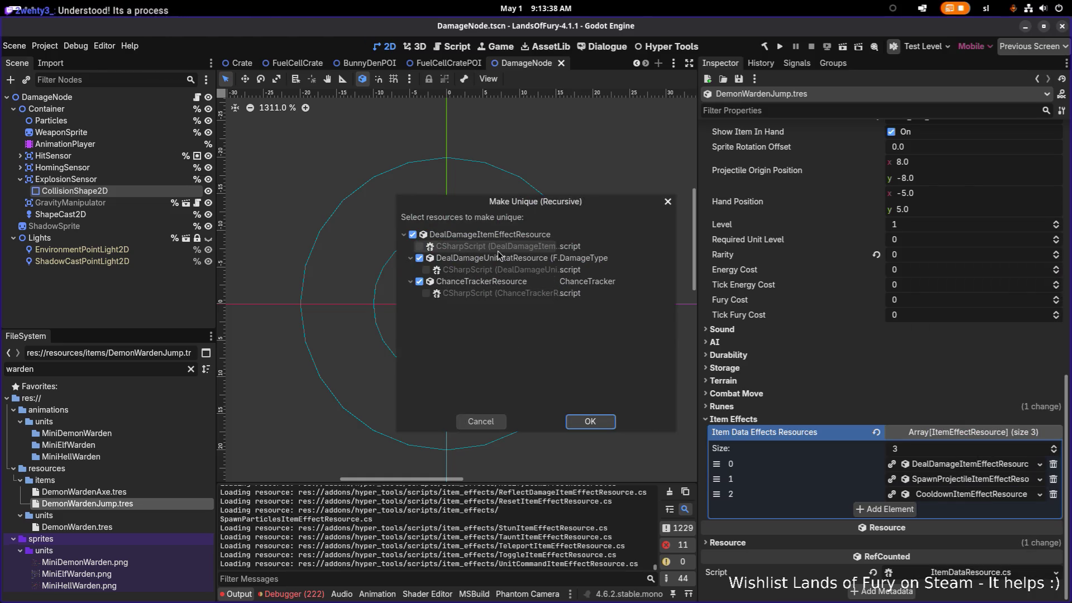
{"action": "left_click", "coordinate": [590, 422]}
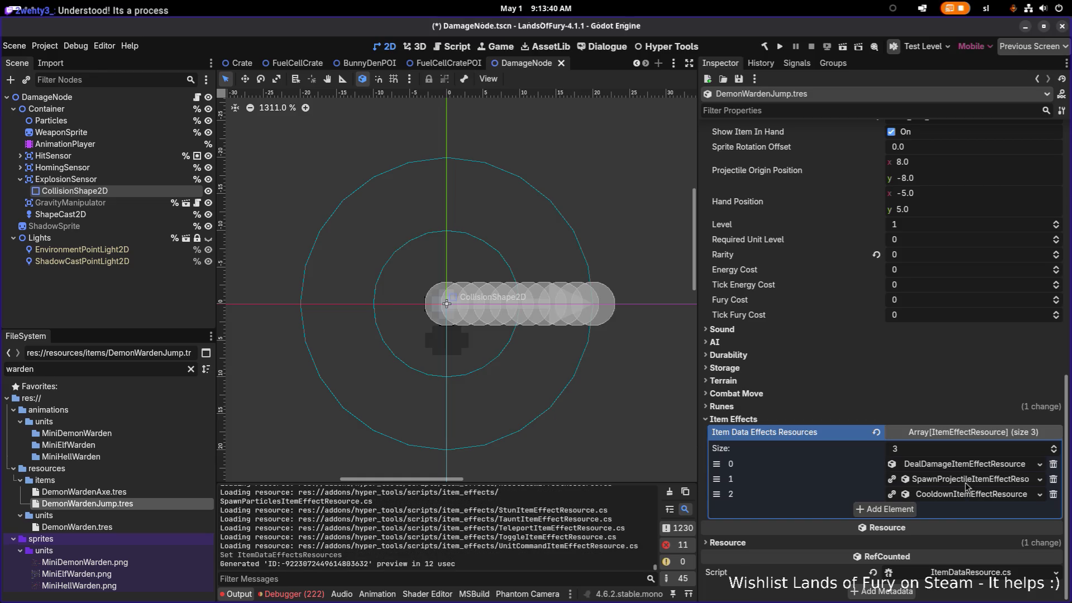
{"action": "right_click", "coordinate": [967, 482]}
{"action": "left_click", "coordinate": [1013, 542]}
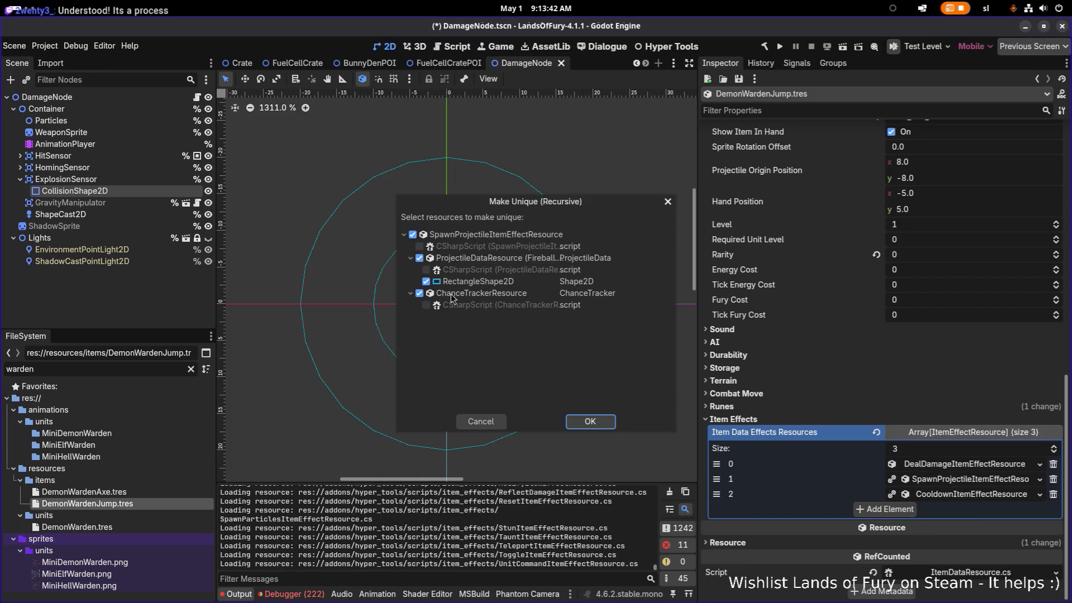
{"action": "left_click", "coordinate": [598, 421]}
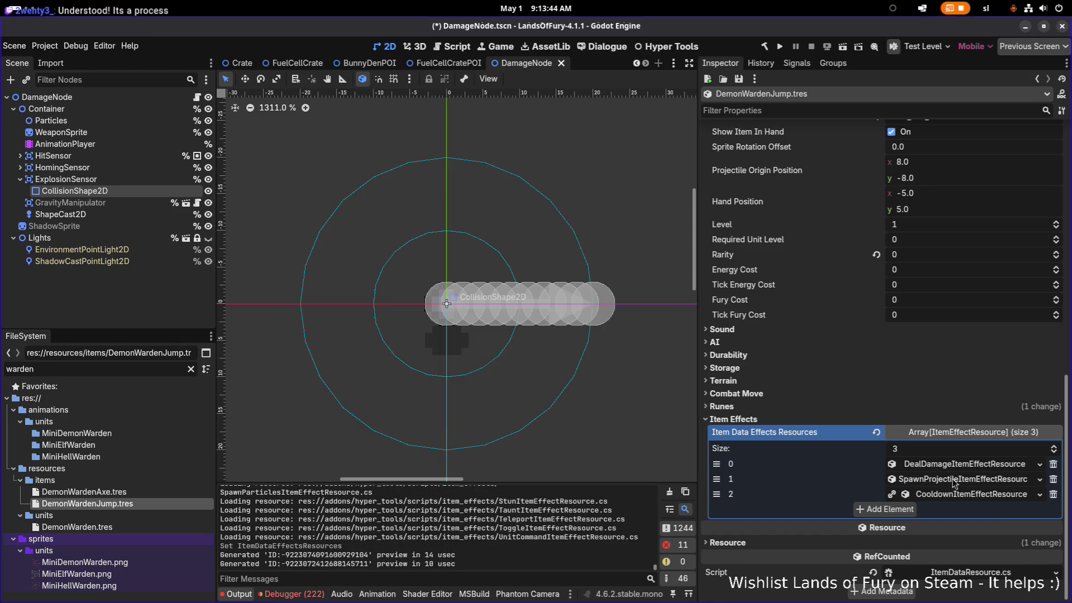
{"action": "right_click", "coordinate": [955, 495]}
{"action": "left_click", "coordinate": [991, 552]}
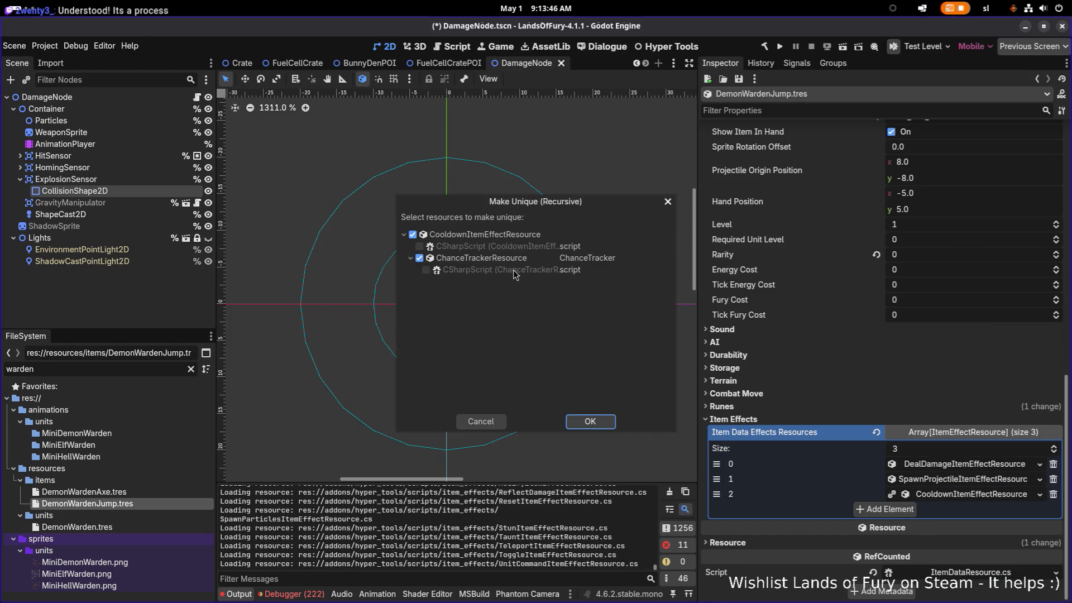
{"action": "left_click", "coordinate": [590, 421]}
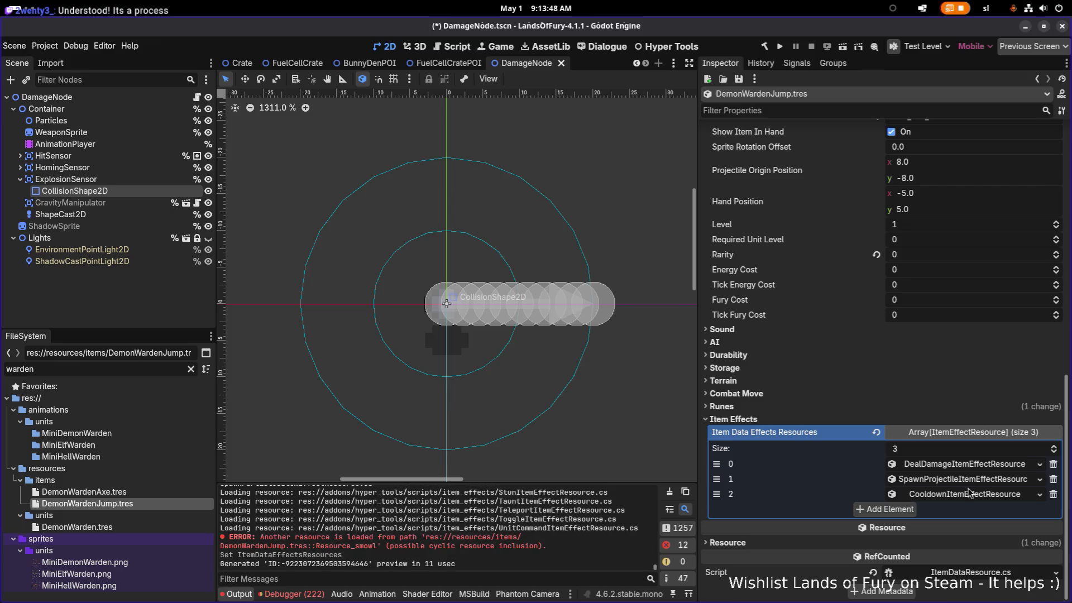
Step: Inspect the cooldown and spawn projectile effects' properties, then collapse them
{"action": "left_click", "coordinate": [969, 493]}
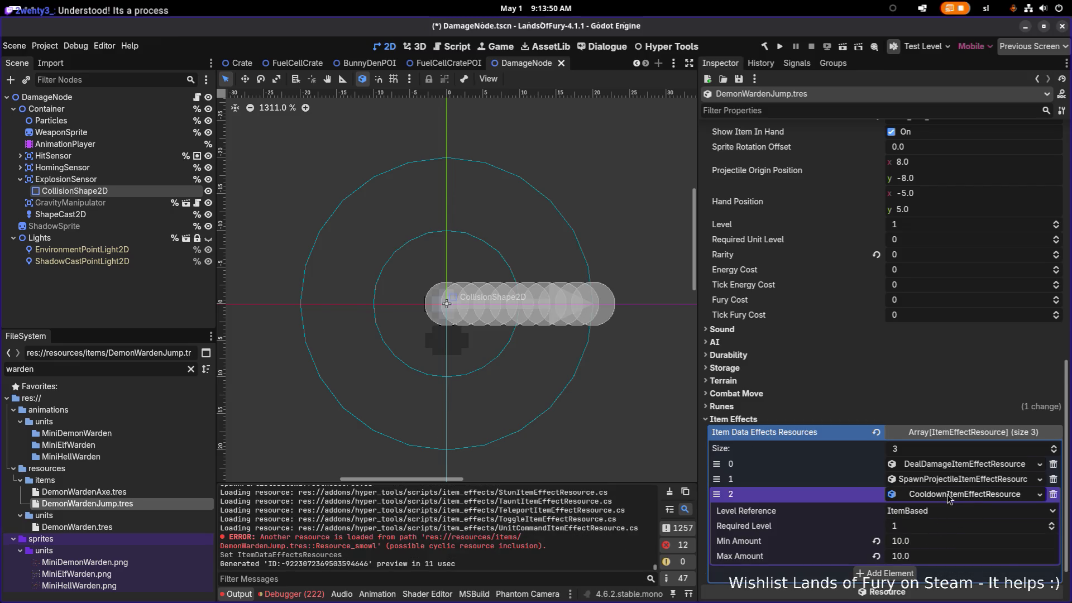
{"action": "left_click", "coordinate": [949, 495]}
{"action": "left_click", "coordinate": [956, 479]}
{"action": "scroll", "coordinate": [958, 487], "scroll_direction": "down", "scroll_amount": 4}
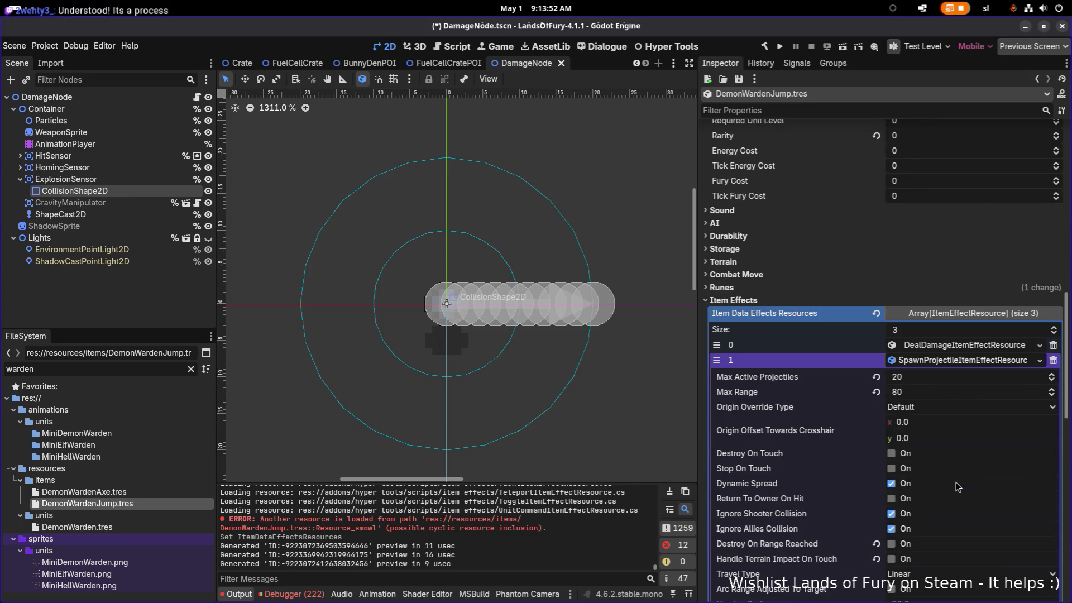
{"action": "scroll", "coordinate": [958, 487], "scroll_direction": "down", "scroll_amount": 4}
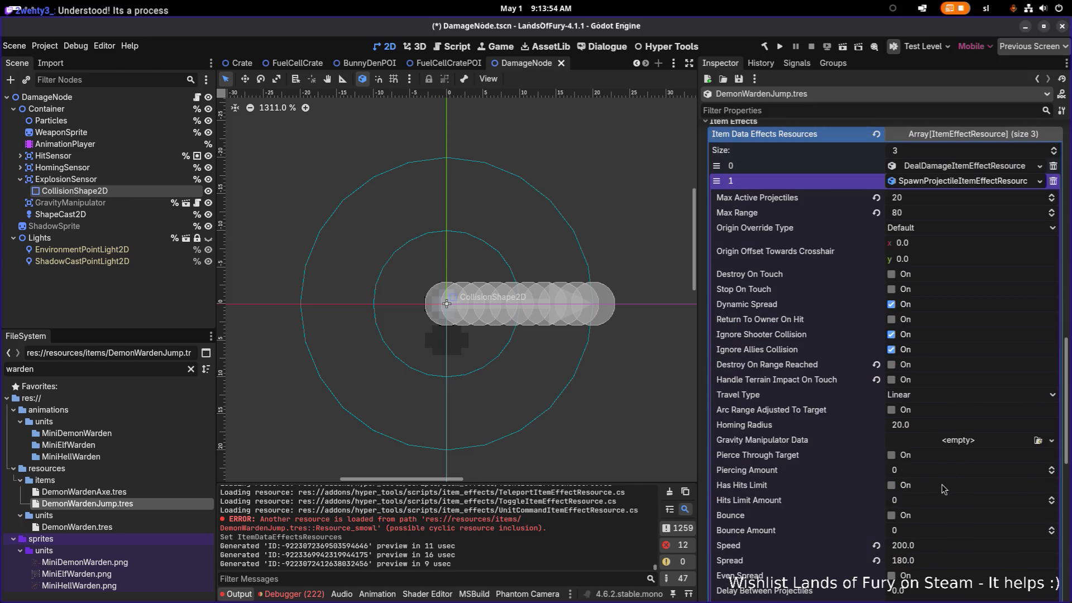
{"action": "scroll", "coordinate": [943, 487], "scroll_direction": "down", "scroll_amount": 5}
{"action": "scroll", "coordinate": [944, 488], "scroll_direction": "down", "scroll_amount": 6}
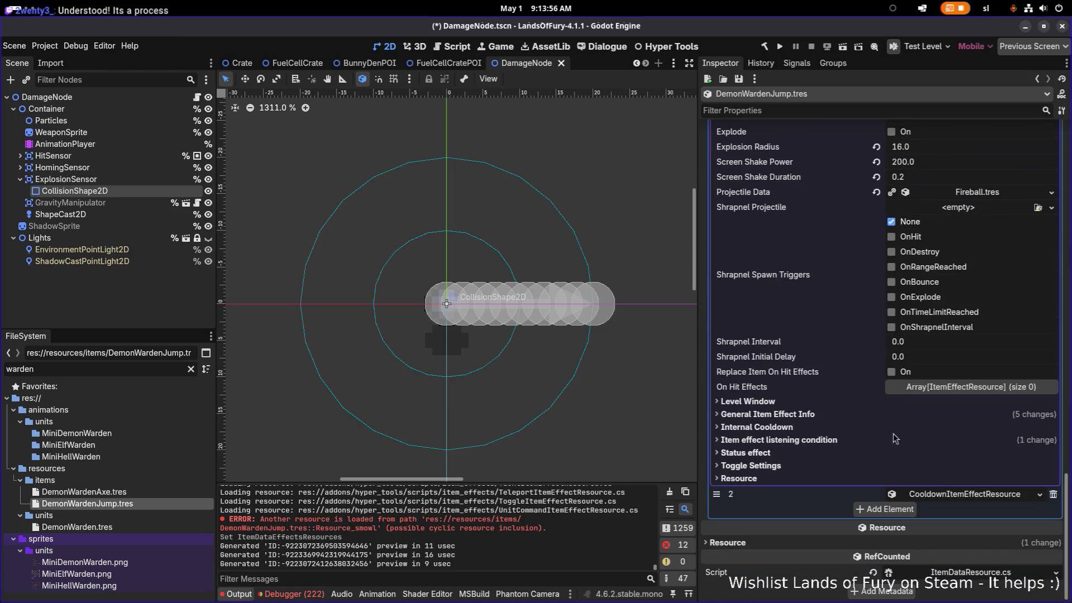
{"action": "left_click", "coordinate": [825, 416]}
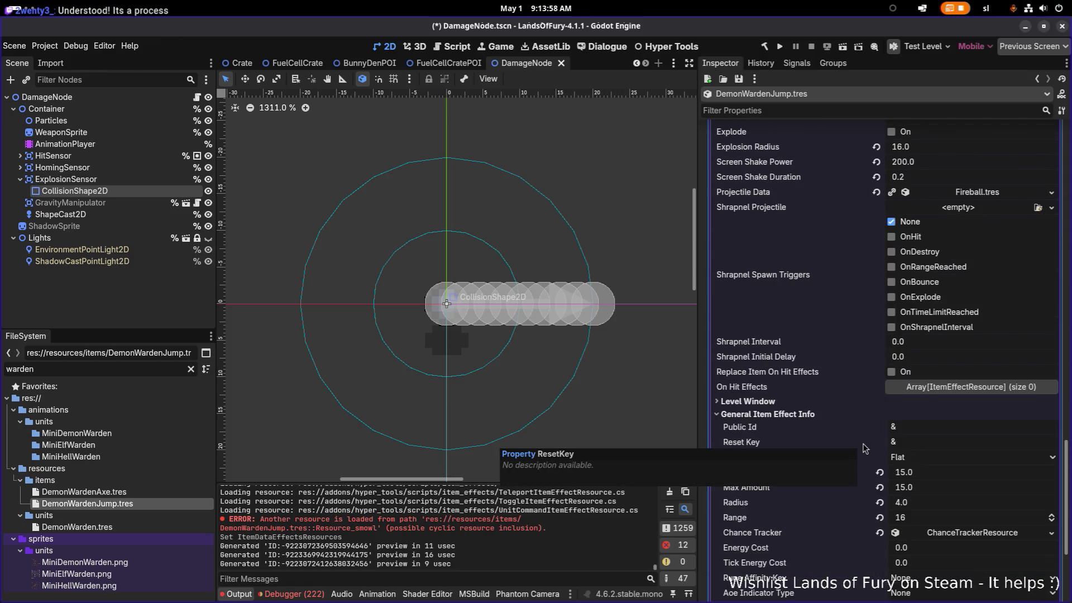
{"action": "left_click", "coordinate": [789, 413]}
{"action": "scroll", "coordinate": [799, 434], "scroll_direction": "up", "scroll_amount": 10}
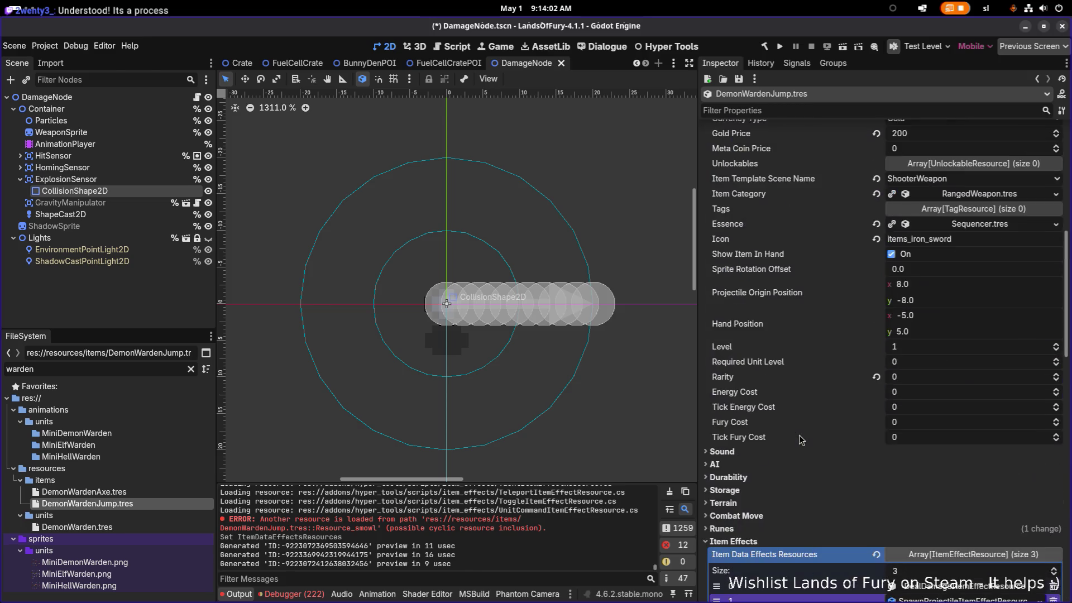
{"action": "scroll", "coordinate": [799, 435], "scroll_direction": "down", "scroll_amount": 5}
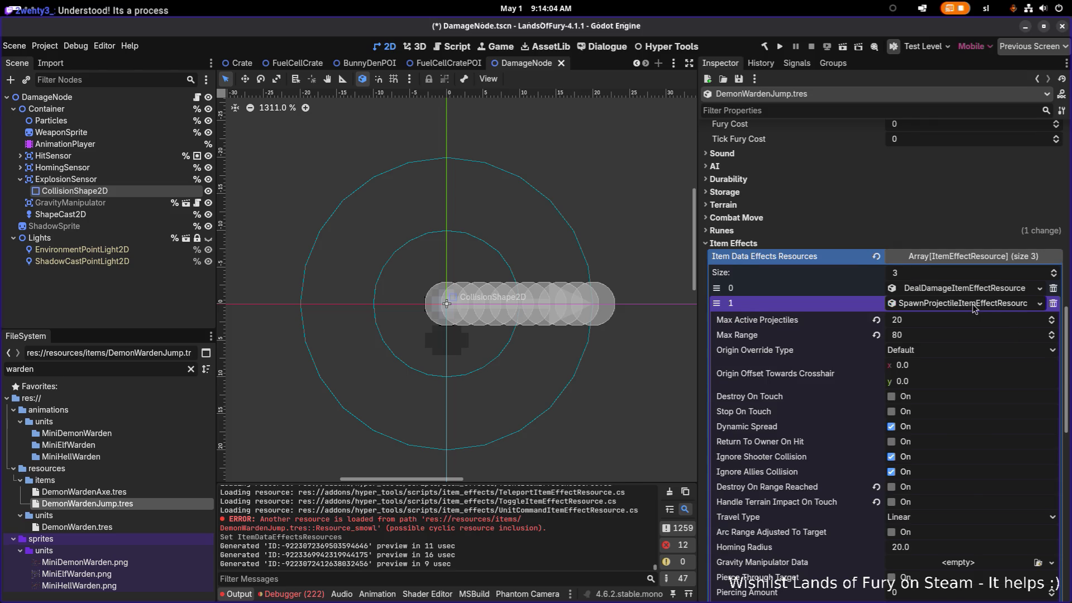
{"action": "left_click", "coordinate": [981, 304]}
Step: Change the damage effect's Damage Type from FireDamage to IceDamage.tres and save
{"action": "left_click", "coordinate": [988, 469]}
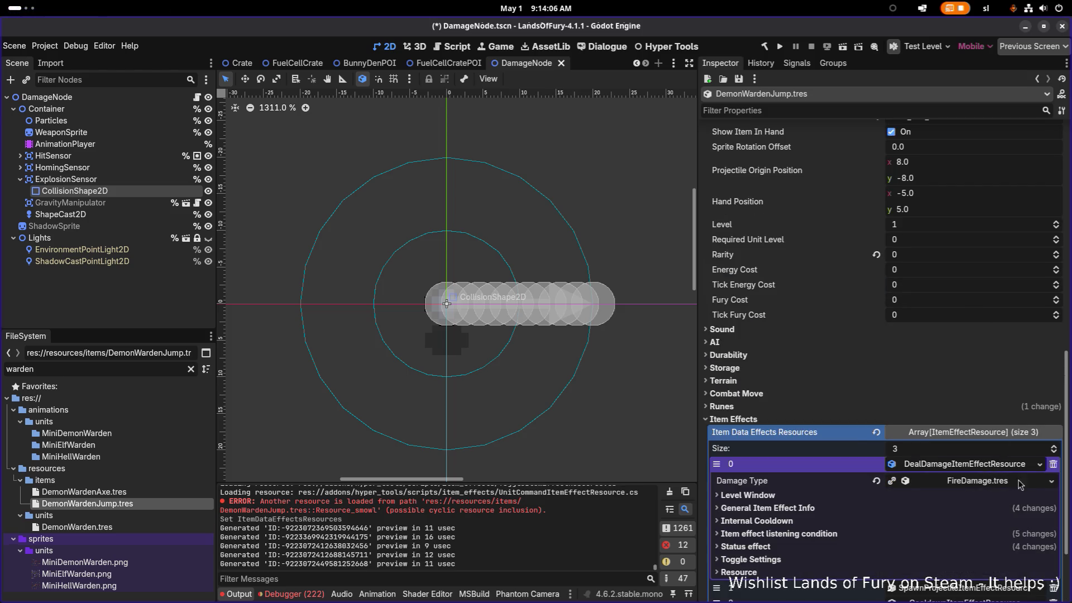
{"action": "left_click", "coordinate": [1051, 481]}
{"action": "left_click", "coordinate": [1003, 506]}
{"action": "type", "text": "ice"}
{"action": "key", "text": "Return"}
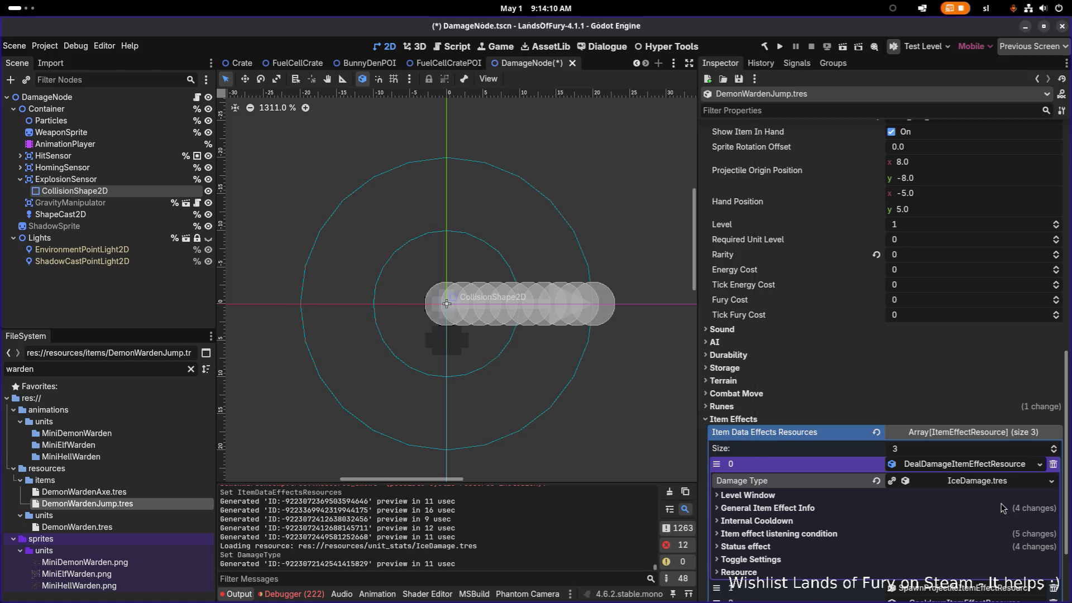
{"action": "scroll", "coordinate": [882, 480], "scroll_direction": "down", "scroll_amount": 2}
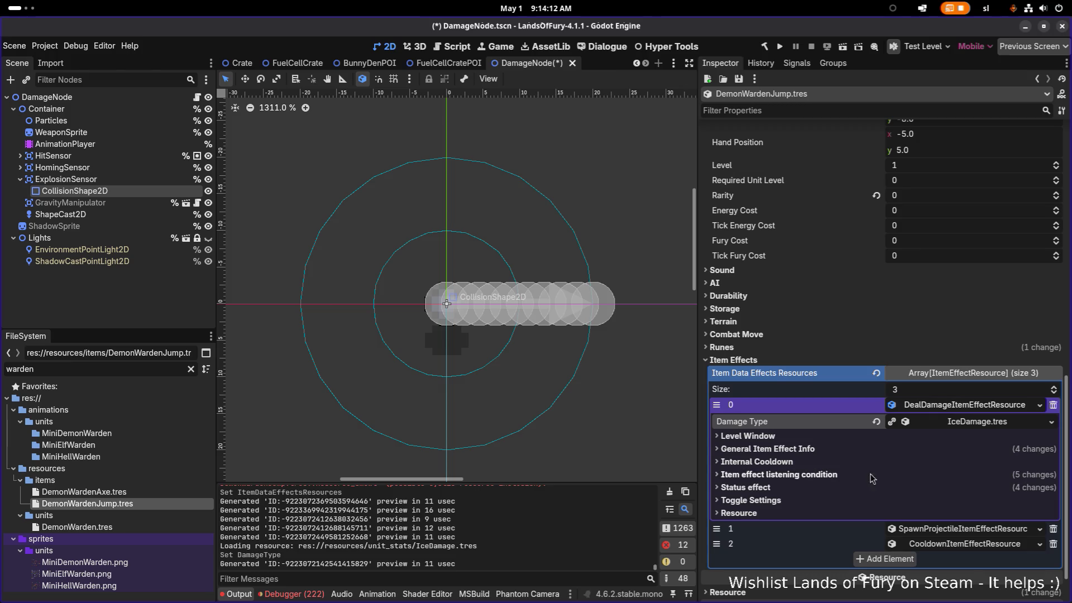
{"action": "key", "text": "ctrl+s"}
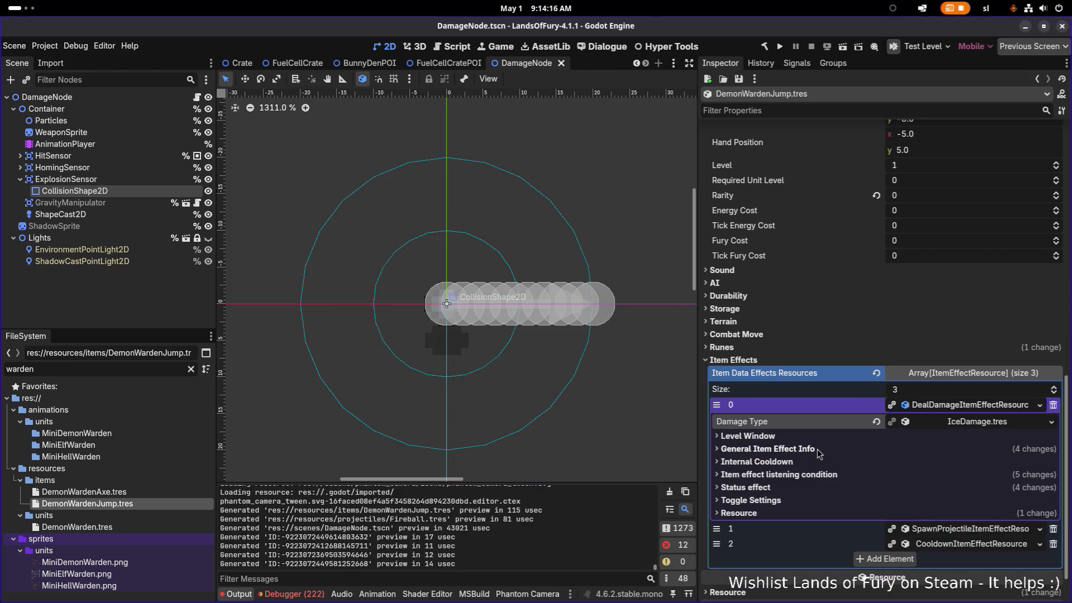
Step: Review the damage effect's listening condition and General Item Effect Info sections
{"action": "left_click", "coordinate": [809, 474]}
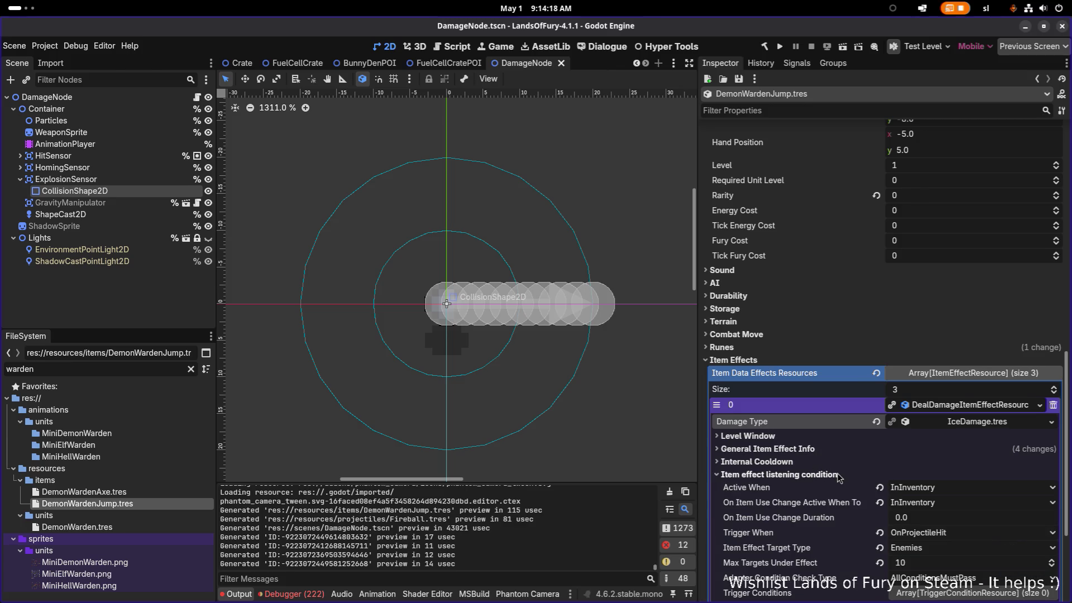
{"action": "left_click", "coordinate": [834, 474]}
{"action": "left_click", "coordinate": [795, 450]}
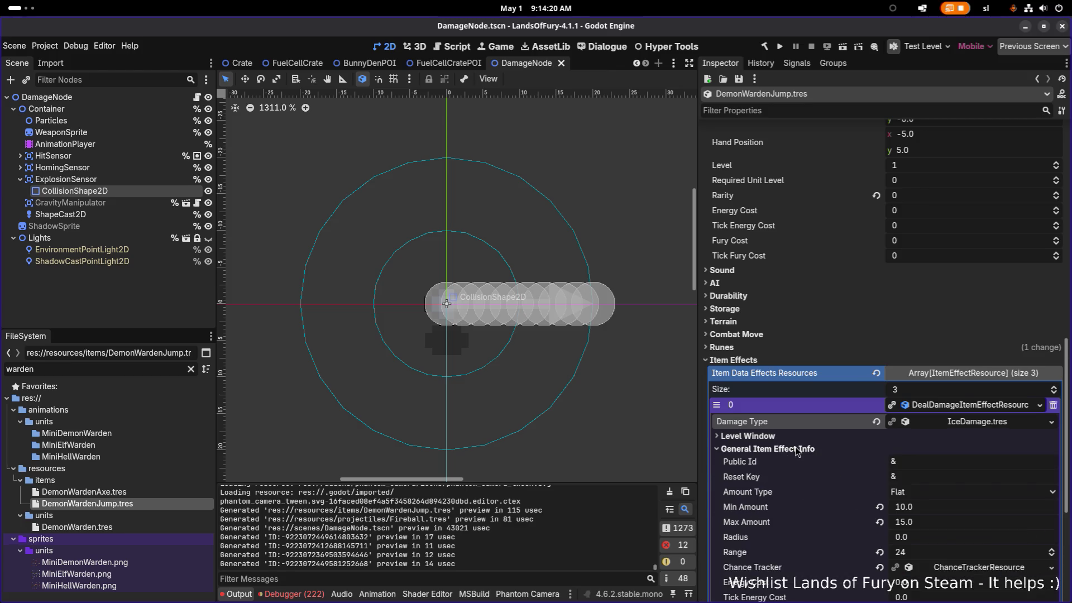
{"action": "left_click", "coordinate": [799, 449]}
{"action": "scroll", "coordinate": [803, 451], "scroll_direction": "down", "scroll_amount": 2}
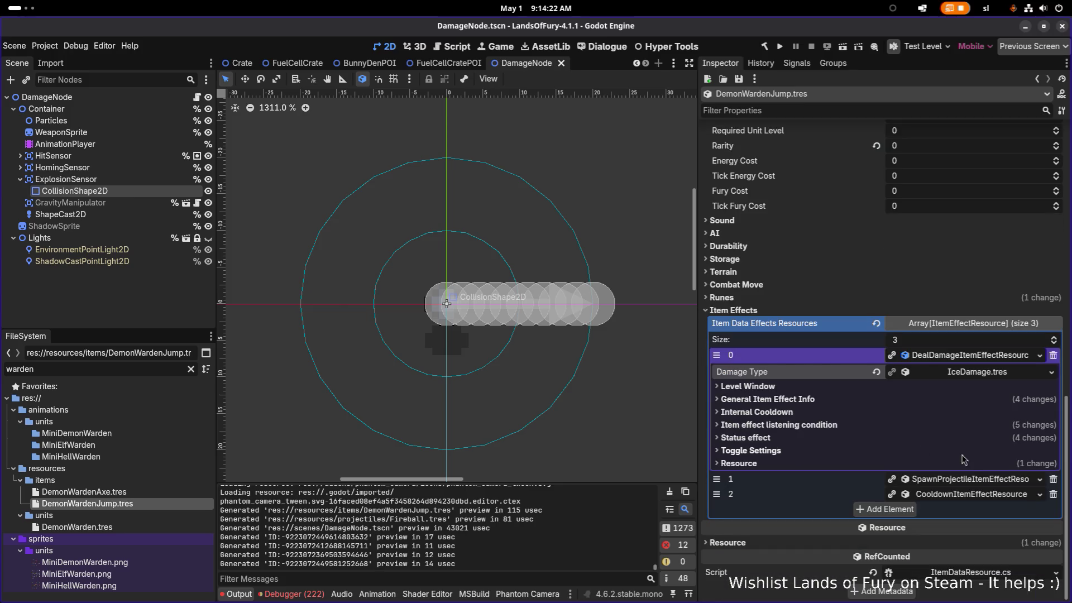
{"action": "left_click", "coordinate": [965, 483]}
Step: Quick-load Iceball.tres as the spawn projectile effect's Projectile Data, replacing Fireball.tres, and save
{"action": "scroll", "coordinate": [929, 473], "scroll_direction": "down", "scroll_amount": 10}
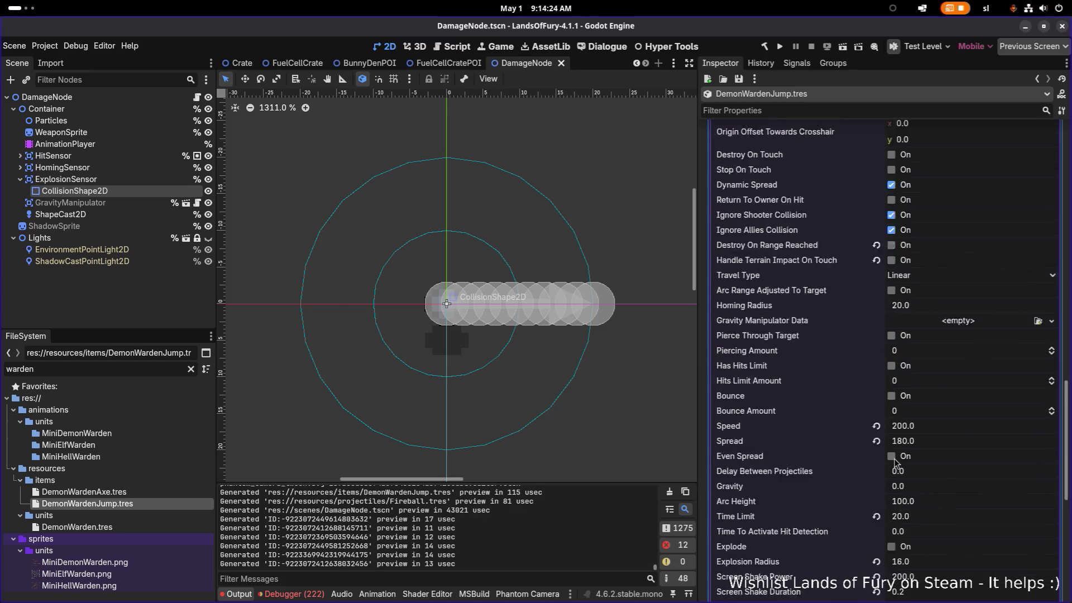
{"action": "left_click", "coordinate": [1051, 488]}
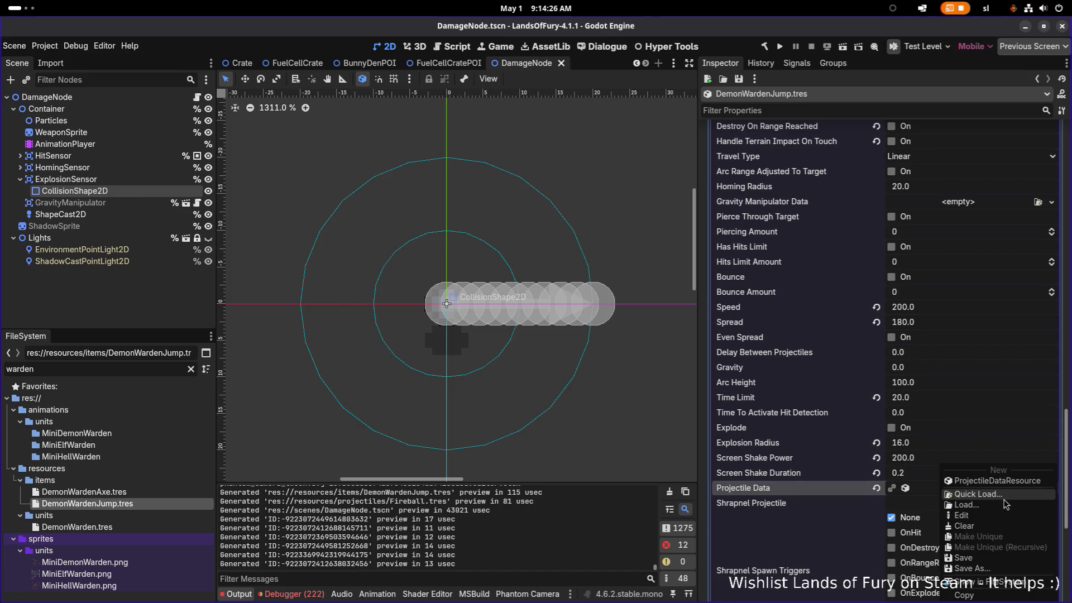
{"action": "left_click", "coordinate": [1007, 503]}
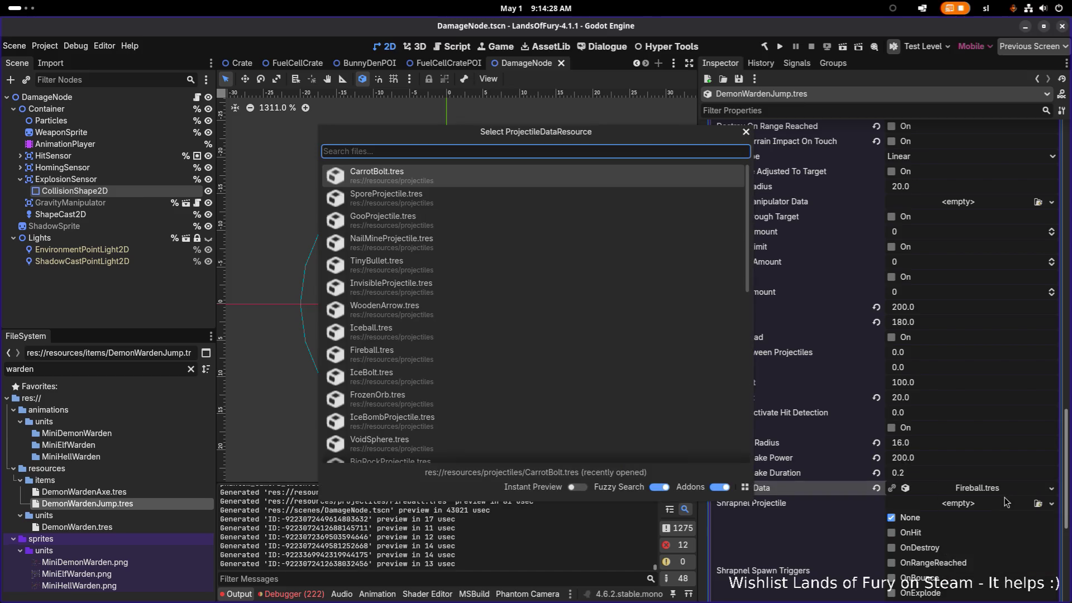
{"action": "type", "text": "ice"}
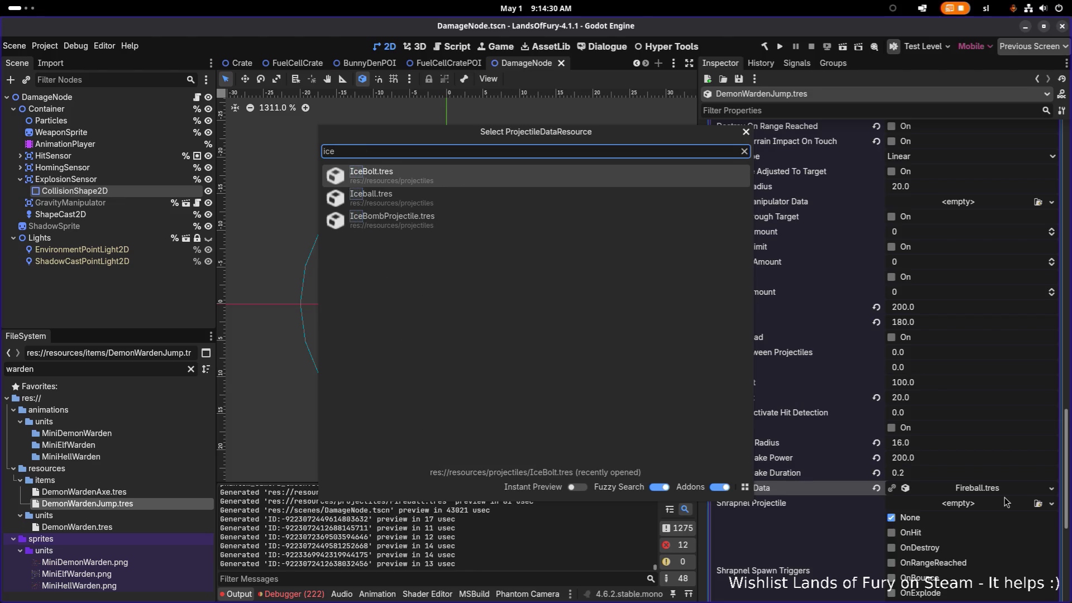
{"action": "key", "text": "Down"}
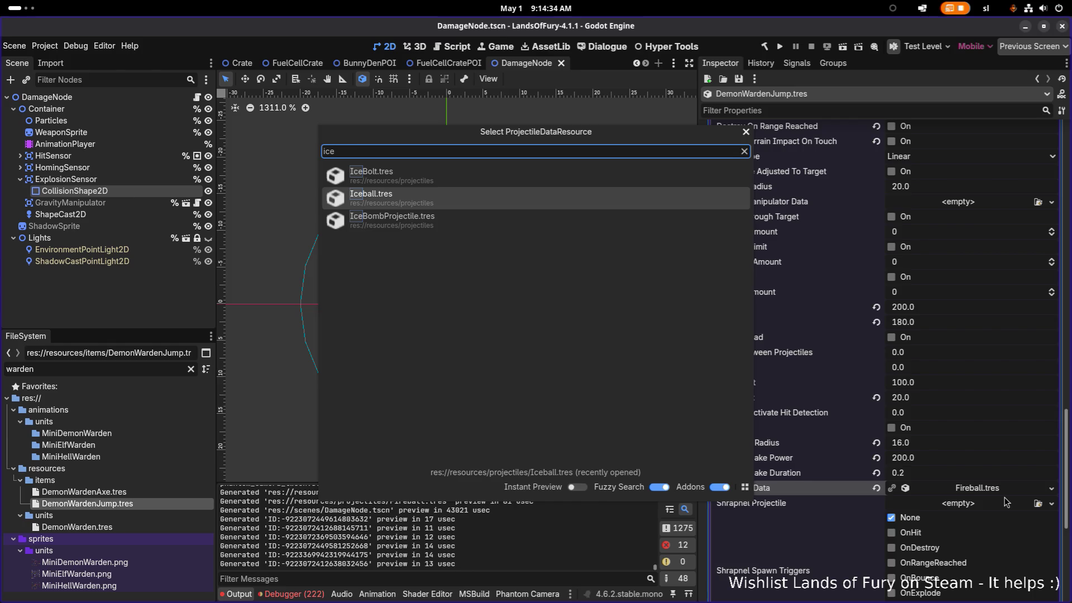
{"action": "key", "text": "Return"}
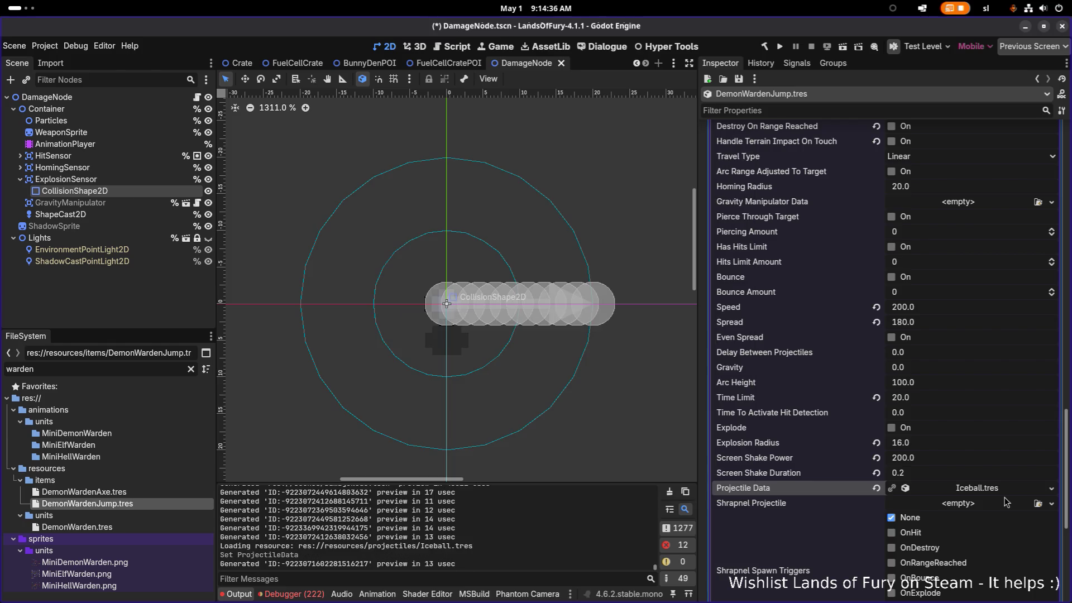
{"action": "key", "text": "ctrl+s"}
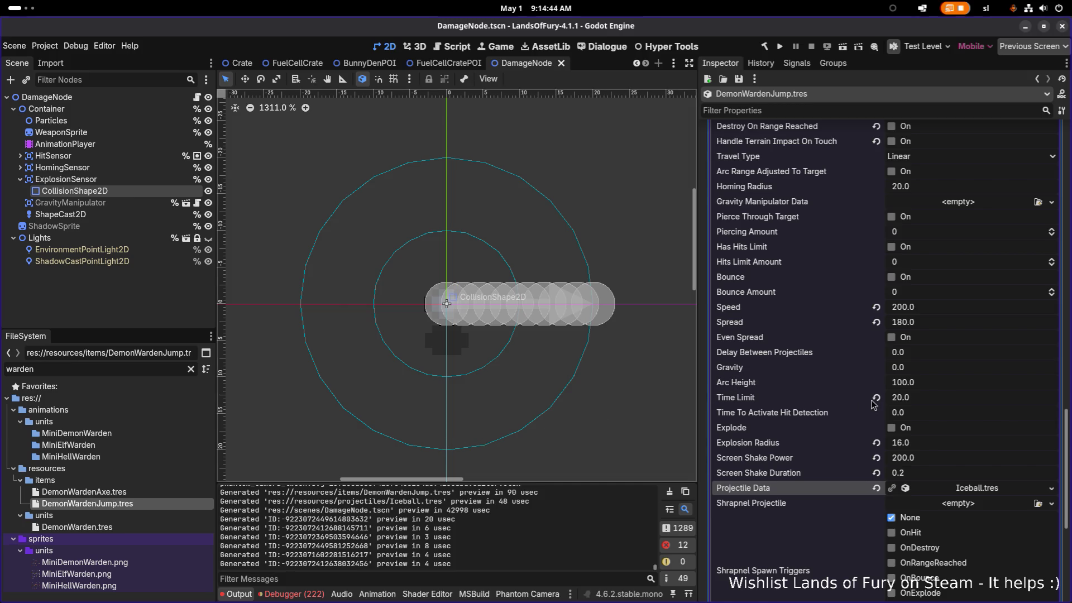
Step: Review, then collapse, the damage and spawn projectile effect properties
{"action": "scroll", "coordinate": [872, 401], "scroll_direction": "up", "scroll_amount": 10}
{"action": "scroll", "coordinate": [870, 400], "scroll_direction": "down", "scroll_amount": 3}
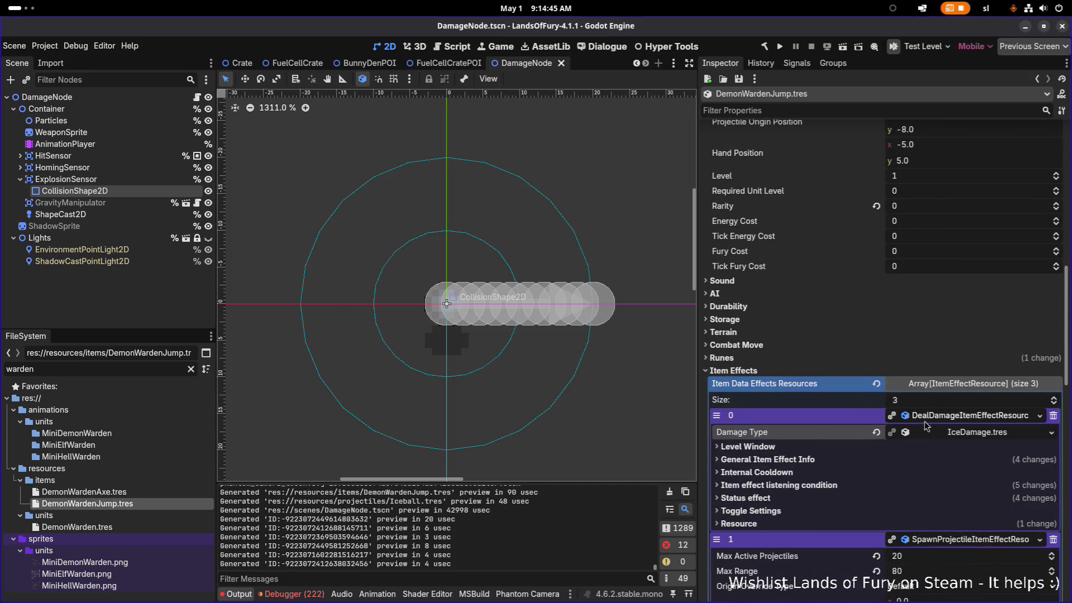
{"action": "left_click", "coordinate": [792, 461]}
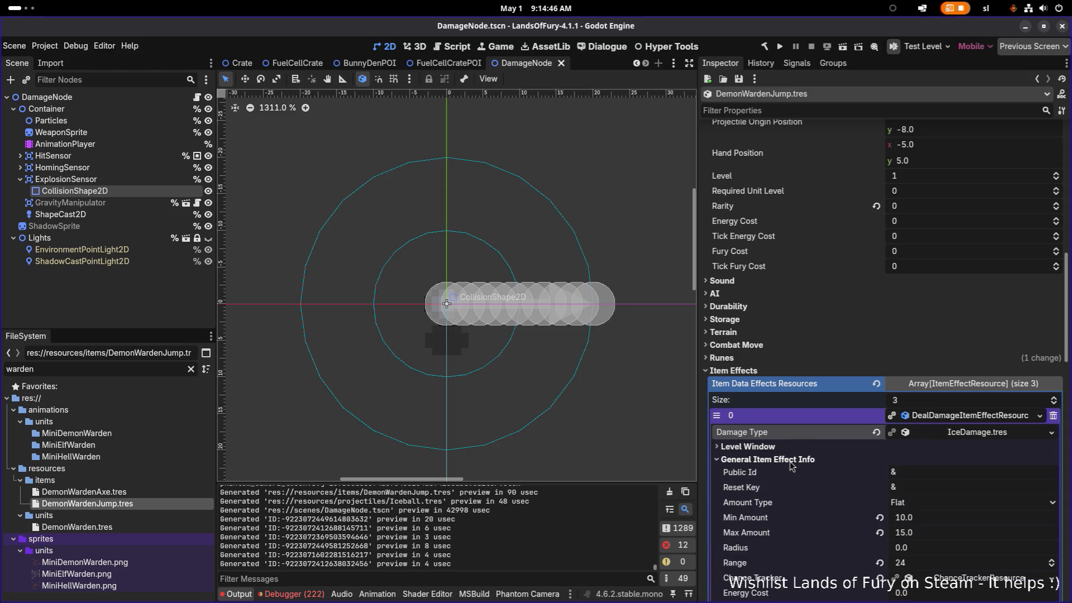
{"action": "left_click", "coordinate": [941, 417]}
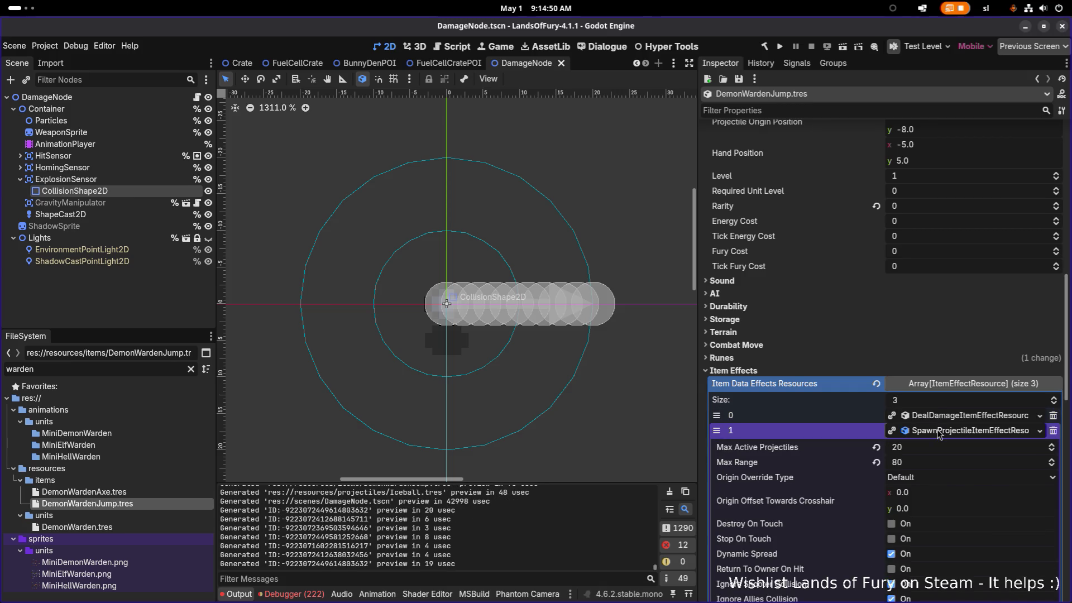
{"action": "left_click", "coordinate": [941, 431]}
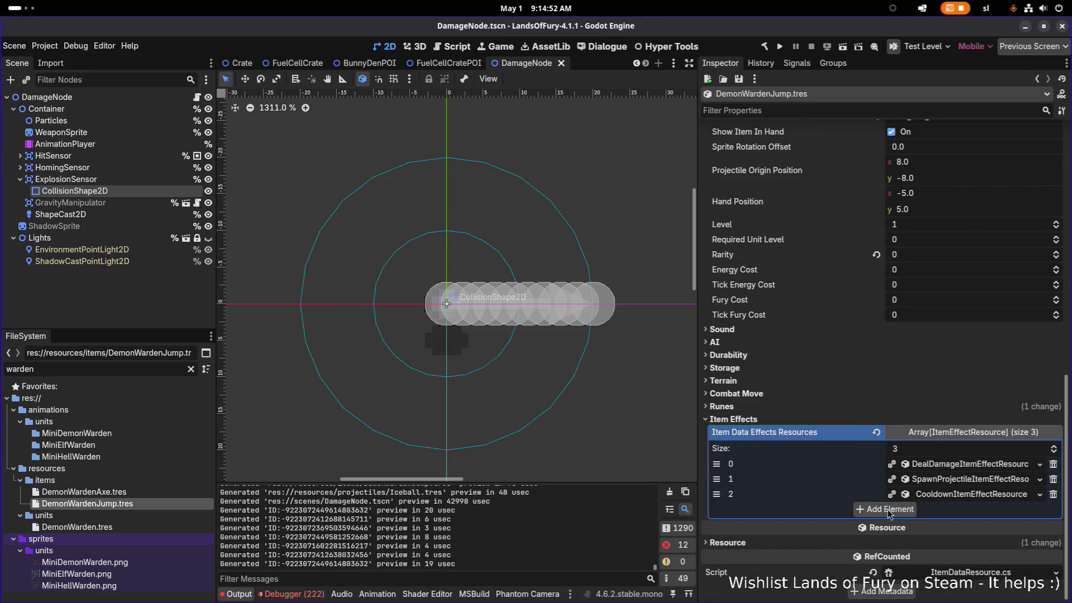
Step: Delete the 'warden' text from the FileSystem filter
{"action": "left_click", "coordinate": [82, 369]}
{"action": "key", "text": "ctrl+a"}
{"action": "key", "text": "BackSpace"}
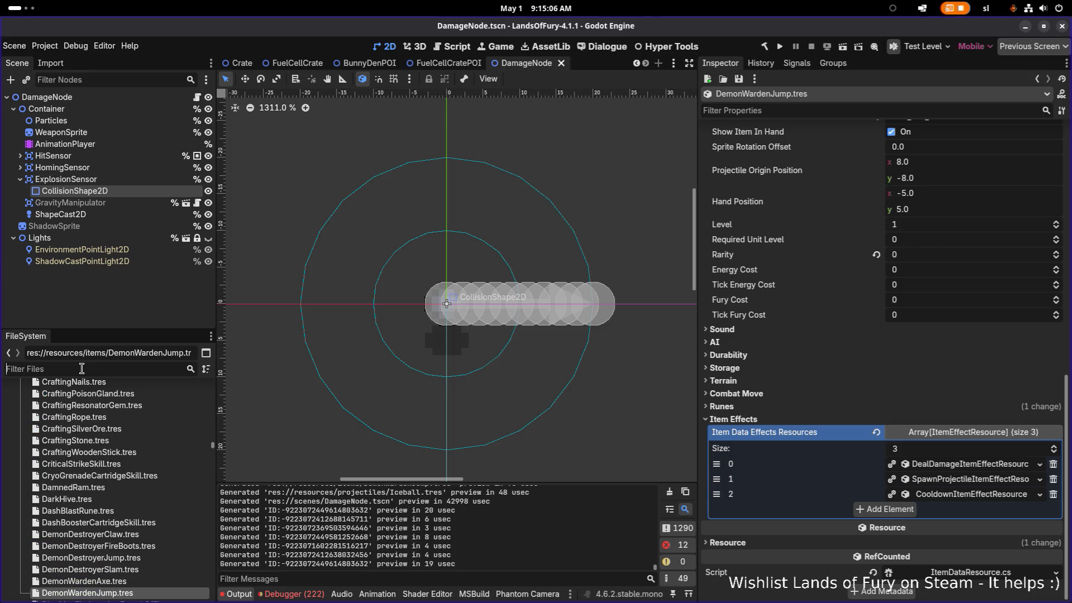
Step: Filter the FileSystem by 'slime' and open MonsterSlimeSlimeyAura.tres
{"action": "type", "text": "slime"}
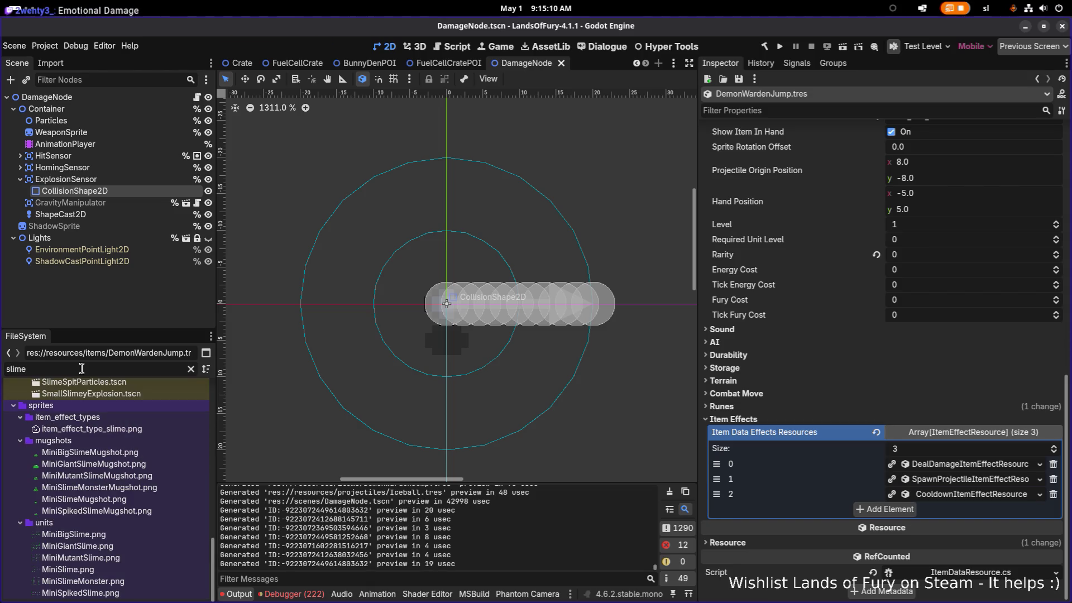
{"action": "scroll", "coordinate": [102, 511], "scroll_direction": "up", "scroll_amount": 10}
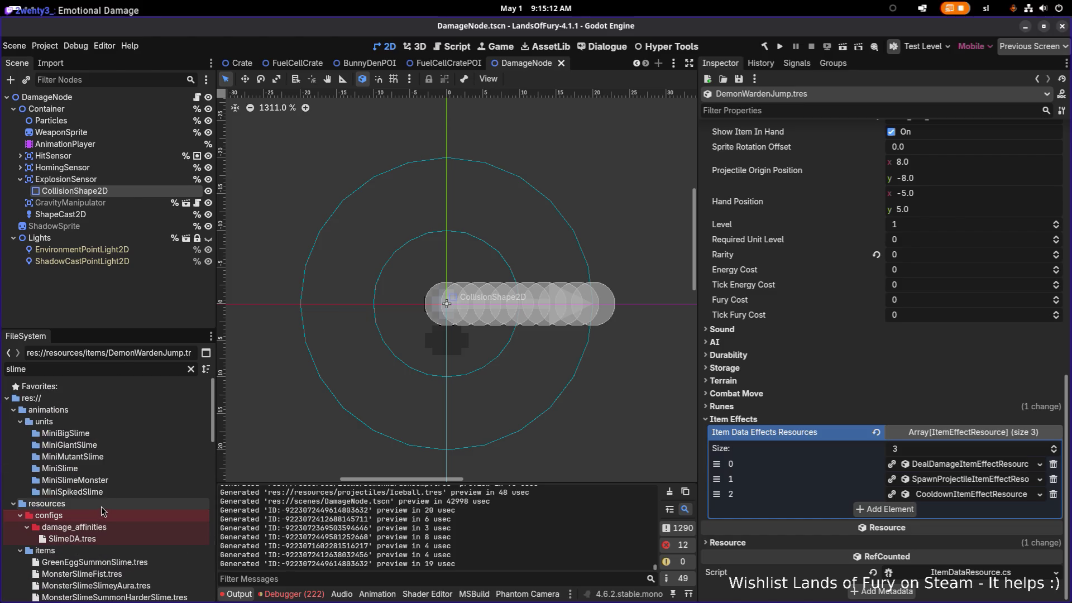
{"action": "scroll", "coordinate": [103, 504], "scroll_direction": "down", "scroll_amount": 5}
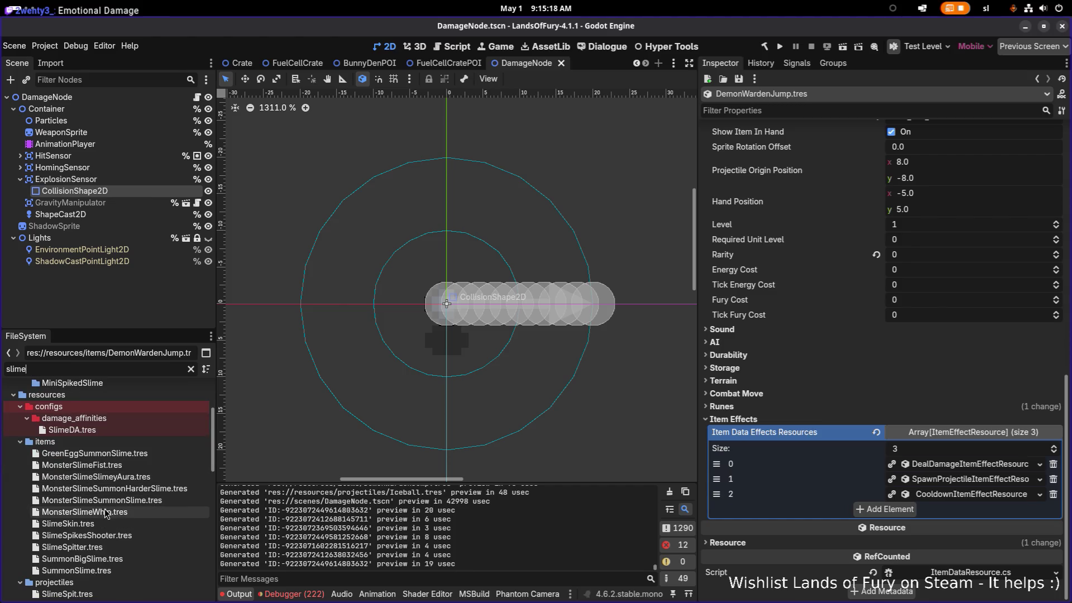
{"action": "left_click", "coordinate": [140, 504]}
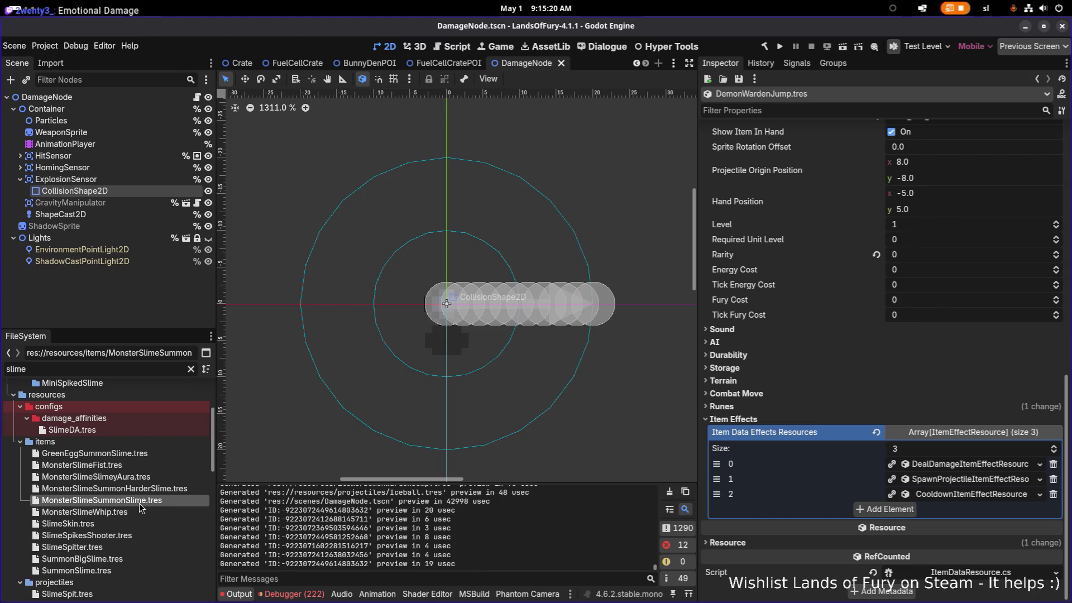
{"action": "double_click", "coordinate": [143, 478]}
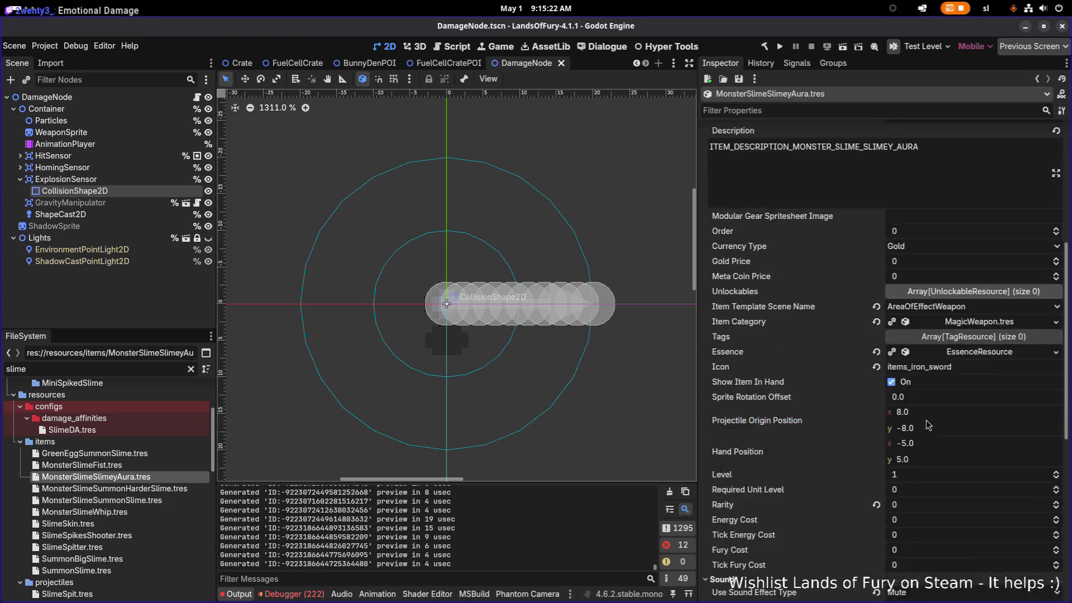
Step: Inspect the aura's item effects and copy its MaxMovementSpeed UnitStatModifier effect
{"action": "left_click", "coordinate": [965, 483]}
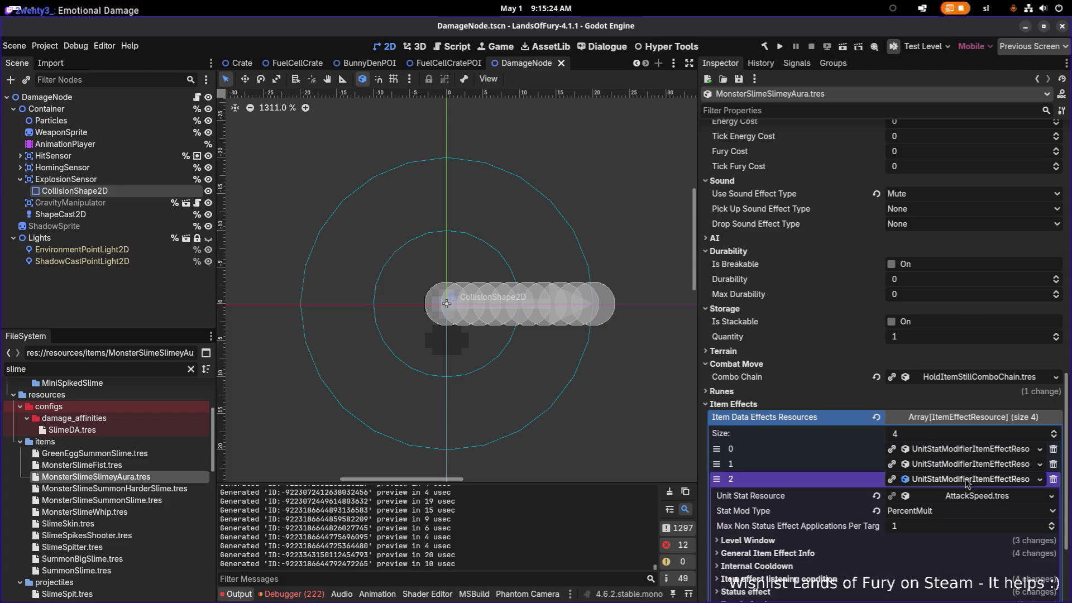
{"action": "left_click", "coordinate": [968, 480]}
{"action": "left_click", "coordinate": [970, 464]}
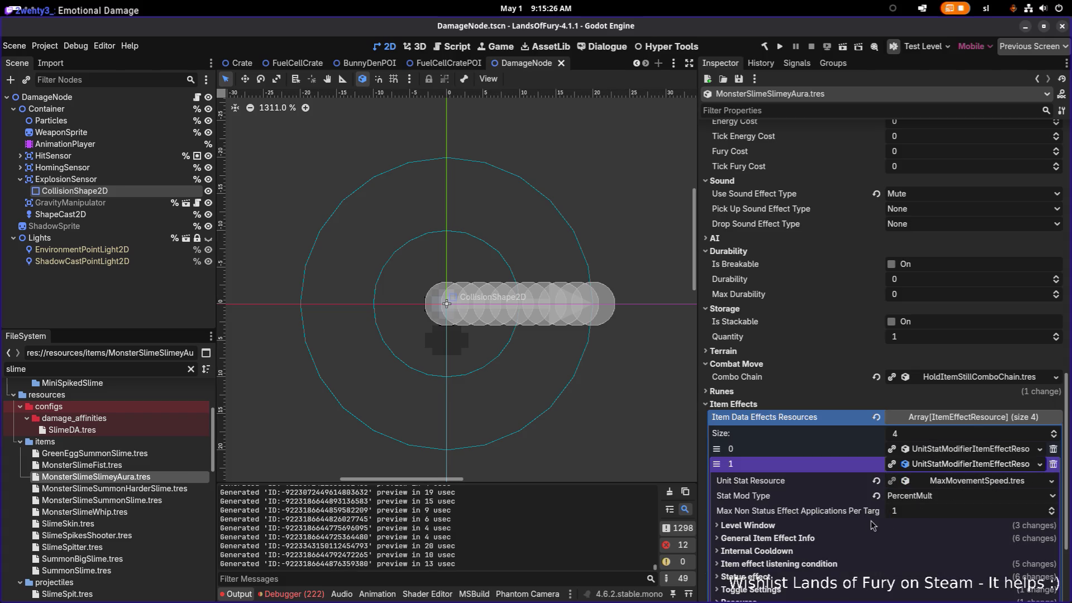
{"action": "scroll", "coordinate": [834, 537], "scroll_direction": "down", "scroll_amount": 2}
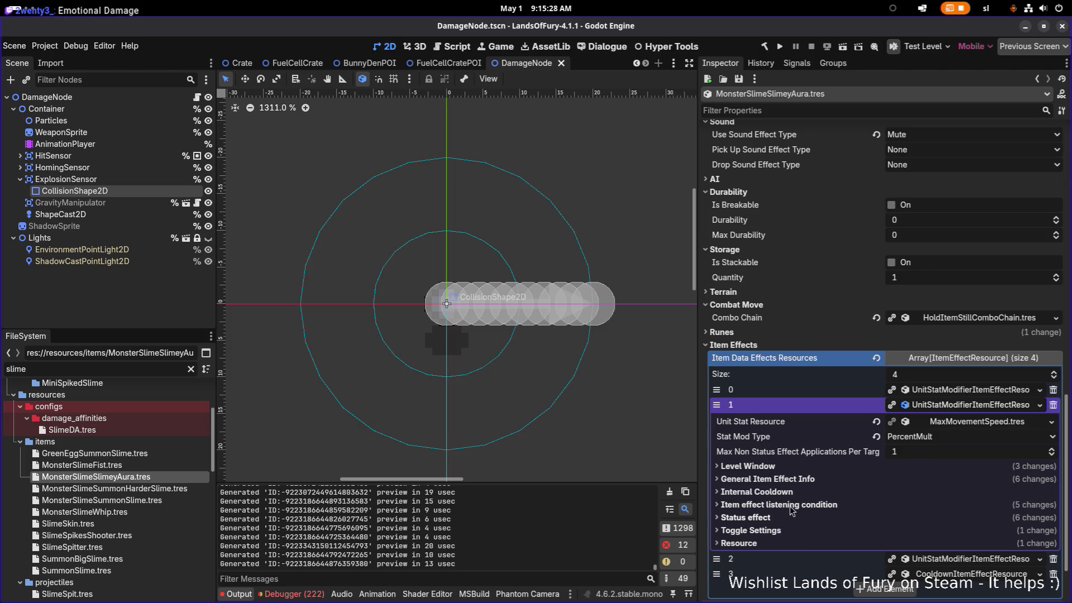
{"action": "left_click", "coordinate": [791, 506]}
{"action": "left_click", "coordinate": [793, 505]}
{"action": "left_click", "coordinate": [957, 391]}
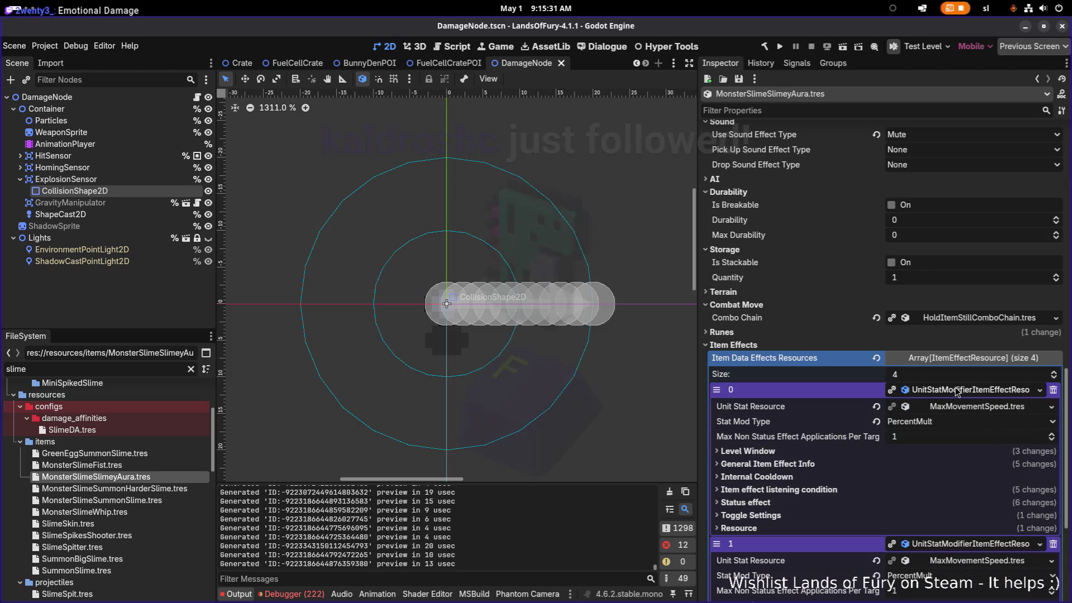
{"action": "left_click", "coordinate": [819, 464]}
{"action": "key", "text": "super"}
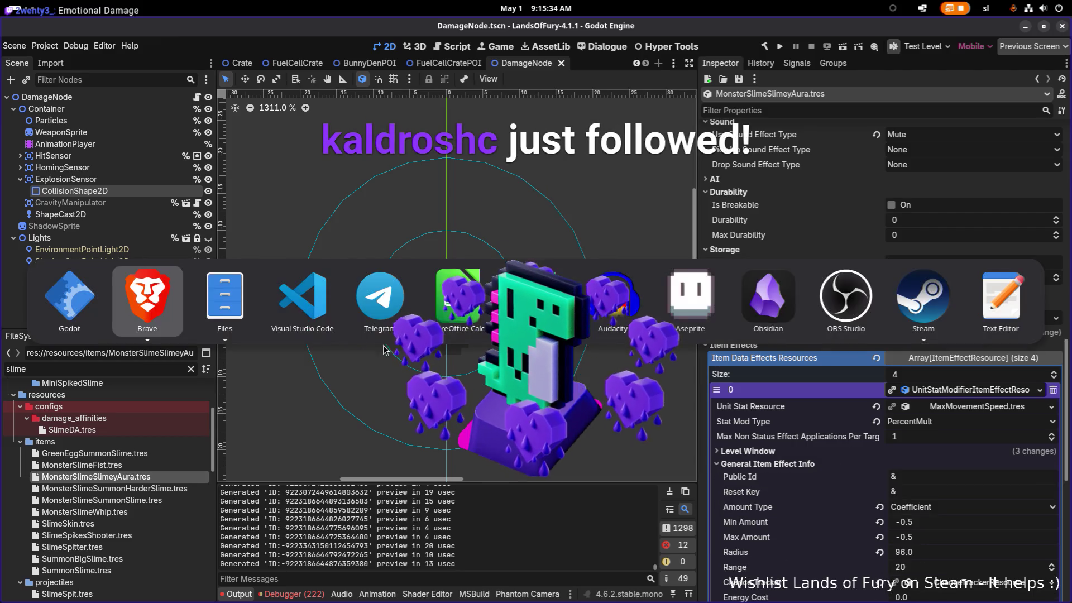
{"action": "key", "text": "Escape"}
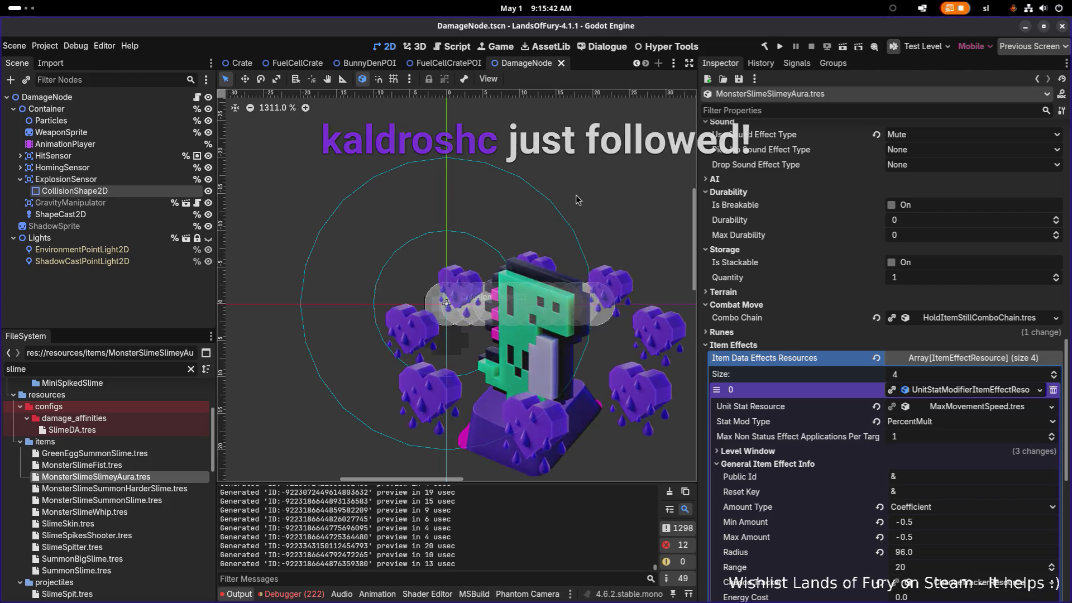
{"action": "right_click", "coordinate": [976, 395]}
{"action": "key", "text": "Escape"}
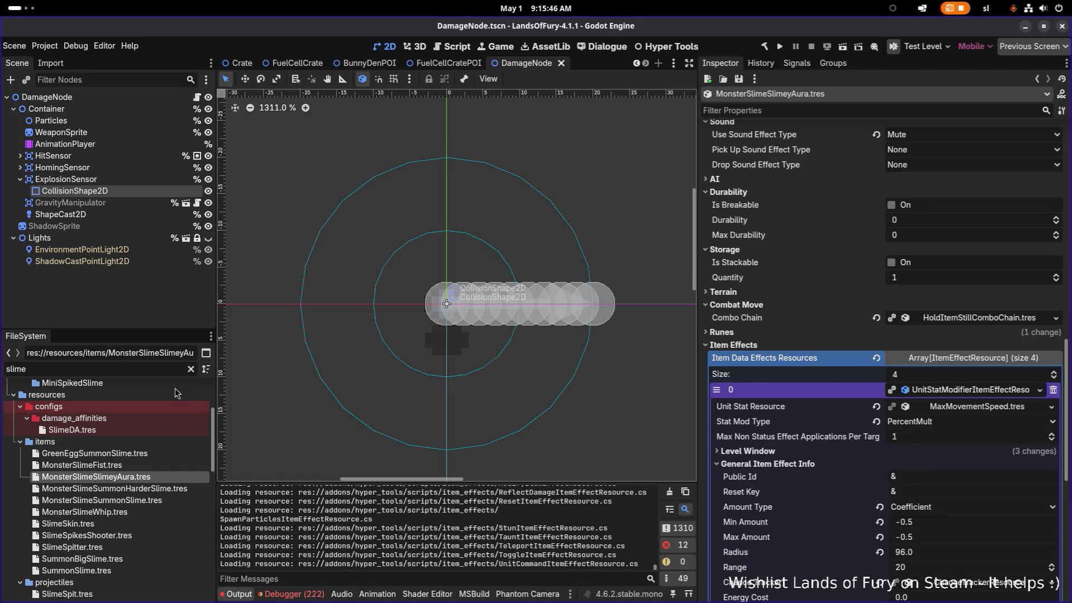
Step: Change the FileSystem filter from 'slime' to 'warden'
{"action": "double_click", "coordinate": [110, 372]}
{"action": "key", "text": "BackSpace"}
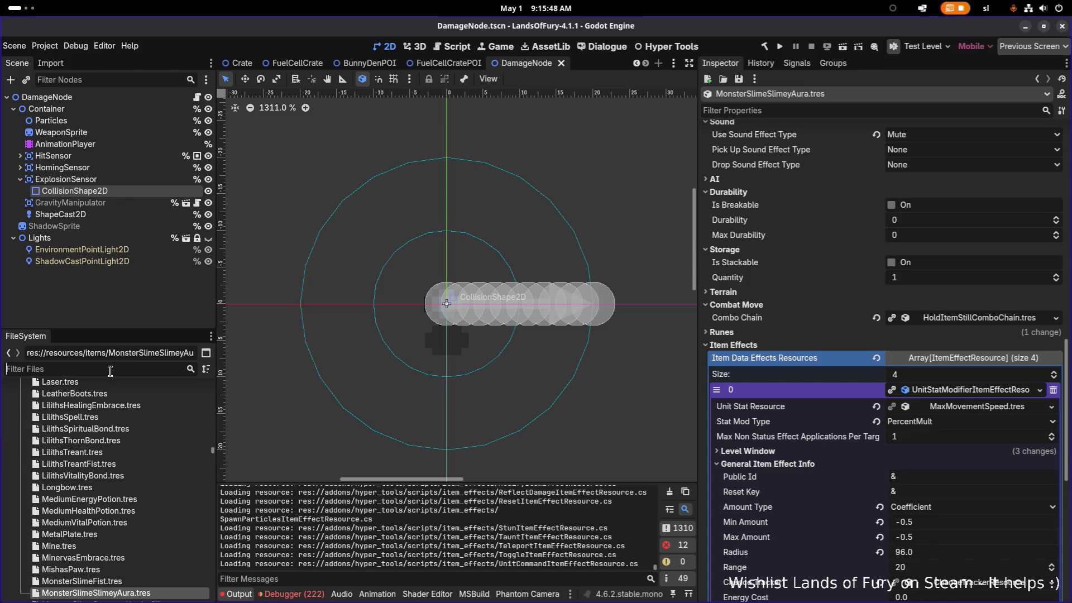
{"action": "type", "text": "warden"}
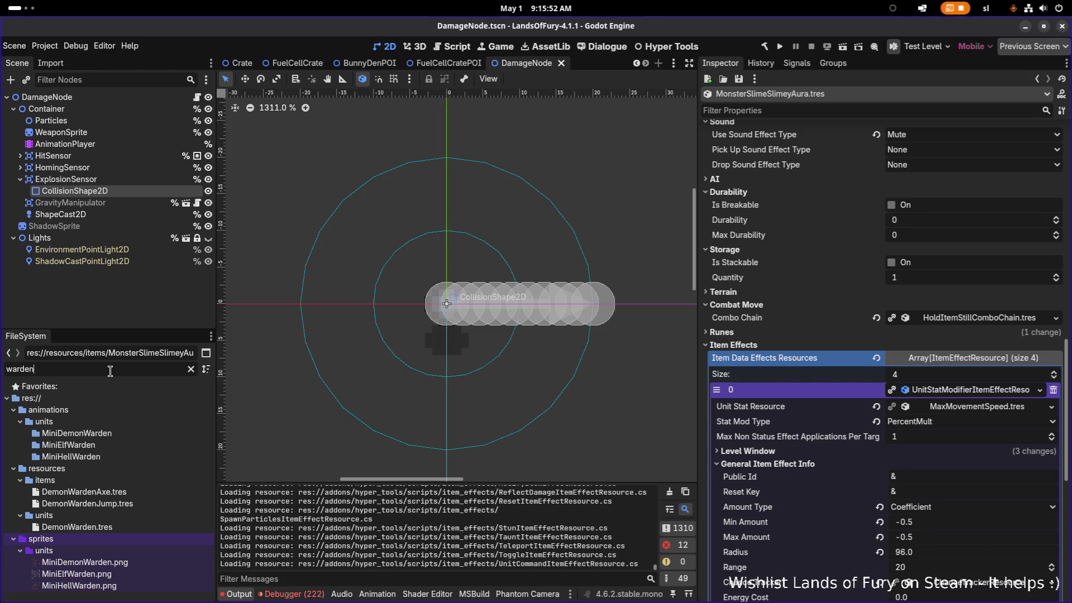
Step: Paste the copied effect into a new DemonWardenJump.tres slot, keeping UnitStatResource shared rather than unique
{"action": "left_click", "coordinate": [145, 505]}
{"action": "double_click", "coordinate": [145, 507]}
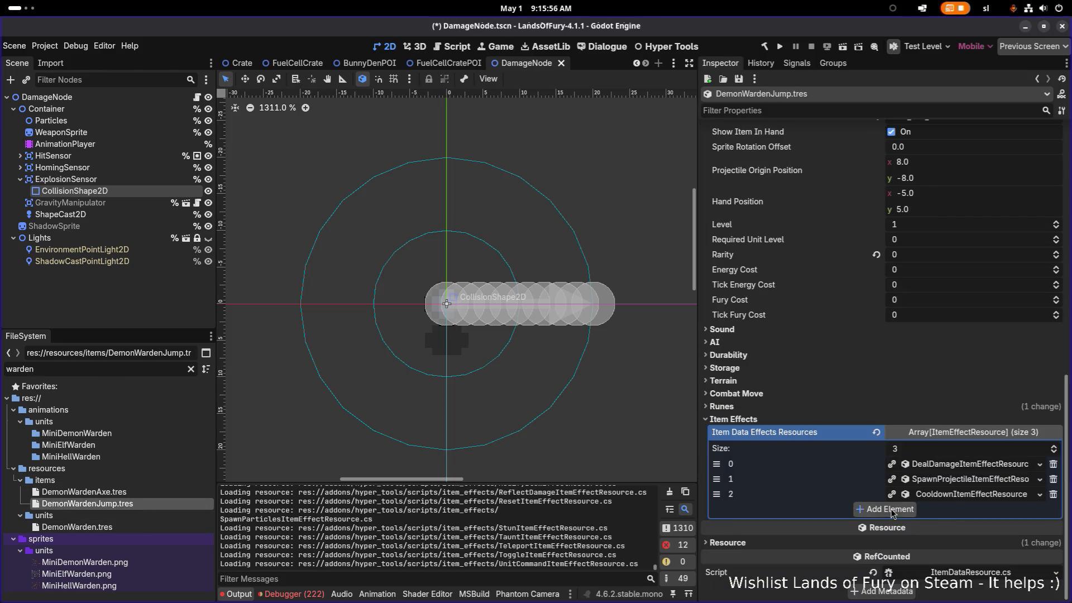
{"action": "left_click", "coordinate": [918, 517]}
{"action": "left_click", "coordinate": [949, 592]}
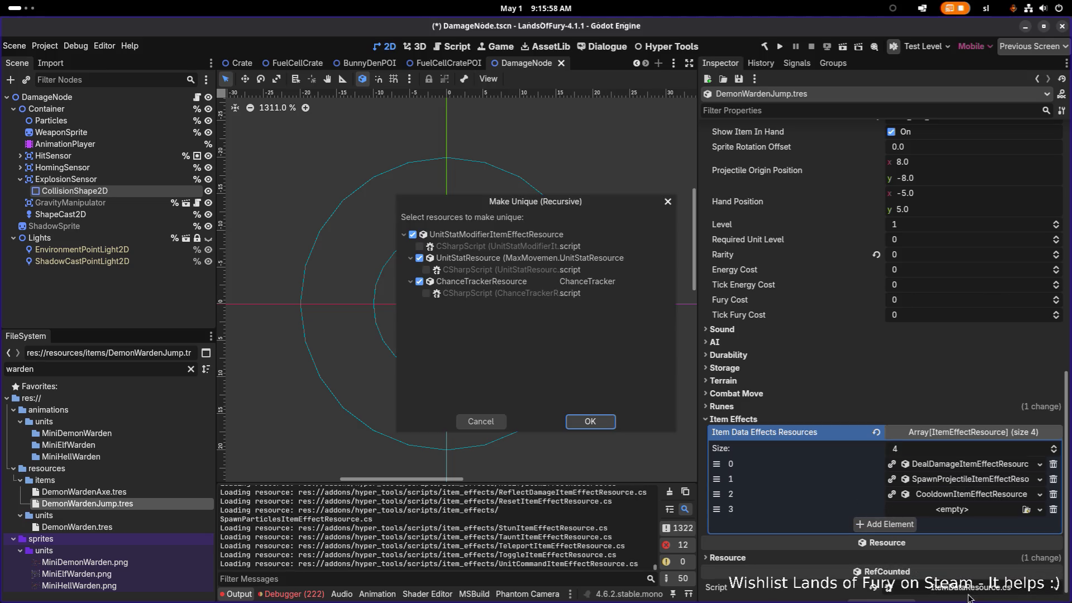
{"action": "left_click", "coordinate": [420, 258]}
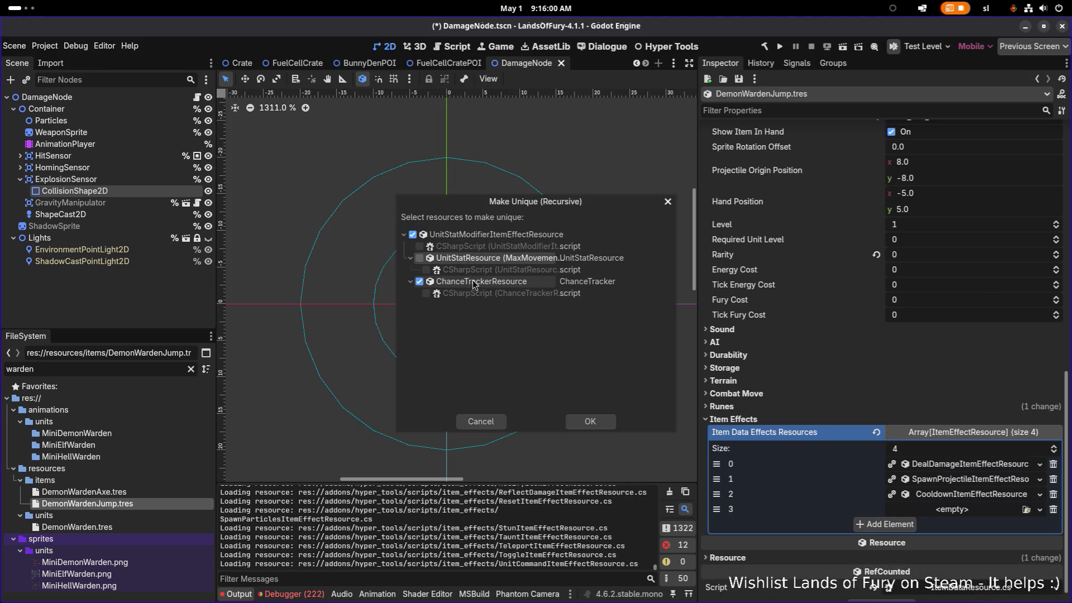
{"action": "left_click", "coordinate": [590, 421]}
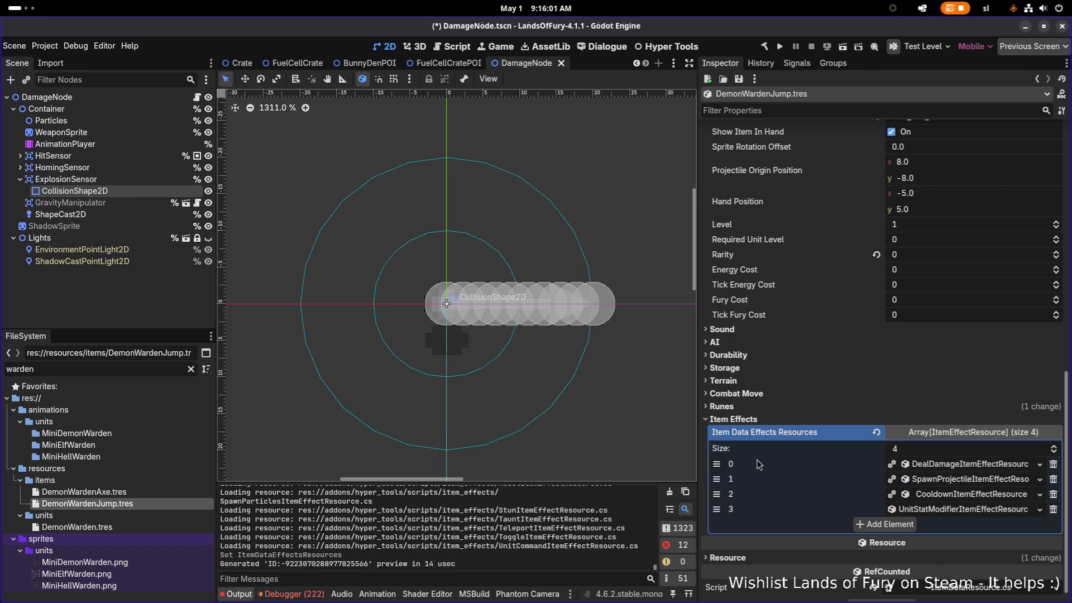
Step: Place the pasted UnitStatModifier as the second item effect and save DemonWardenJump.tres
{"action": "left_click", "coordinate": [941, 510]}
{"action": "scroll", "coordinate": [942, 512], "scroll_direction": "down", "scroll_amount": 2}
{"action": "left_click", "coordinate": [949, 455]}
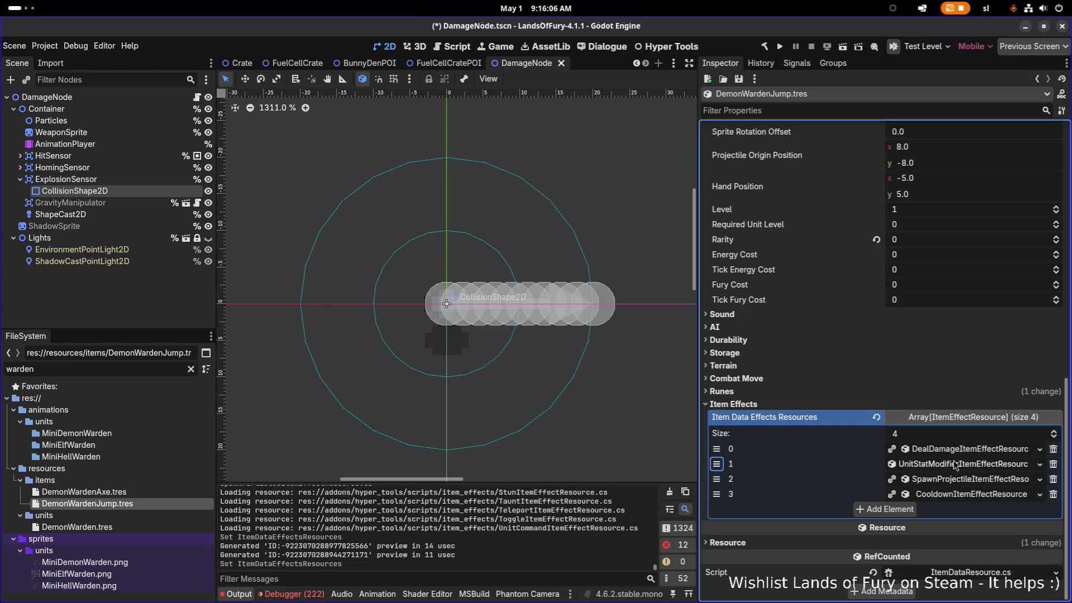
{"action": "left_click", "coordinate": [955, 464]}
{"action": "left_click", "coordinate": [768, 399]}
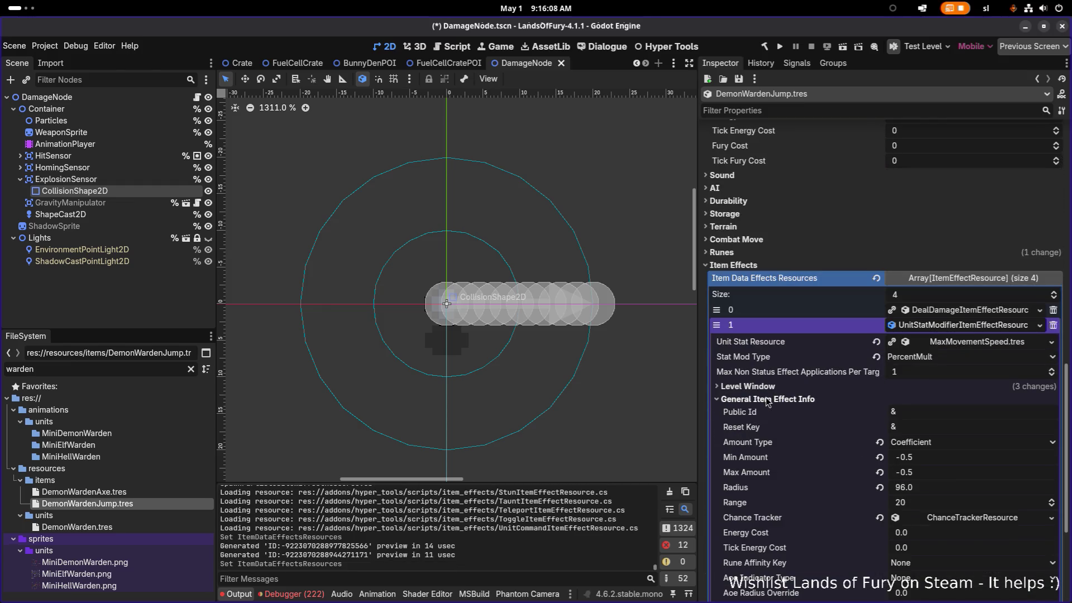
{"action": "left_click", "coordinate": [767, 399]}
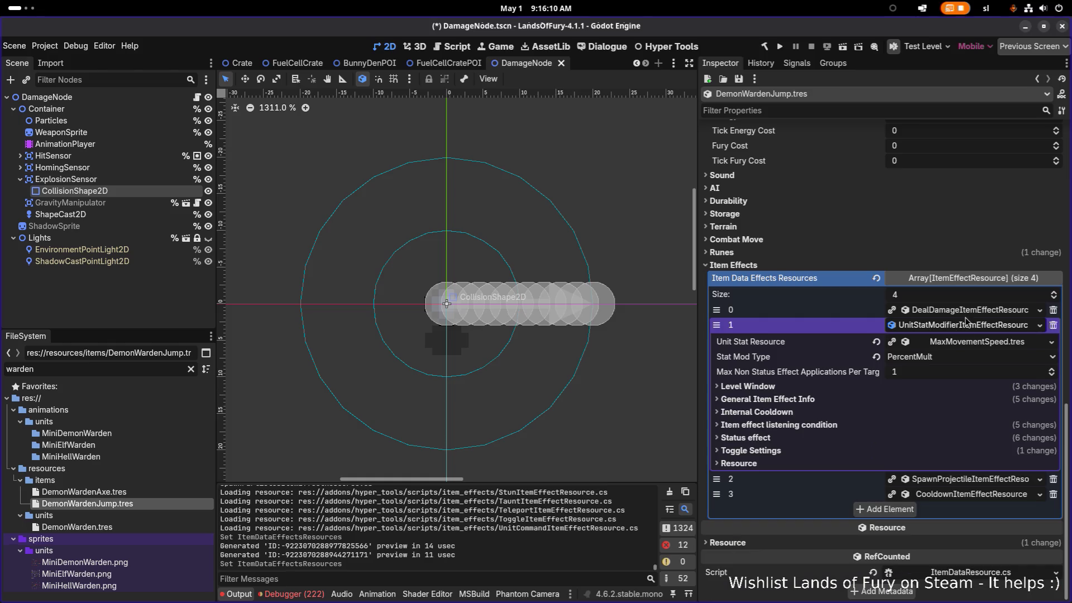
{"action": "left_click", "coordinate": [964, 325]}
{"action": "key", "text": "ctrl+s"}
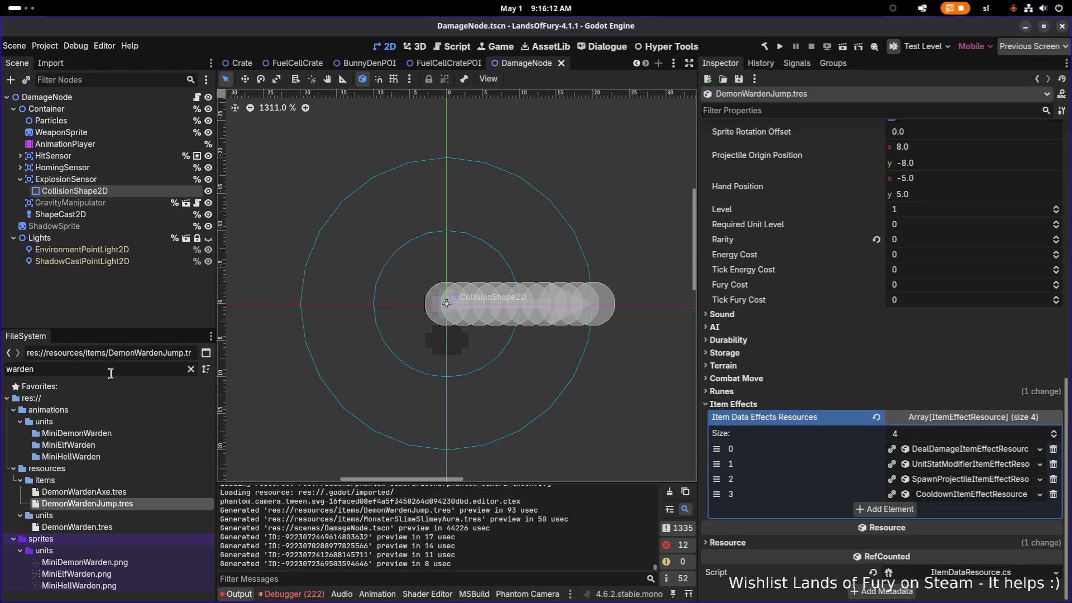
{"action": "double_click", "coordinate": [122, 369]}
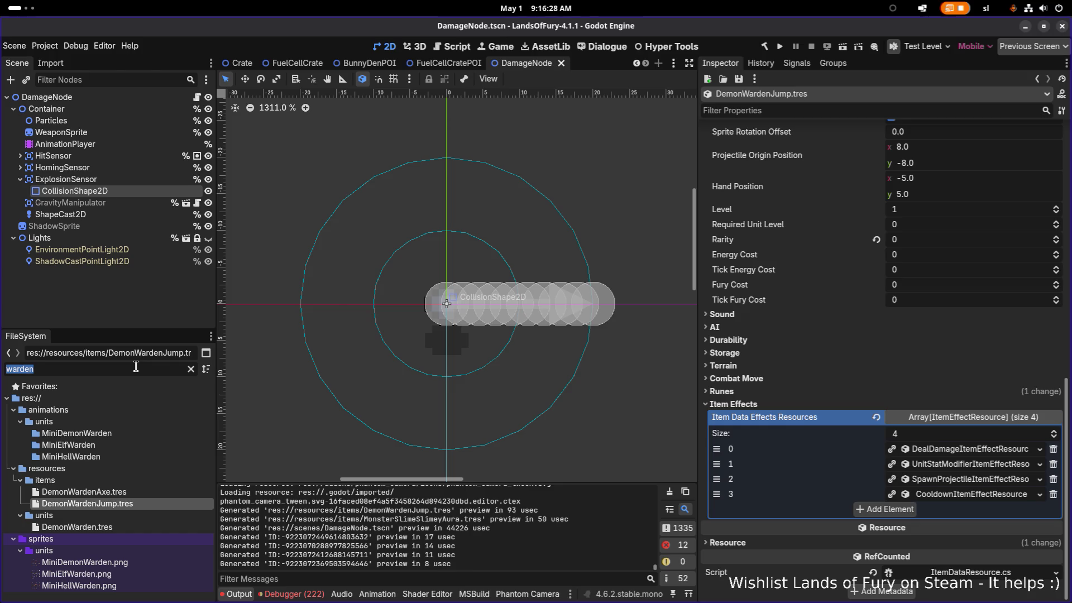
Step: Re-filter the FileSystem by 'warden' and load DemonWarden.tres into the Inspector
{"action": "left_click", "coordinate": [191, 366]}
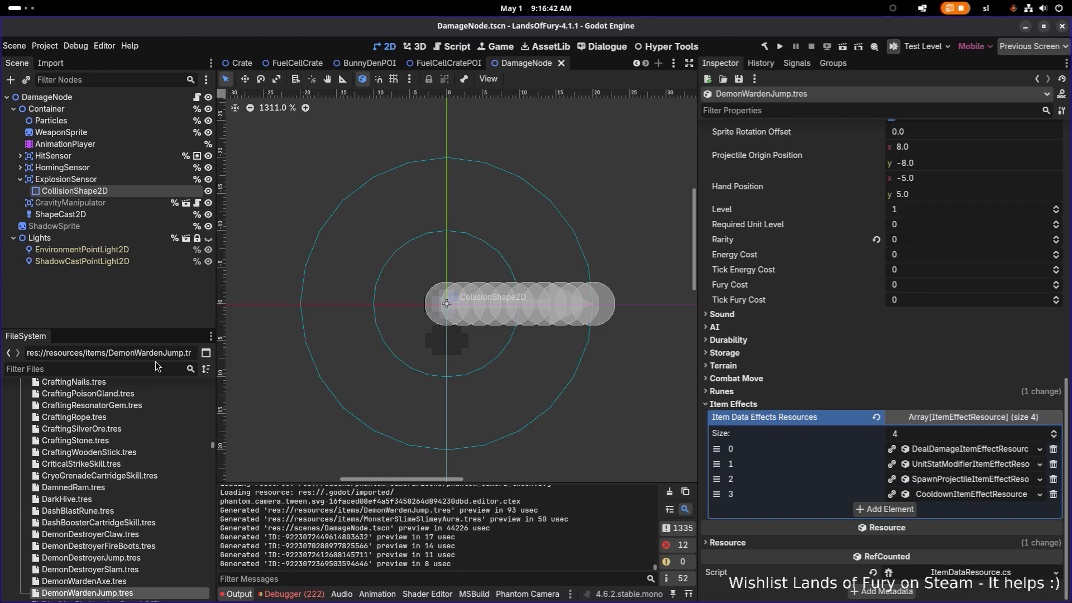
{"action": "type", "text": "warden"}
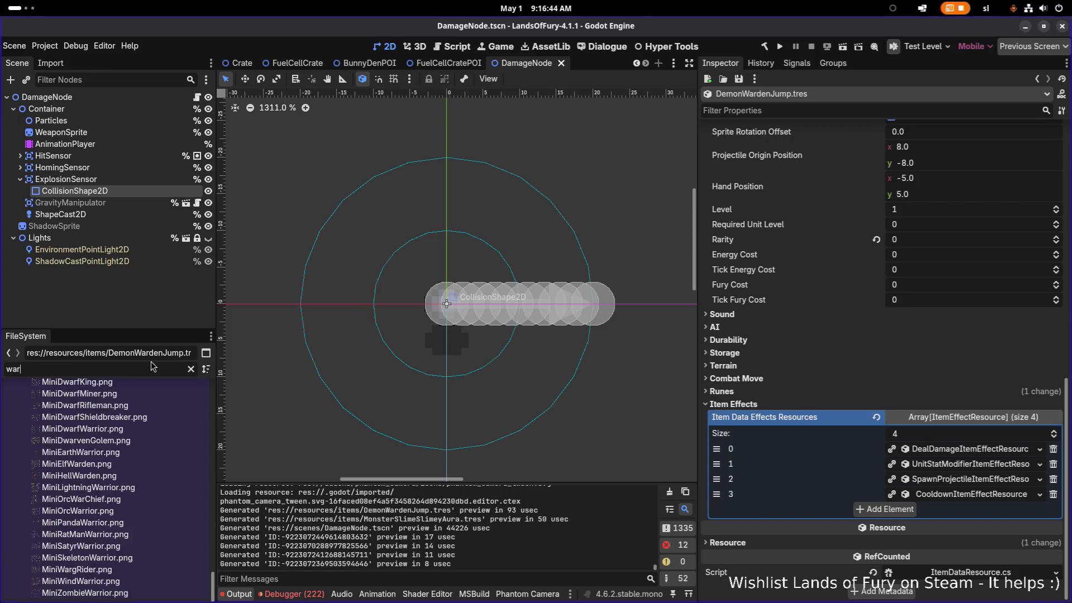
{"action": "left_click", "coordinate": [101, 527]}
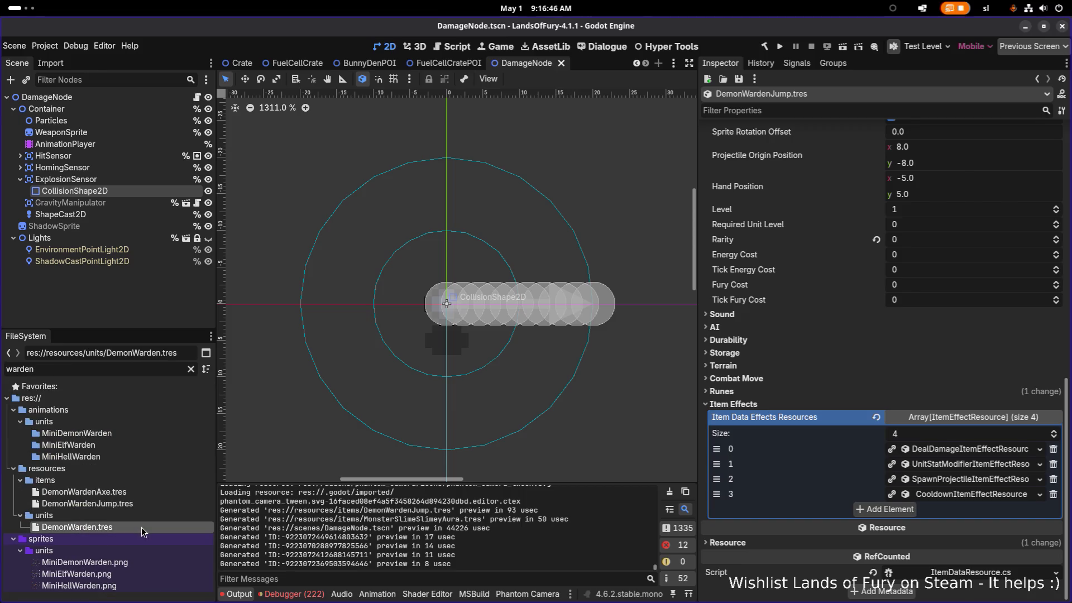
Step: Clear SoulDrain.tres from the item_3 slot on page 2 of the warden's inventory
{"action": "left_click", "coordinate": [911, 490]}
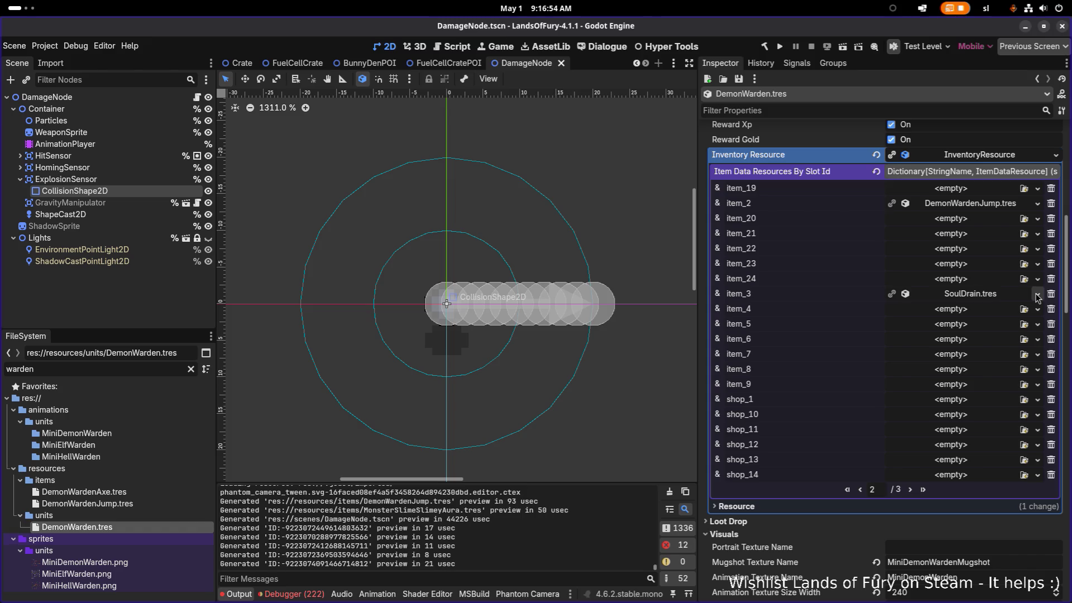
{"action": "left_click", "coordinate": [1037, 295]}
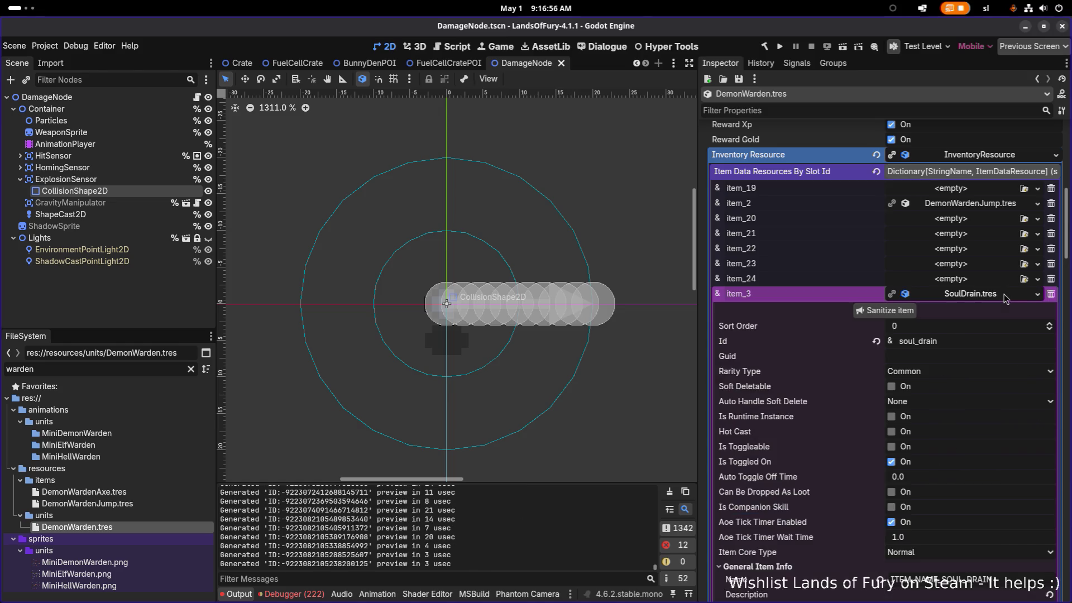
{"action": "left_click", "coordinate": [1042, 296]}
{"action": "left_click", "coordinate": [1039, 295]}
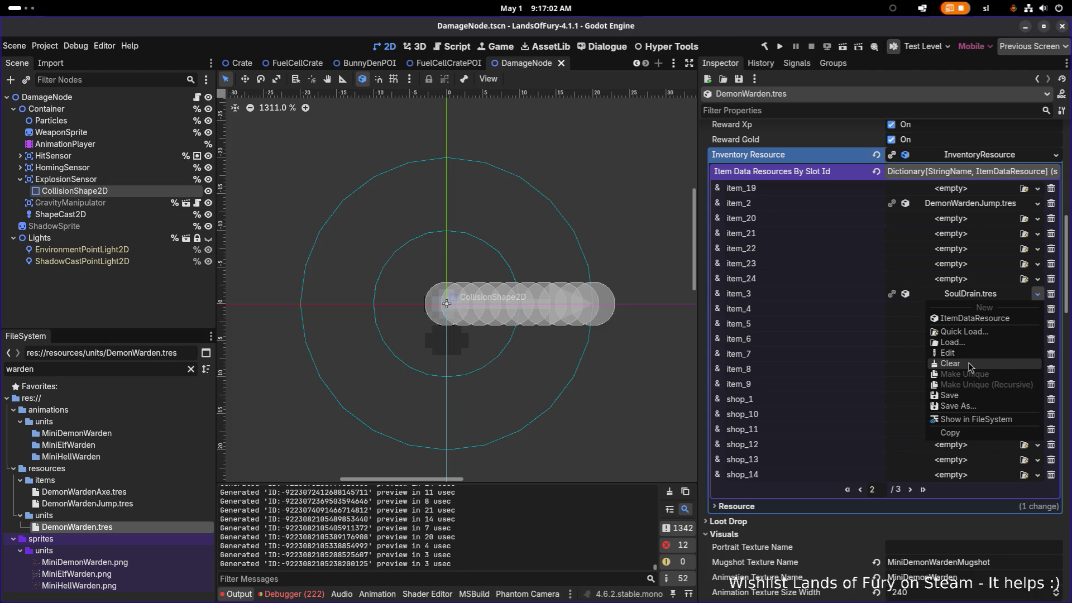
{"action": "left_click", "coordinate": [970, 364]}
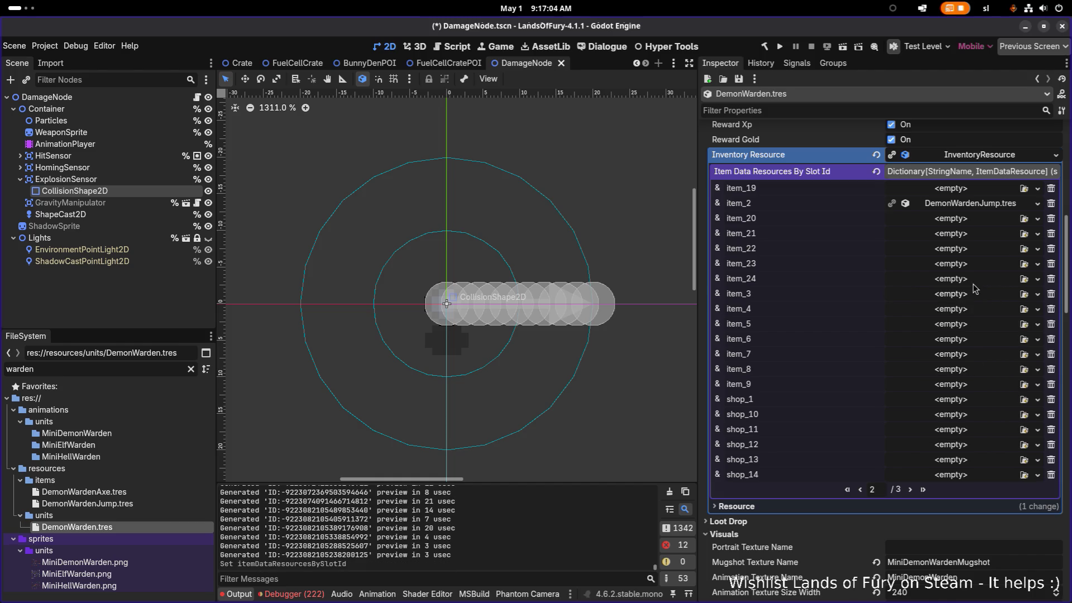
Step: Set the first attack action's Animation Type to melee_attack_1
{"action": "scroll", "coordinate": [961, 269], "scroll_direction": "down", "scroll_amount": 2}
{"action": "scroll", "coordinate": [962, 270], "scroll_direction": "down", "scroll_amount": 15}
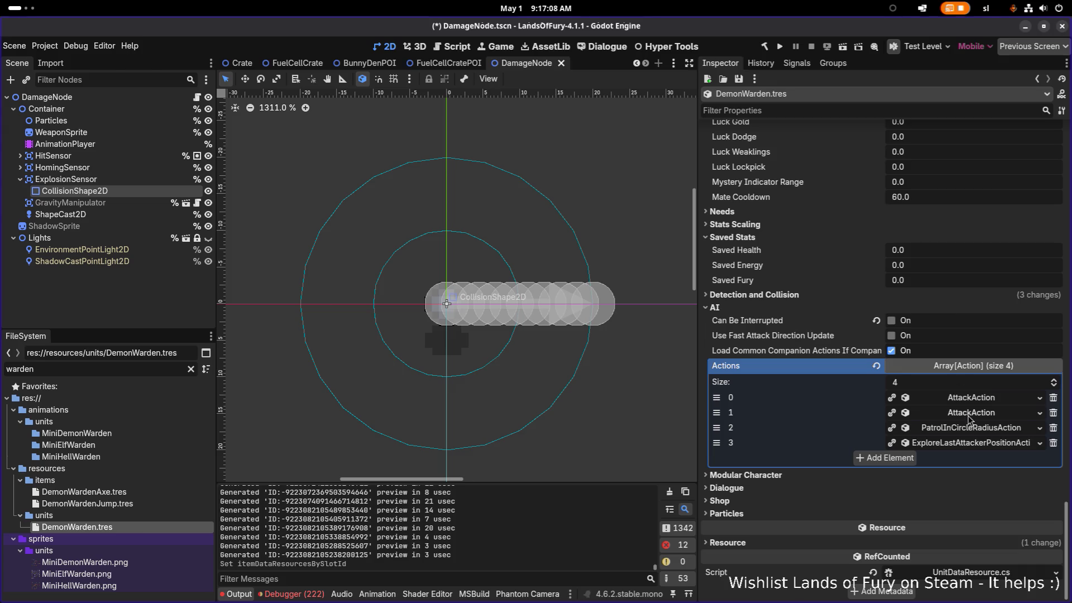
{"action": "left_click", "coordinate": [979, 400]}
{"action": "scroll", "coordinate": [910, 308], "scroll_direction": "up", "scroll_amount": 15}
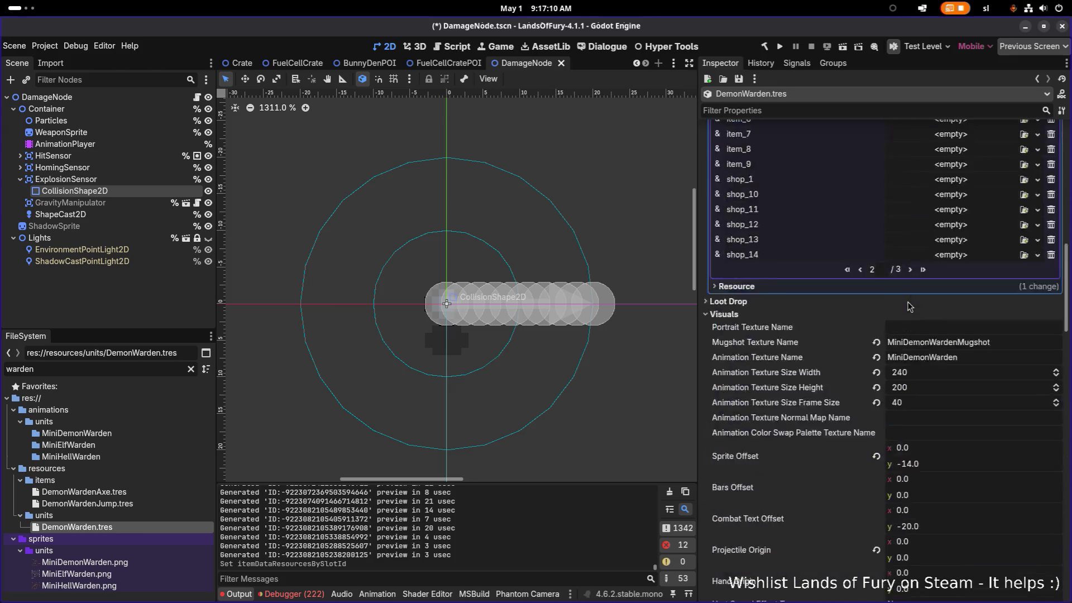
{"action": "scroll", "coordinate": [921, 310], "scroll_direction": "down", "scroll_amount": 5}
{"action": "scroll", "coordinate": [944, 312], "scroll_direction": "down", "scroll_amount": 8}
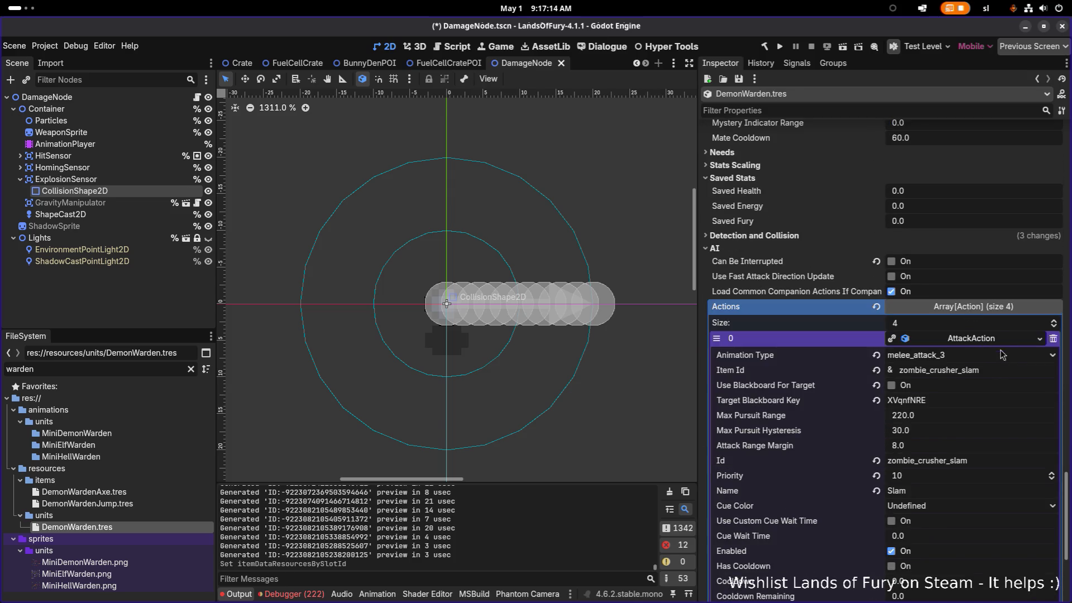
{"action": "right_click", "coordinate": [991, 342]}
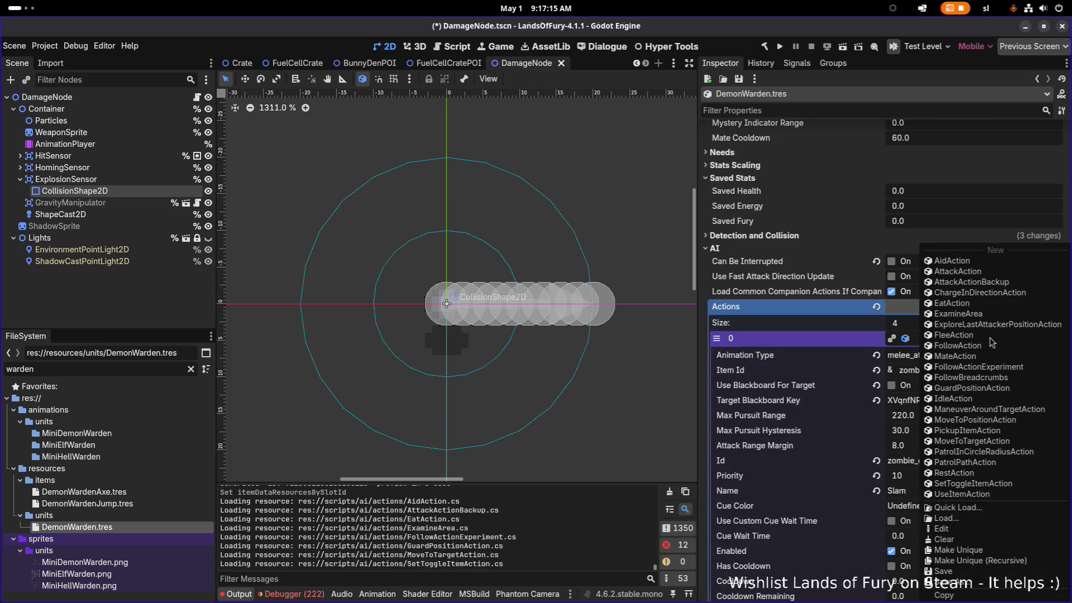
{"action": "left_click", "coordinate": [823, 341]}
{"action": "left_click", "coordinate": [955, 356]}
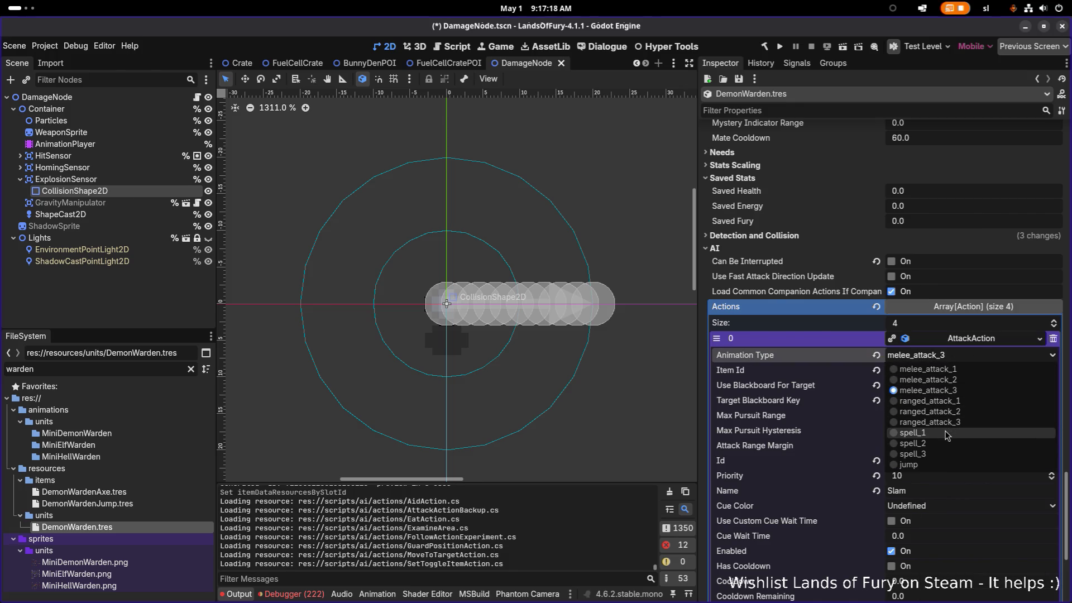
{"action": "left_click", "coordinate": [952, 370]}
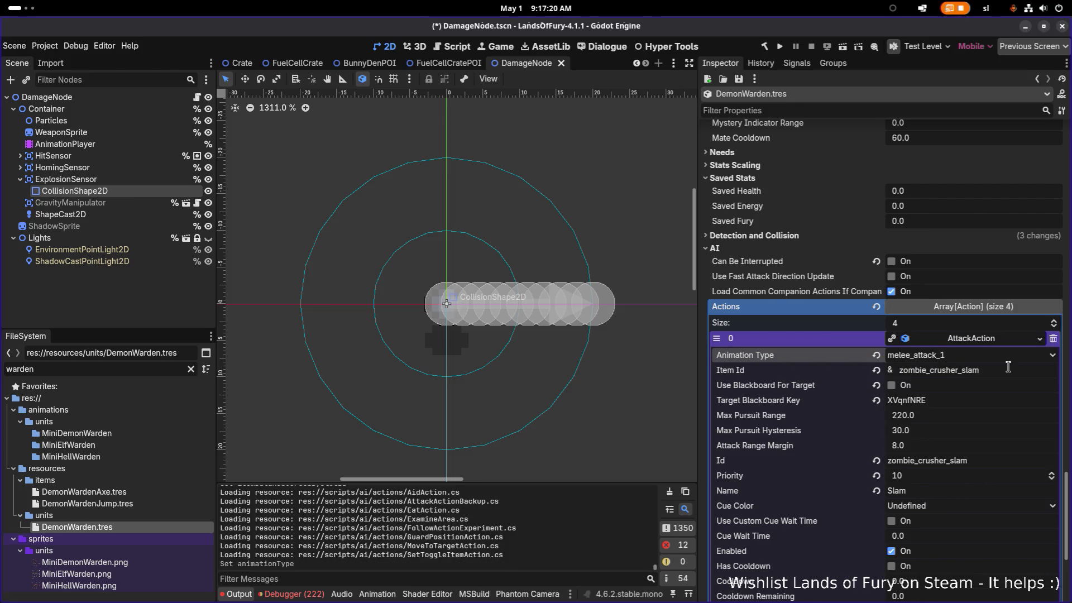
Step: Copy the demon_warden_axe id from the DemonWardenAxe item in item_1
{"action": "scroll", "coordinate": [796, 301], "scroll_direction": "up", "scroll_amount": 20}
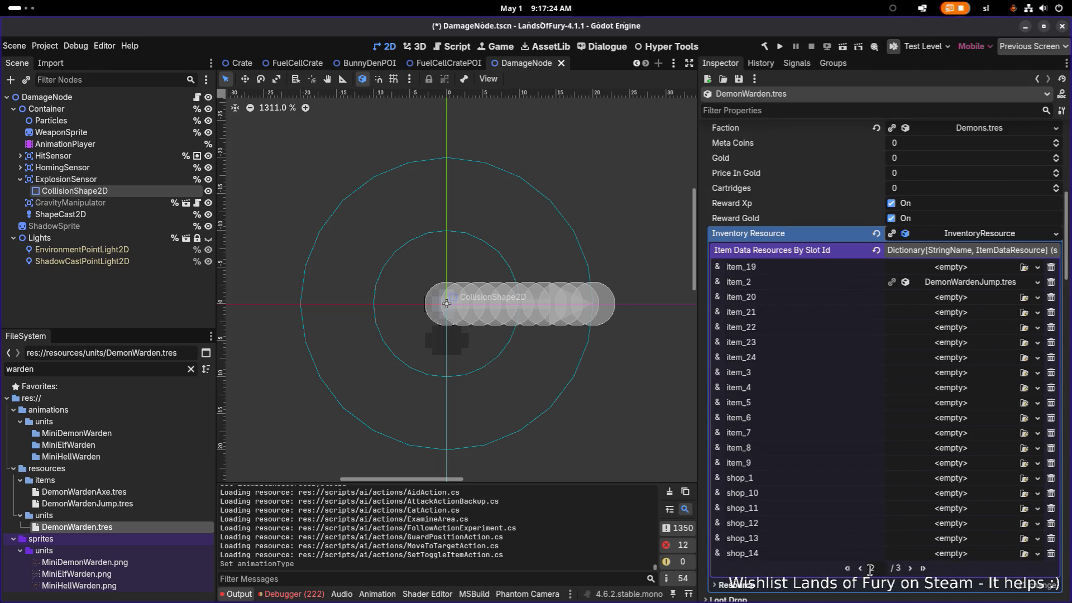
{"action": "left_click", "coordinate": [861, 568]}
{"action": "left_click", "coordinate": [986, 418]}
{"action": "left_click", "coordinate": [983, 464]}
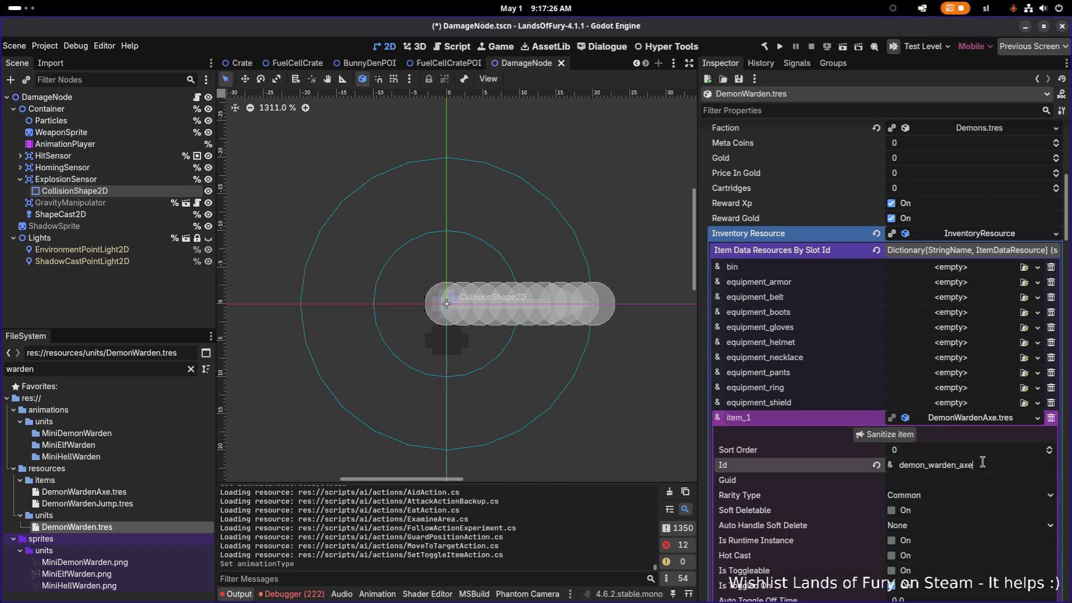
{"action": "double_click", "coordinate": [990, 461]}
{"action": "key", "text": "ctrl+c"}
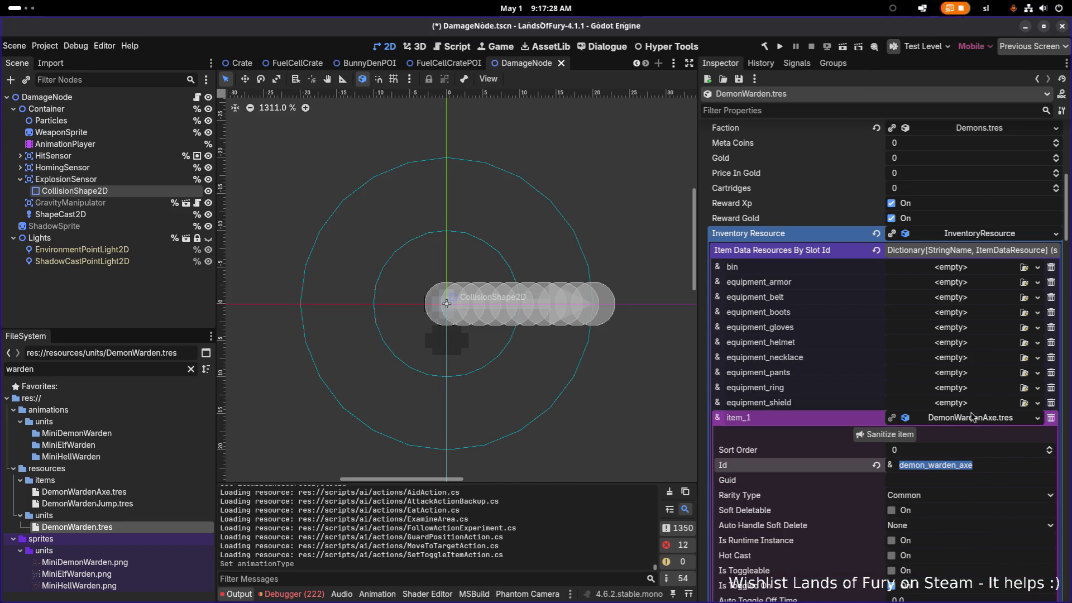
{"action": "left_click", "coordinate": [972, 417]}
Step: Paste demon_warden_axe into the first attack's Item Id and Id fields
{"action": "scroll", "coordinate": [969, 419], "scroll_direction": "down", "scroll_amount": 15}
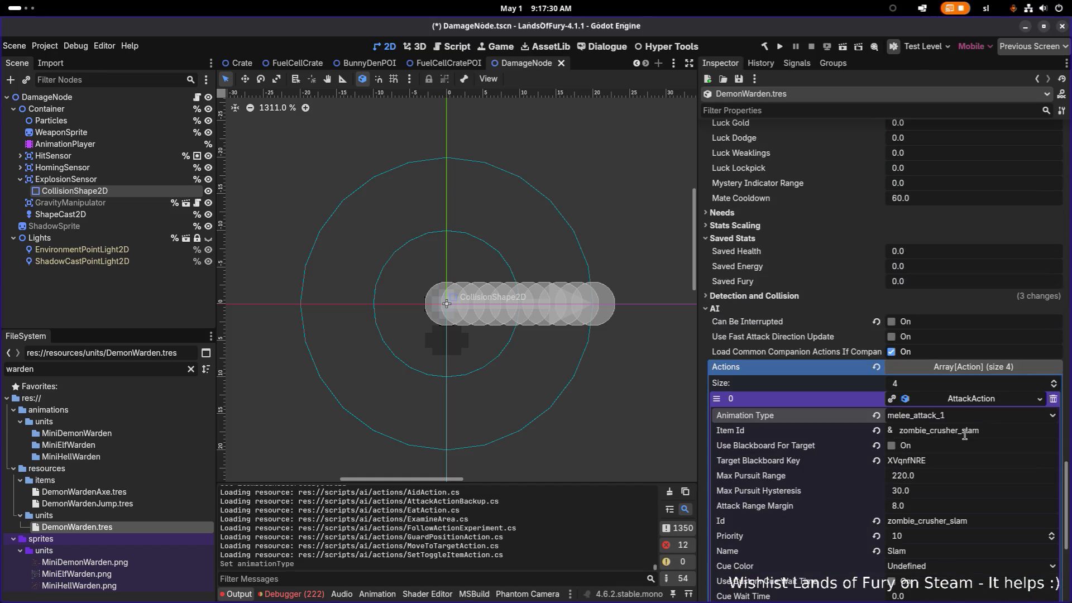
{"action": "double_click", "coordinate": [965, 435]}
{"action": "key", "text": "ctrl+v"}
{"action": "scroll", "coordinate": [1000, 434], "scroll_direction": "down", "scroll_amount": 4}
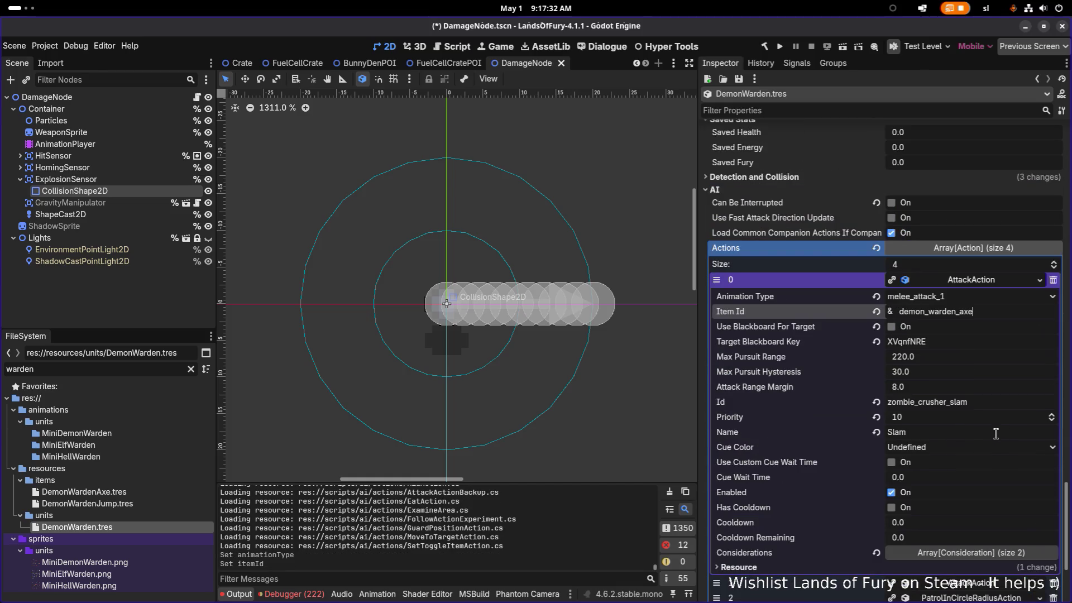
{"action": "double_click", "coordinate": [993, 407]}
{"action": "key", "text": "ctrl+v"}
Step: Set the attack's CanIUseItemConsideration Item Id to demon_warden_axe and save
{"action": "scroll", "coordinate": [990, 435], "scroll_direction": "down", "scroll_amount": 6}
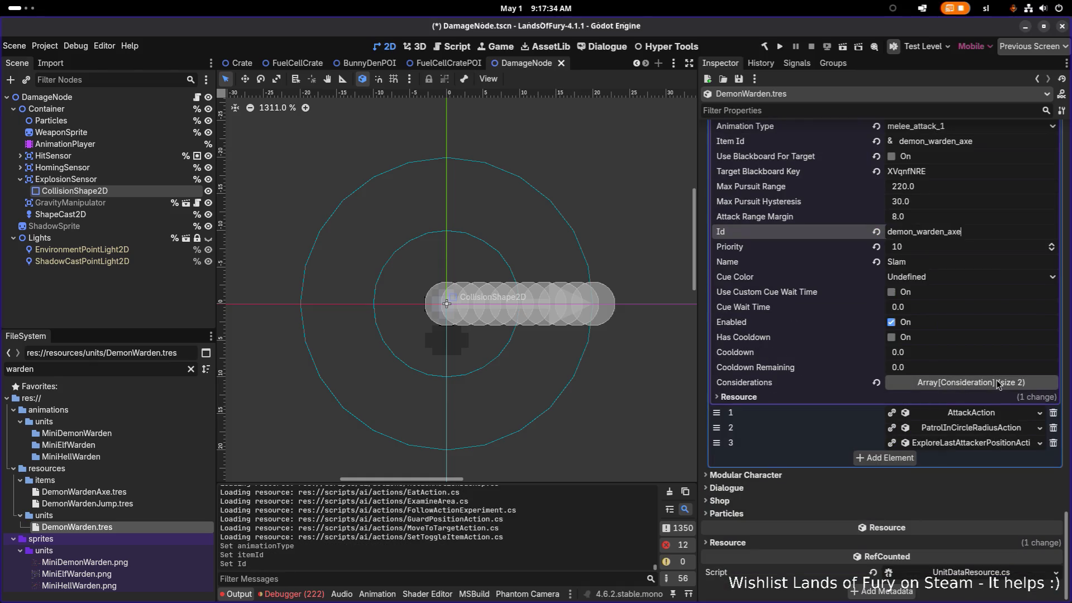
{"action": "left_click", "coordinate": [997, 384]}
{"action": "left_click", "coordinate": [991, 430]}
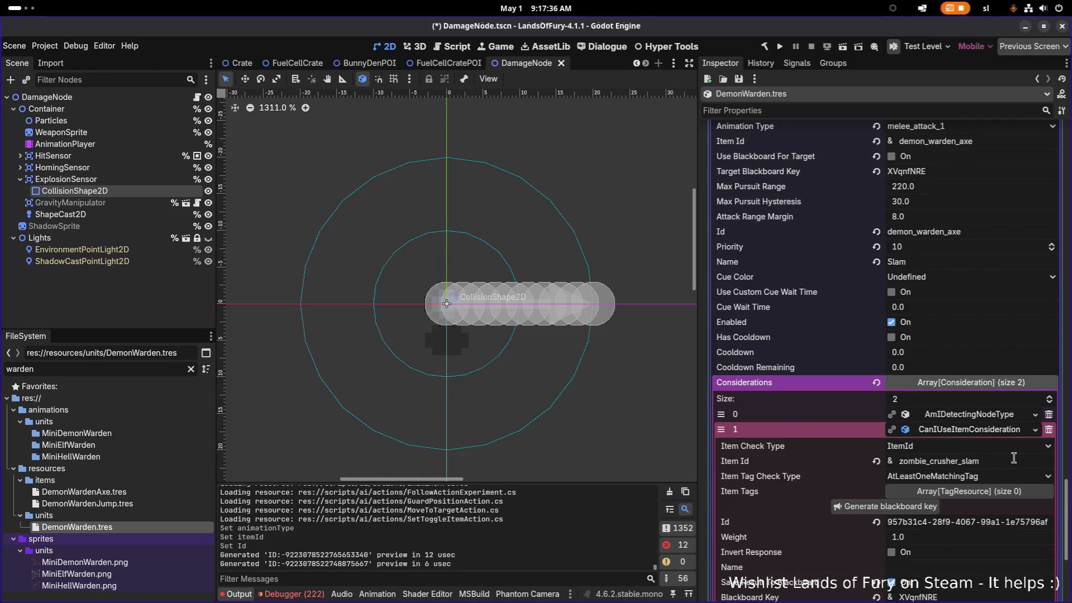
{"action": "double_click", "coordinate": [1013, 458]}
{"action": "key", "text": "ctrl+v"}
{"action": "scroll", "coordinate": [1010, 464], "scroll_direction": "down", "scroll_amount": 4}
{"action": "key", "text": "ctrl+s"}
{"action": "left_click", "coordinate": [1004, 486]}
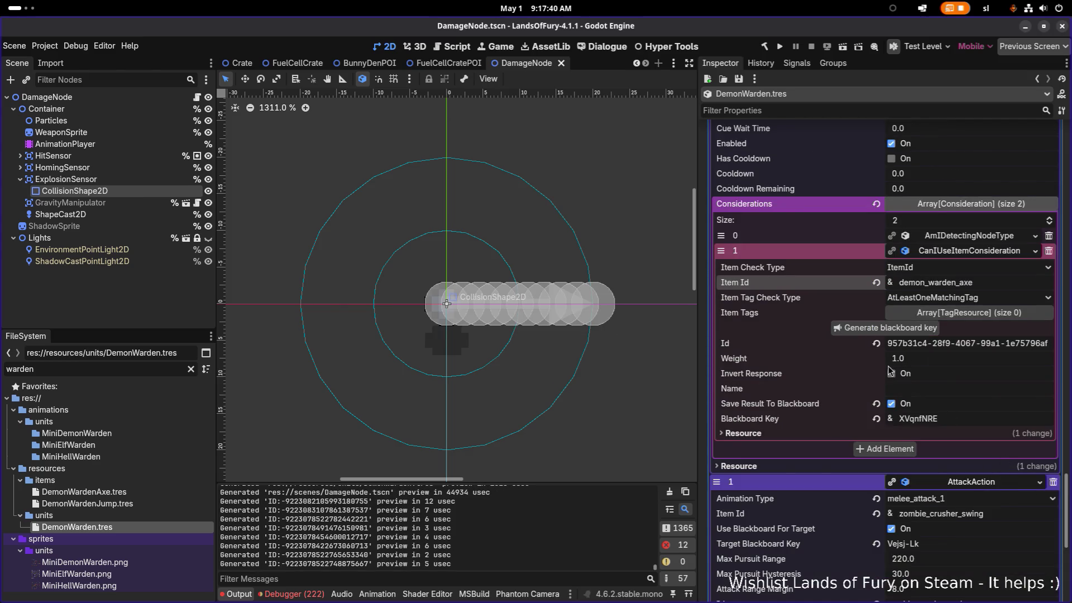
Step: Copy the demon_warden_jump id from the DemonWardenJump item in item_2
{"action": "scroll", "coordinate": [921, 391], "scroll_direction": "up", "scroll_amount": 15}
{"action": "scroll", "coordinate": [929, 406], "scroll_direction": "down", "scroll_amount": 3}
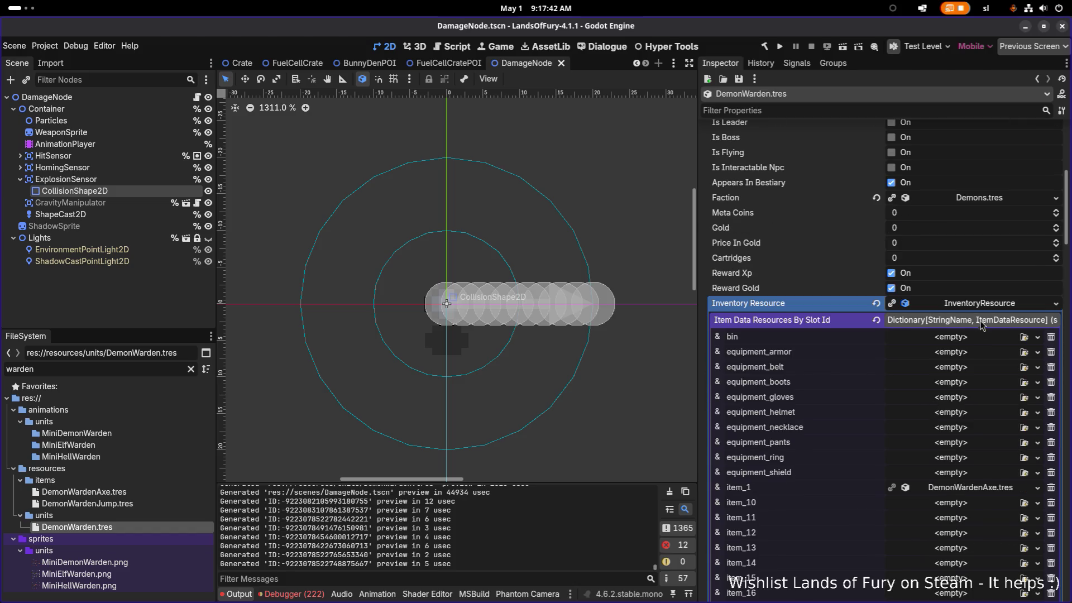
{"action": "scroll", "coordinate": [964, 355], "scroll_direction": "down", "scroll_amount": 6}
{"action": "left_click", "coordinate": [910, 400]}
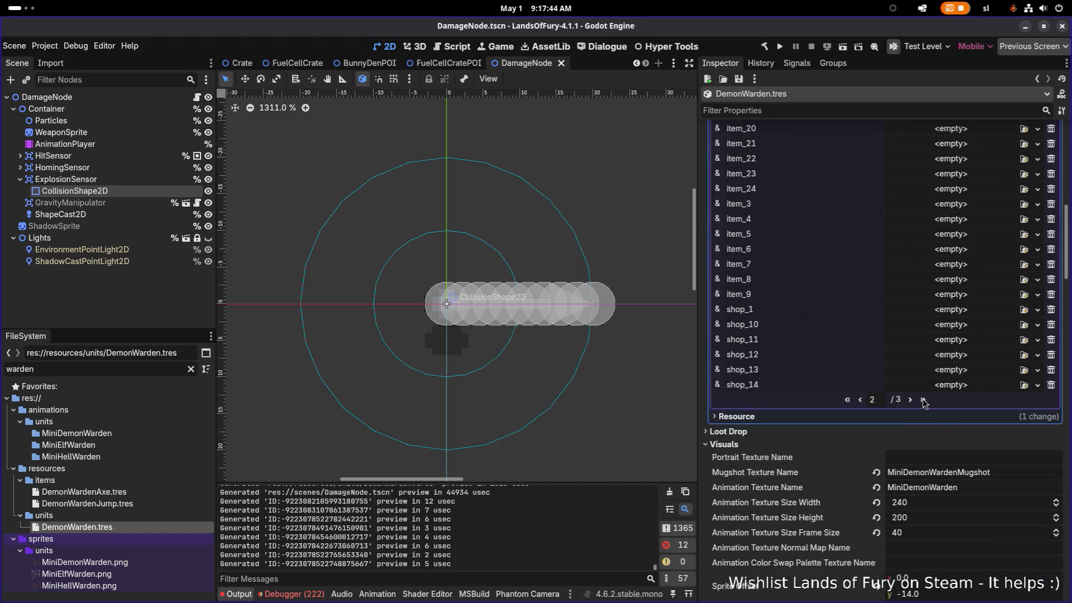
{"action": "scroll", "coordinate": [918, 401], "scroll_direction": "up", "scroll_amount": 5}
{"action": "left_click", "coordinate": [969, 353]}
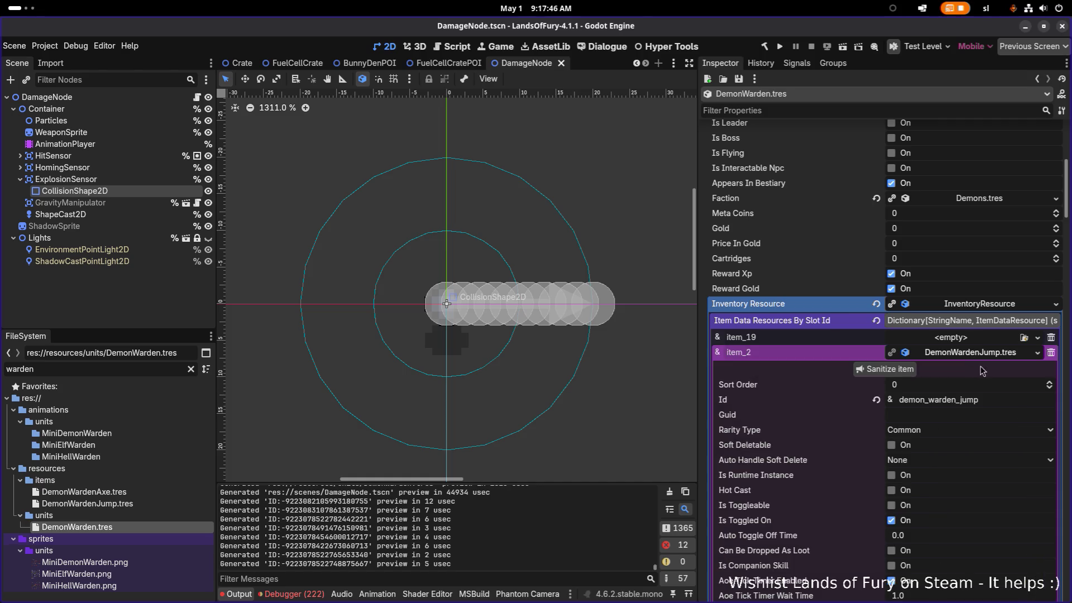
{"action": "double_click", "coordinate": [992, 404]}
{"action": "key", "text": "ctrl+c"}
Step: Set the second attack's Animation Type to jump and its Item Id and Id to demon_warden_jump
{"action": "scroll", "coordinate": [994, 404], "scroll_direction": "down", "scroll_amount": 15}
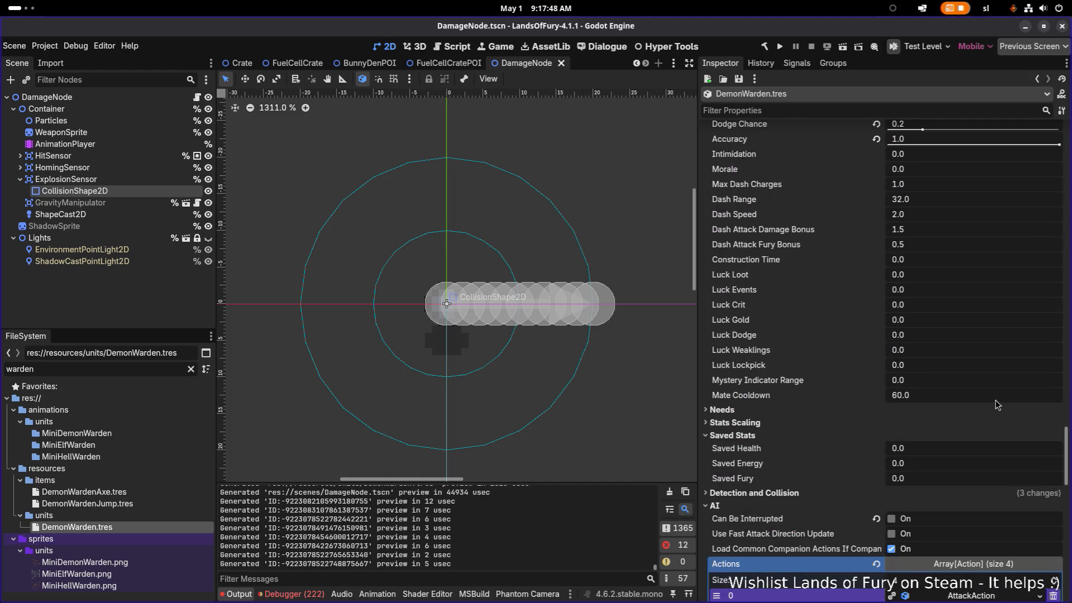
{"action": "scroll", "coordinate": [1003, 332], "scroll_direction": "up", "scroll_amount": 3}
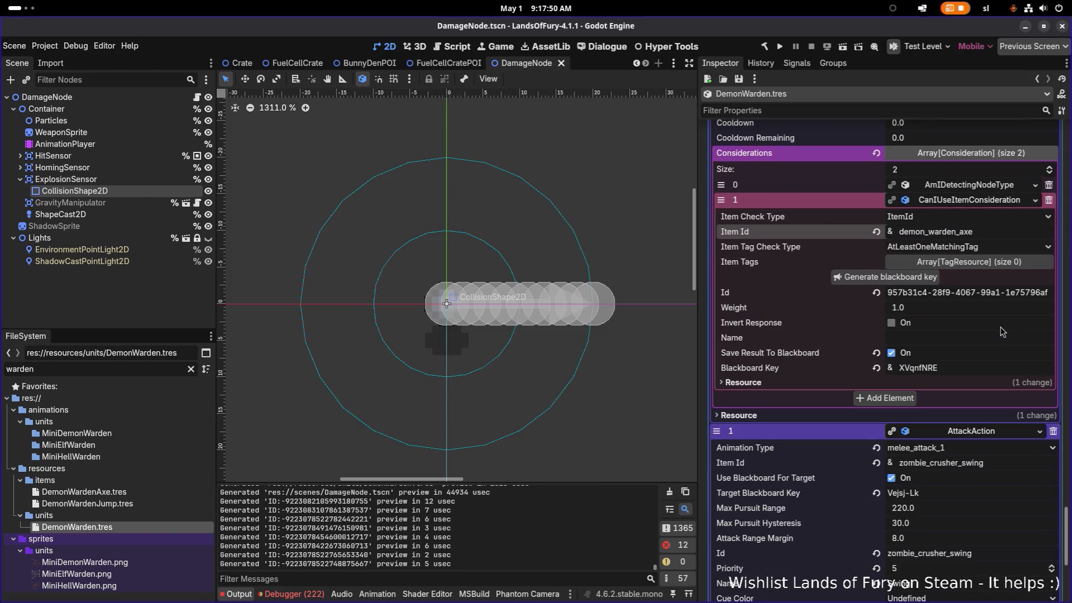
{"action": "scroll", "coordinate": [996, 333], "scroll_direction": "down", "scroll_amount": 2}
{"action": "left_click", "coordinate": [974, 395]}
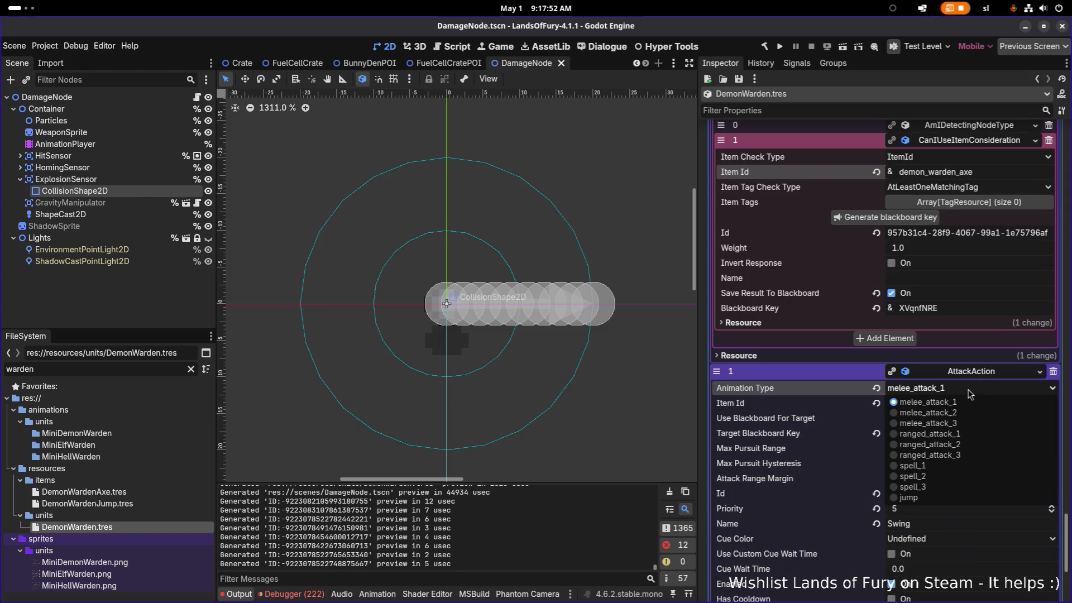
{"action": "left_click", "coordinate": [938, 498]}
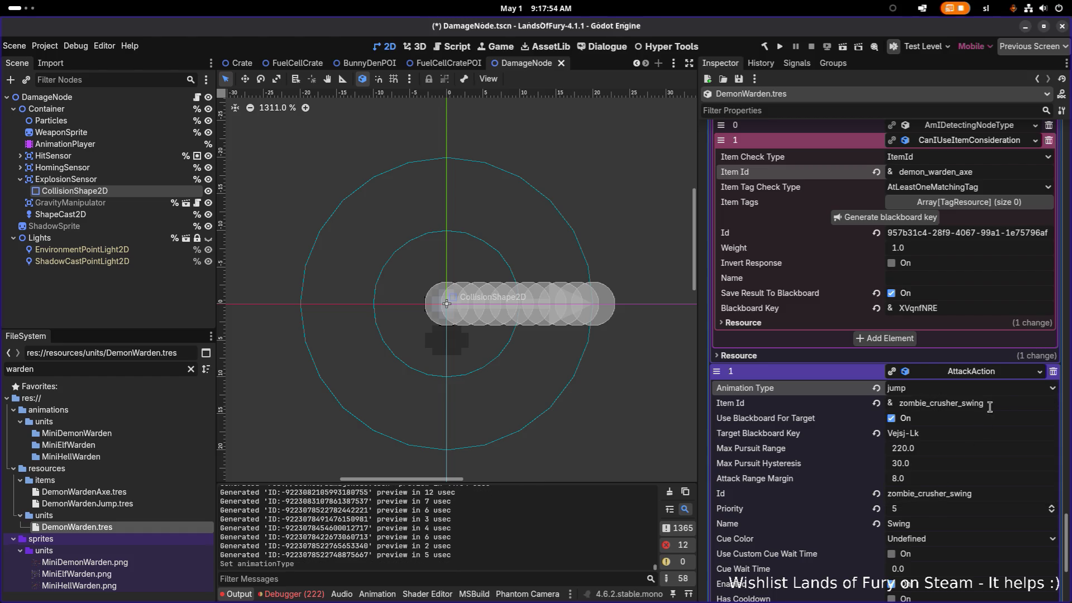
{"action": "left_click", "coordinate": [1001, 494]}
{"action": "key", "text": "ctrl+v"}
{"action": "key", "text": "Return"}
{"action": "scroll", "coordinate": [1002, 495], "scroll_direction": "down", "scroll_amount": 8}
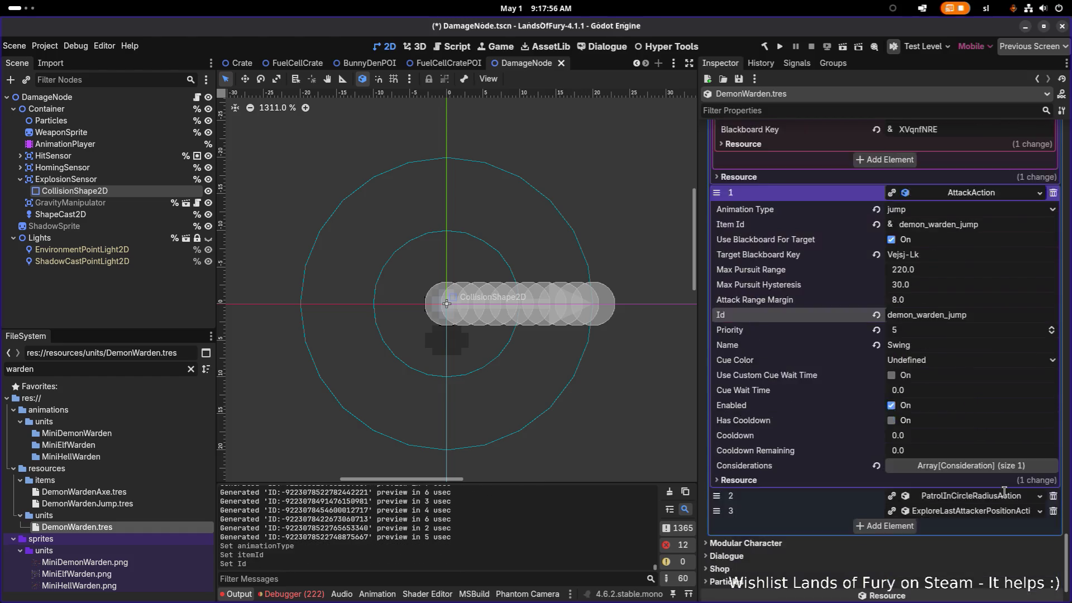
Step: Review the second attack's enemy-detection consideration and save DemonWarden.tres
{"action": "left_click", "coordinate": [1000, 406]}
{"action": "left_click", "coordinate": [974, 438]}
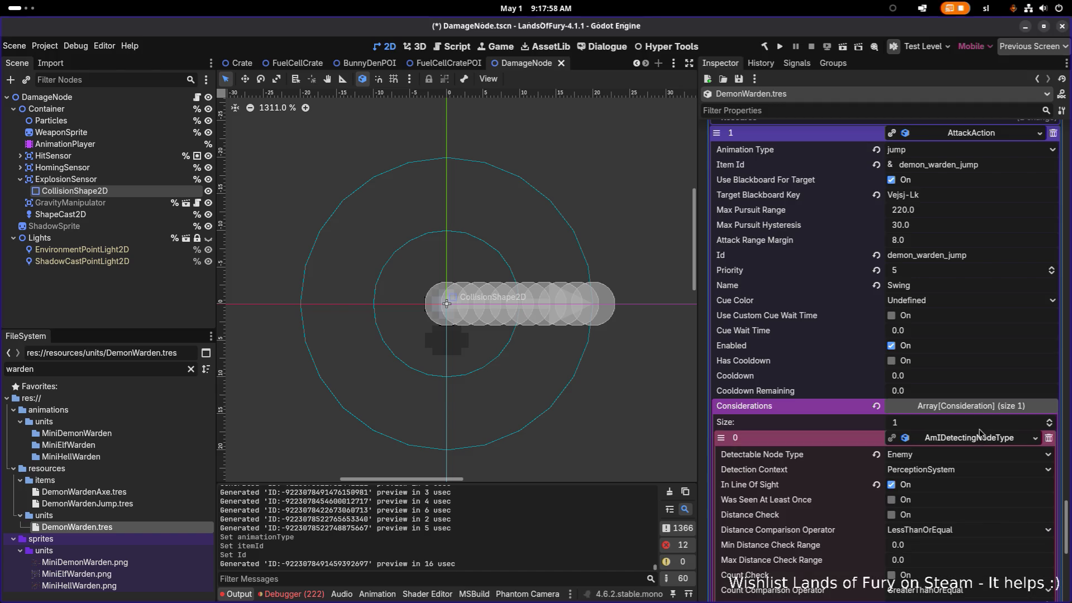
{"action": "scroll", "coordinate": [986, 481], "scroll_direction": "down", "scroll_amount": 3}
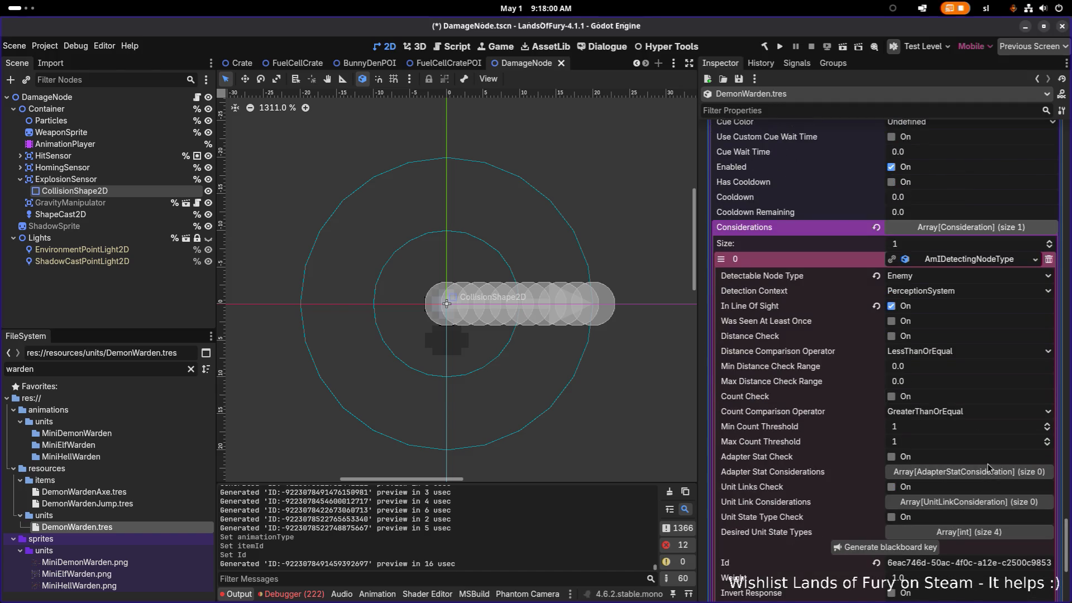
{"action": "scroll", "coordinate": [1006, 419], "scroll_direction": "down", "scroll_amount": 3}
{"action": "scroll", "coordinate": [992, 428], "scroll_direction": "up", "scroll_amount": 2}
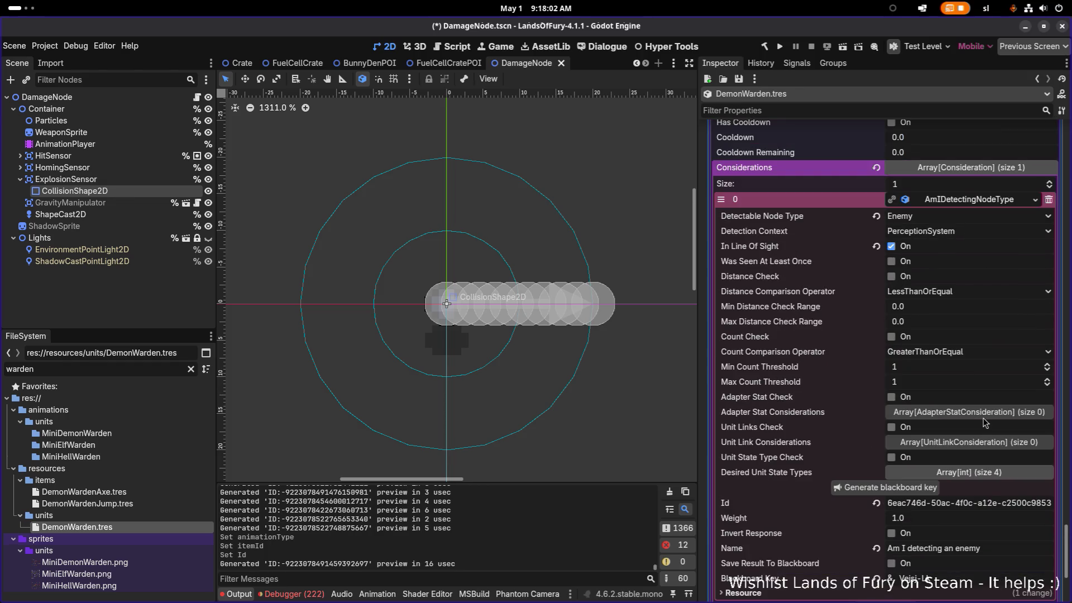
{"action": "scroll", "coordinate": [986, 215], "scroll_direction": "up", "scroll_amount": 3}
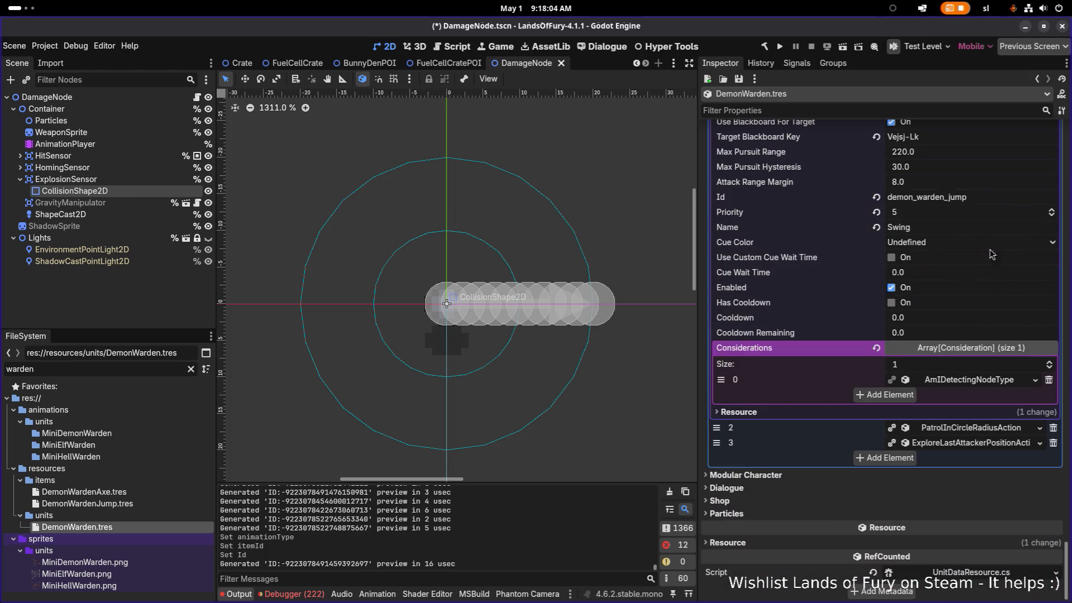
{"action": "scroll", "coordinate": [946, 398], "scroll_direction": "up", "scroll_amount": 4}
{"action": "scroll", "coordinate": [947, 398], "scroll_direction": "down", "scroll_amount": 1}
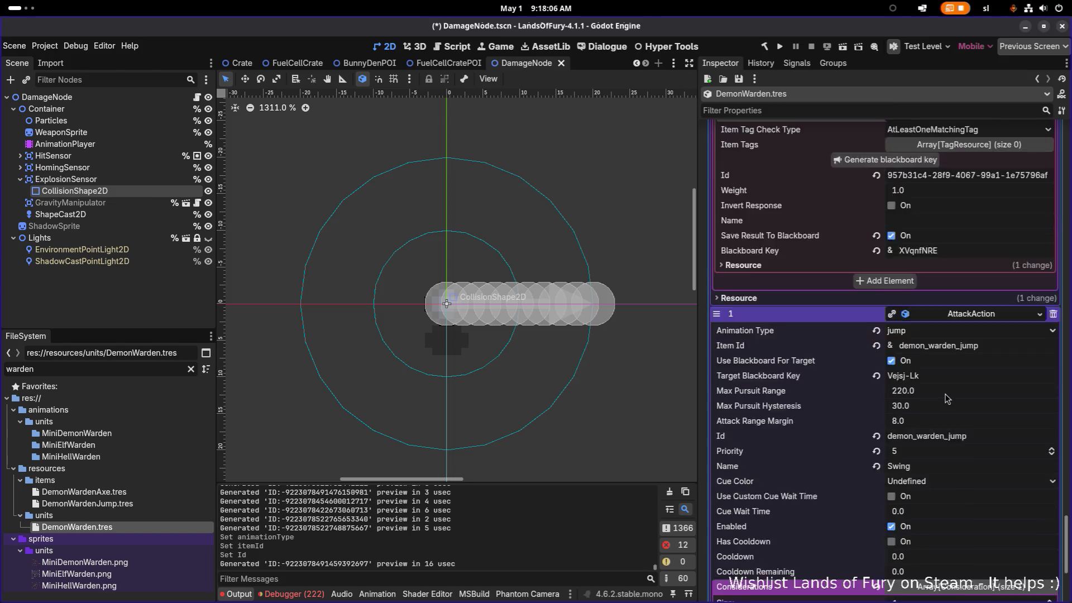
{"action": "key", "text": "ctrl+s"}
{"action": "scroll", "coordinate": [952, 395], "scroll_direction": "down", "scroll_amount": 2}
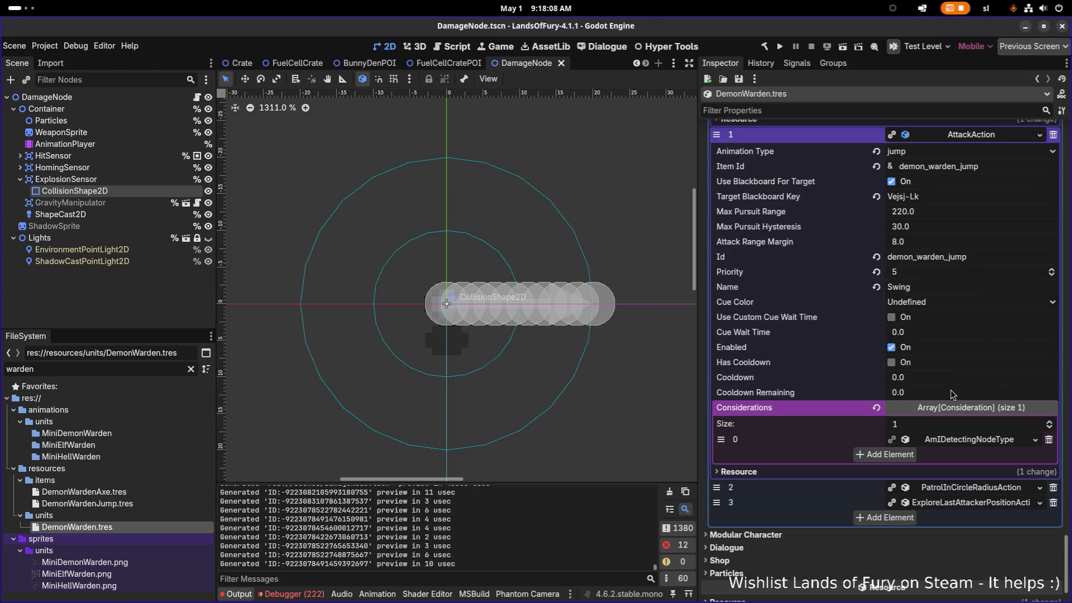
Step: Add a CanIUseItemConsideration with Item Id demon_warden_jump to the jump attack and save
{"action": "left_click", "coordinate": [904, 456]}
{"action": "left_click", "coordinate": [969, 455]}
{"action": "left_click", "coordinate": [936, 424]}
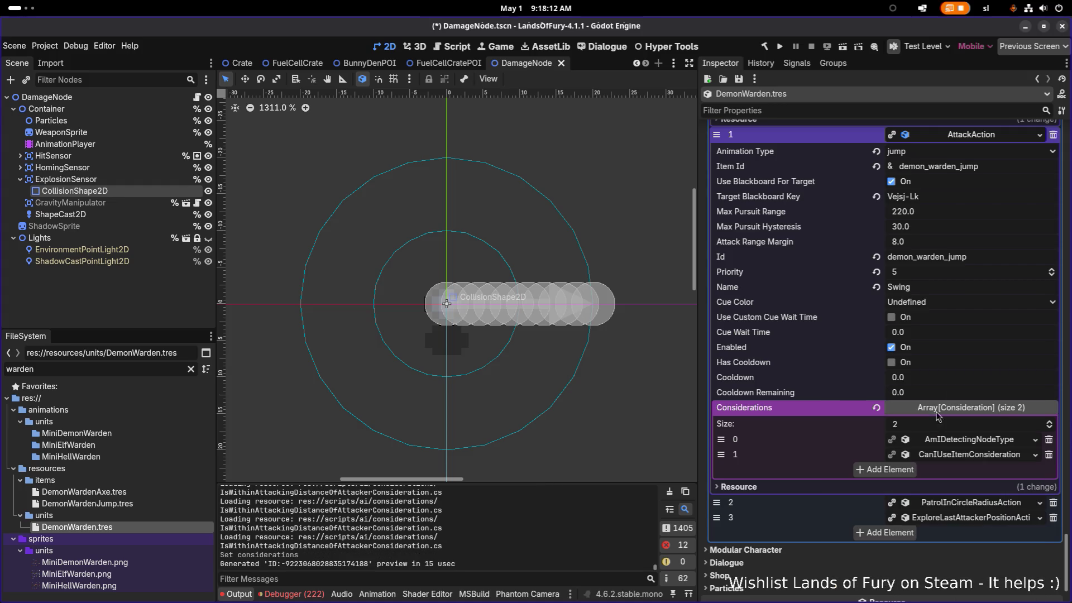
{"action": "left_click", "coordinate": [975, 457]}
{"action": "left_click", "coordinate": [981, 490]}
{"action": "key", "text": "ctrl+v"}
{"action": "scroll", "coordinate": [992, 476], "scroll_direction": "down", "scroll_amount": 2}
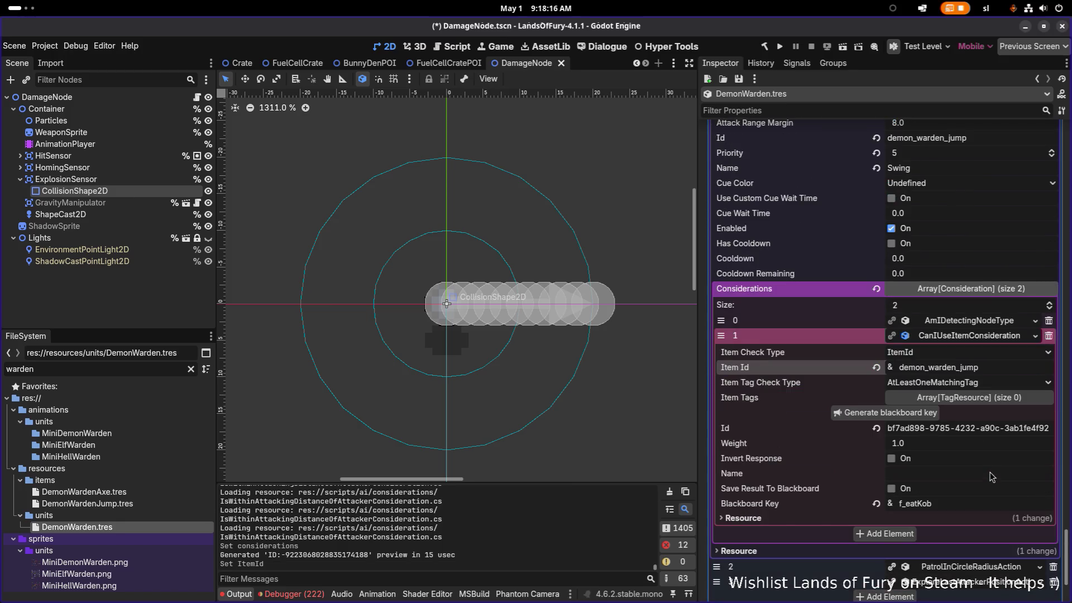
{"action": "left_click", "coordinate": [1011, 447]}
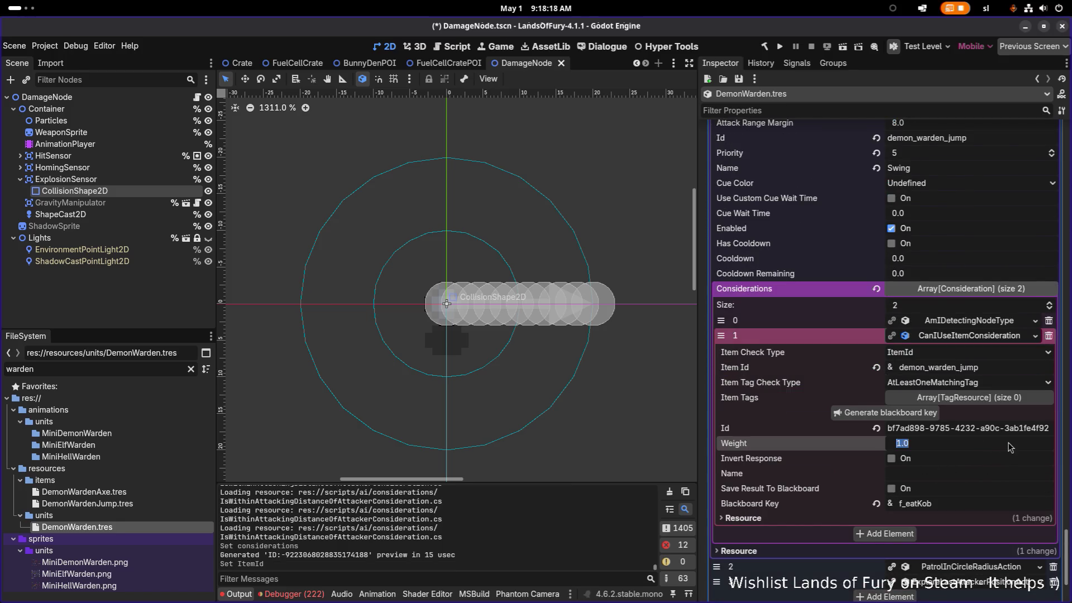
{"action": "key", "text": "ctrl+s"}
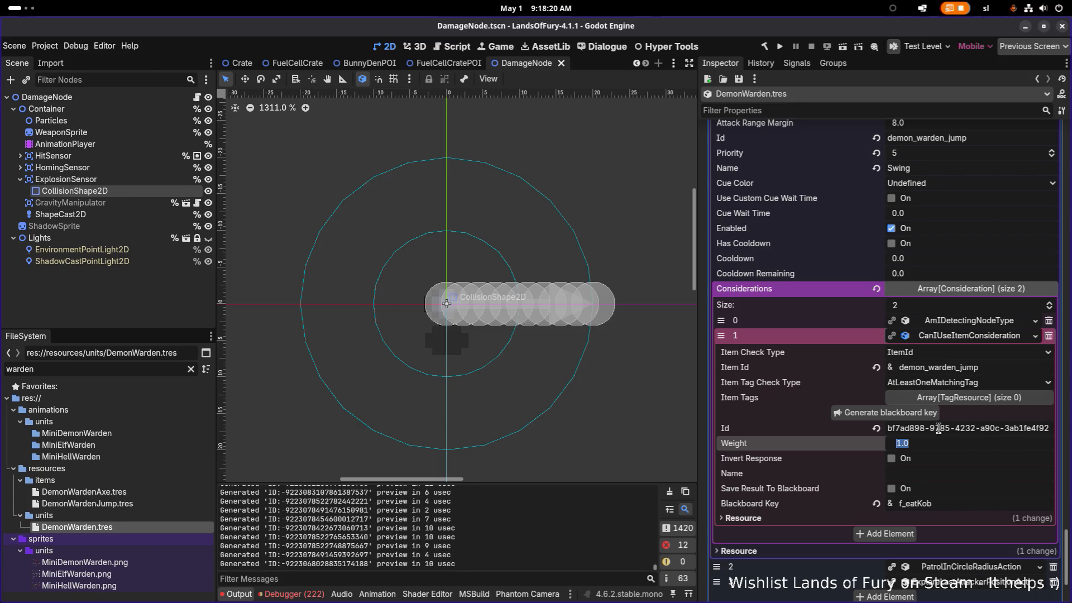
Step: Collapse the consideration, PatrolInCircleRadius and ExploreLastAttackerPosition elements and save again
{"action": "left_click", "coordinate": [988, 336]}
{"action": "left_click", "coordinate": [967, 428]}
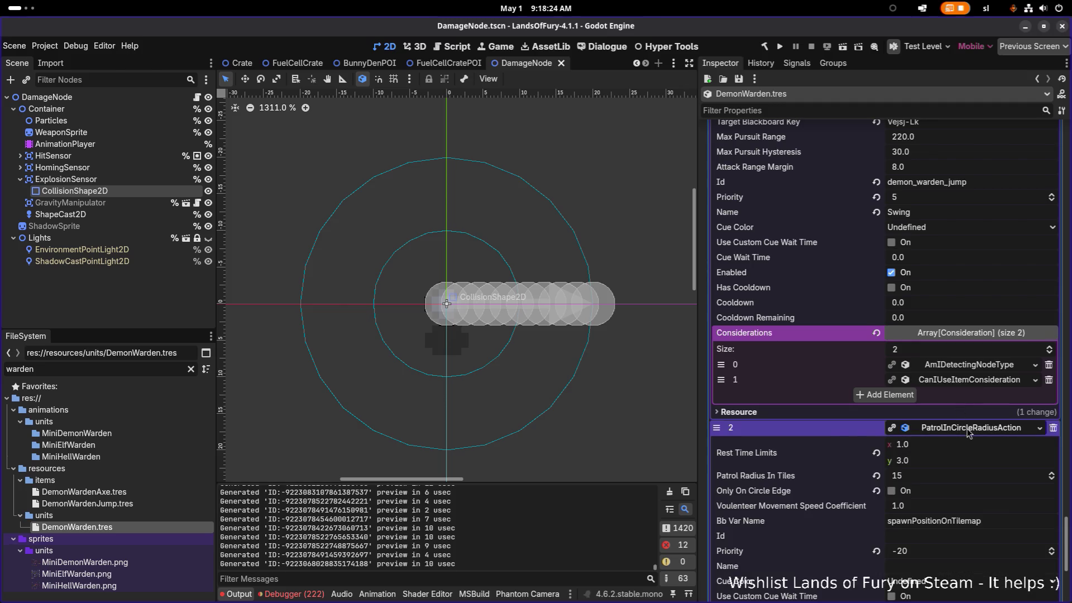
{"action": "left_click", "coordinate": [983, 430]}
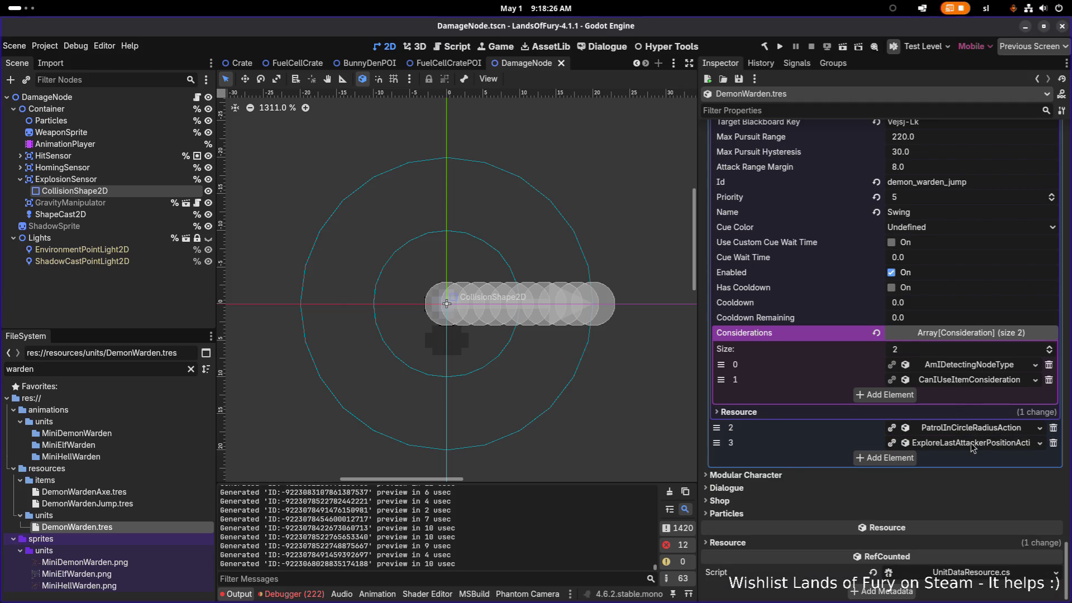
{"action": "left_click", "coordinate": [977, 444]}
{"action": "left_click", "coordinate": [977, 444]}
{"action": "key", "text": "ctrl+s"}
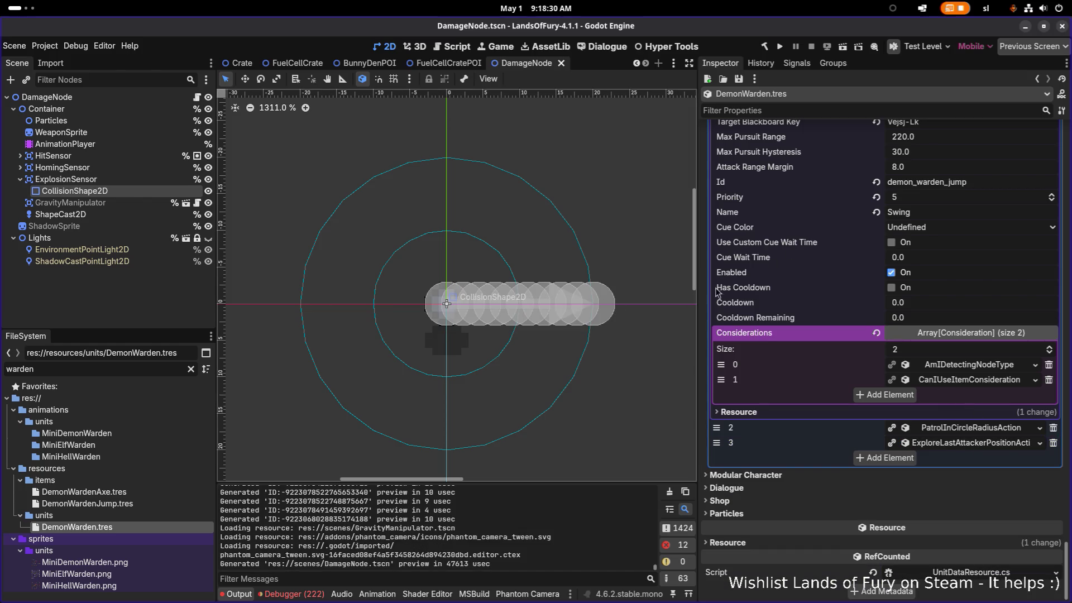
{"action": "key", "text": "alt+Tab"}
Step: Switch Aseprite to the MiniDemonWarden.png sheet and load the default palette
{"action": "left_click", "coordinate": [749, 299]}
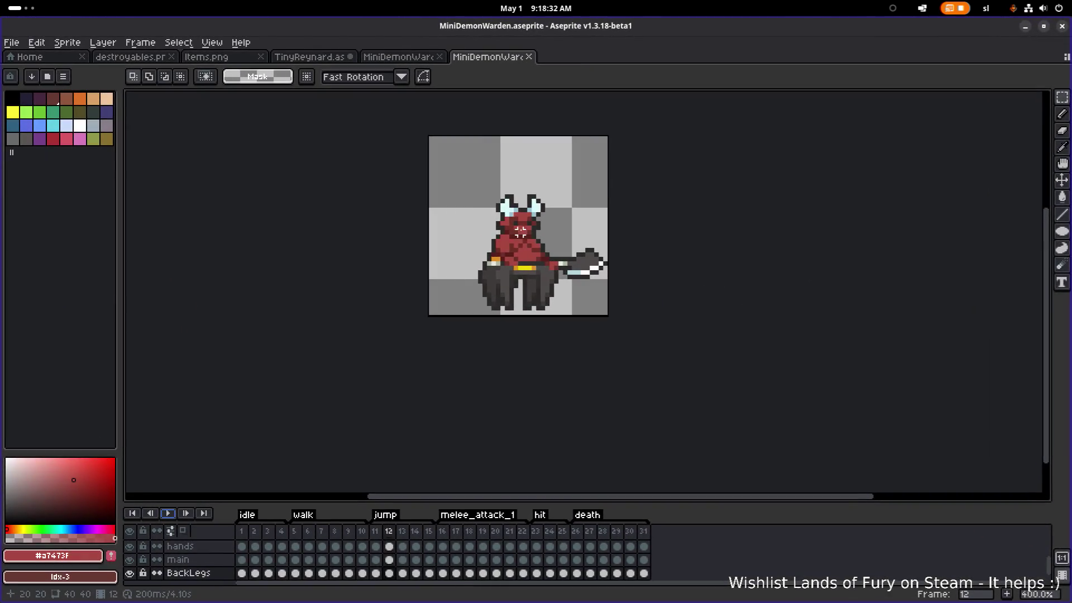
{"action": "left_click", "coordinate": [397, 57]}
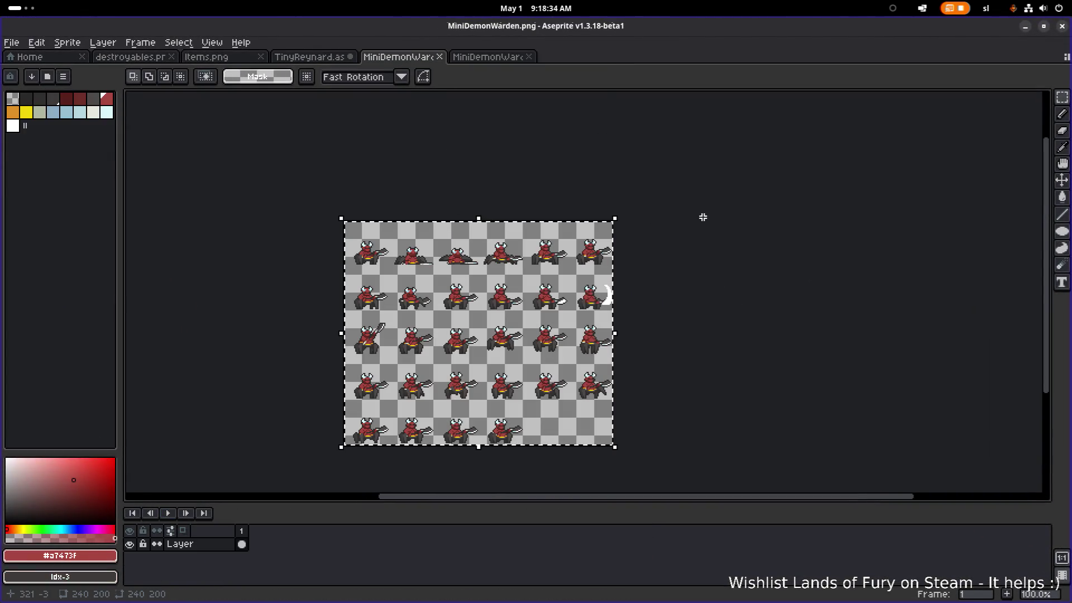
{"action": "left_click", "coordinate": [519, 251]}
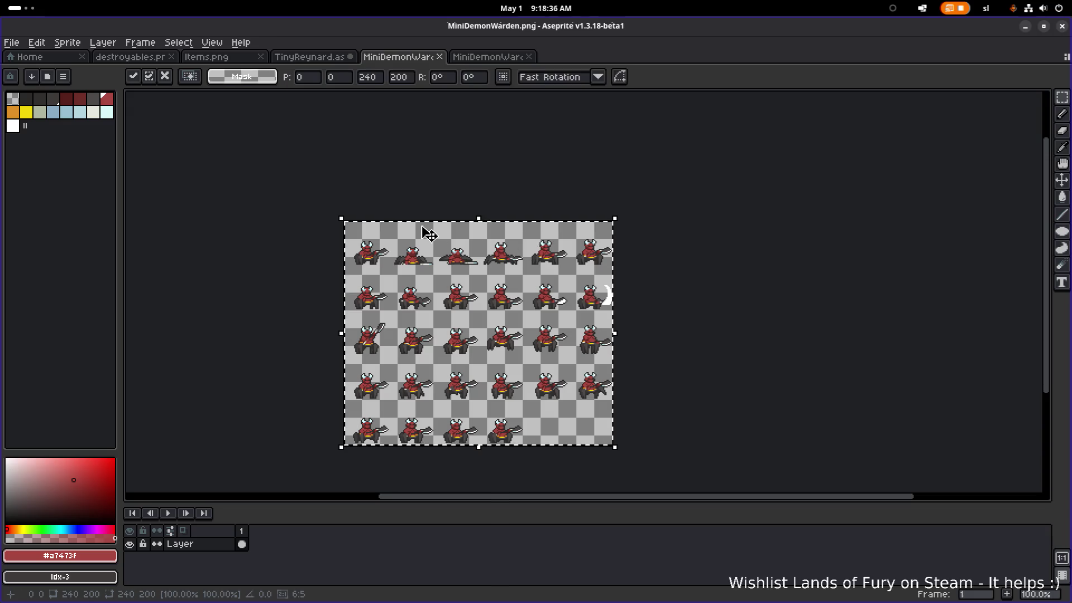
{"action": "scroll", "coordinate": [413, 232], "scroll_direction": "up", "scroll_amount": 5}
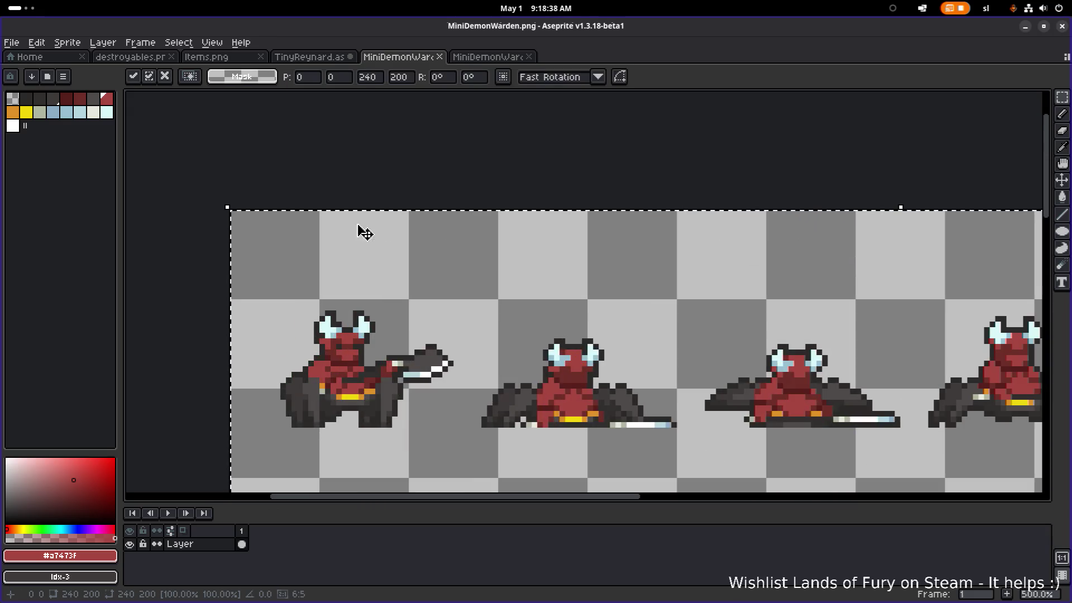
{"action": "left_click", "coordinate": [63, 77]}
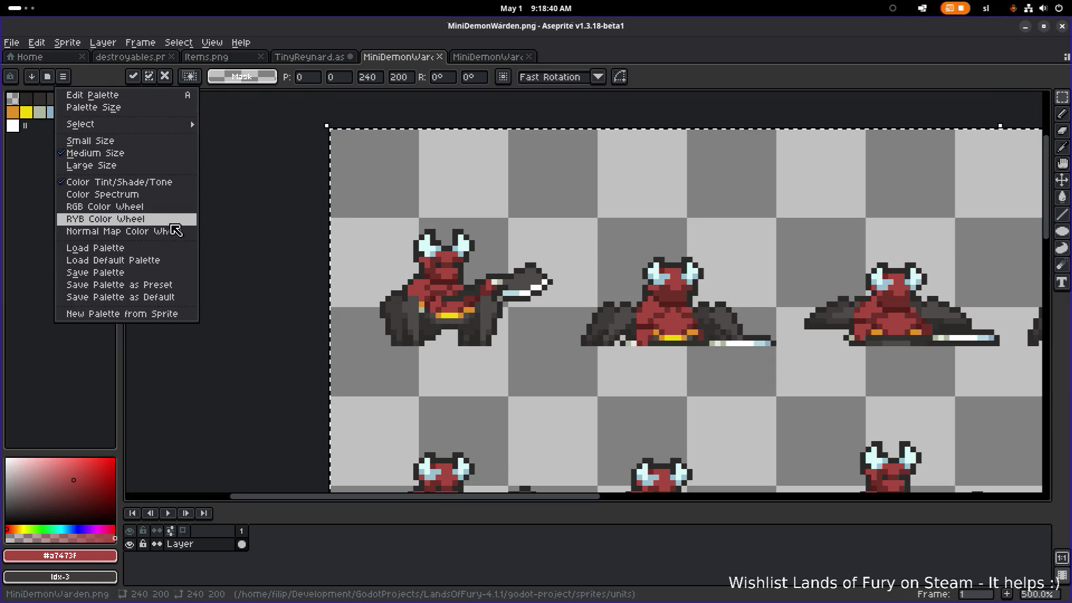
{"action": "left_click", "coordinate": [173, 260]}
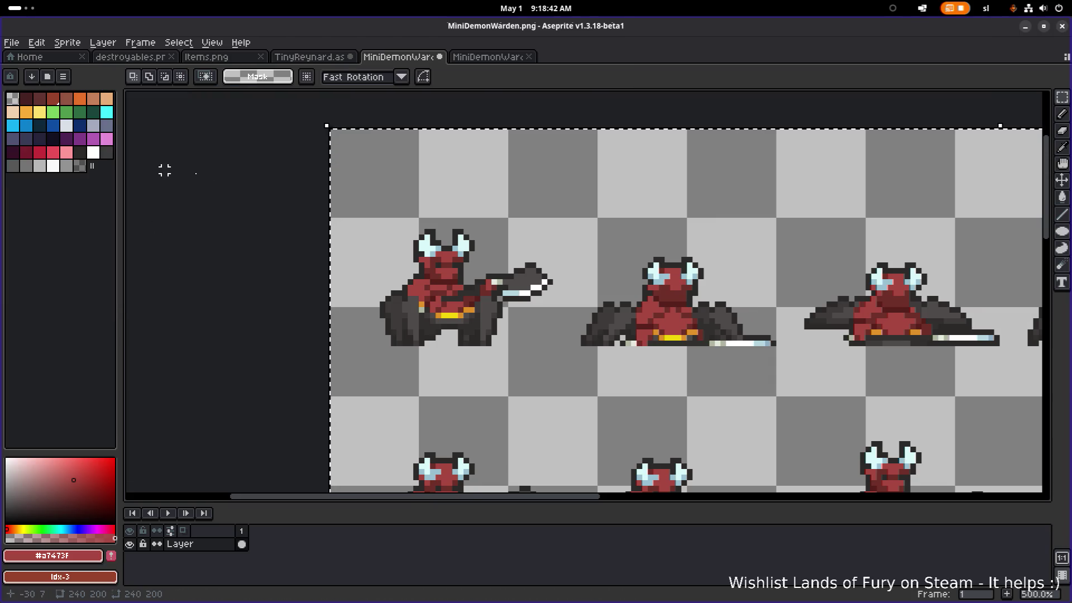
{"action": "scroll", "coordinate": [462, 304], "scroll_direction": "up", "scroll_amount": 4}
Step: Replace the darkest red body shade with dark gray #3c3c3c across the sheet
{"action": "key", "text": "i"}
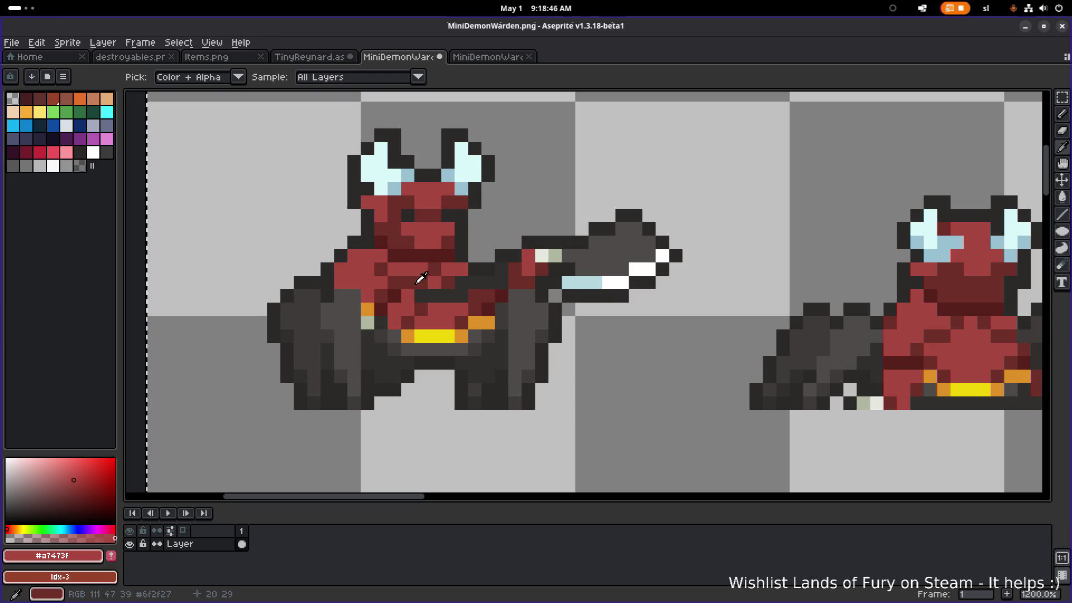
{"action": "left_click", "coordinate": [433, 256]}
{"action": "key", "text": "shift+r"}
{"action": "left_click", "coordinate": [832, 398]}
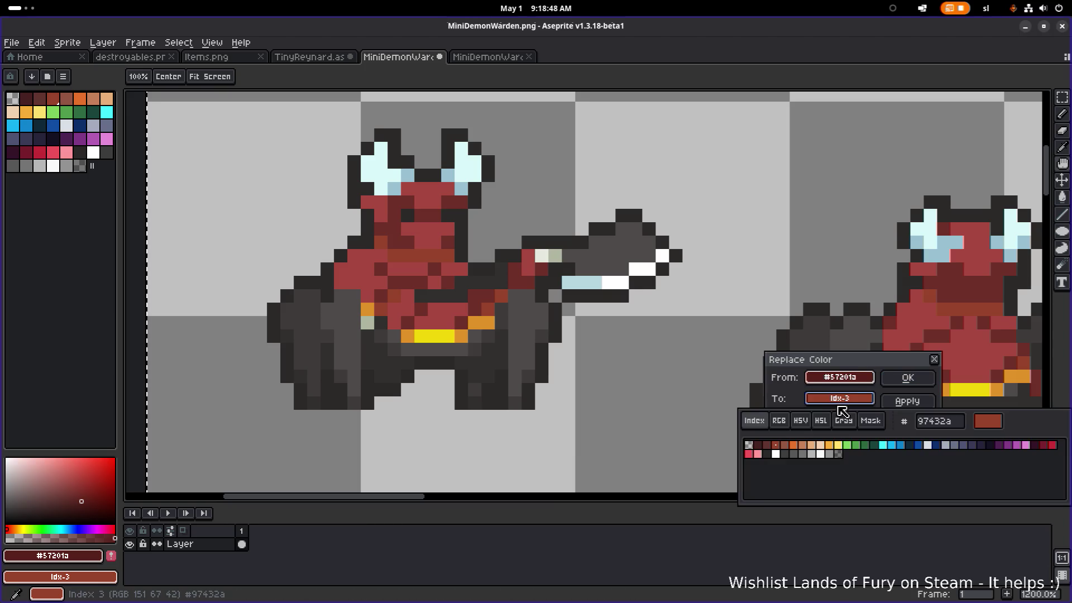
{"action": "left_click", "coordinate": [991, 446]}
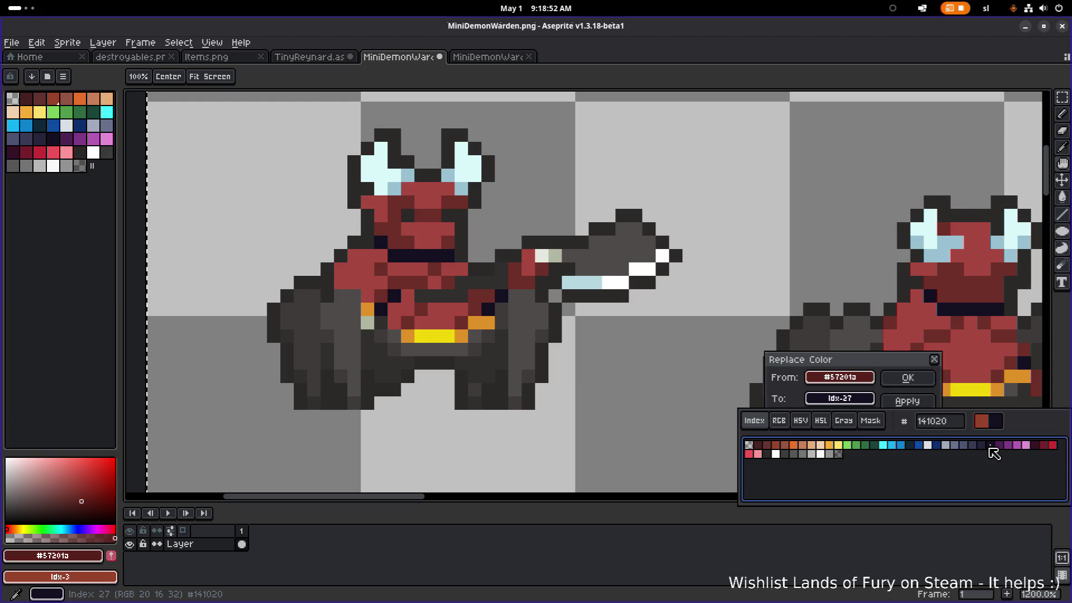
{"action": "left_click", "coordinate": [785, 455]}
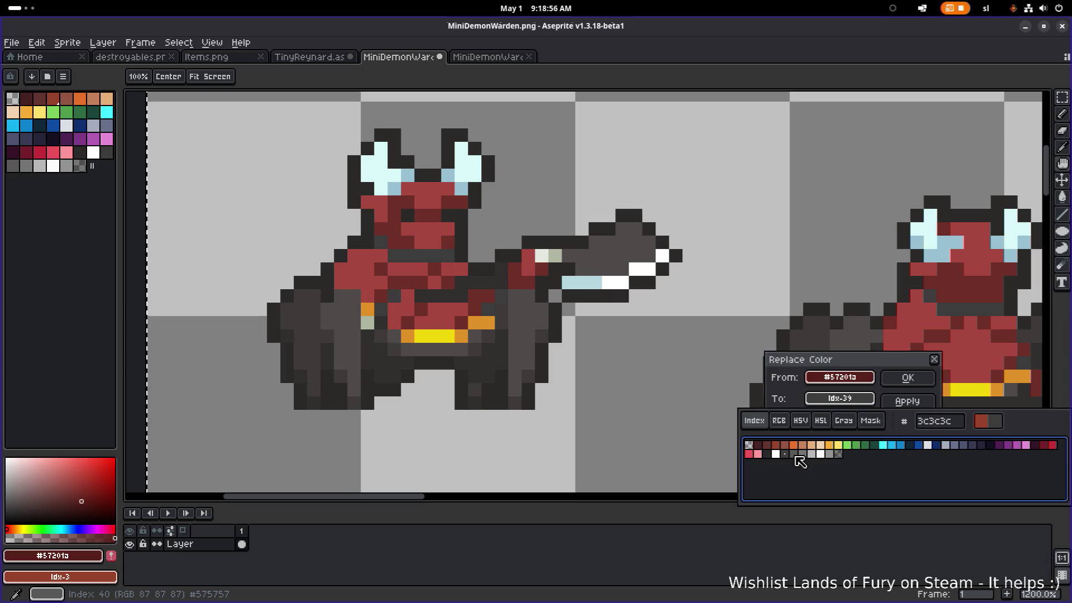
{"action": "left_click", "coordinate": [908, 378]}
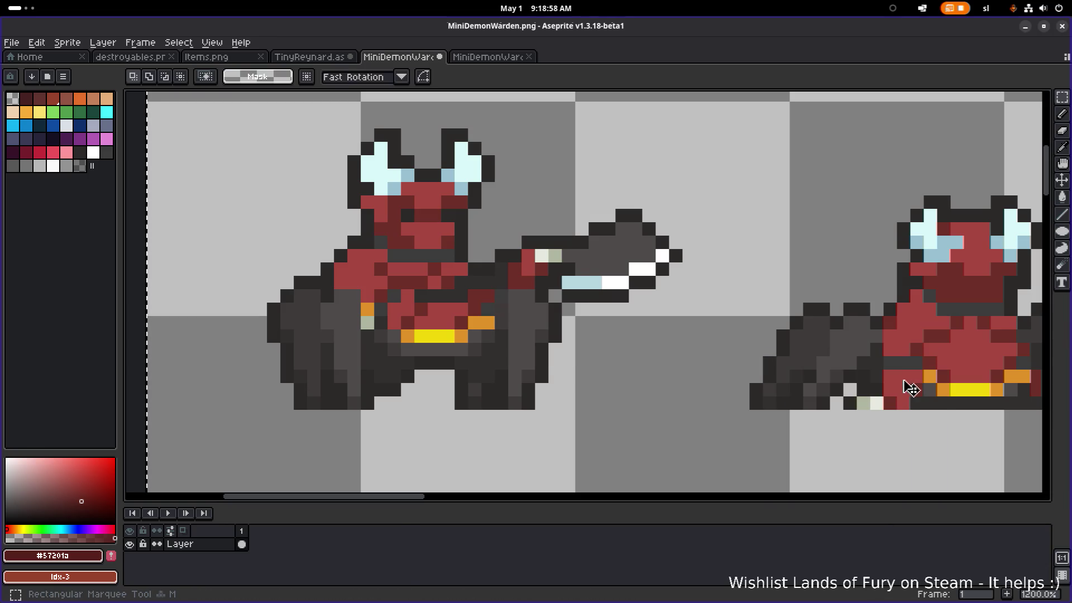
Step: Replace the mid red #6f2f27 with gray #575757
{"action": "left_click", "coordinate": [491, 305], "text": "alt"}
{"action": "key", "text": "shift+r"}
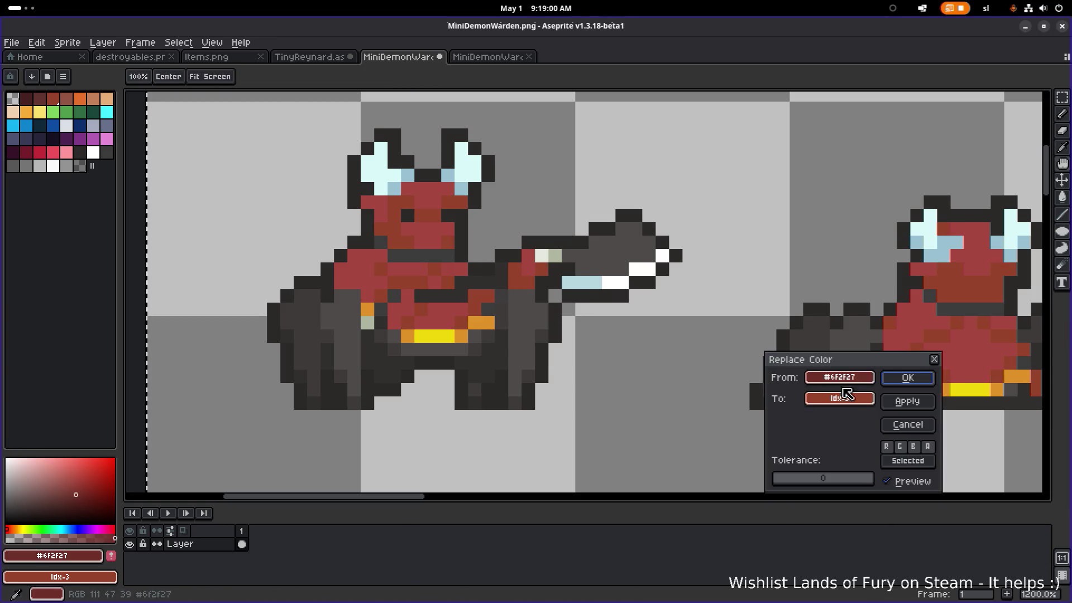
{"action": "left_click", "coordinate": [867, 403]}
{"action": "left_click", "coordinate": [799, 455]}
{"action": "key", "text": "Return"}
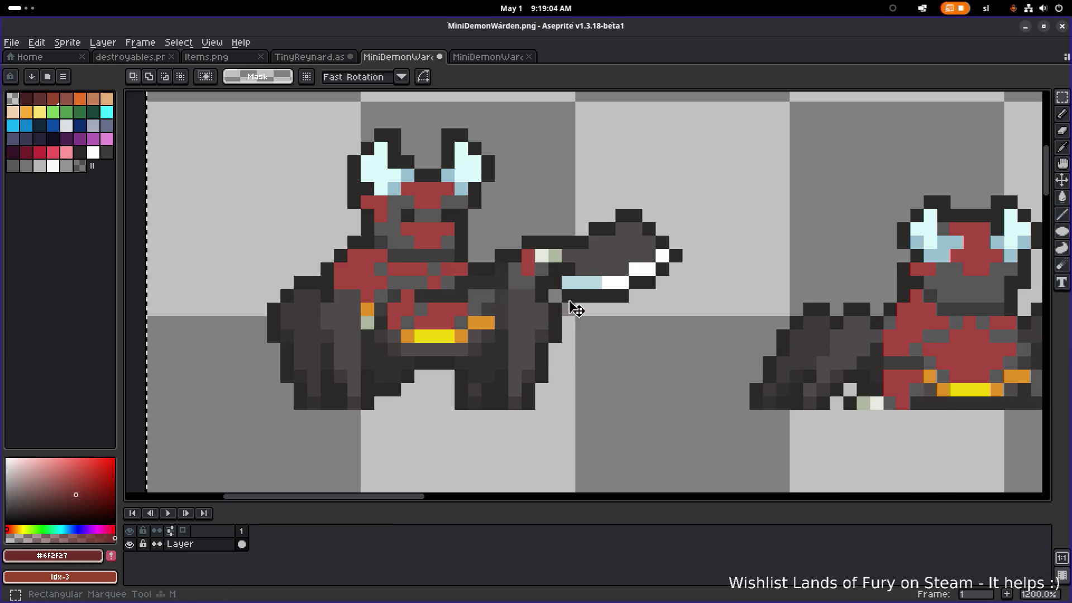
Step: Replace the bright red #a7473f with light gray #747474, then sample the yellow belt colour
{"action": "left_click", "coordinate": [452, 304], "text": "alt"}
{"action": "key", "text": "shift+r"}
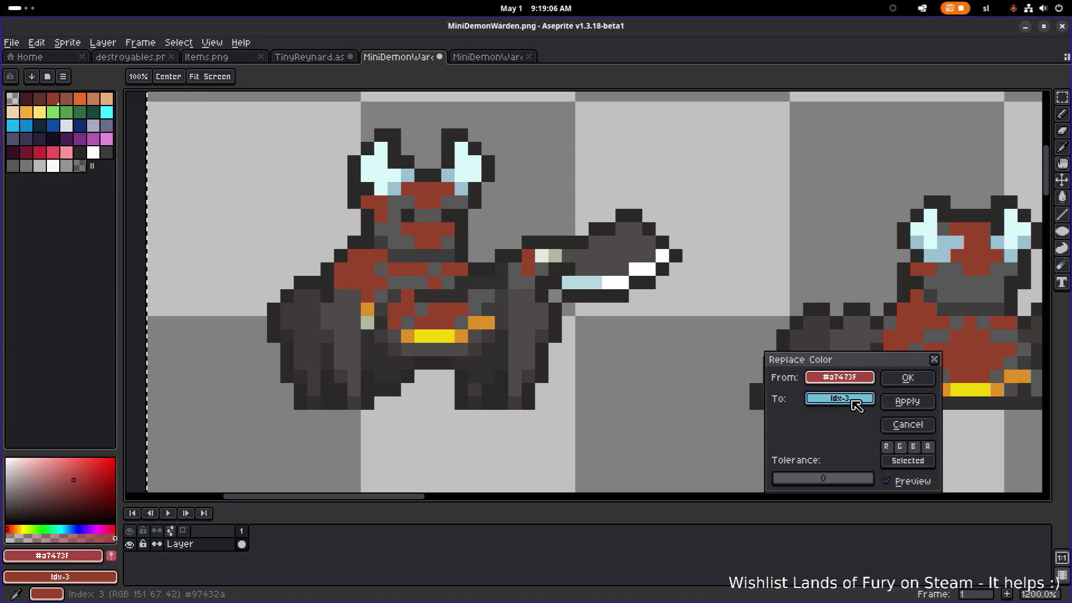
{"action": "left_click", "coordinate": [840, 398]}
{"action": "left_click", "coordinate": [795, 454]}
{"action": "left_click", "coordinate": [803, 455]}
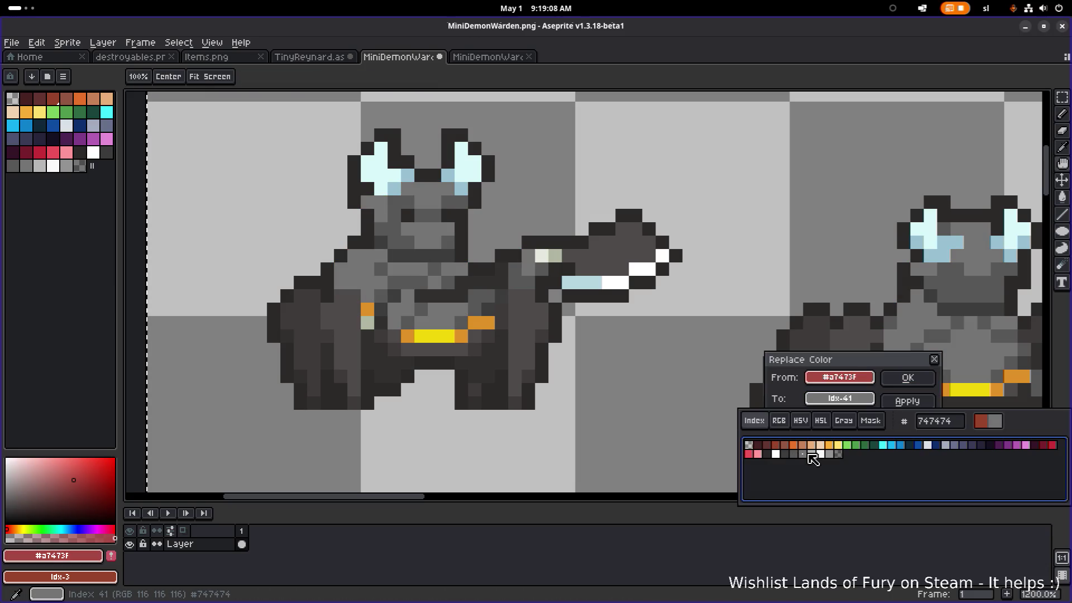
{"action": "left_click", "coordinate": [906, 378]}
{"action": "scroll", "coordinate": [902, 380], "scroll_direction": "down", "scroll_amount": 5}
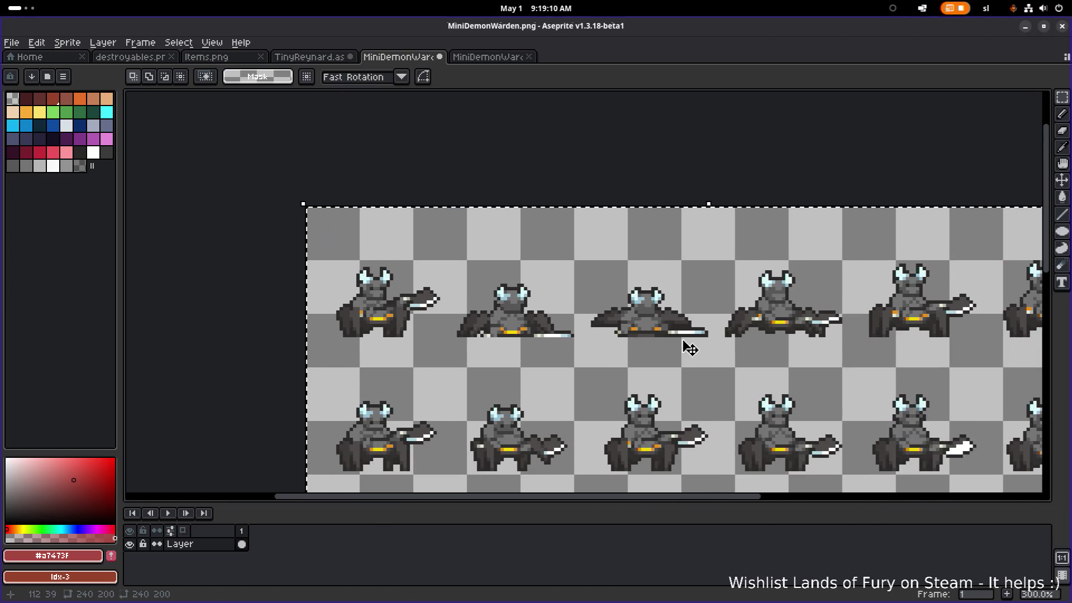
{"action": "scroll", "coordinate": [694, 348], "scroll_direction": "up", "scroll_amount": 6}
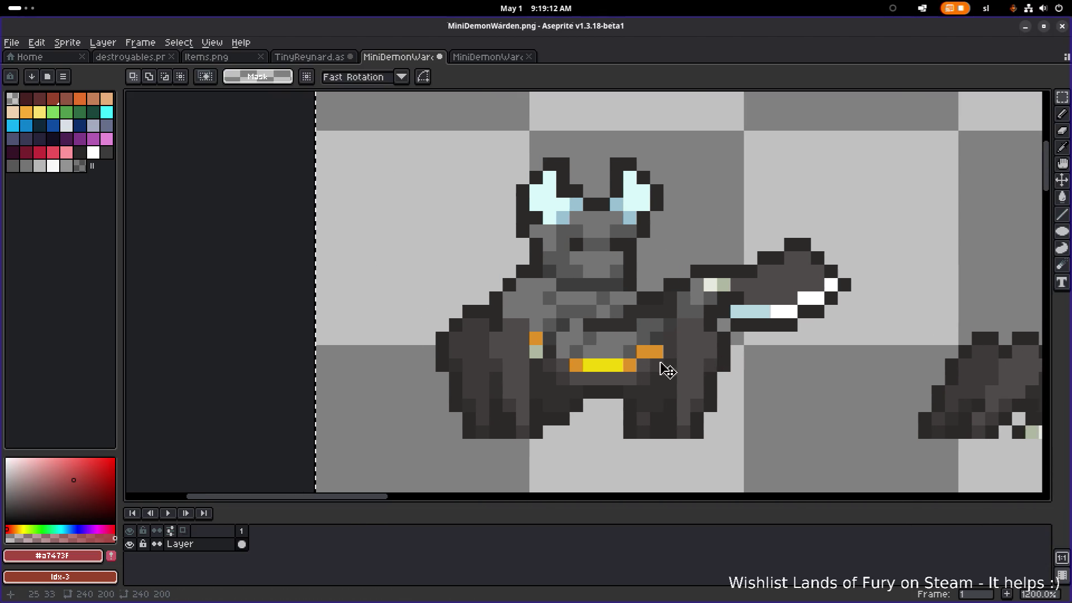
{"action": "scroll", "coordinate": [642, 371], "scroll_direction": "up", "scroll_amount": 2}
{"action": "scroll", "coordinate": [592, 363], "scroll_direction": "down", "scroll_amount": 2}
{"action": "left_click", "coordinate": [581, 360], "text": "alt"}
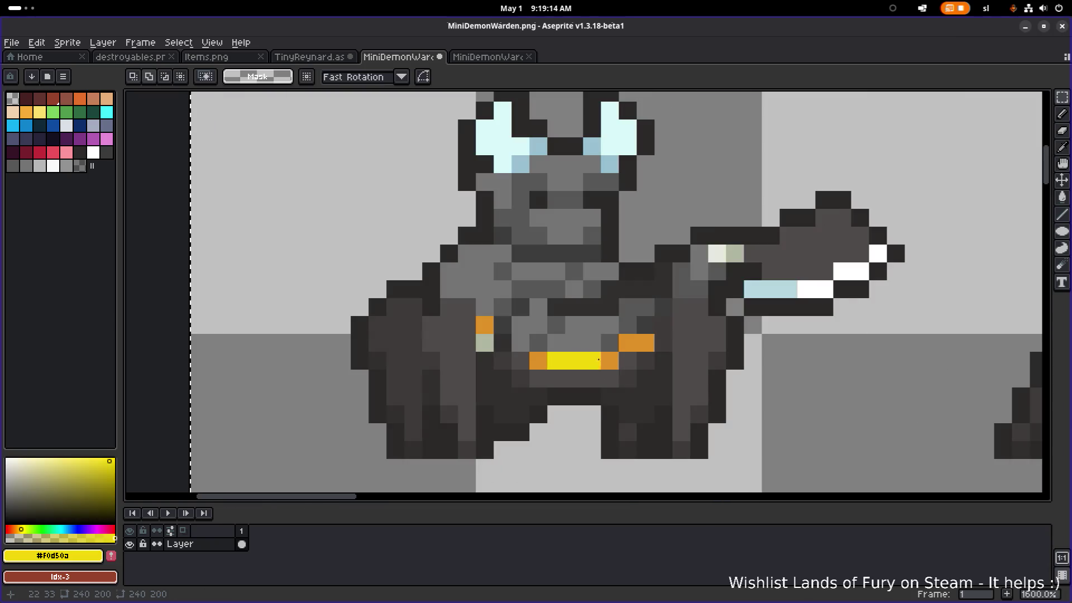
Step: Recolour the yellow belt to dark gray #2b2928 across the sheet
{"action": "key", "text": "shift+r"}
{"action": "left_click", "coordinate": [835, 399]}
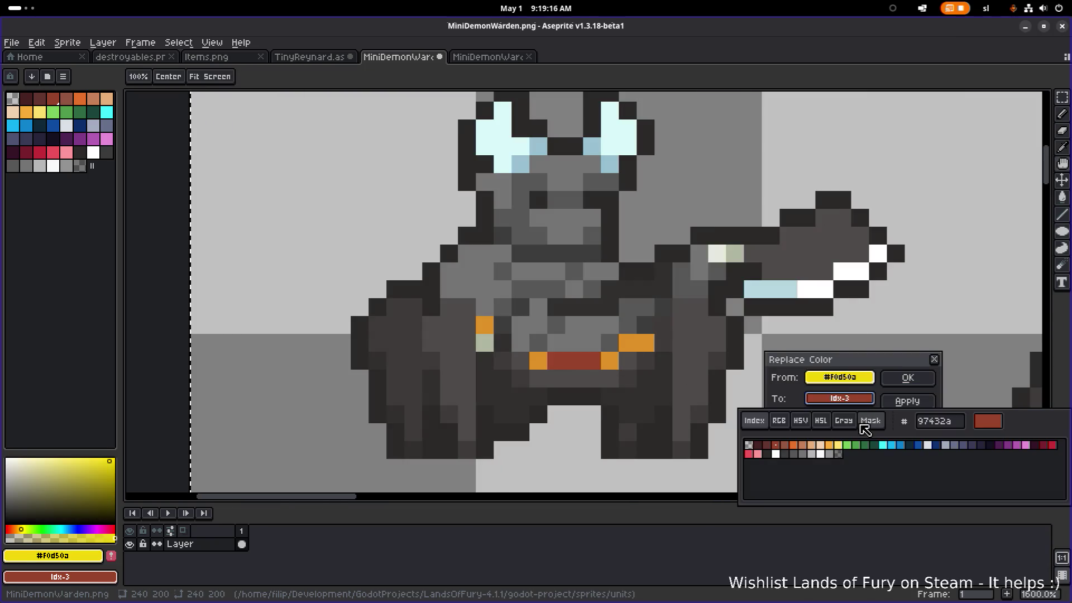
{"action": "left_click", "coordinate": [768, 454]}
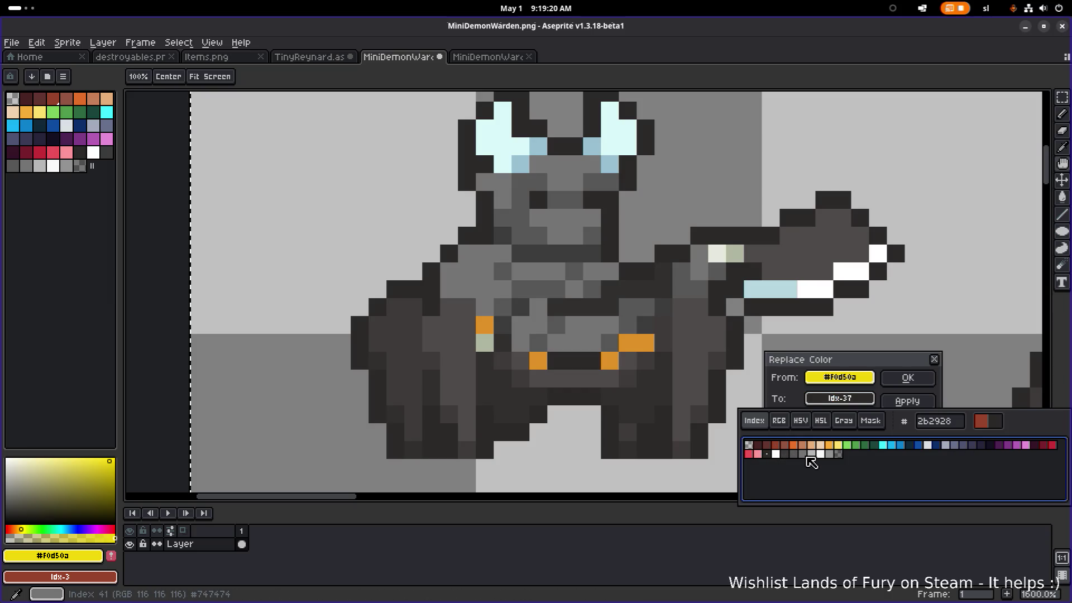
{"action": "left_click", "coordinate": [785, 455]}
{"action": "left_click", "coordinate": [758, 454]}
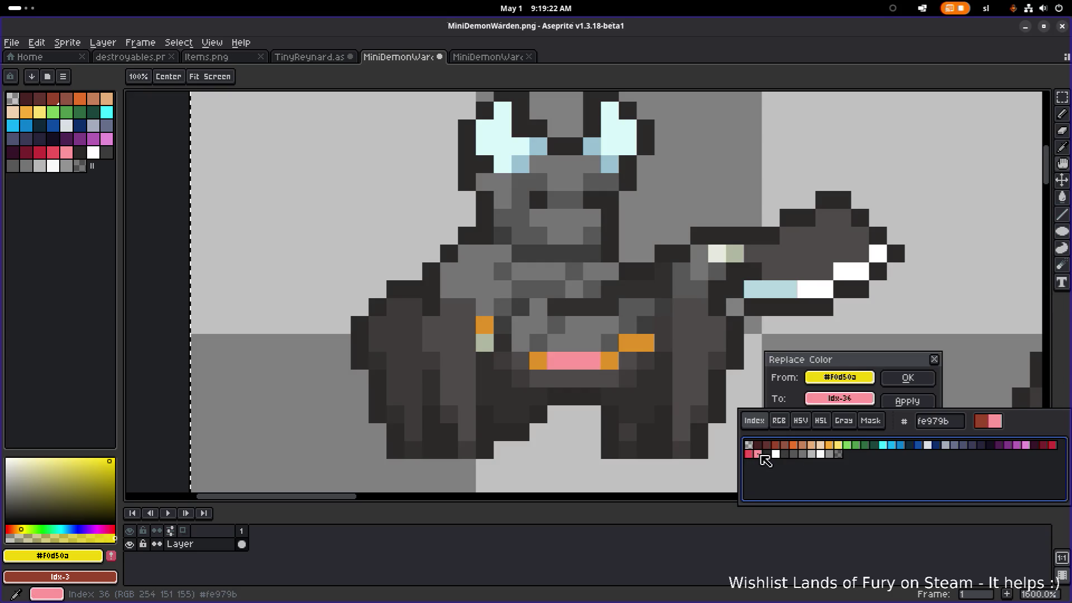
{"action": "left_click", "coordinate": [767, 454]}
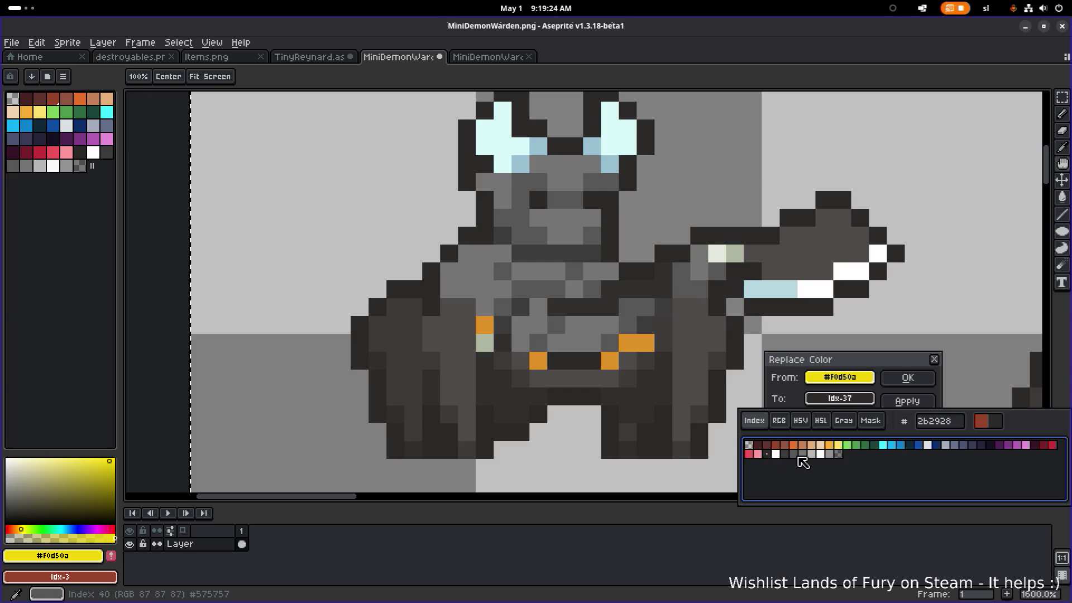
{"action": "left_click", "coordinate": [908, 378]}
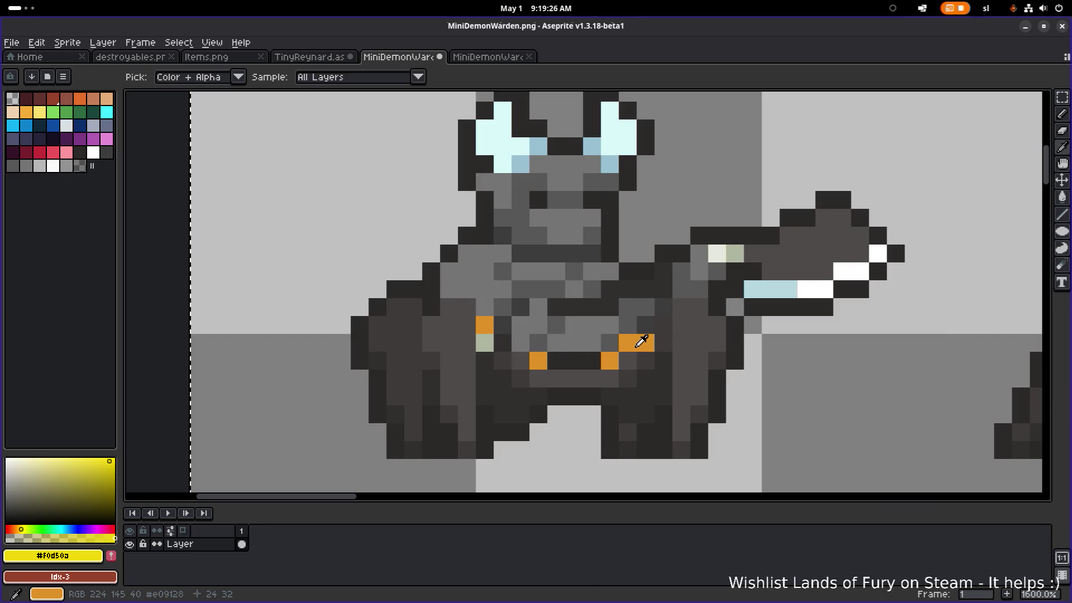
Step: Abandon the orange buckle replacement and undo the dark gray belt recolour
{"action": "left_click", "coordinate": [641, 340]}
{"action": "key", "text": "shift+r"}
{"action": "left_click", "coordinate": [847, 403]}
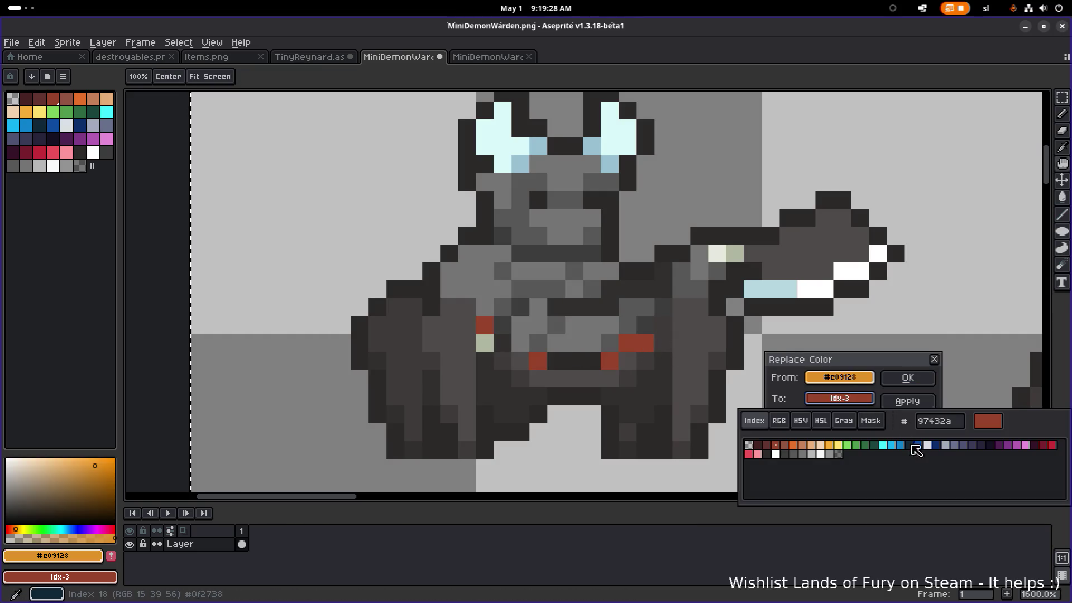
{"action": "left_click", "coordinate": [788, 455]}
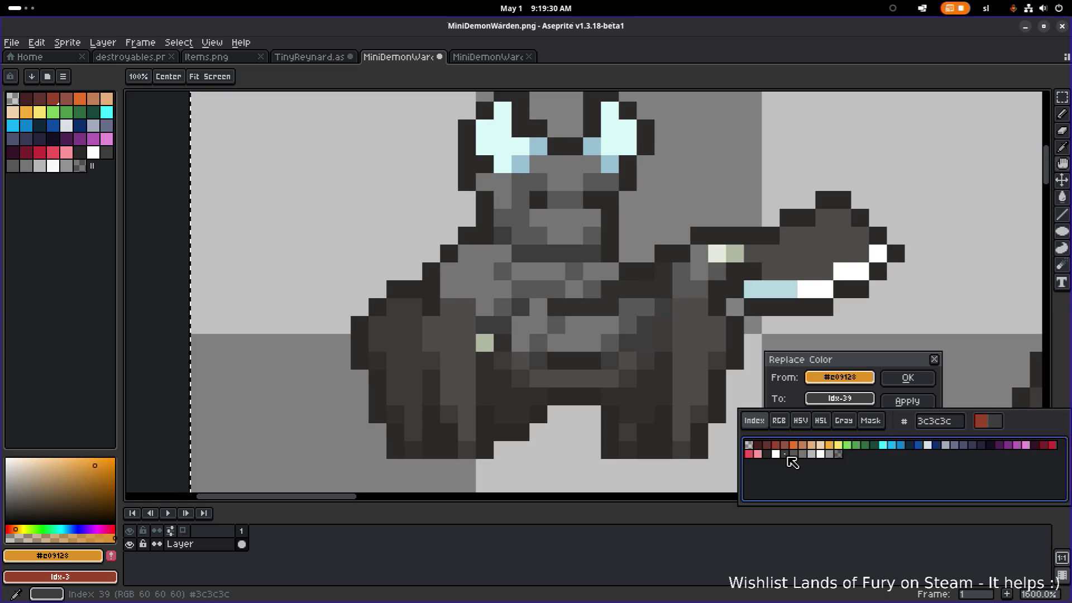
{"action": "key", "text": "Escape"}
{"action": "left_click", "coordinate": [934, 359]}
{"action": "key", "text": "ctrl+z"}
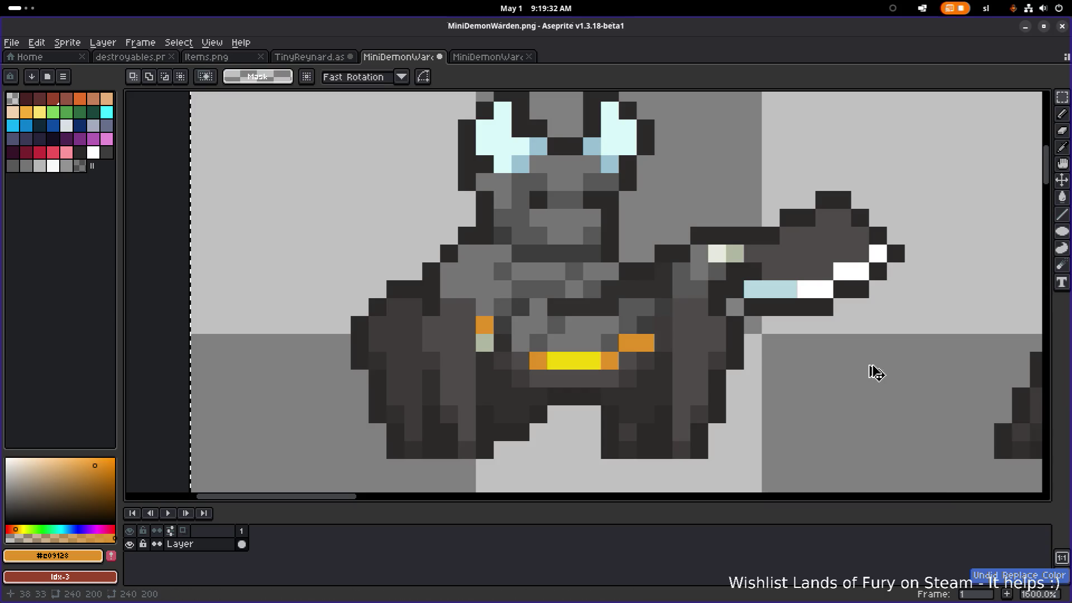
Step: Recolour the yellow belt to light grey instead
{"action": "left_click", "coordinate": [591, 364], "text": "alt"}
{"action": "key", "text": "shift+r"}
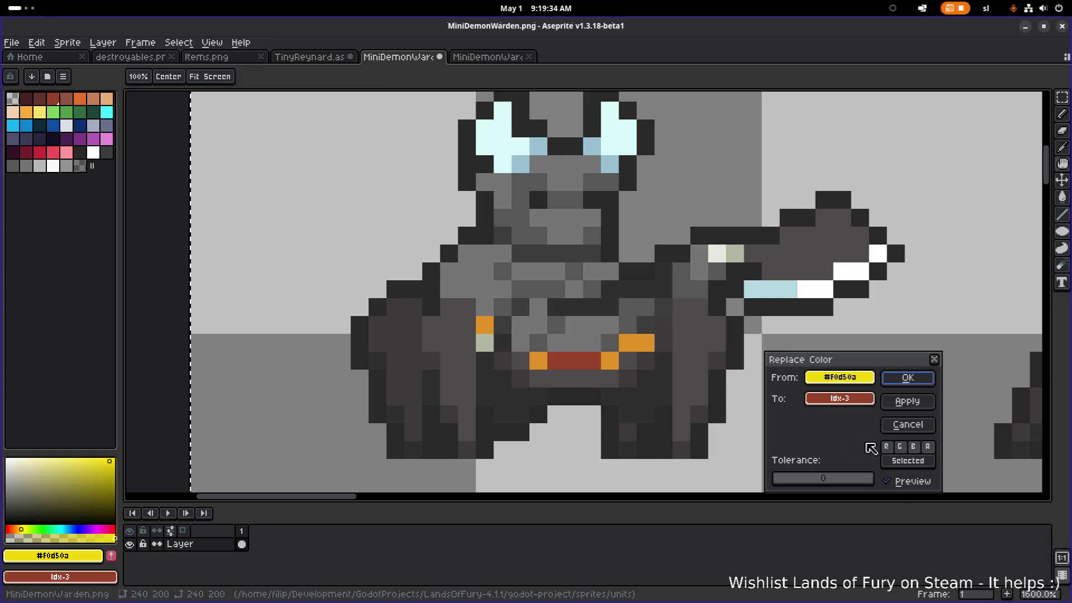
{"action": "left_click", "coordinate": [826, 398]}
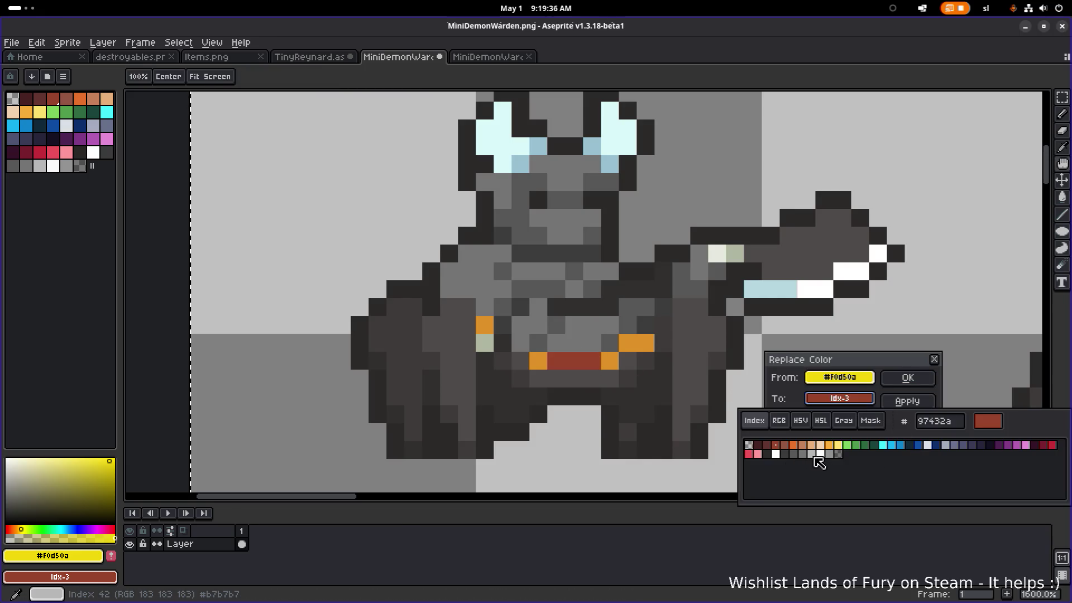
{"action": "left_click", "coordinate": [812, 454]}
{"action": "left_click", "coordinate": [909, 382]}
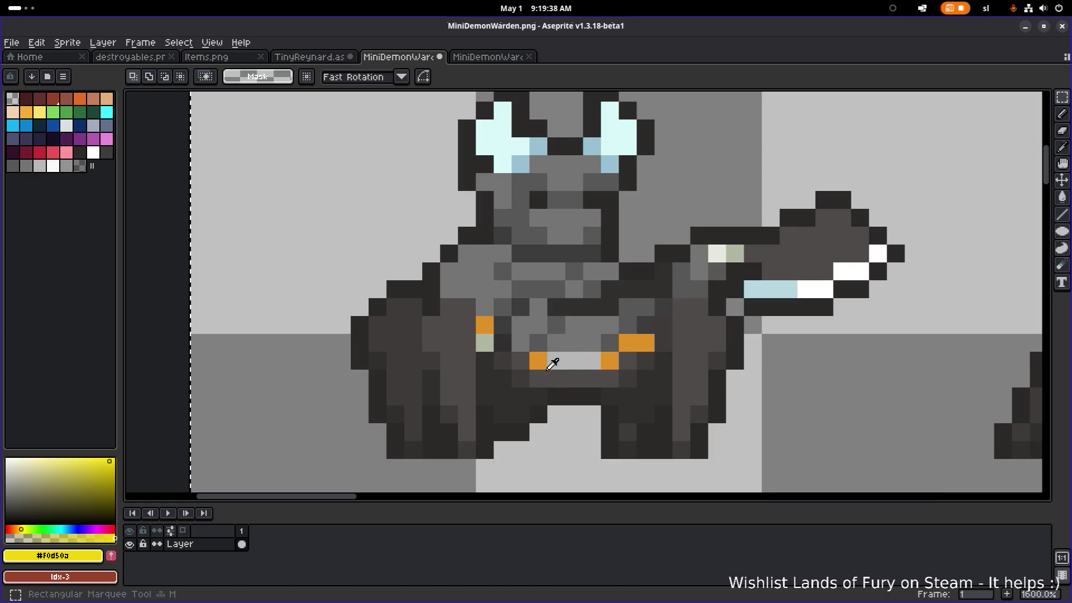
Step: Replace the orange buckle colour with dark grey #3c3c3c
{"action": "left_click", "coordinate": [538, 360], "text": "alt"}
{"action": "key", "text": "shift+r"}
{"action": "left_click", "coordinate": [840, 400]}
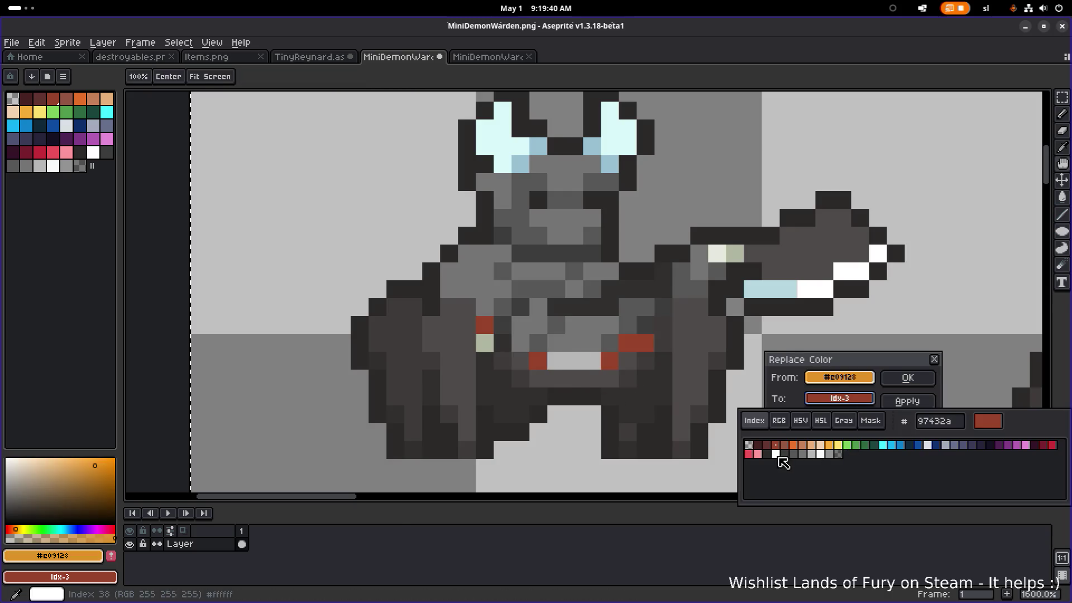
{"action": "left_click", "coordinate": [807, 455]}
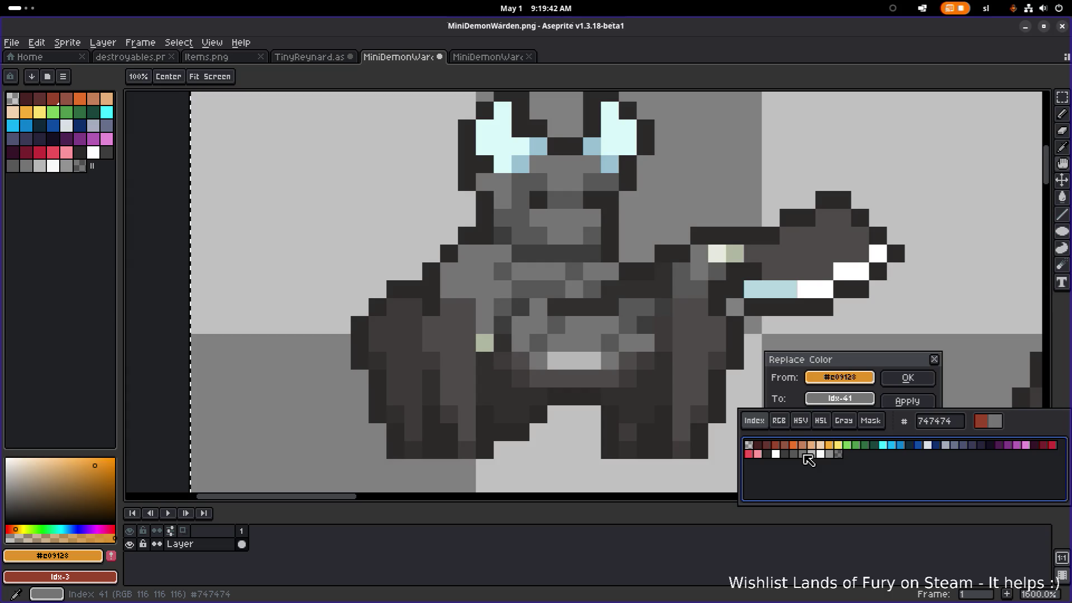
{"action": "left_click", "coordinate": [794, 455]}
{"action": "left_click", "coordinate": [786, 455]}
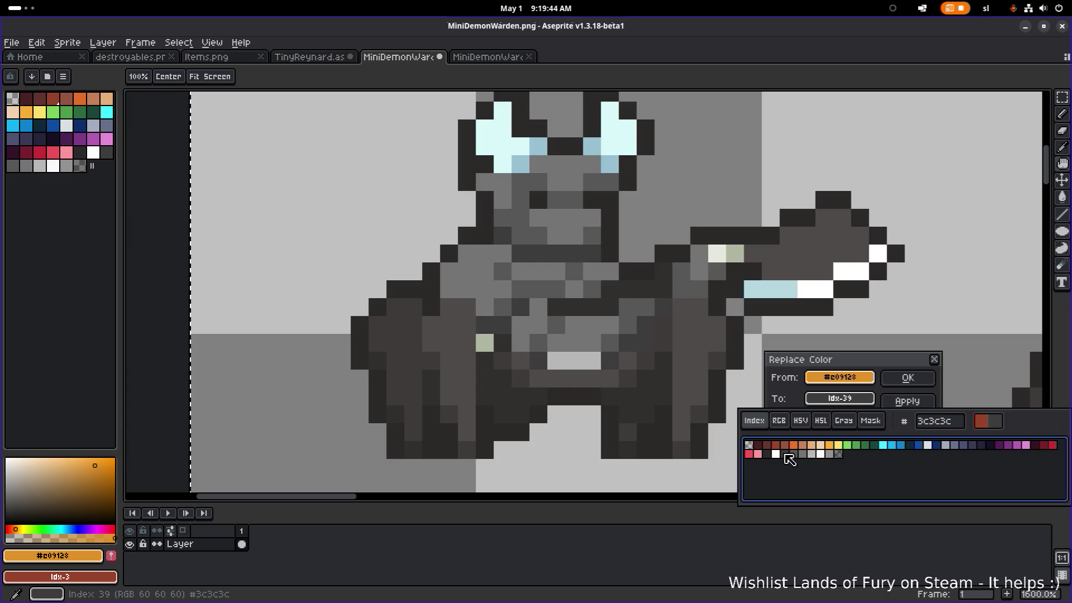
{"action": "left_click", "coordinate": [908, 378]}
Step: Save the grayscale MiniDemonWarden.png and minimize Aseprite
{"action": "scroll", "coordinate": [924, 398], "scroll_direction": "down", "scroll_amount": 6}
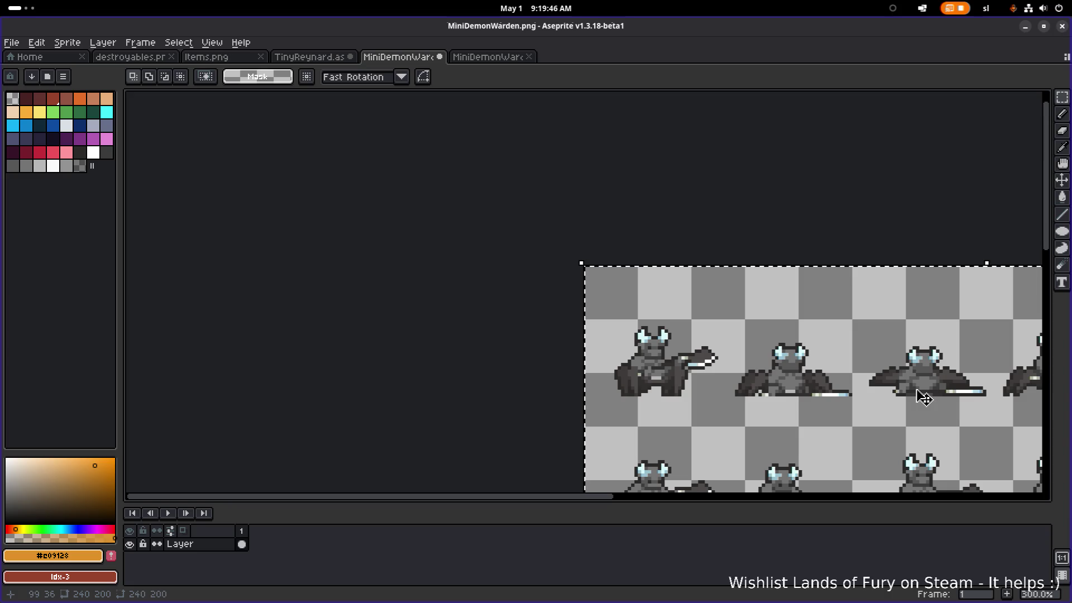
{"action": "left_click_drag", "start_coordinate": [924, 398], "coordinate": [725, 307]}
{"action": "left_click_drag", "start_coordinate": [743, 351], "coordinate": [620, 286]}
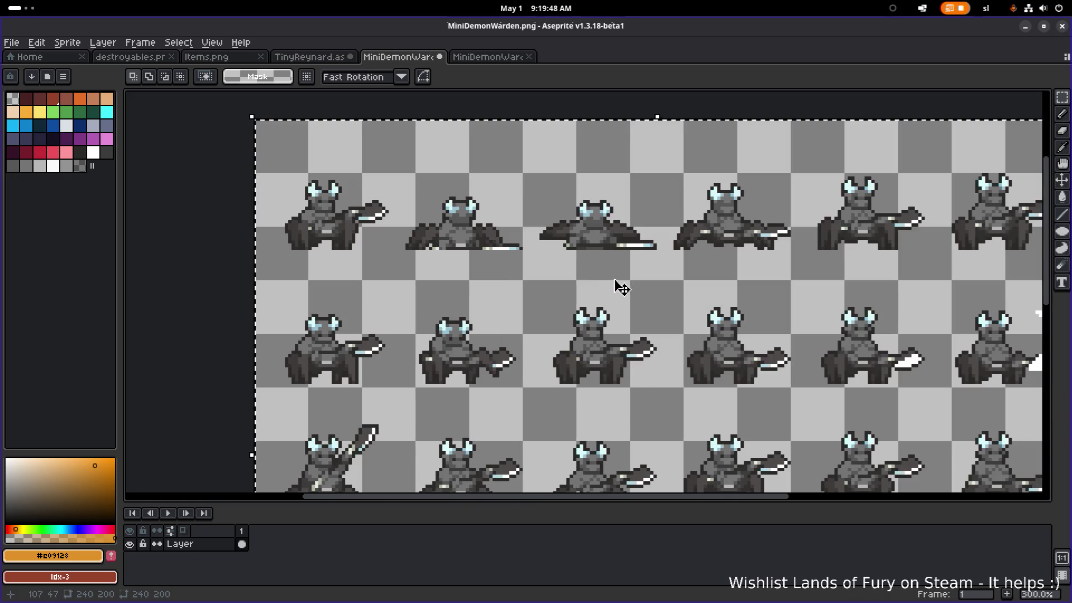
{"action": "scroll", "coordinate": [634, 311], "scroll_direction": "right", "scroll_amount": 3}
{"action": "scroll", "coordinate": [634, 311], "scroll_direction": "down", "scroll_amount": 1}
{"action": "key", "text": "ctrl+s"}
{"action": "scroll", "coordinate": [639, 308], "scroll_direction": "left", "scroll_amount": 2}
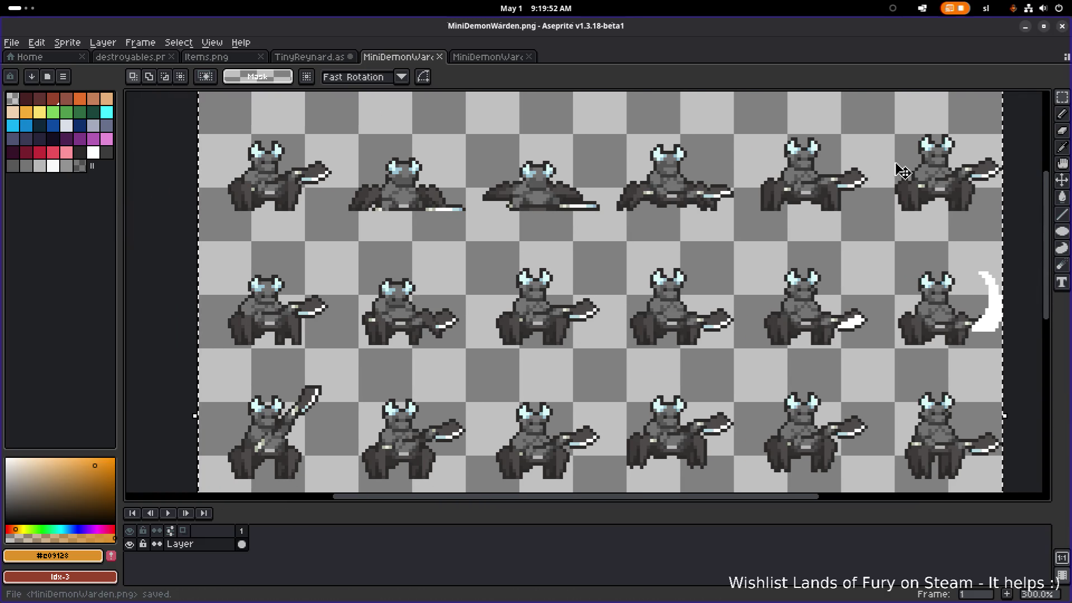
{"action": "scroll", "coordinate": [792, 191], "scroll_direction": "down", "scroll_amount": 2}
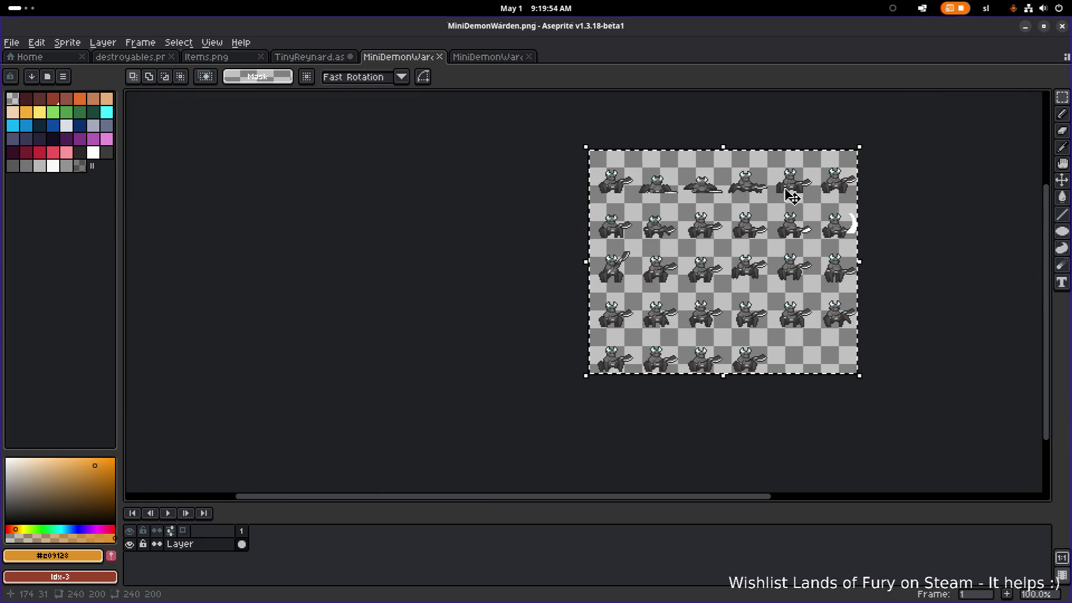
{"action": "key", "text": "ctrl+s"}
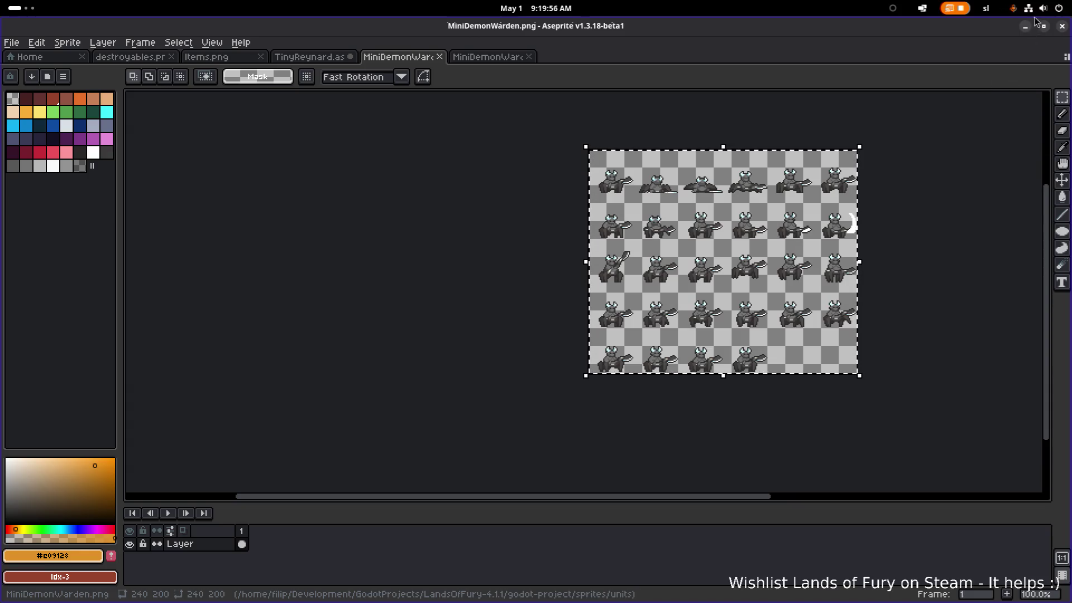
{"action": "left_click", "coordinate": [1026, 26]}
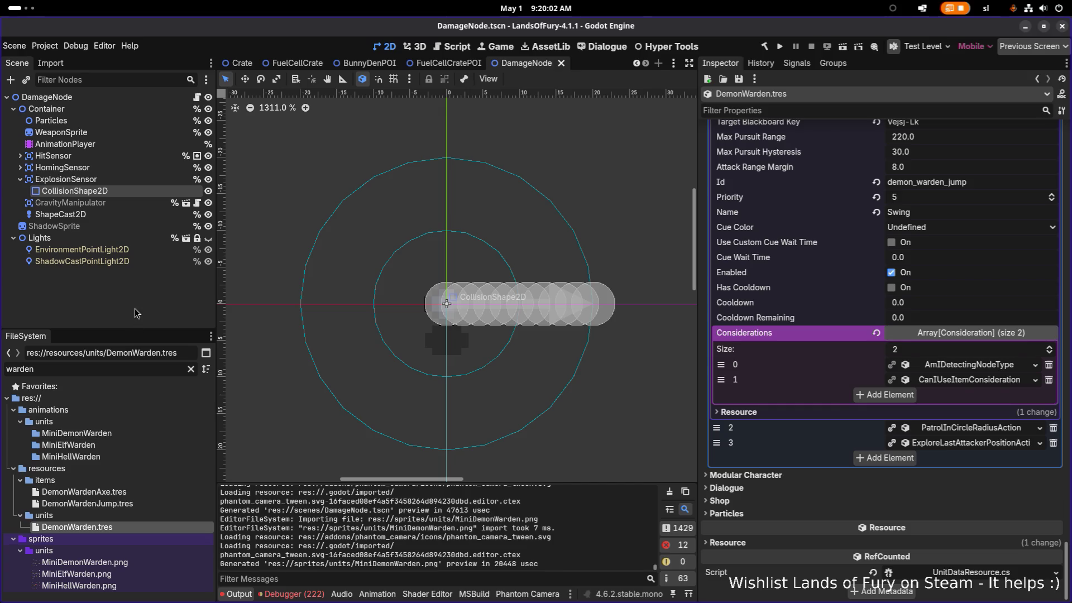
Step: Quick-open the TestLevel scene by searching 'testle'
{"action": "key", "text": "ctrl+shift+o"}
{"action": "type", "text": "testle"}
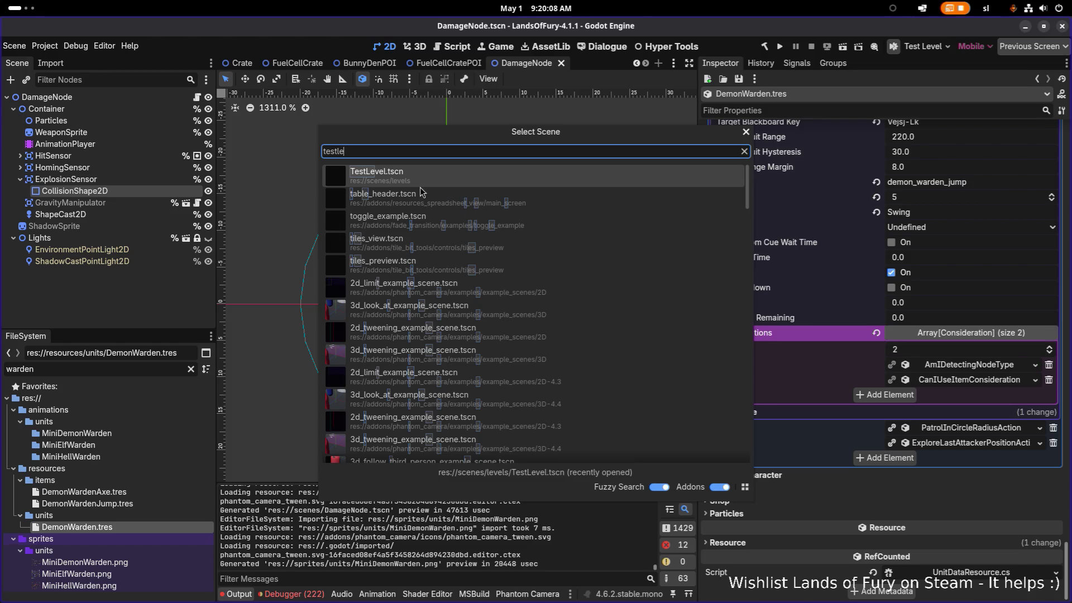
{"action": "double_click", "coordinate": [430, 181]}
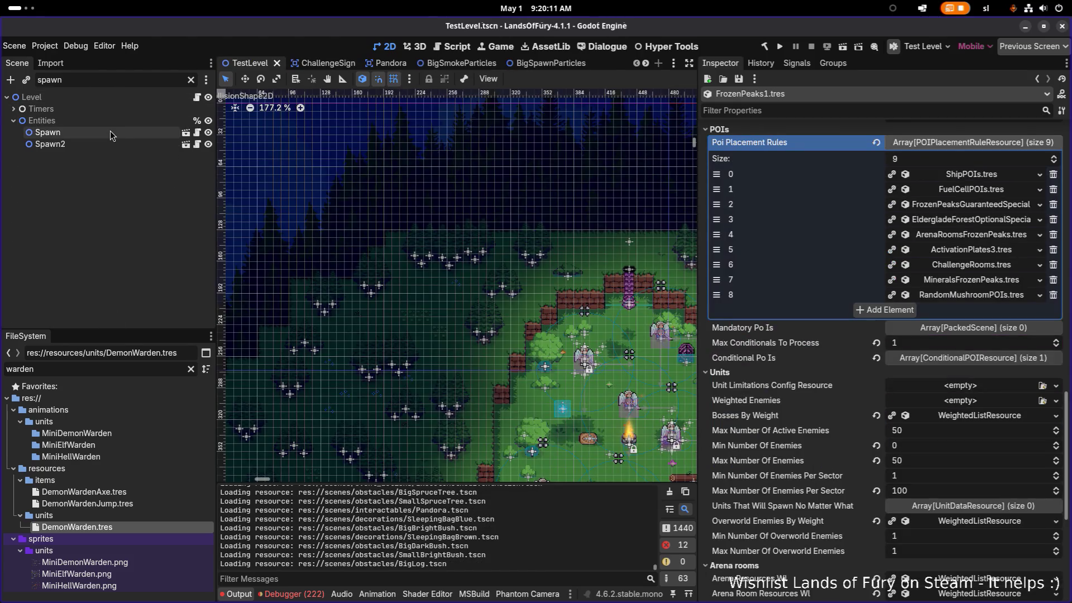
Step: Set the Spawn node's Unit Id to demon_warden, save the scene, and run the game
{"action": "left_click", "coordinate": [111, 132]}
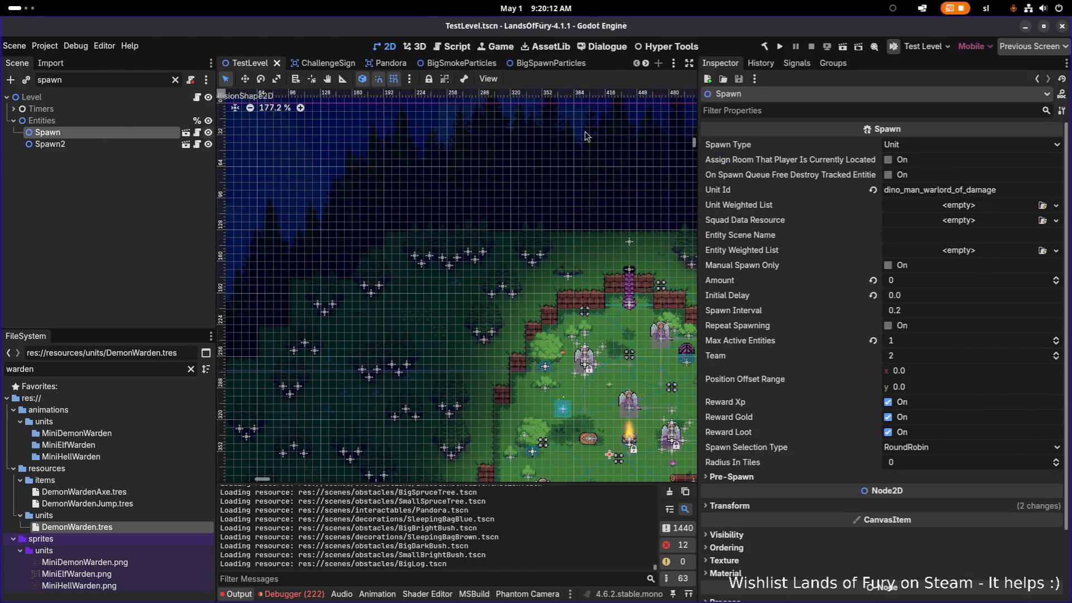
{"action": "left_click", "coordinate": [1021, 192]}
{"action": "key", "text": "ctrl+a"}
{"action": "type", "text": "demon_warden"}
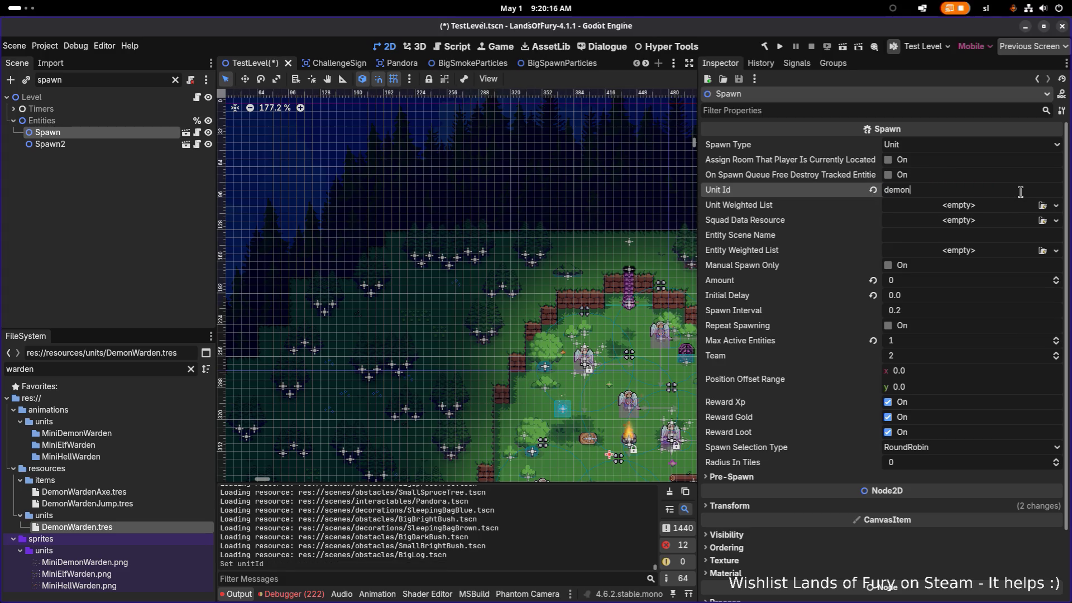
{"action": "key", "text": "ctrl+s"}
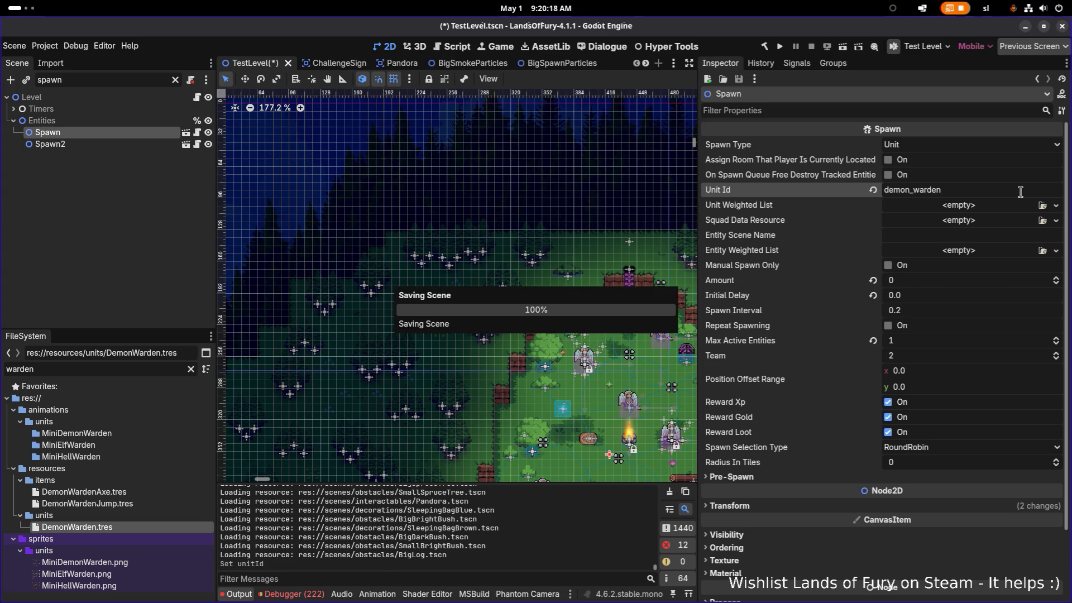
{"action": "left_click", "coordinate": [780, 48]}
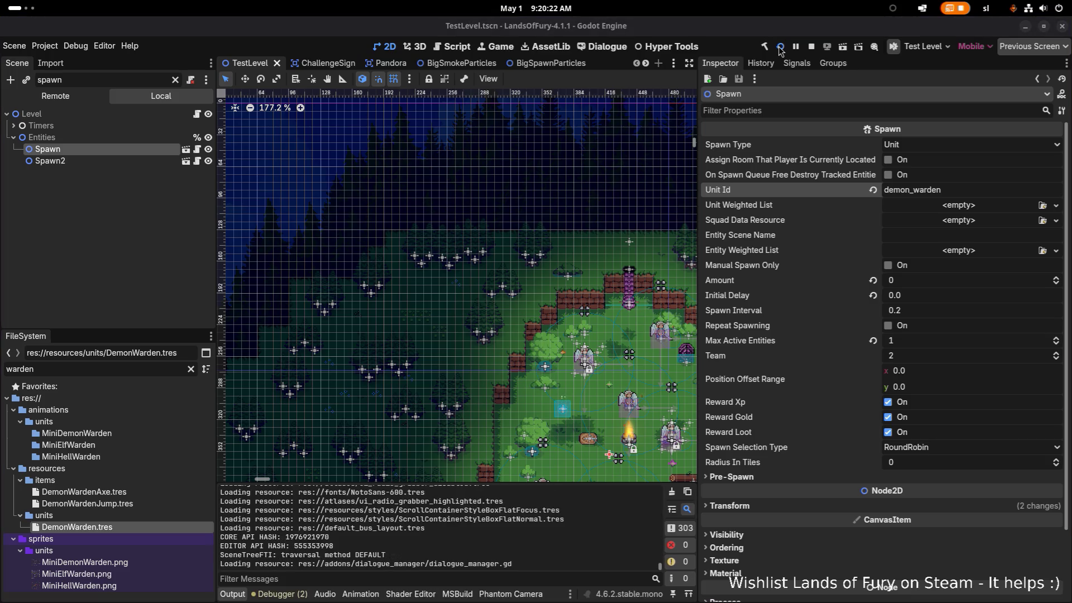
Step: Skip the menus into The Glade, pause the game, and quit to desktop
{"action": "scroll", "coordinate": [264, 100], "scroll_direction": "down", "scroll_amount": 1}
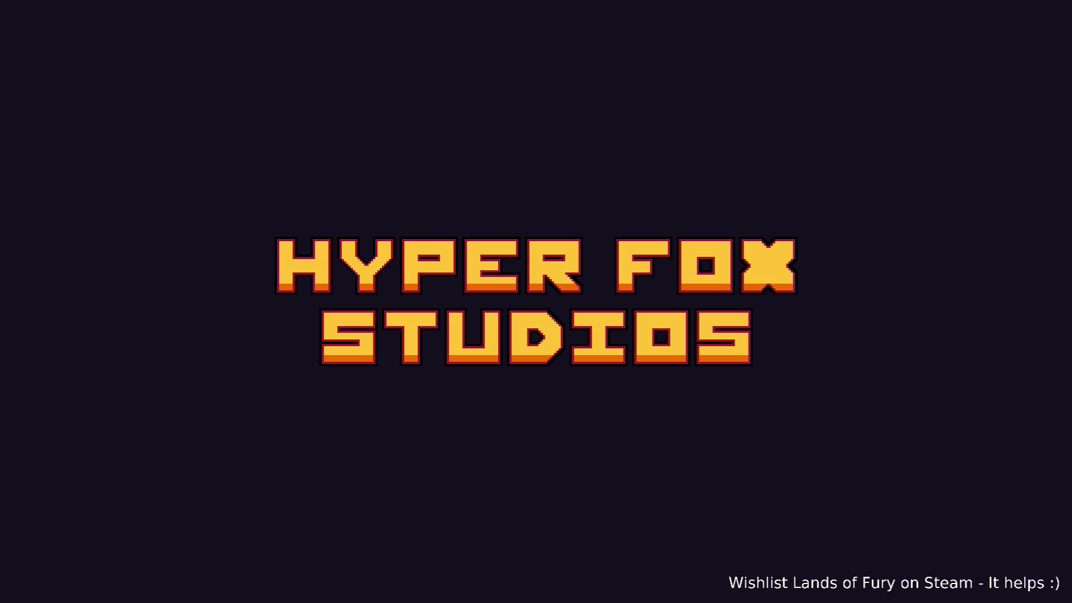
{"action": "key", "text": "Return"}
{"action": "key", "text": "Return"}
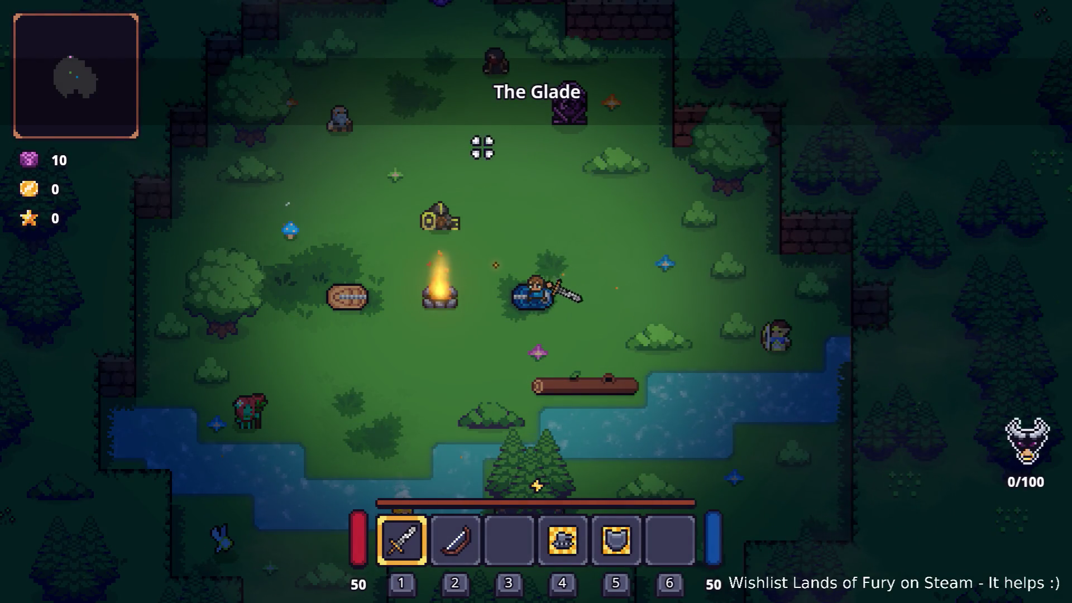
{"action": "key", "text": "Escape"}
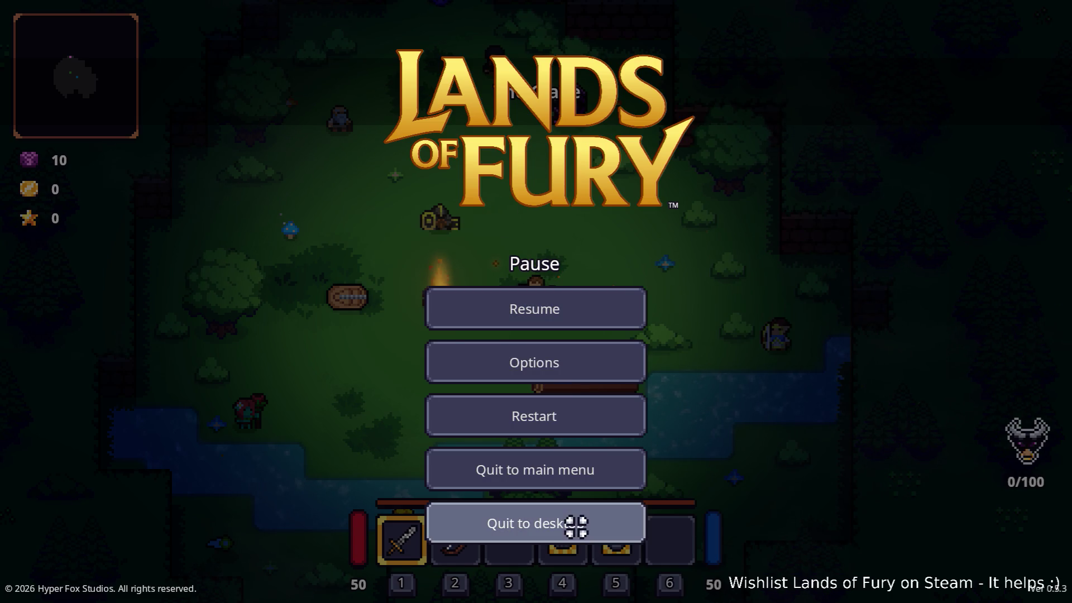
{"action": "left_click", "coordinate": [575, 526]}
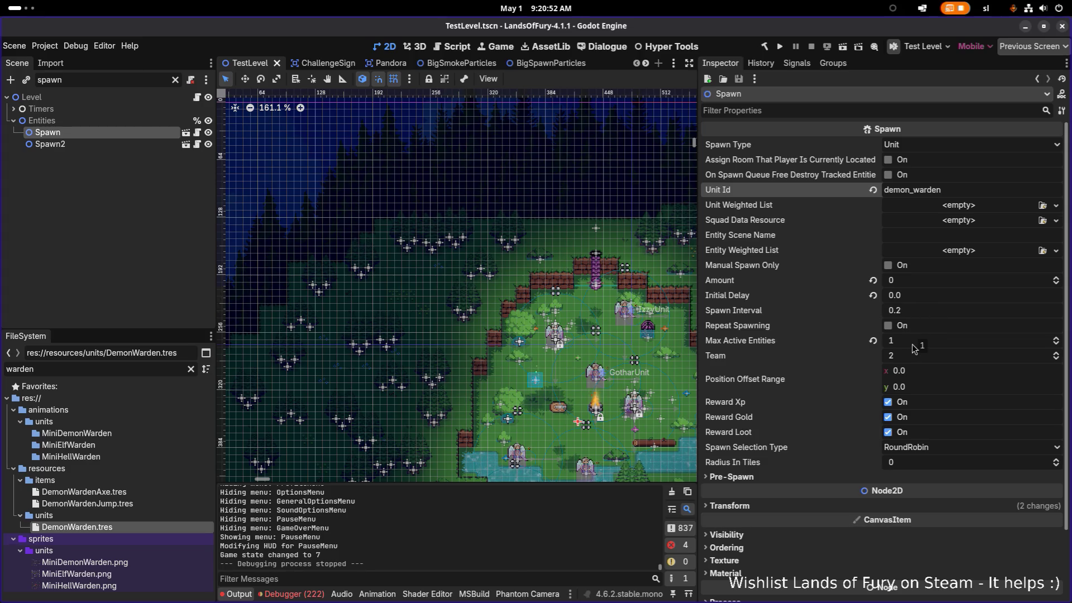
Step: Change the Spawn Amount to 1, save TestLevel, and launch the game again
{"action": "left_click", "coordinate": [911, 282]}
{"action": "type", "text": "1"}
{"action": "key", "text": "Return"}
{"action": "key", "text": "ctrl+s"}
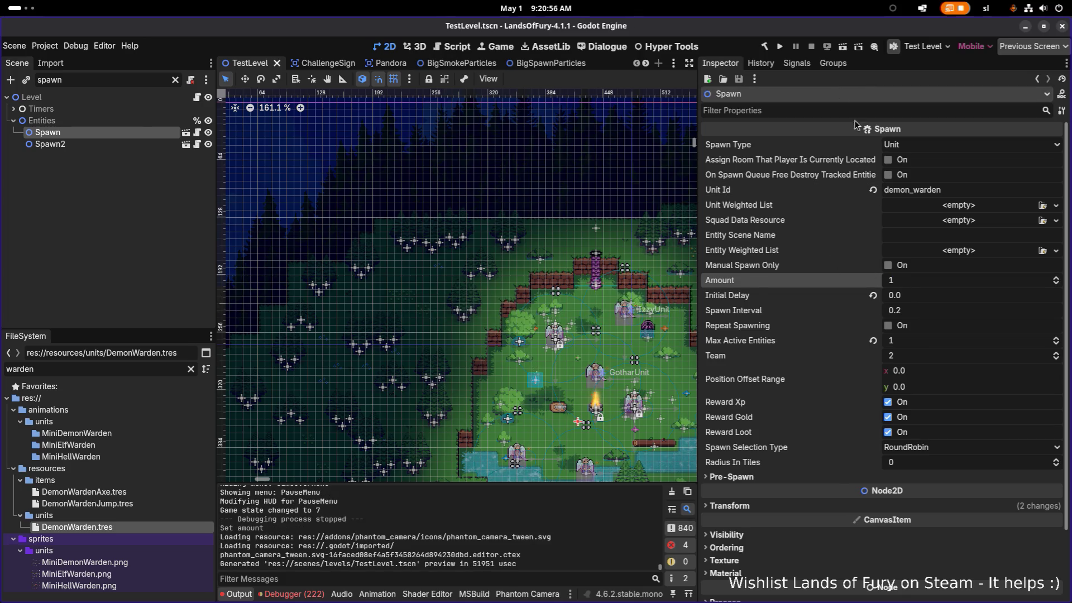
{"action": "left_click", "coordinate": [780, 47]}
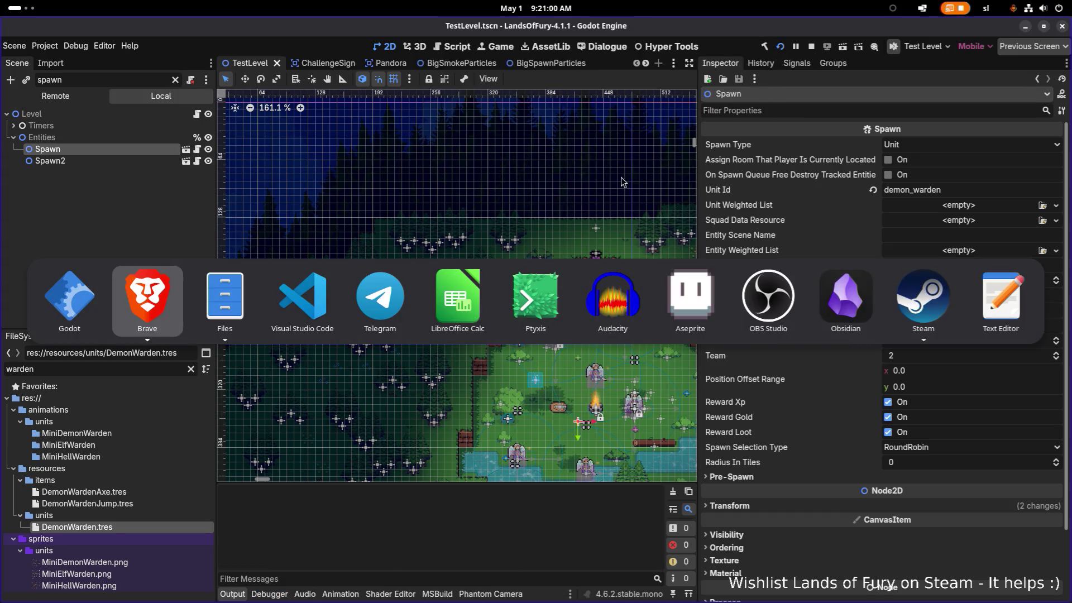
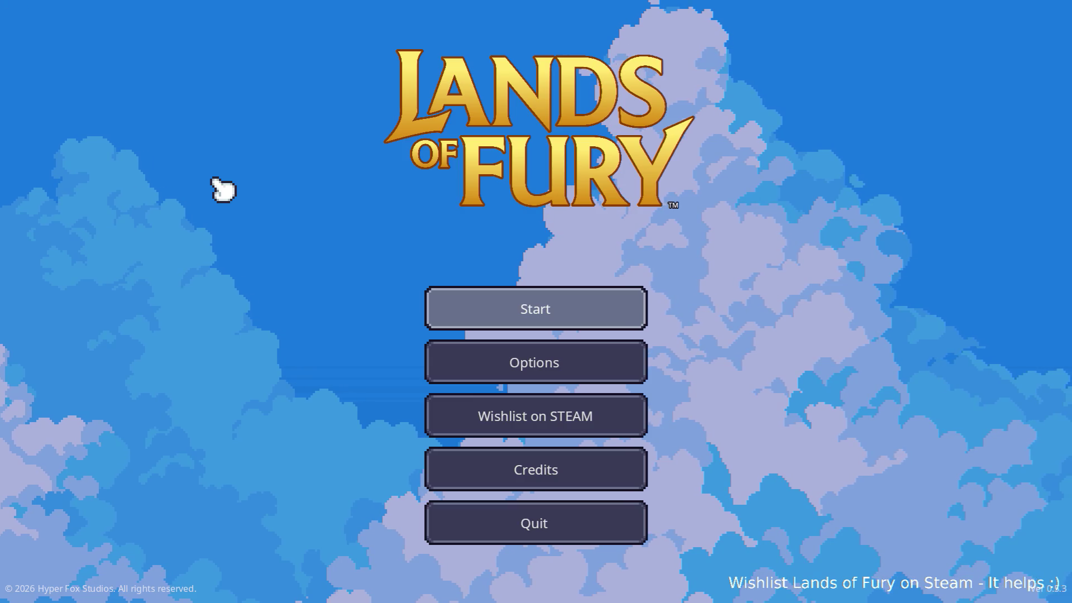
Step: Start a run and fight the armored enemy with sword strikes until the hero dies
{"action": "left_click", "coordinate": [536, 307]}
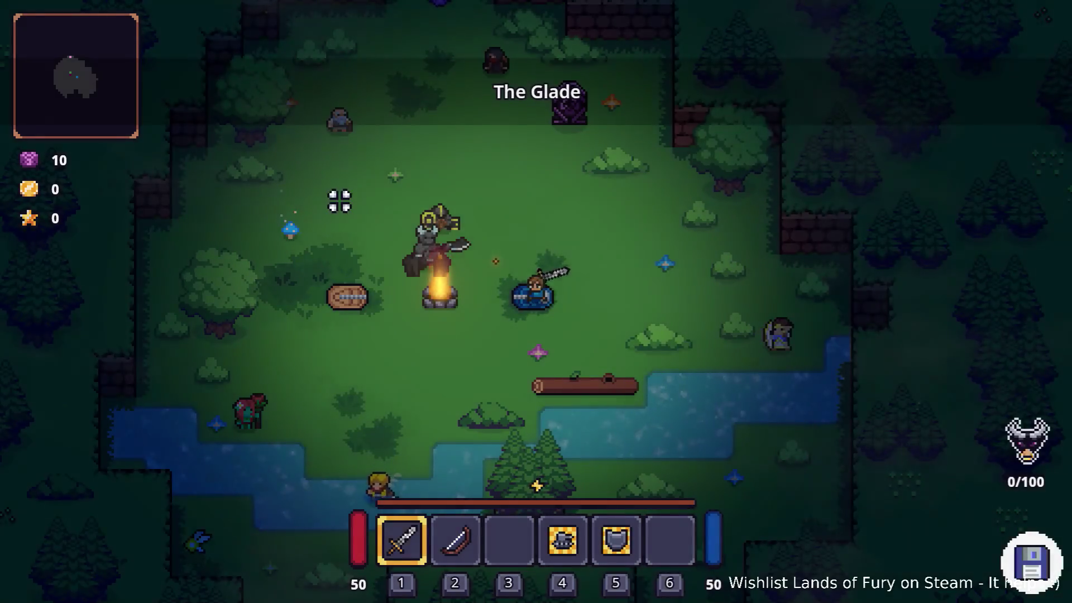
{"action": "left_click", "coordinate": [335, 198]}
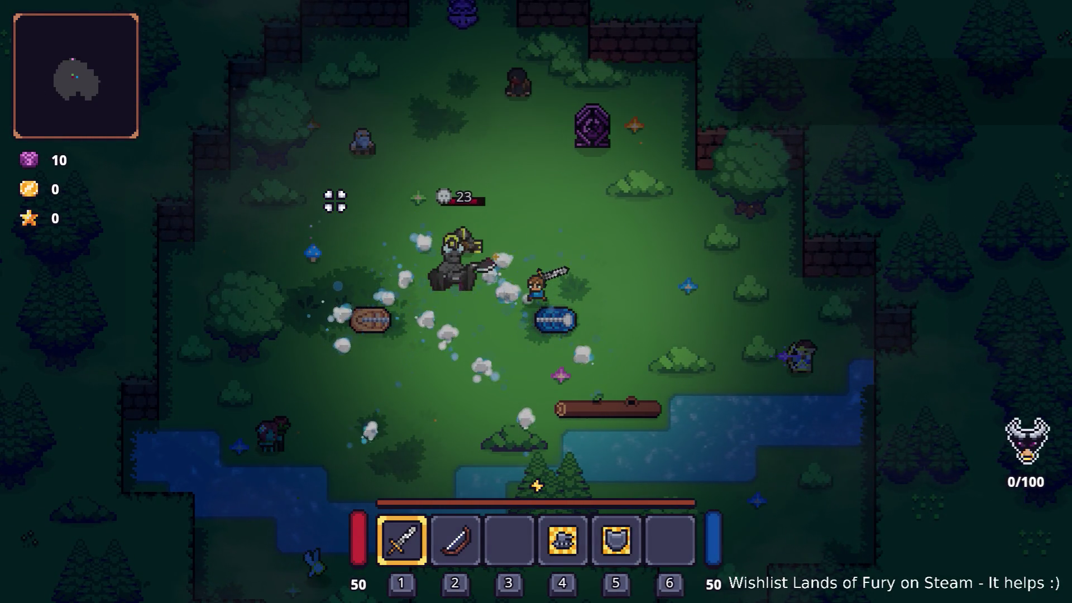
{"action": "key", "text": "s+d"}
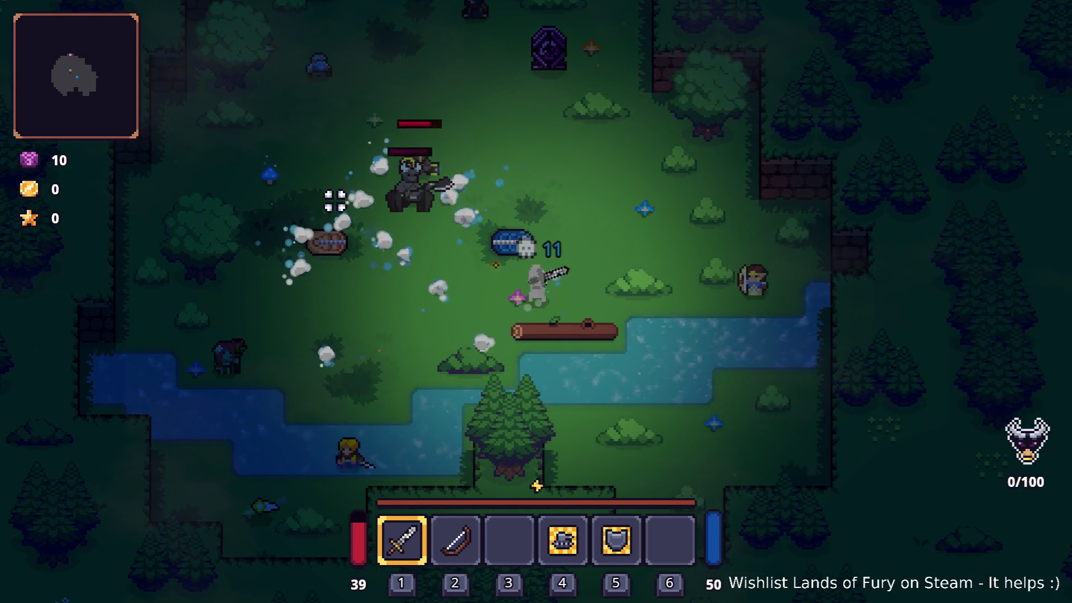
{"action": "key", "text": "w+a"}
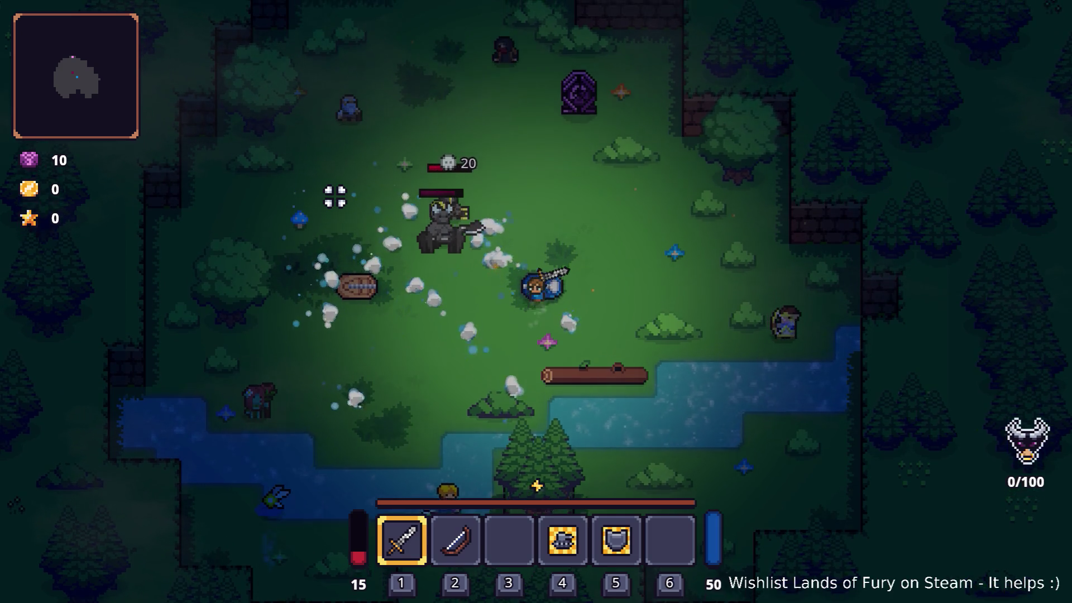
{"action": "key", "text": "w"}
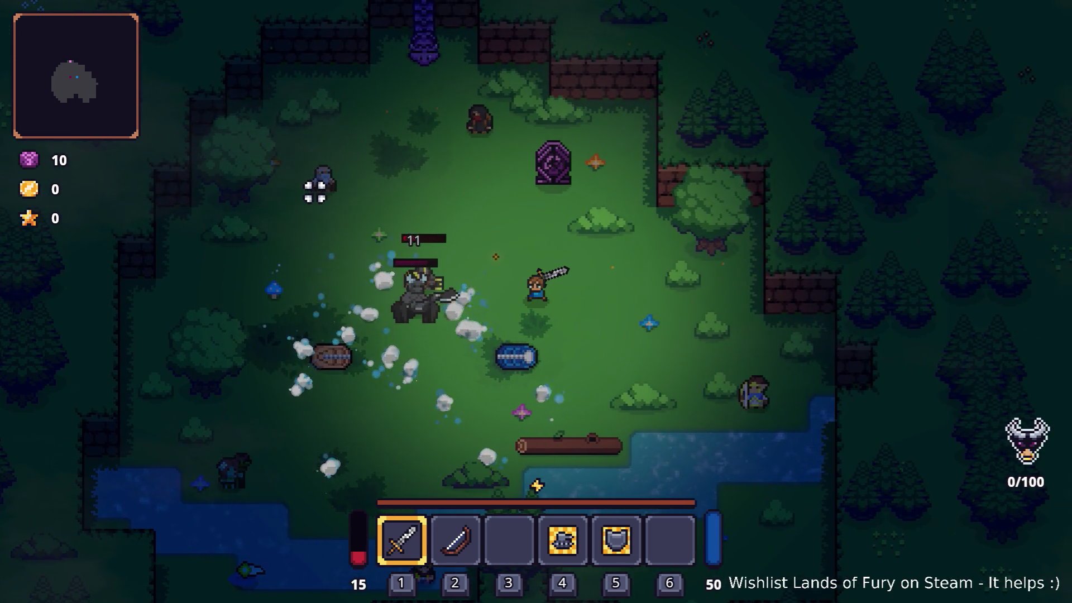
{"action": "left_click", "coordinate": [409, 317]}
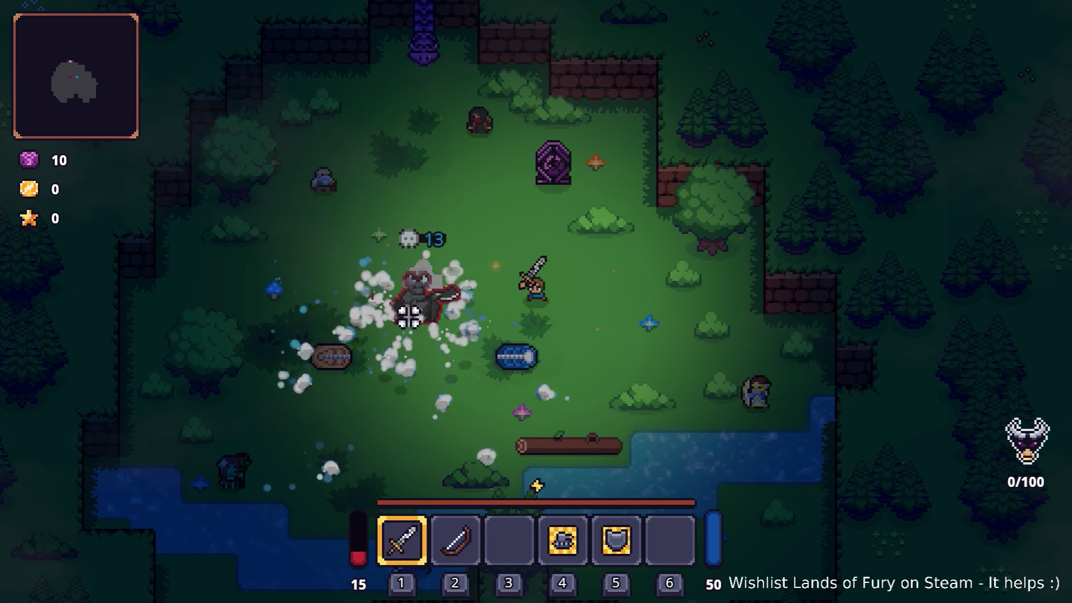
{"action": "key", "text": "s"}
{"action": "key", "text": "a"}
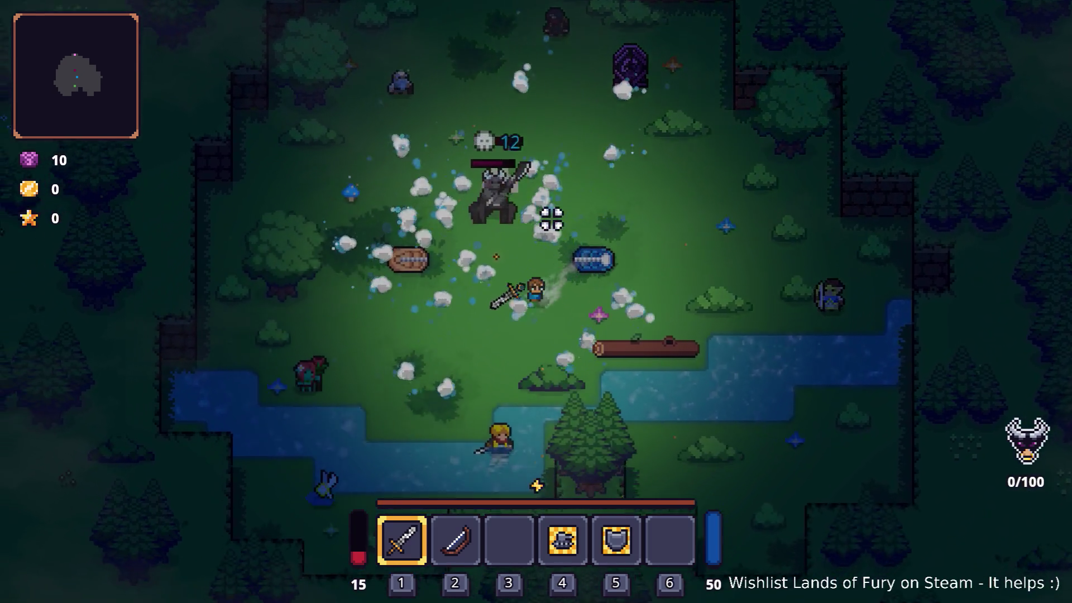
{"action": "key", "text": "a"}
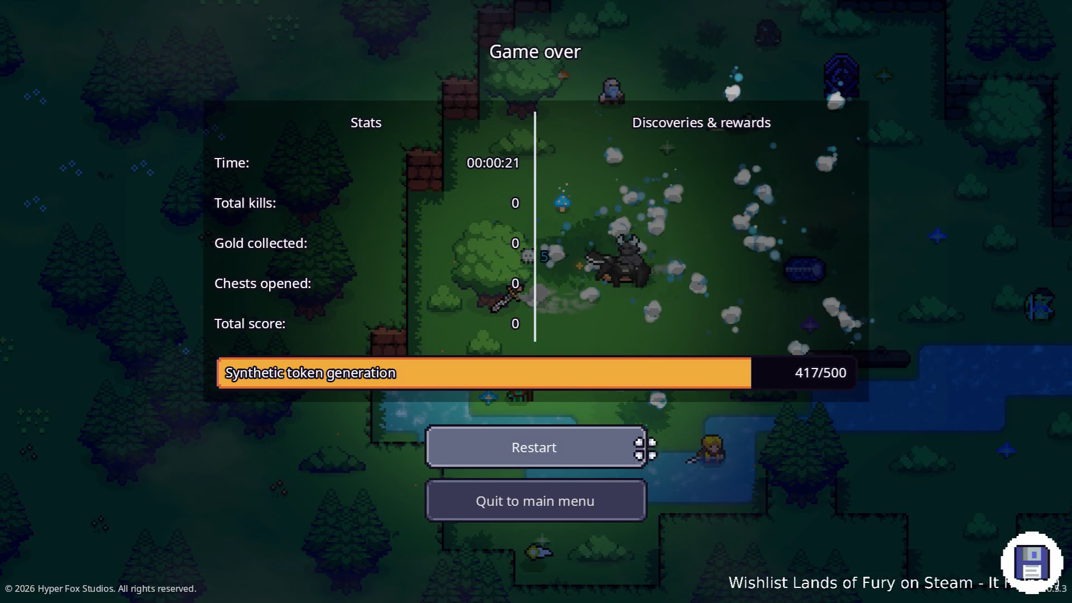
Step: Restart and fight the armored enemy again until Game over after 00:00:17 with score 0
{"action": "left_click", "coordinate": [645, 447]}
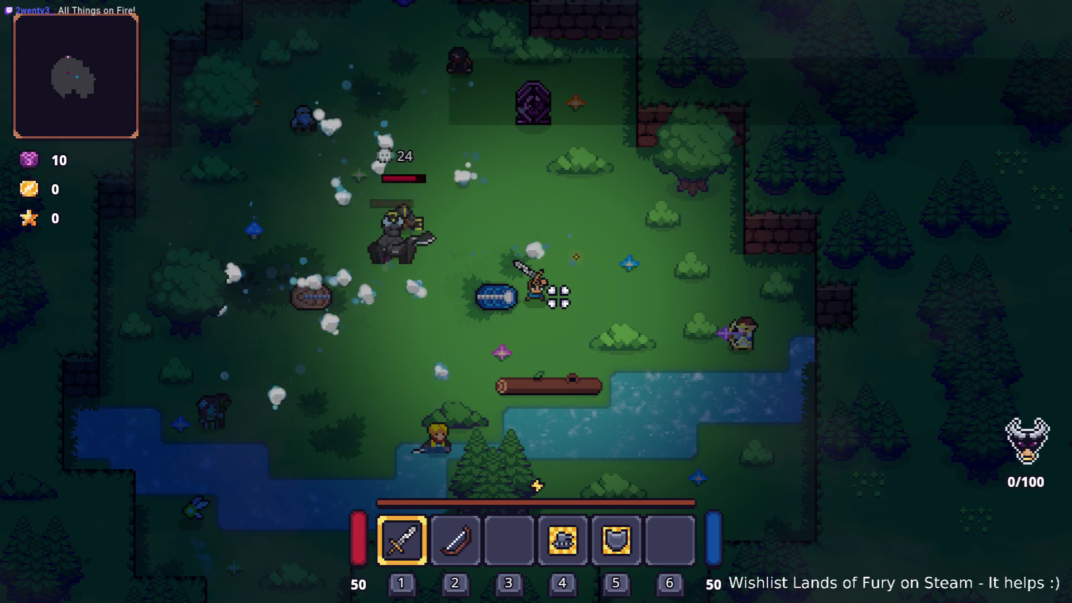
{"action": "key", "text": "a"}
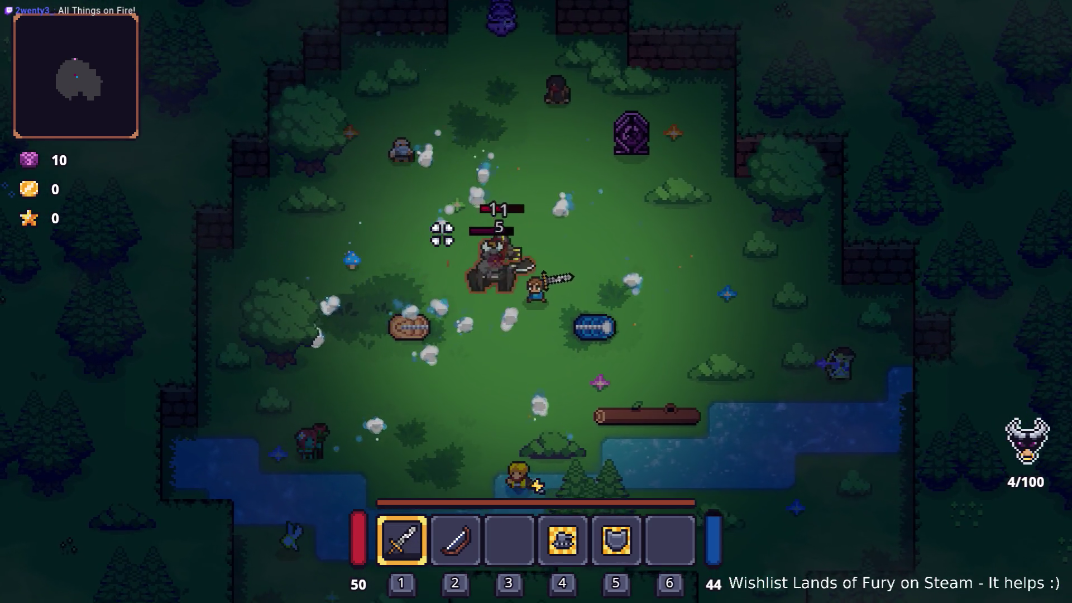
{"action": "key", "text": "a"}
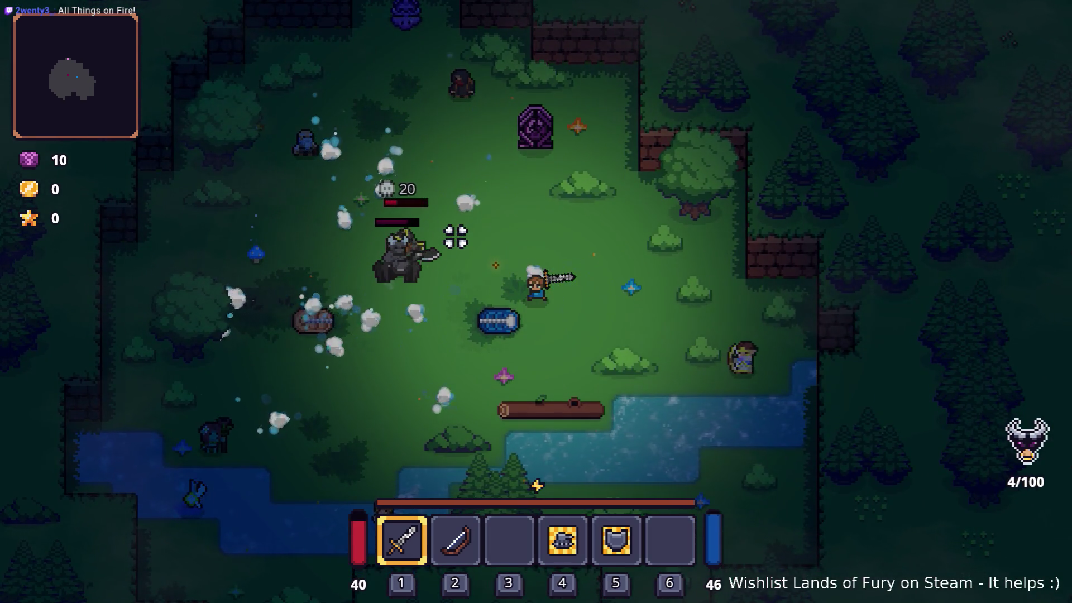
{"action": "key", "text": "w"}
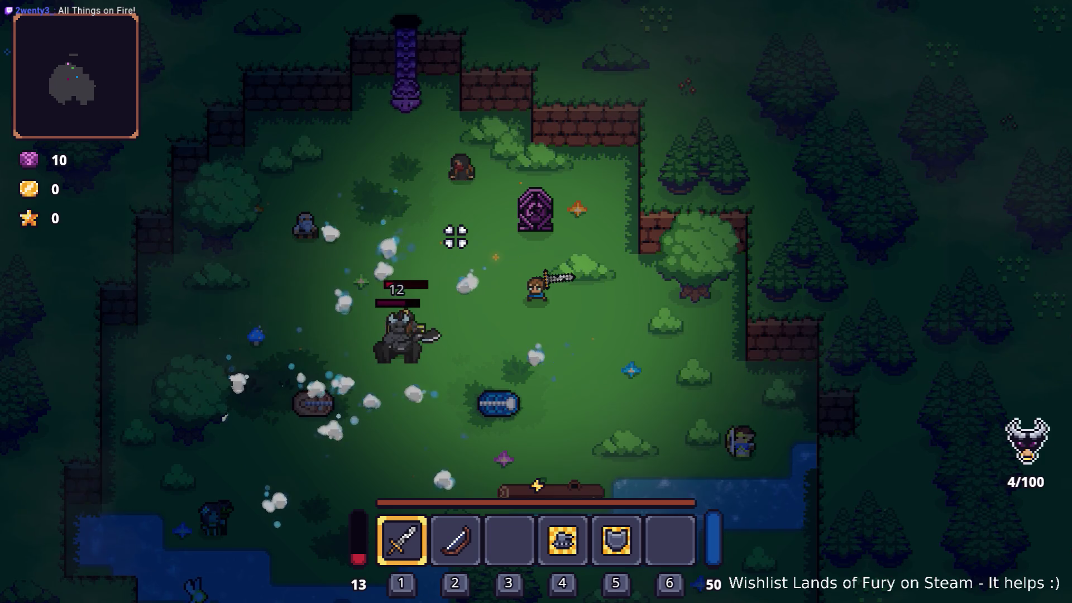
{"action": "key", "text": "a"}
{"action": "key", "text": "a"}
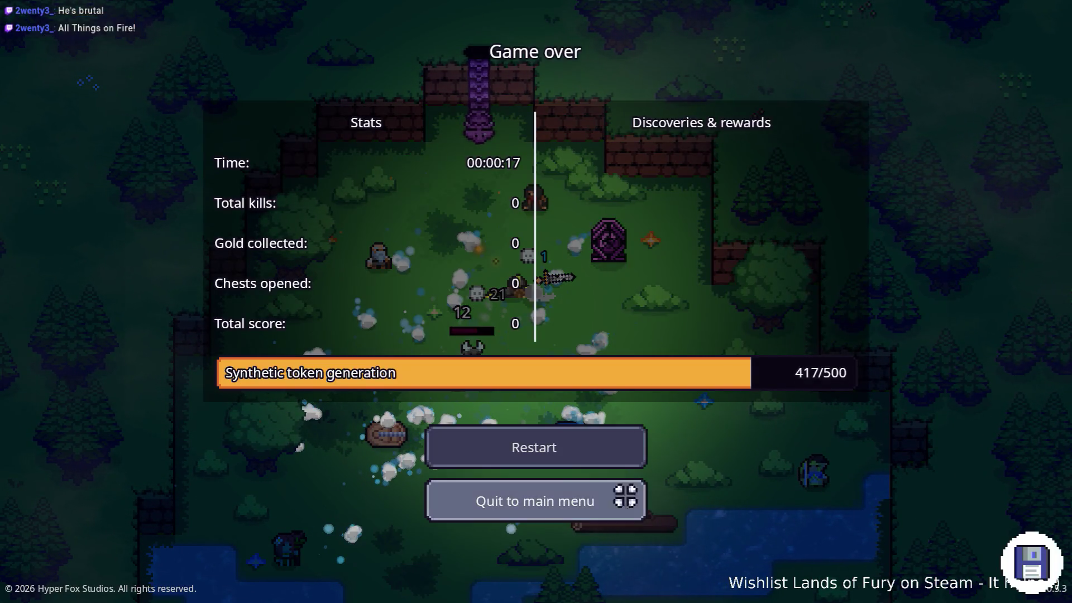
Step: Quit the game to the editor and open DemonWardenJump.tres
{"action": "left_click", "coordinate": [594, 492]}
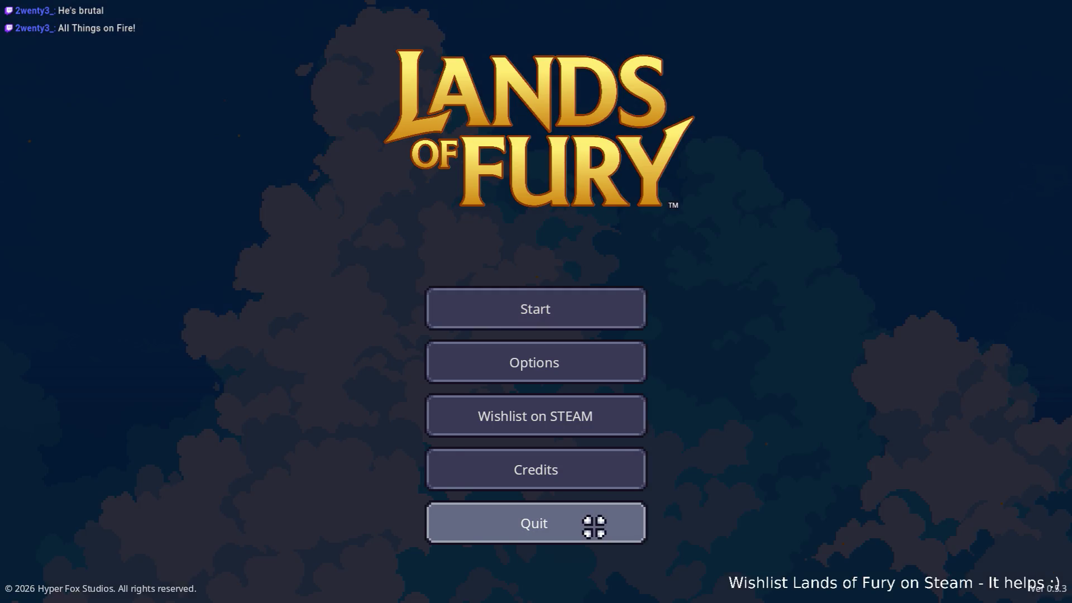
{"action": "left_click", "coordinate": [594, 527]}
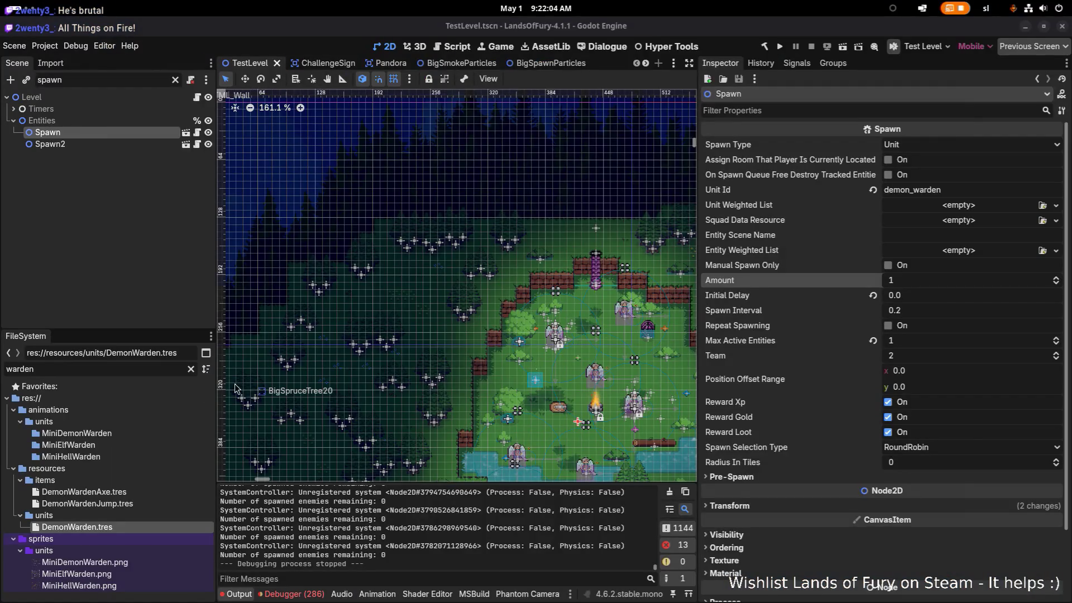
{"action": "double_click", "coordinate": [134, 503]}
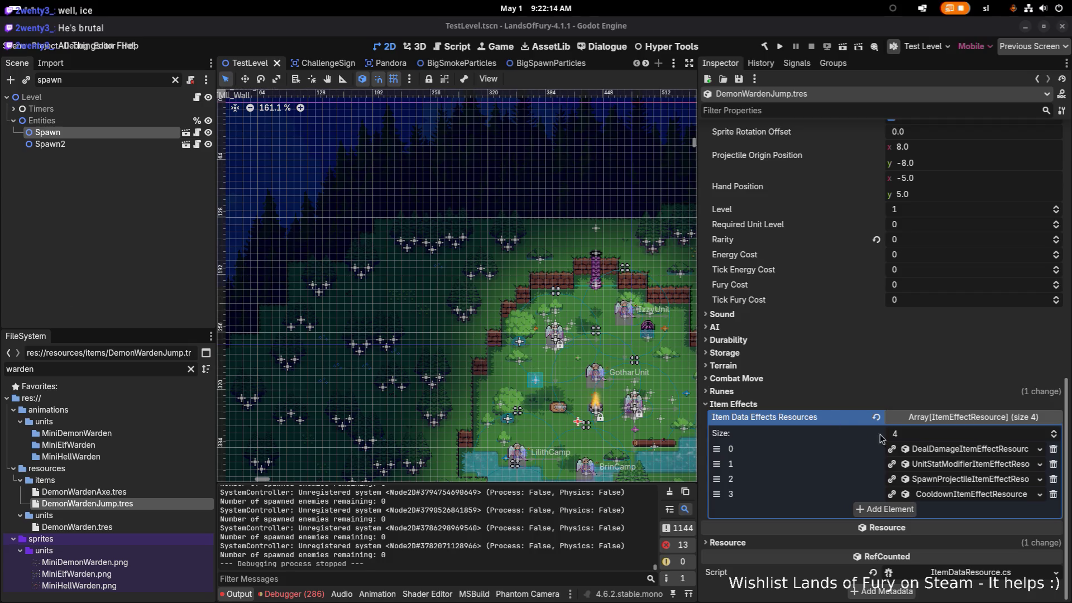
Step: Enable Destroy On Touch on the item's spawn-projectile effect
{"action": "left_click", "coordinate": [972, 479]}
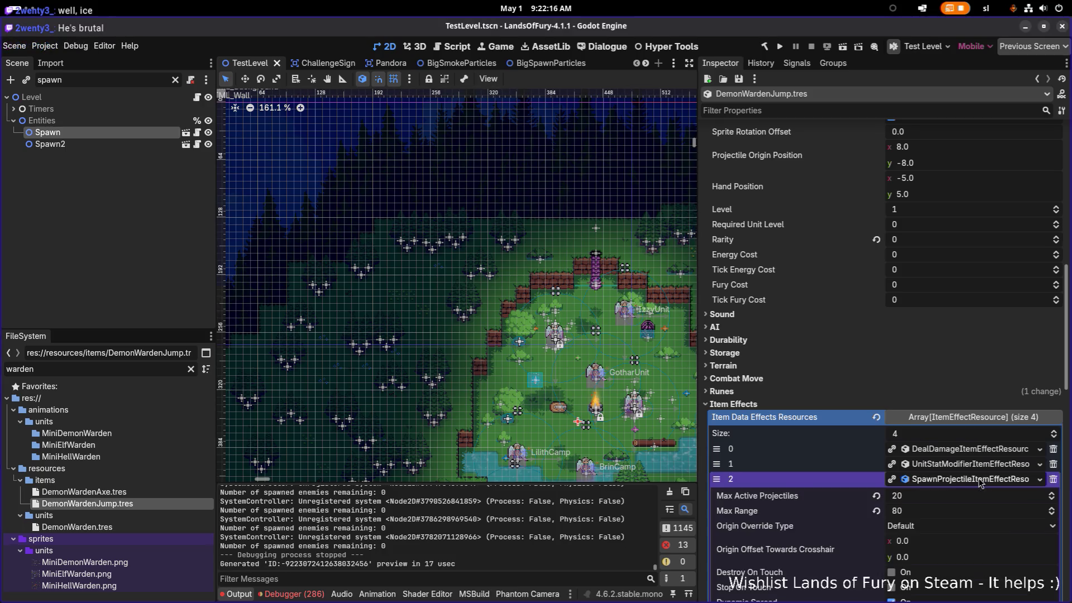
{"action": "scroll", "coordinate": [955, 475], "scroll_direction": "down", "scroll_amount": 5}
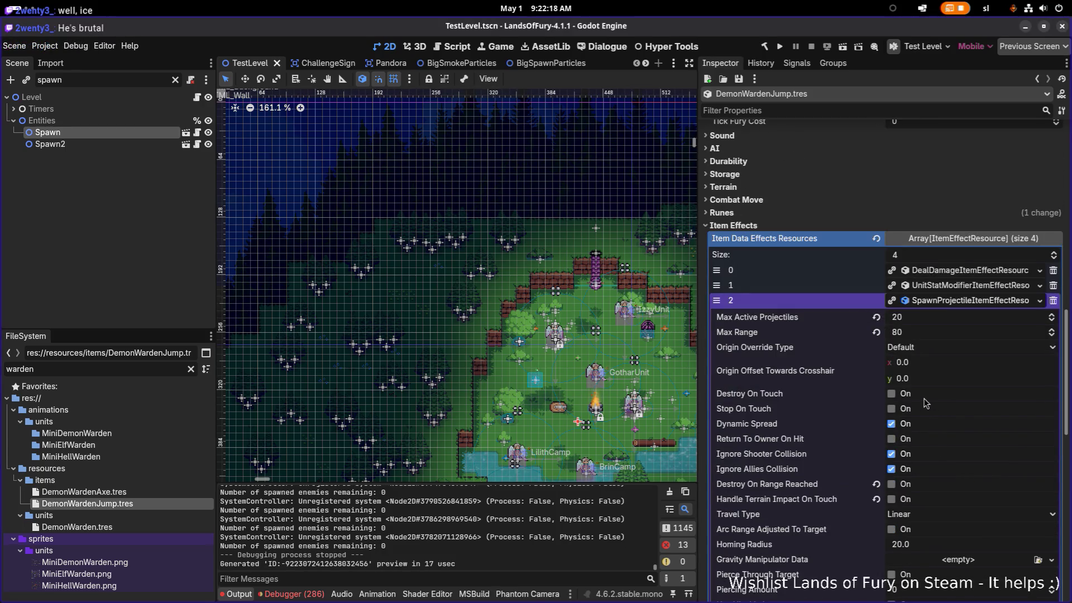
{"action": "left_click", "coordinate": [892, 395]}
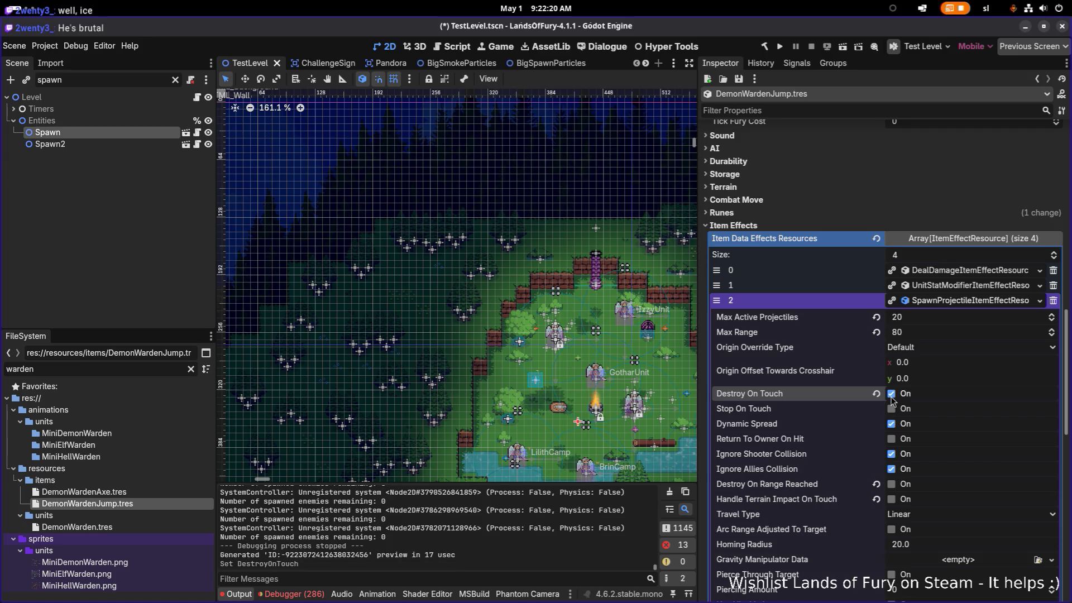
{"action": "scroll", "coordinate": [922, 413], "scroll_direction": "down", "scroll_amount": 2}
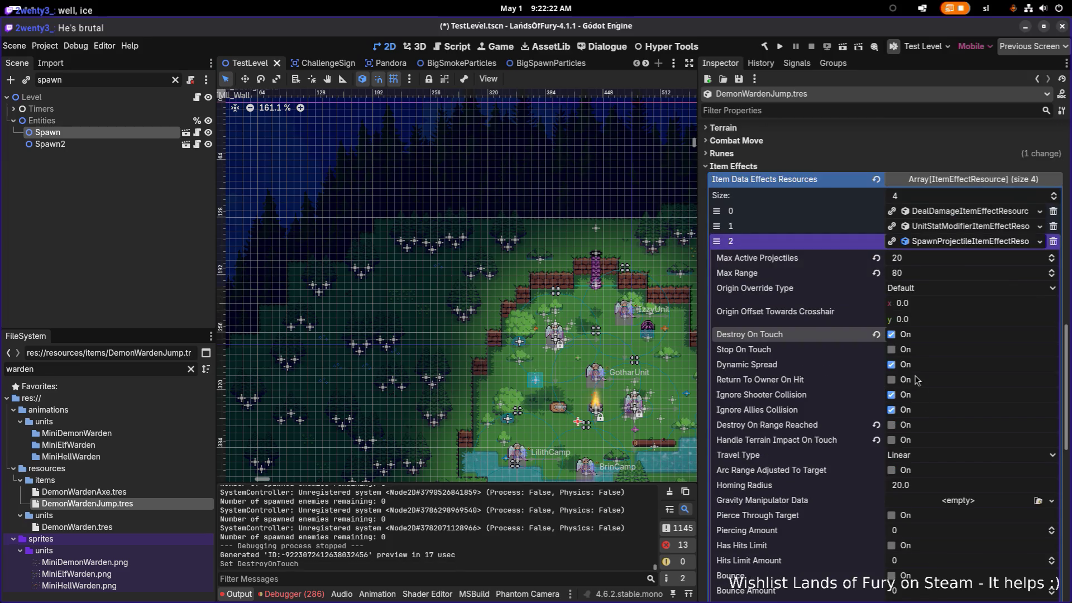
{"action": "scroll", "coordinate": [916, 406], "scroll_direction": "down", "scroll_amount": 20}
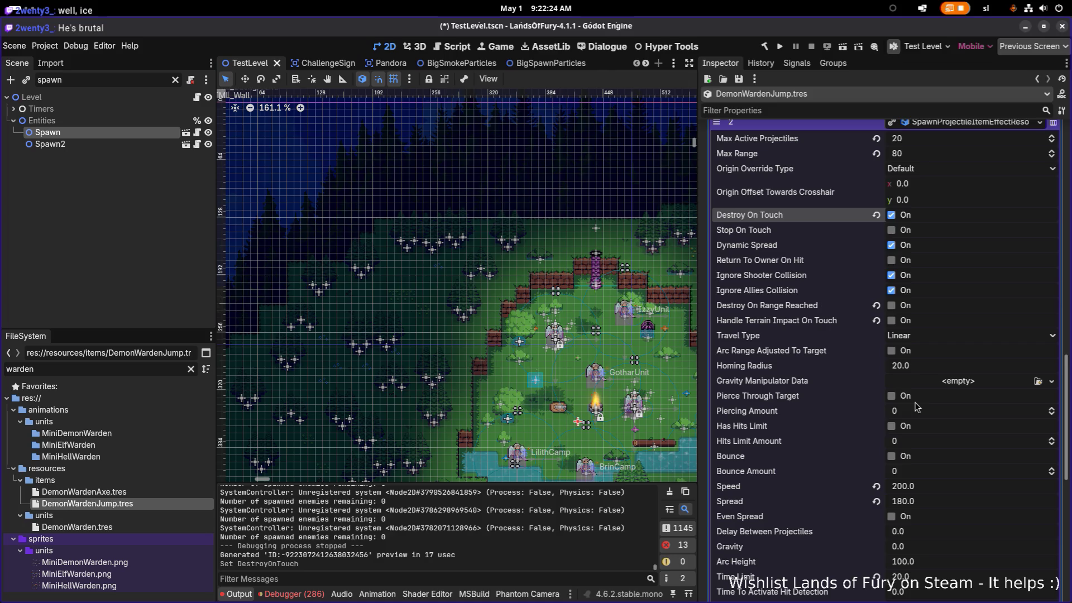
{"action": "scroll", "coordinate": [917, 407], "scroll_direction": "up", "scroll_amount": 20}
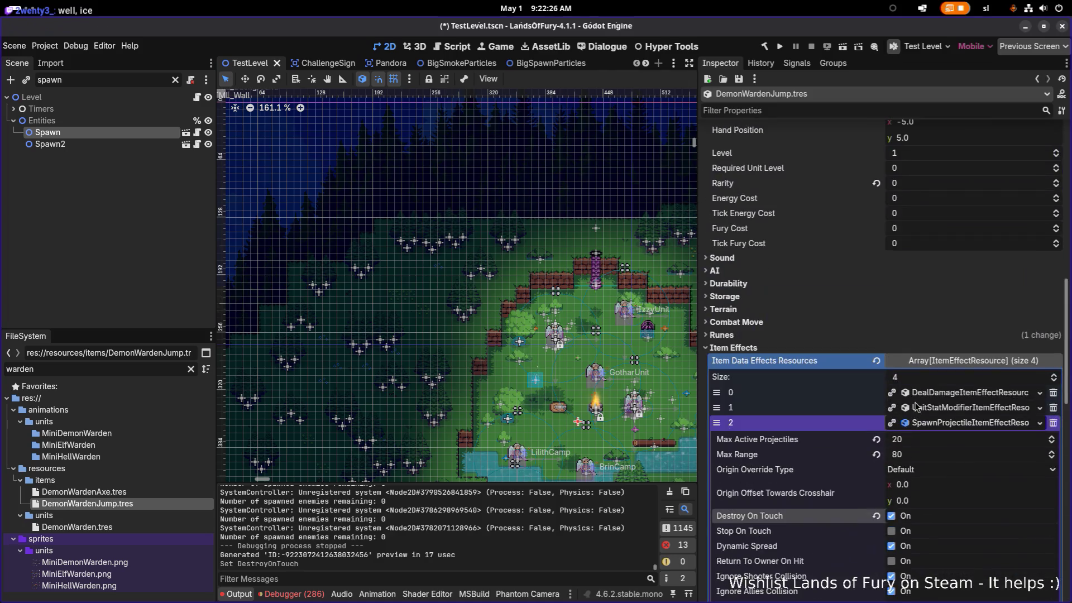
Step: Expand the deal-damage effect's settings in the Item Effects array
{"action": "left_click", "coordinate": [937, 394]}
{"action": "scroll", "coordinate": [940, 396], "scroll_direction": "down", "scroll_amount": 3}
{"action": "scroll", "coordinate": [940, 396], "scroll_direction": "down", "scroll_amount": 4}
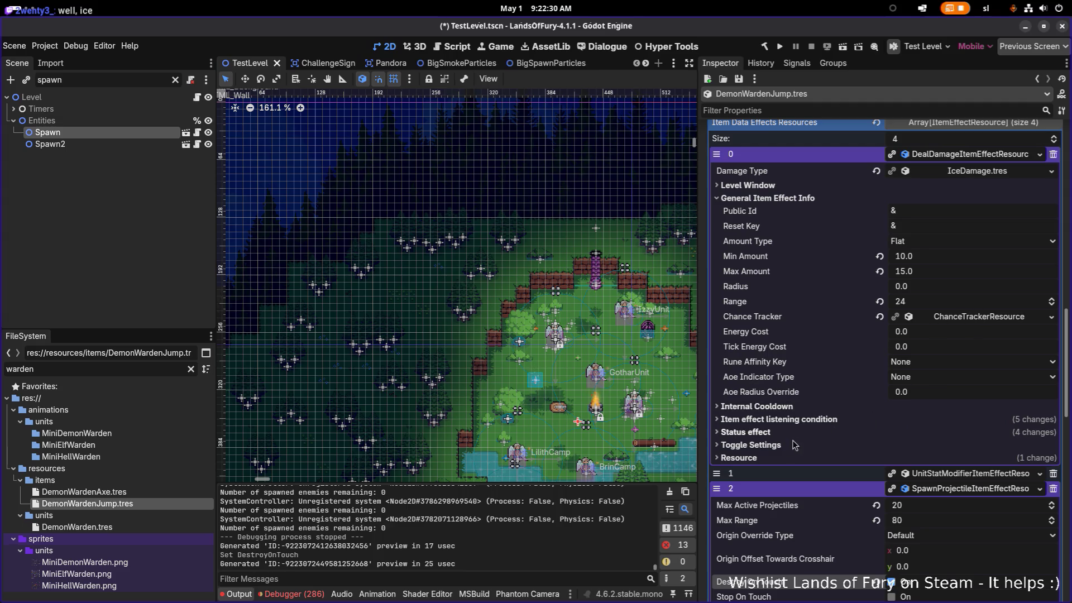
Step: Turn off Is Status Effect on the deal-damage effect
{"action": "left_click", "coordinate": [810, 420]}
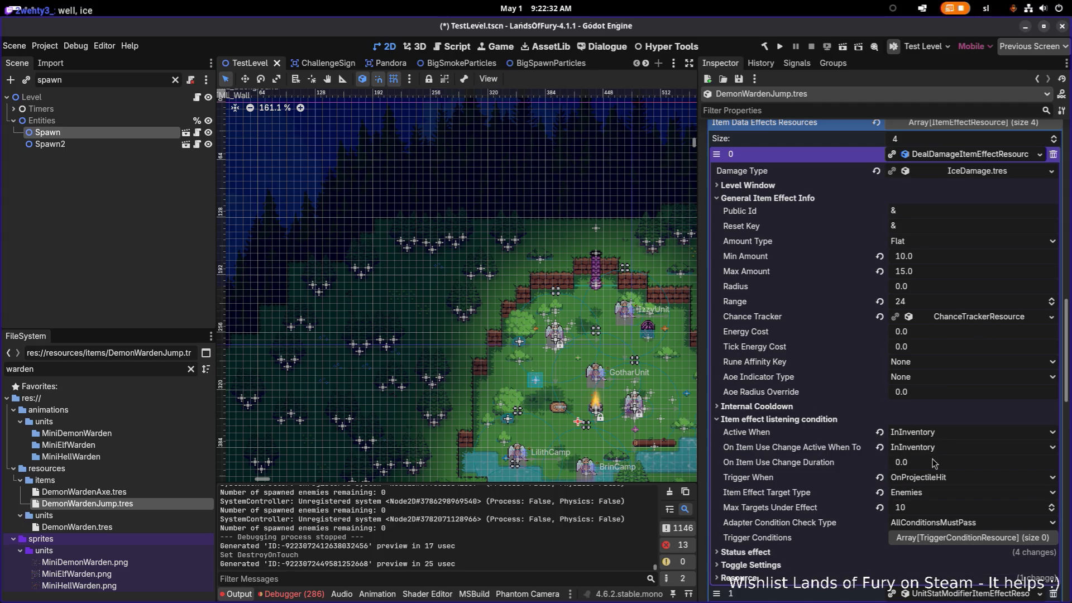
{"action": "scroll", "coordinate": [890, 478], "scroll_direction": "down", "scroll_amount": 2}
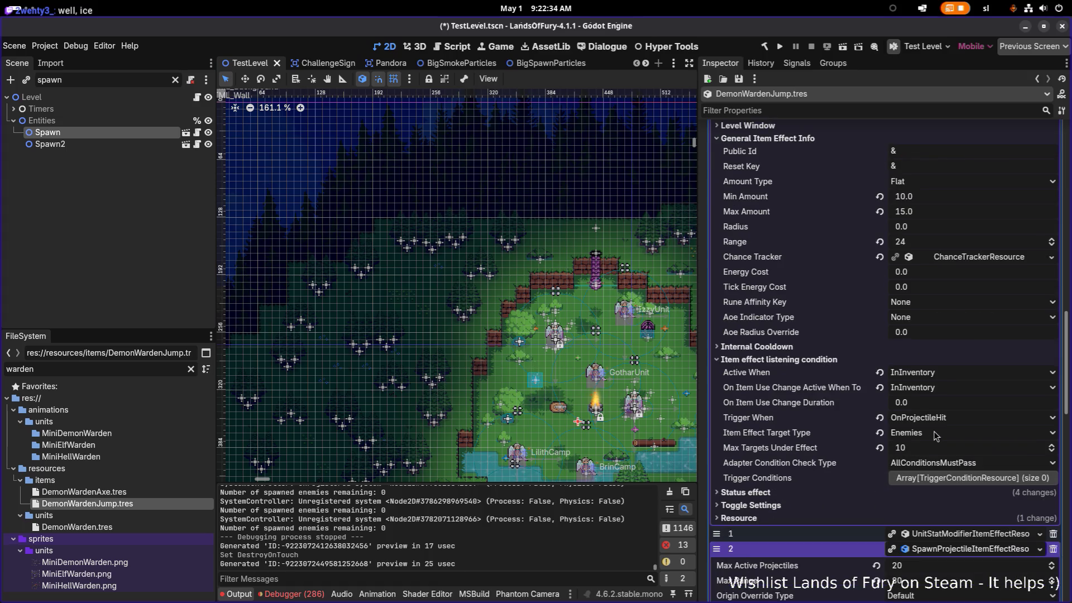
{"action": "left_click", "coordinate": [818, 494]}
{"action": "scroll", "coordinate": [817, 497], "scroll_direction": "down", "scroll_amount": 4}
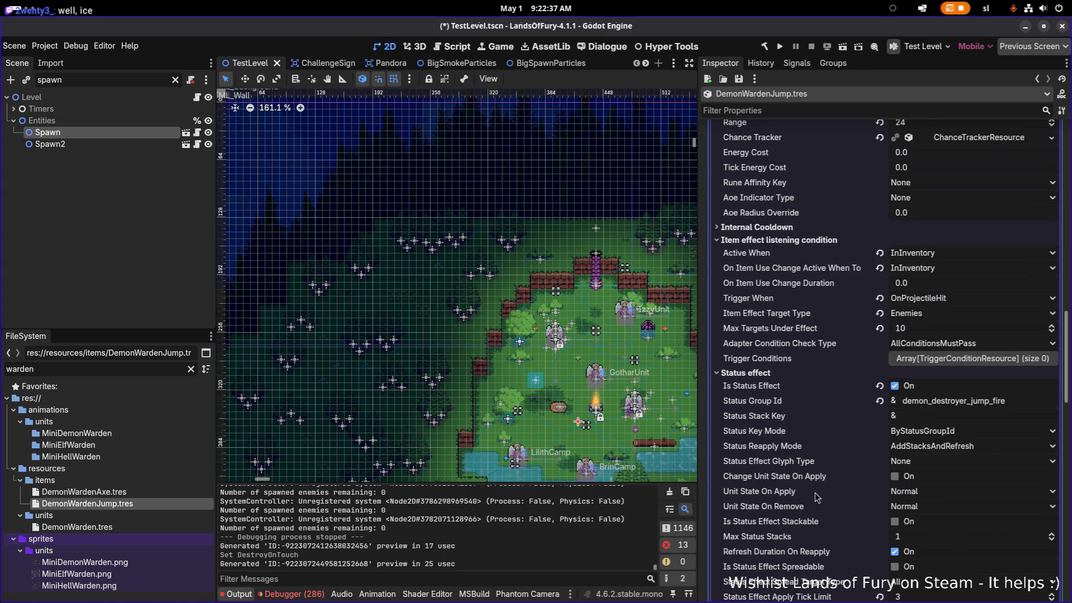
{"action": "left_click", "coordinate": [895, 387]}
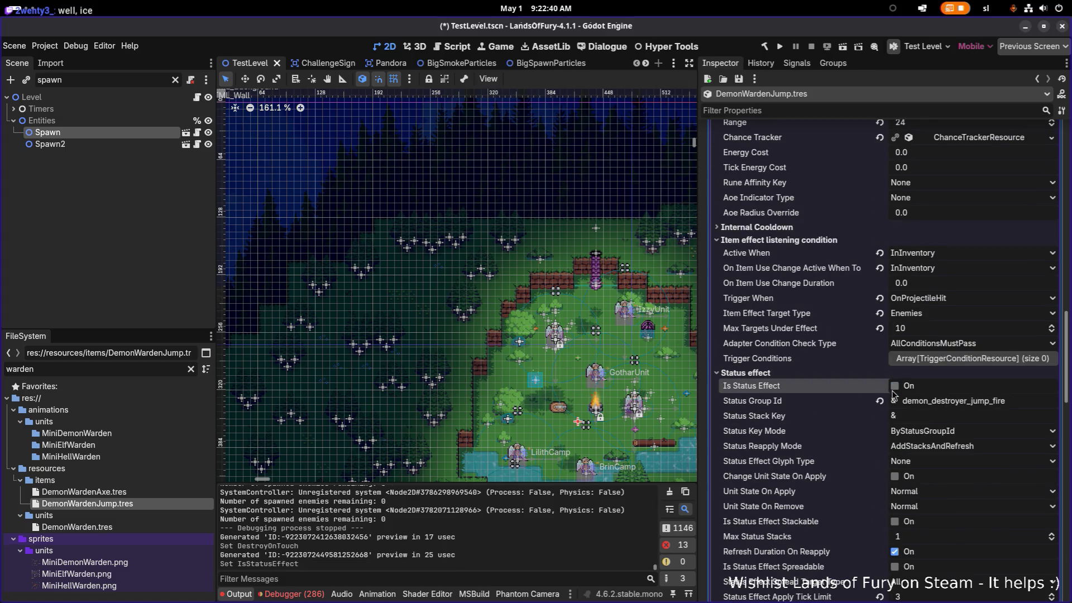
Step: Save, then expand the projectile-spawning effect's settings
{"action": "key", "text": "ctrl+s"}
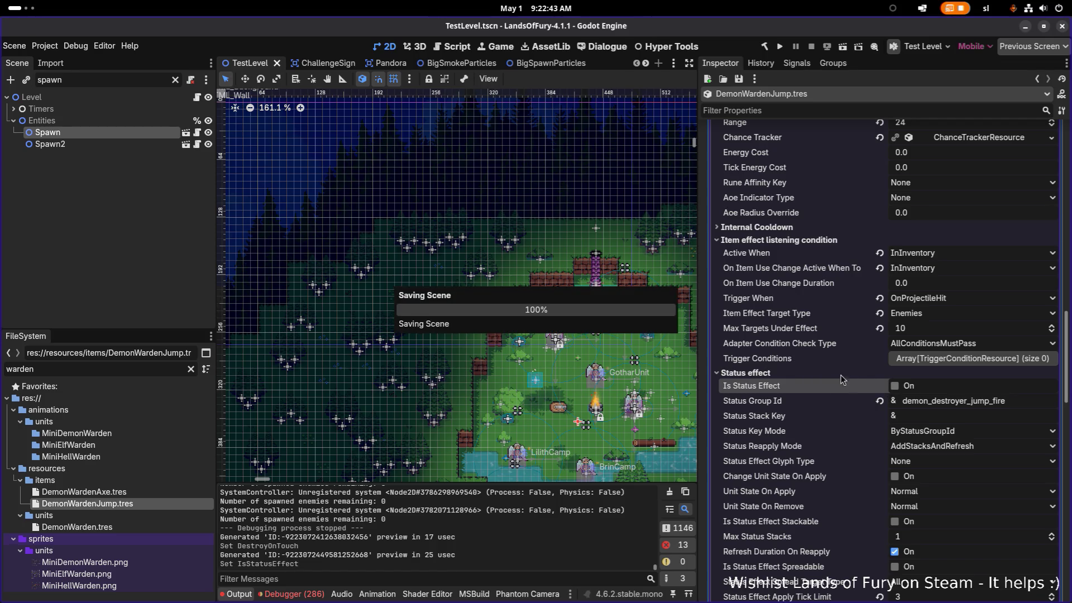
{"action": "scroll", "coordinate": [854, 356], "scroll_direction": "up", "scroll_amount": 5}
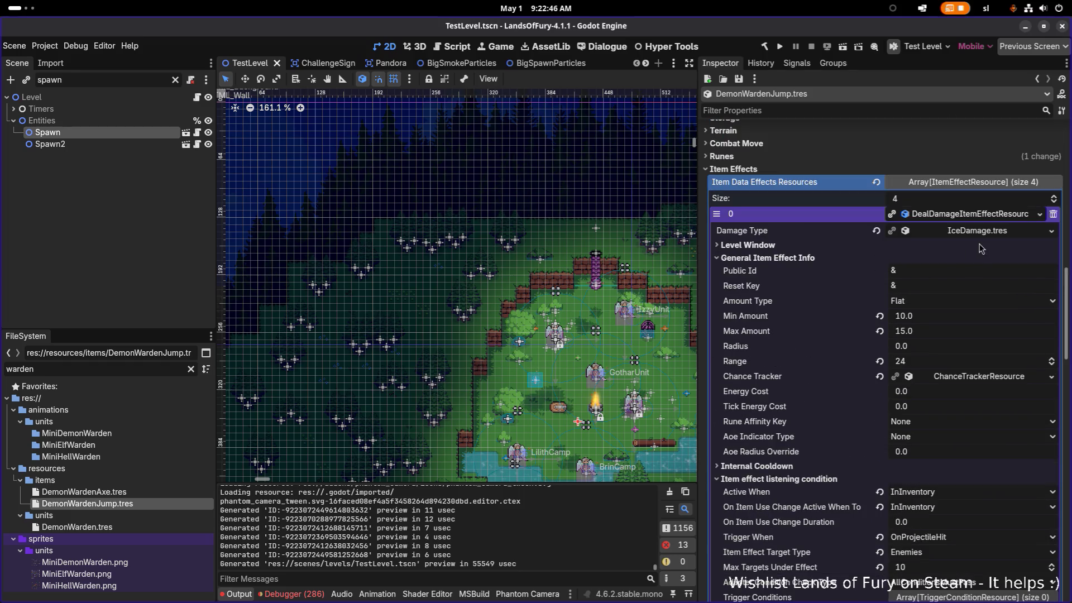
{"action": "left_click", "coordinate": [972, 216]}
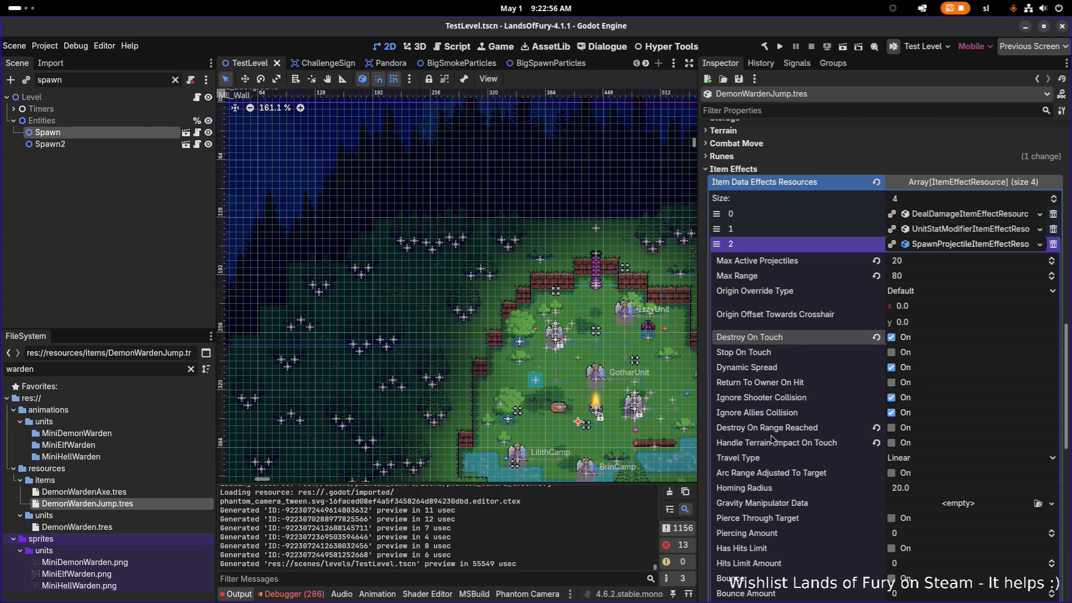
Step: Enable Destroy On Range Reached and set Travel Type to Arc, saving after each
{"action": "left_click", "coordinate": [892, 428]}
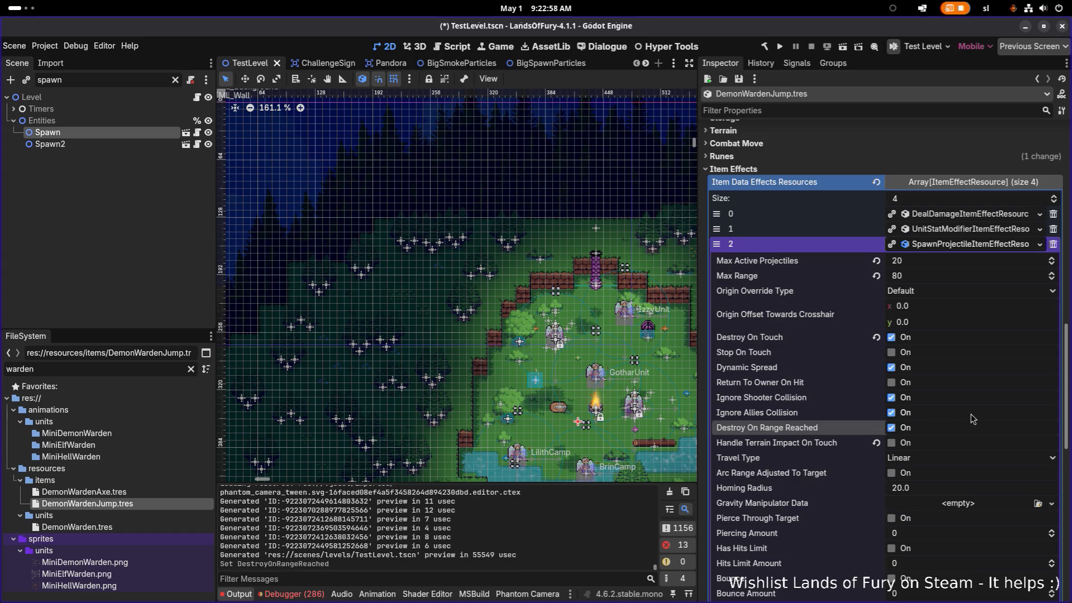
{"action": "key", "text": "ctrl+s"}
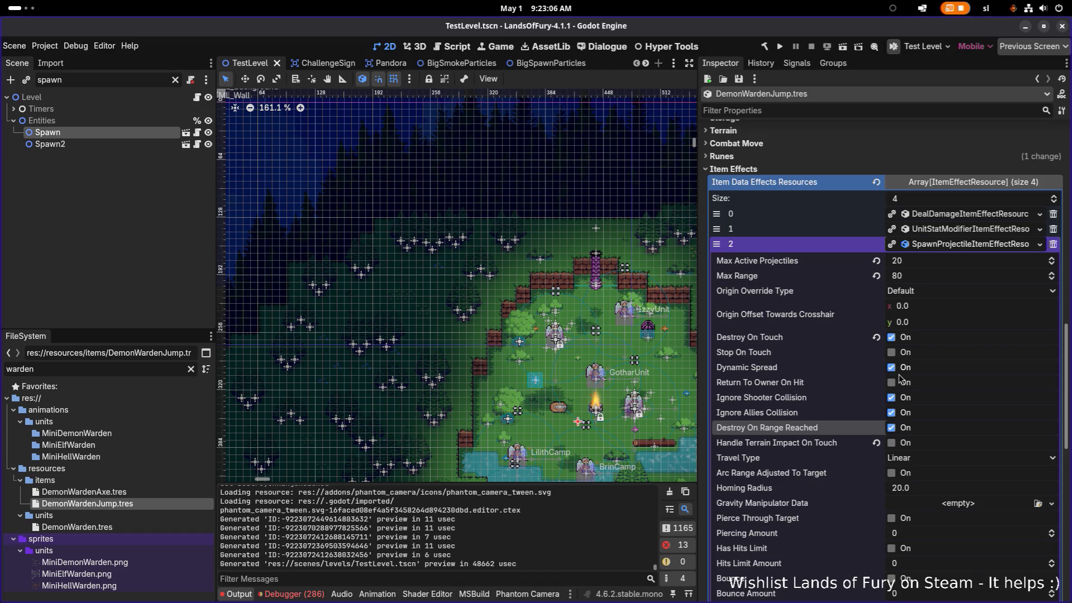
{"action": "left_click", "coordinate": [954, 458]}
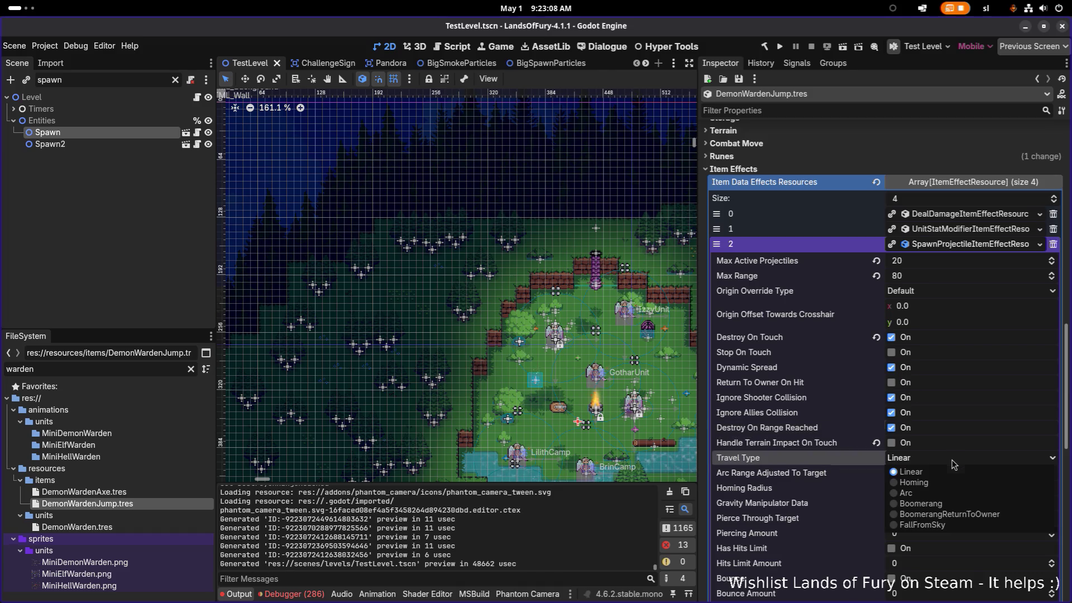
{"action": "left_click", "coordinate": [943, 494]}
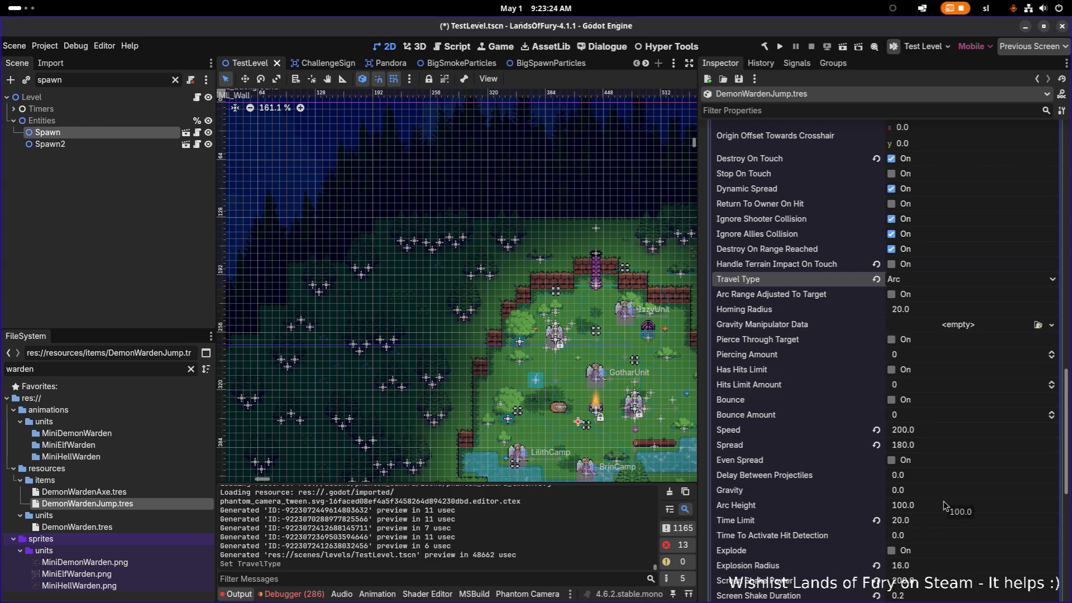
{"action": "scroll", "coordinate": [944, 504], "scroll_direction": "down", "scroll_amount": 5}
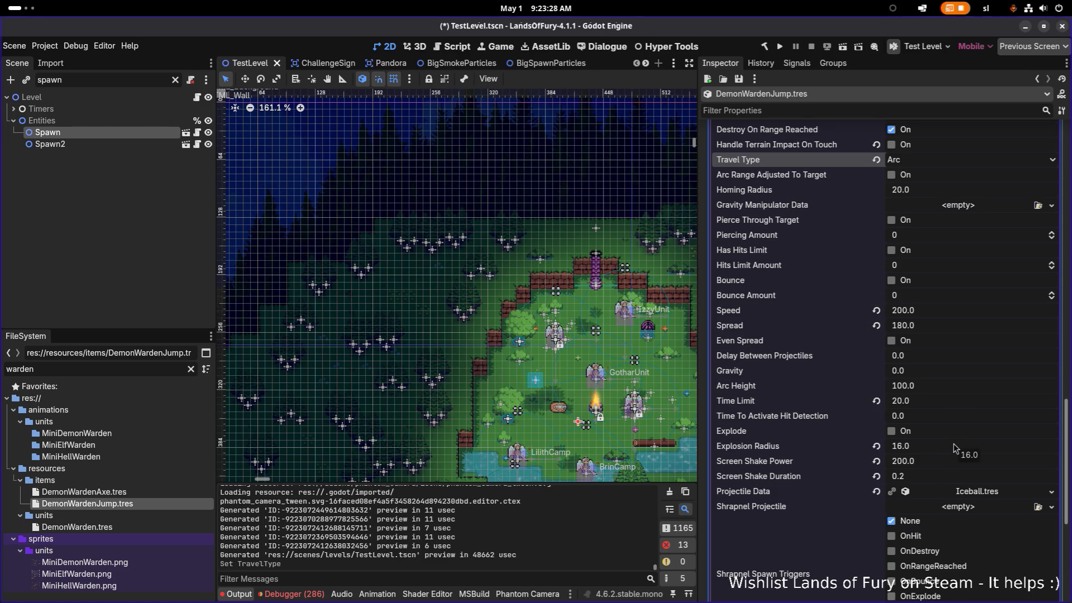
{"action": "scroll", "coordinate": [953, 450], "scroll_direction": "down", "scroll_amount": 5}
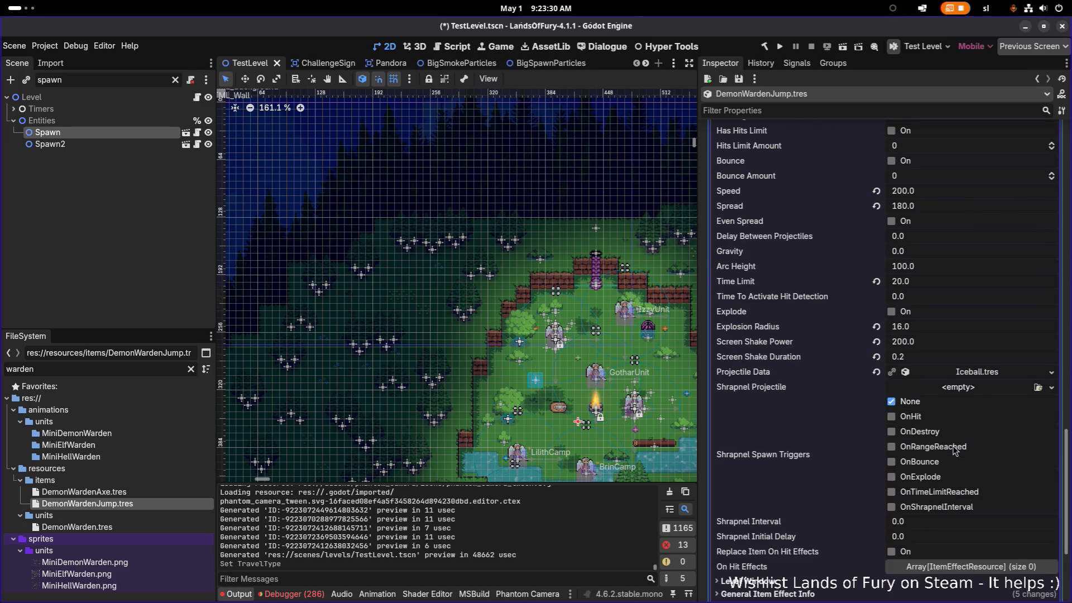
{"action": "key", "text": "ctrl+s"}
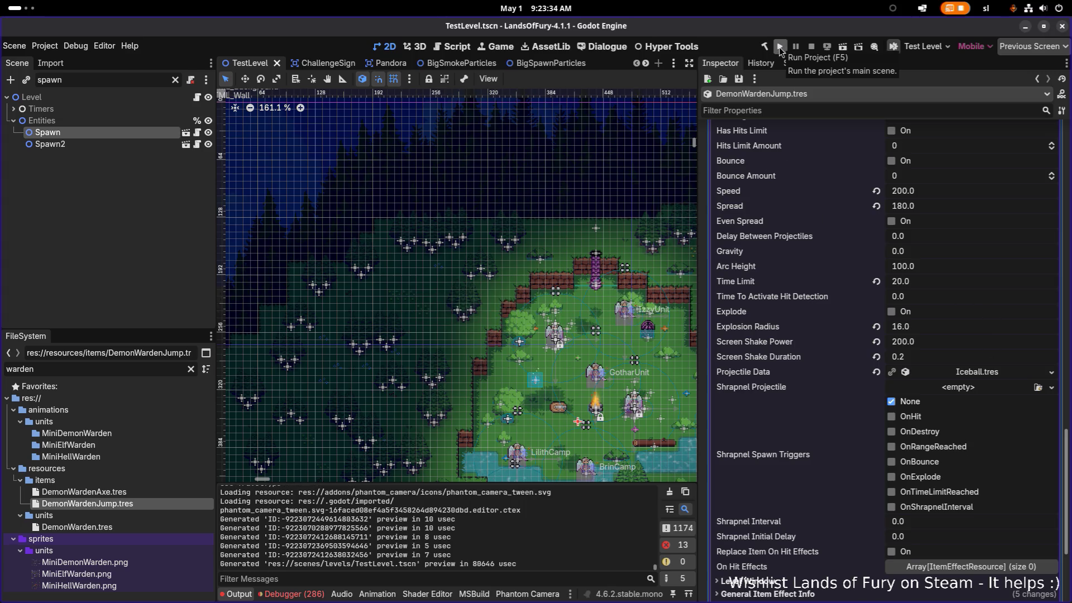
Step: Launch the game, start a new run, and engage the horned enemy in the clearing
{"action": "left_click", "coordinate": [780, 48]}
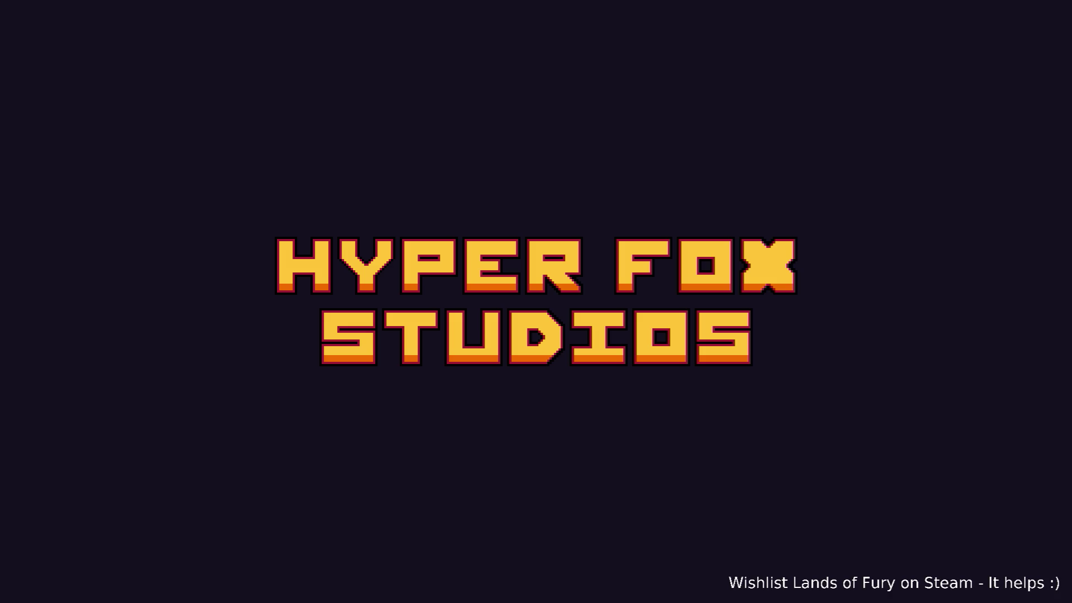
{"action": "key", "text": "Return"}
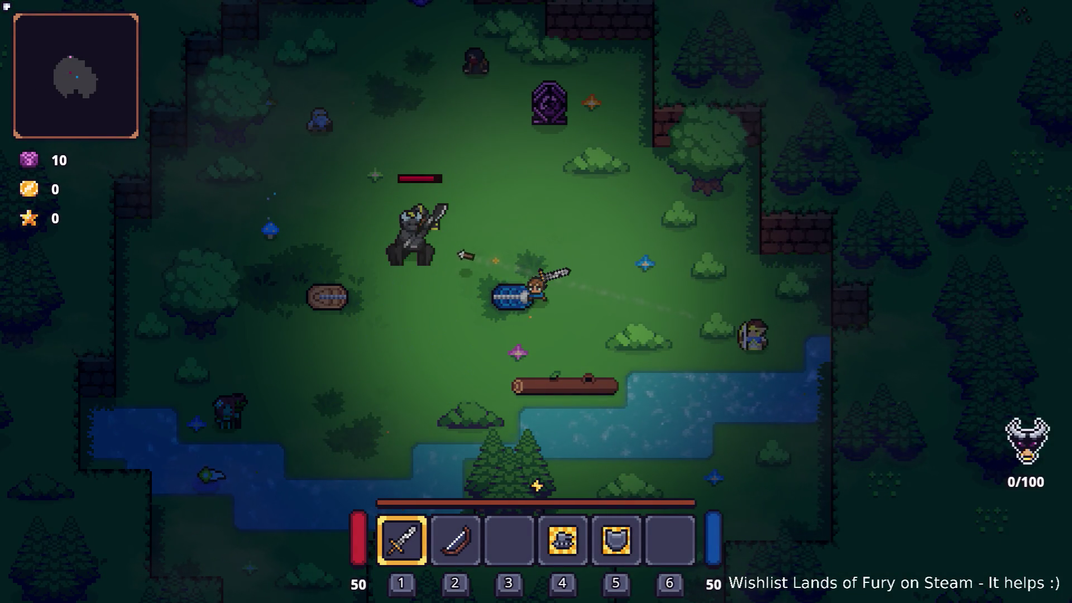
{"action": "key", "text": "a"}
{"action": "key", "text": "a"}
{"action": "left_click", "coordinate": [400, 162]}
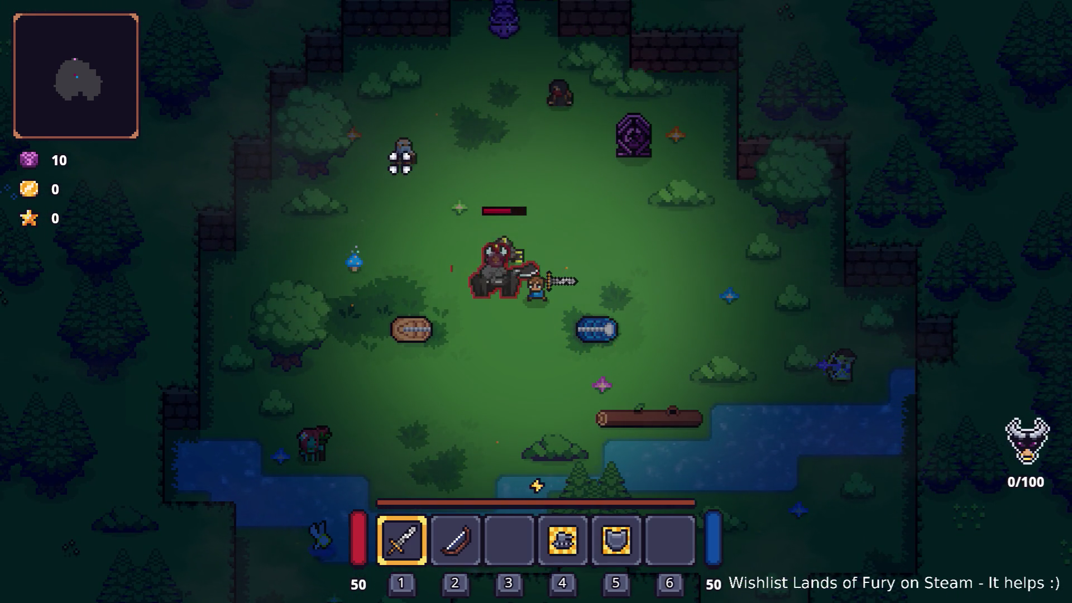
{"action": "left_click", "coordinate": [445, 278]}
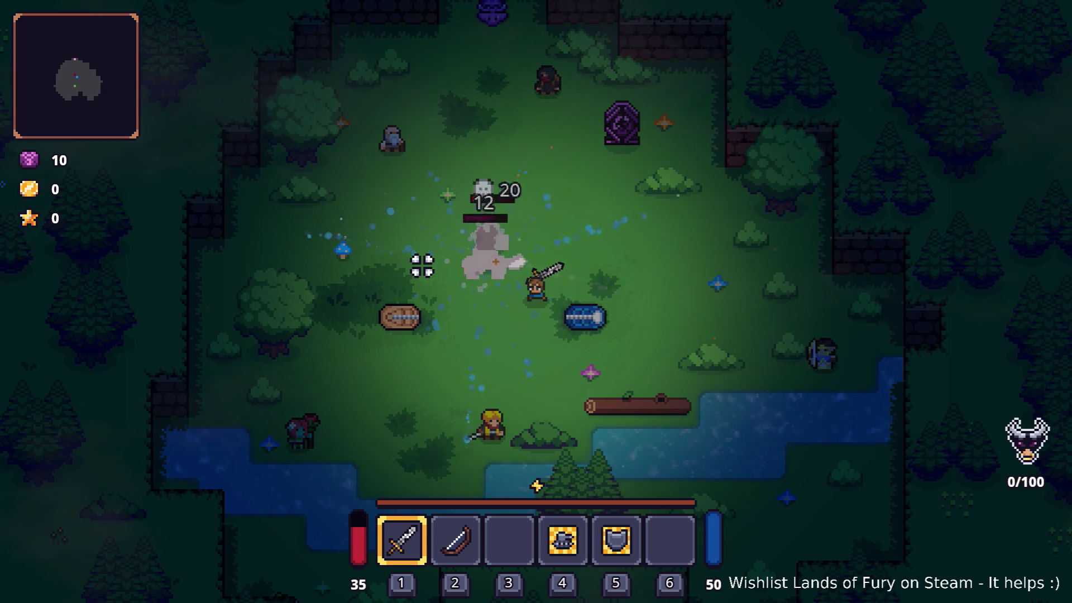
{"action": "key", "text": "w+d"}
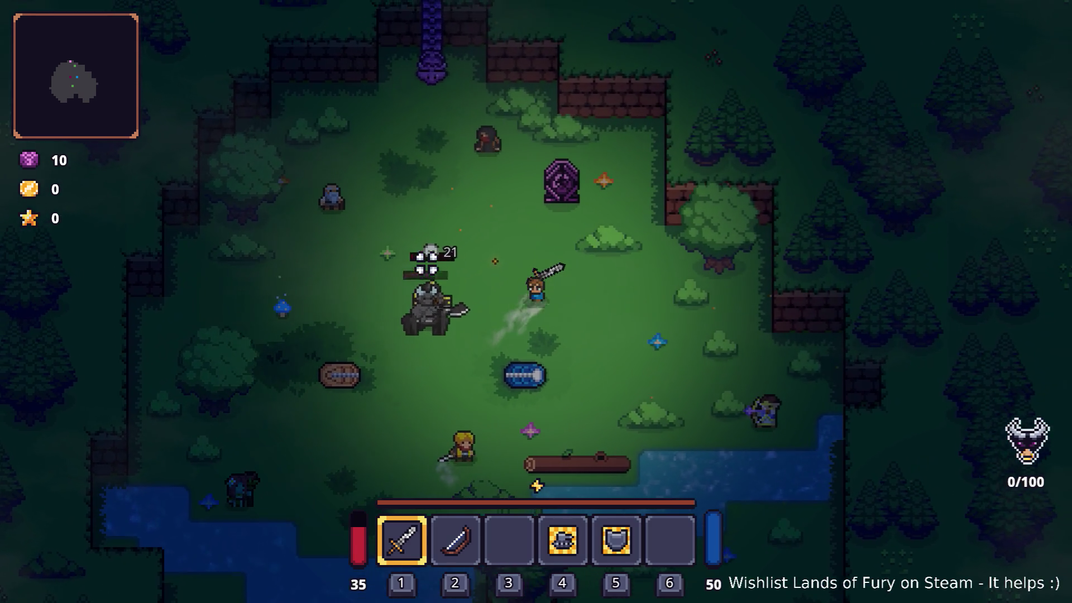
{"action": "key", "text": "a+s"}
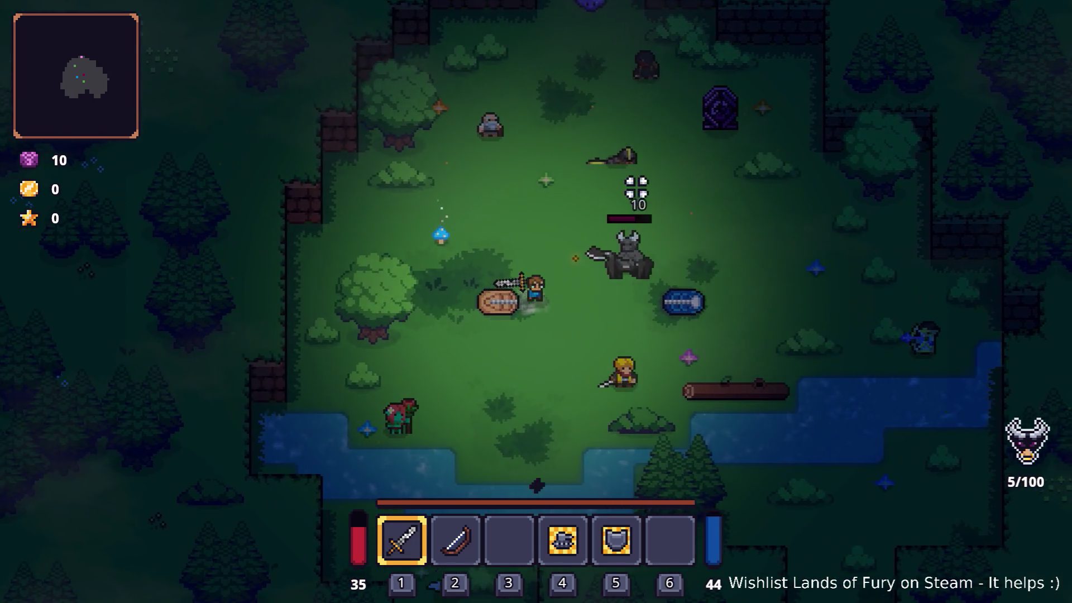
{"action": "key", "text": "d"}
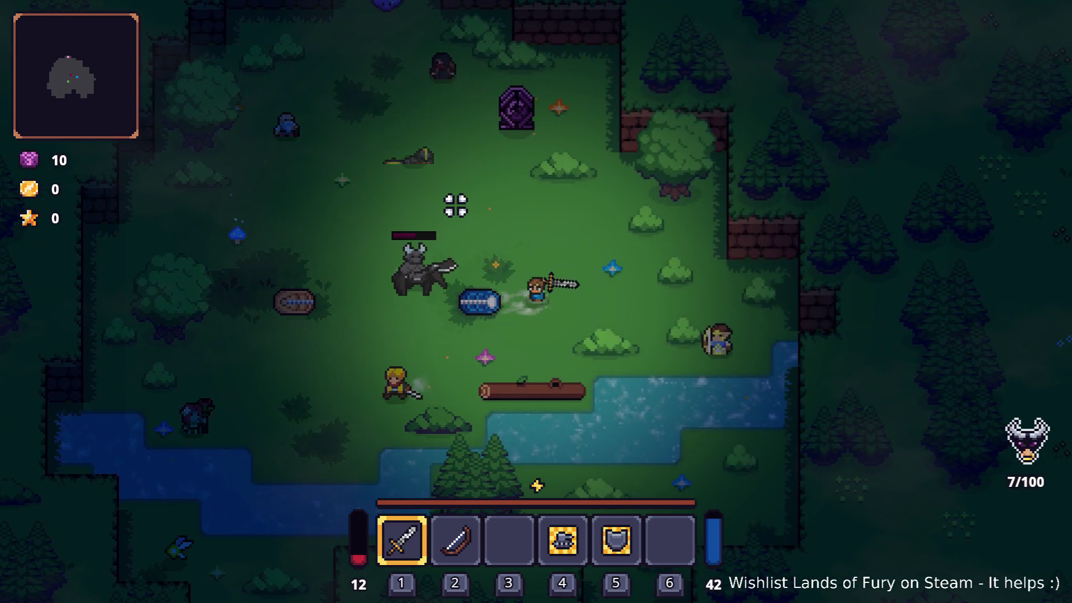
{"action": "key", "text": "a+s"}
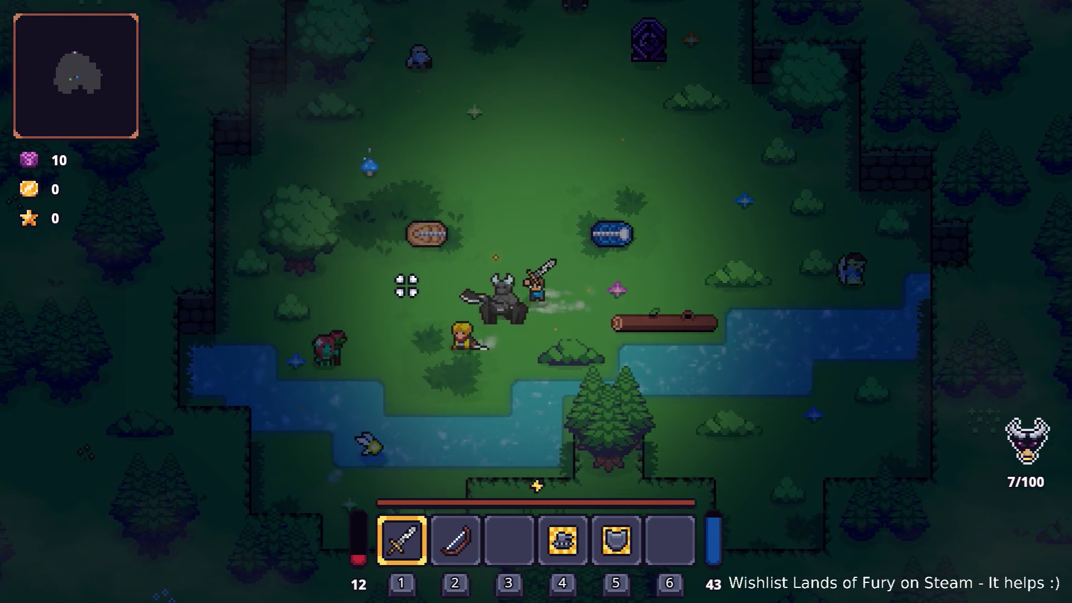
{"action": "key", "text": "a"}
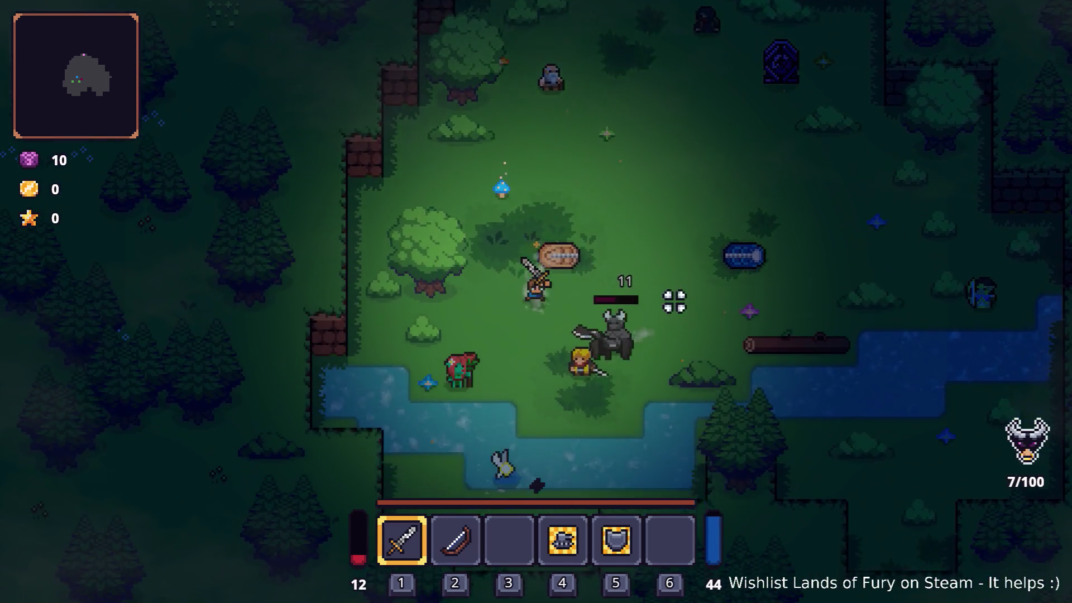
Step: Keep circling and striking the horned enemy until it dies, then pause and quit to the editor
{"action": "left_click", "coordinate": [656, 297]}
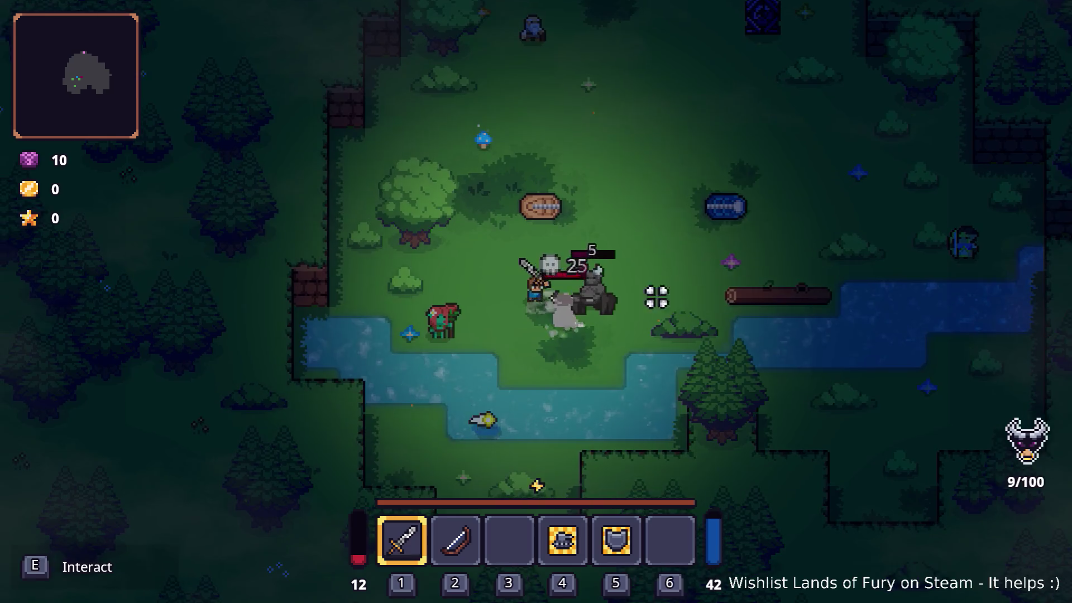
{"action": "key", "text": "a+s"}
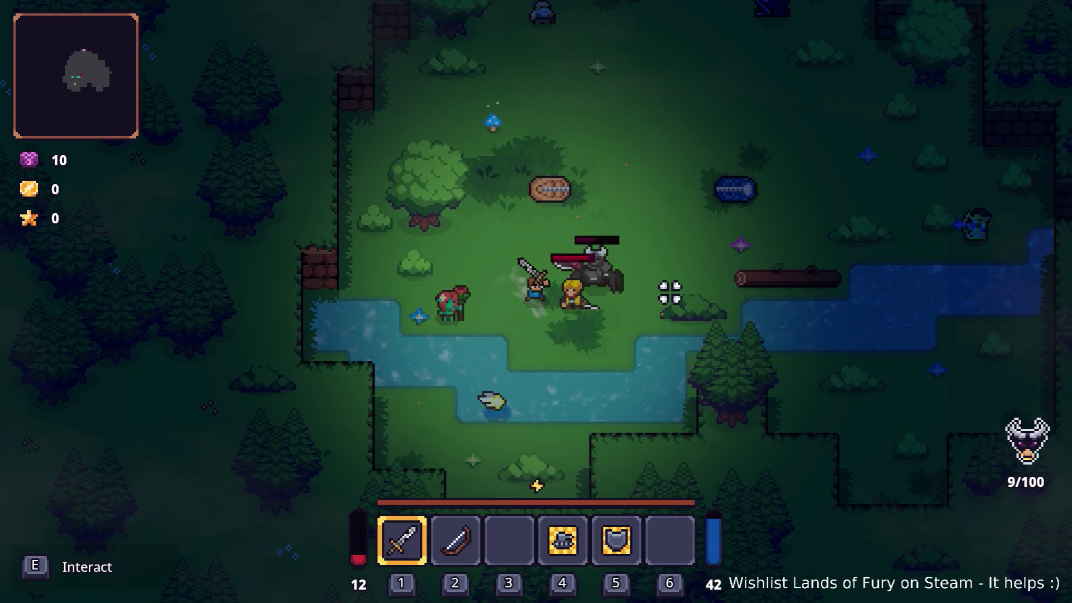
{"action": "key", "text": "a"}
{"action": "key", "text": "d"}
{"action": "left_click", "coordinate": [670, 289]}
{"action": "key", "text": "w"}
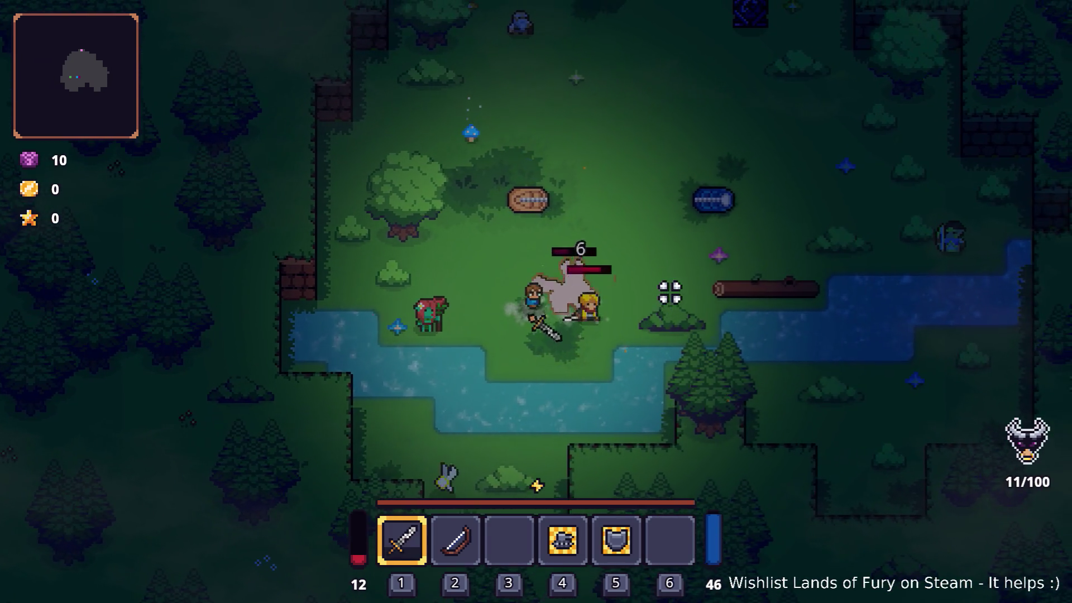
{"action": "left_click", "coordinate": [476, 373]}
{"action": "key", "text": "d"}
{"action": "left_click", "coordinate": [476, 373]}
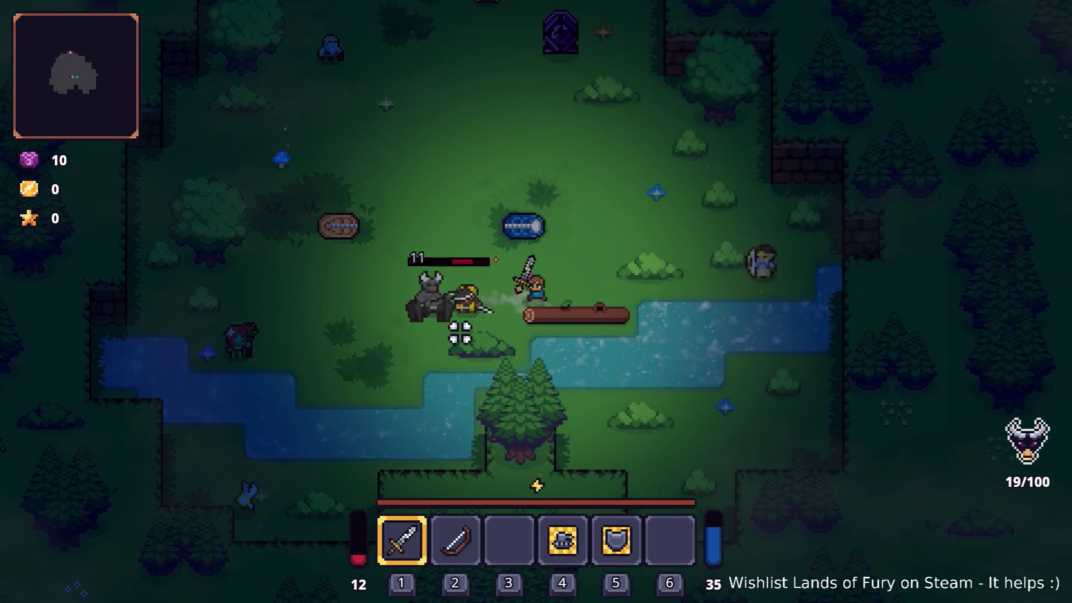
{"action": "key", "text": "a"}
{"action": "left_click", "coordinate": [612, 371]}
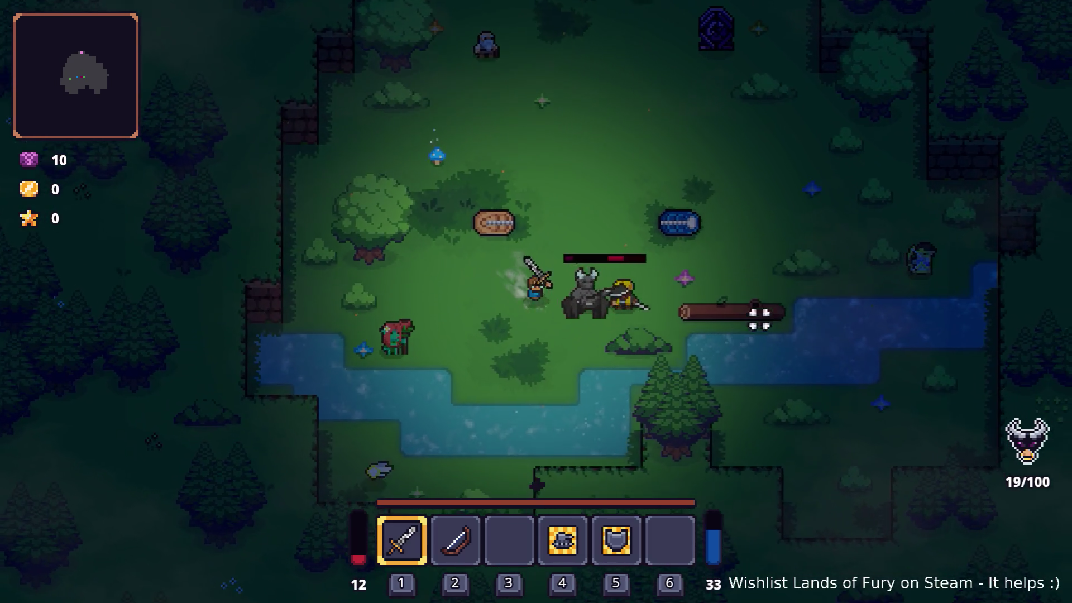
{"action": "left_click", "coordinate": [741, 286]}
{"action": "key", "text": "s"}
{"action": "left_click", "coordinate": [742, 257]}
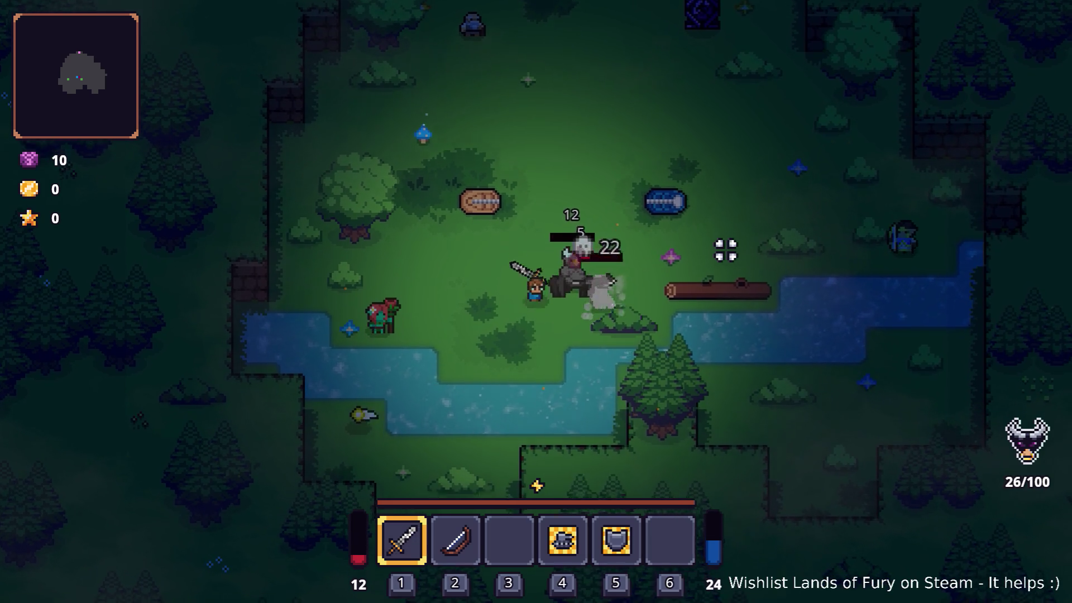
{"action": "left_click", "coordinate": [711, 226]}
{"action": "key", "text": "a"}
{"action": "left_click", "coordinate": [685, 249]}
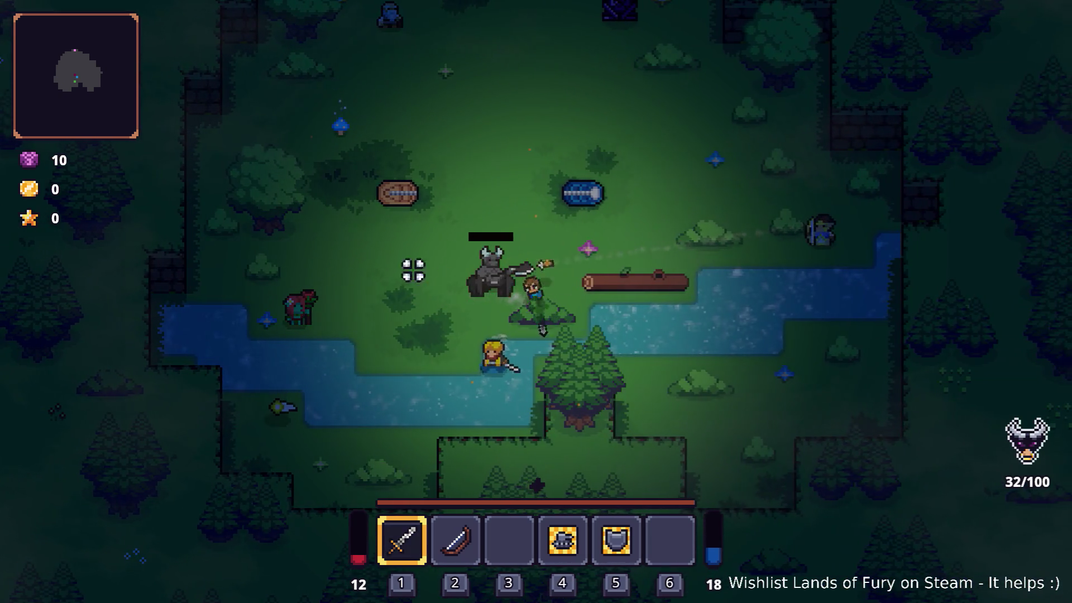
{"action": "key", "text": "a"}
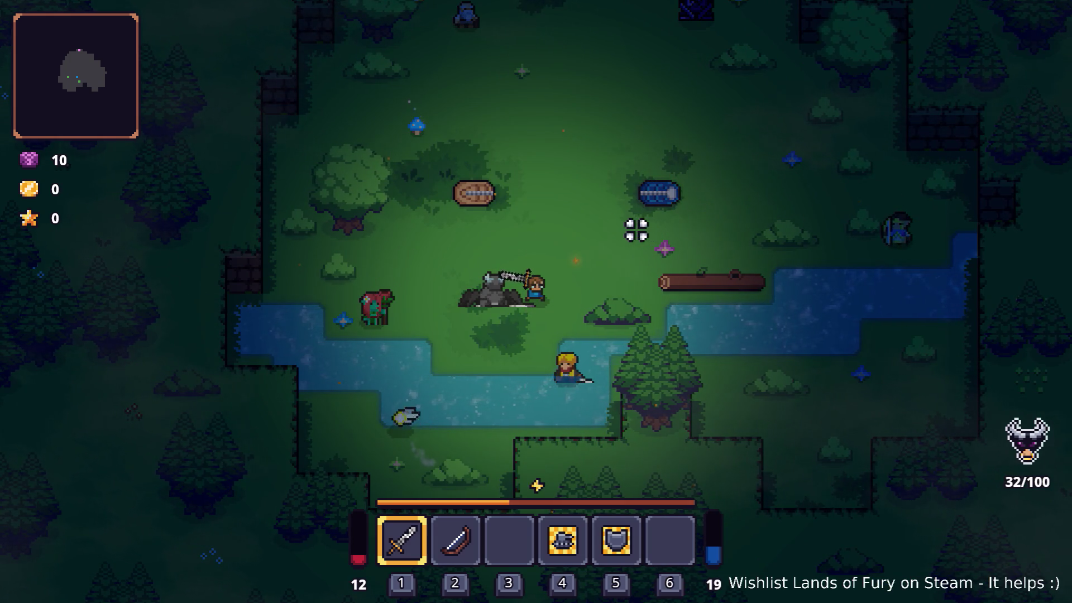
{"action": "key", "text": "d"}
{"action": "key", "text": "Escape"}
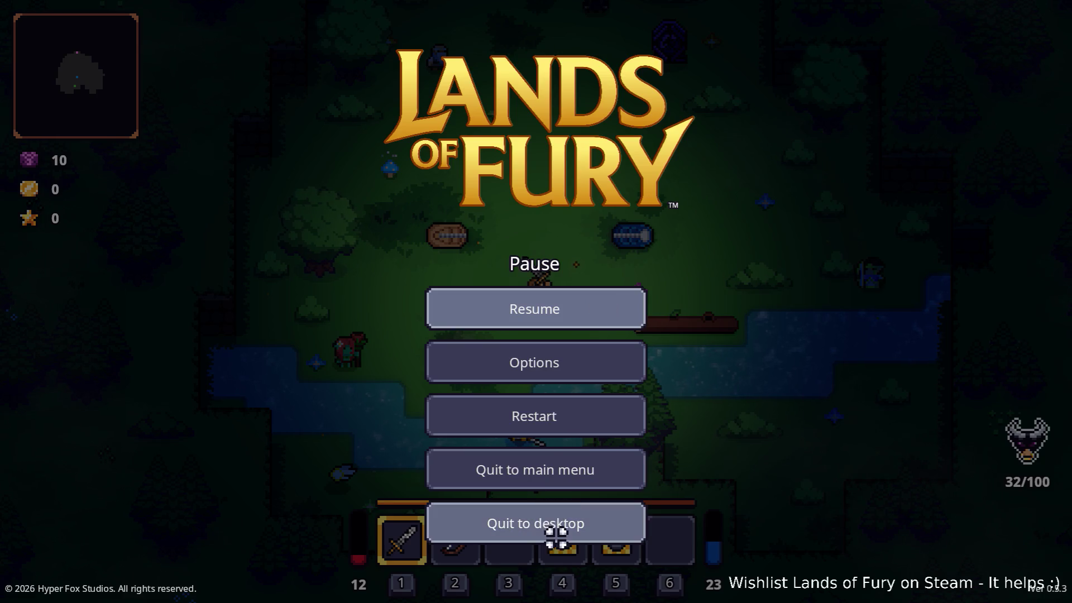
{"action": "left_click", "coordinate": [558, 535]}
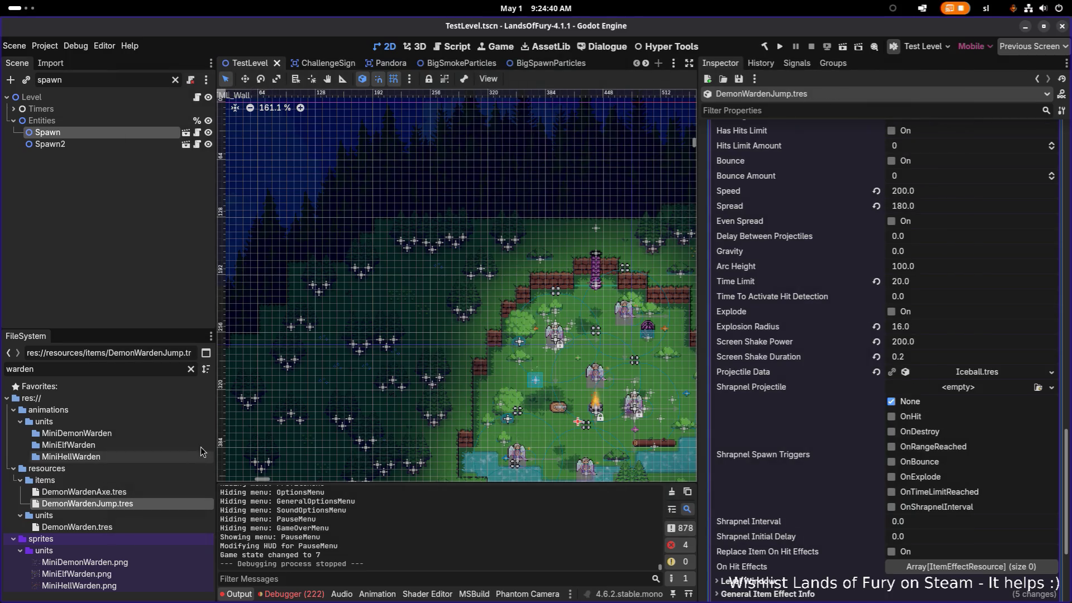
Step: Open the DemonWarden.tres unit resource in the Inspector
{"action": "left_click", "coordinate": [51, 47]}
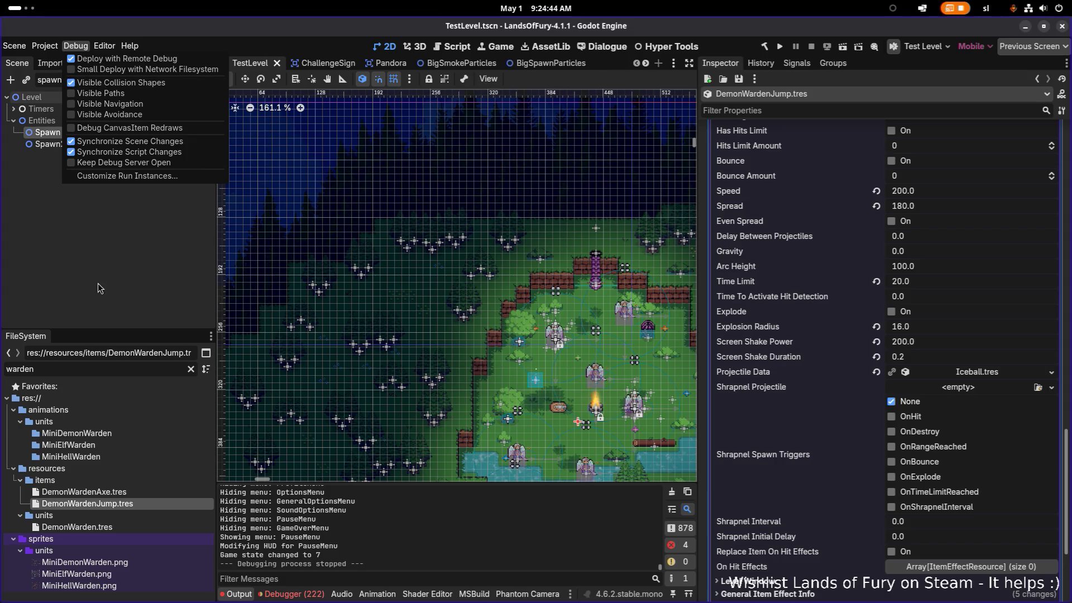
{"action": "left_click", "coordinate": [147, 253]}
{"action": "left_click", "coordinate": [182, 491]}
{"action": "double_click", "coordinate": [165, 527]}
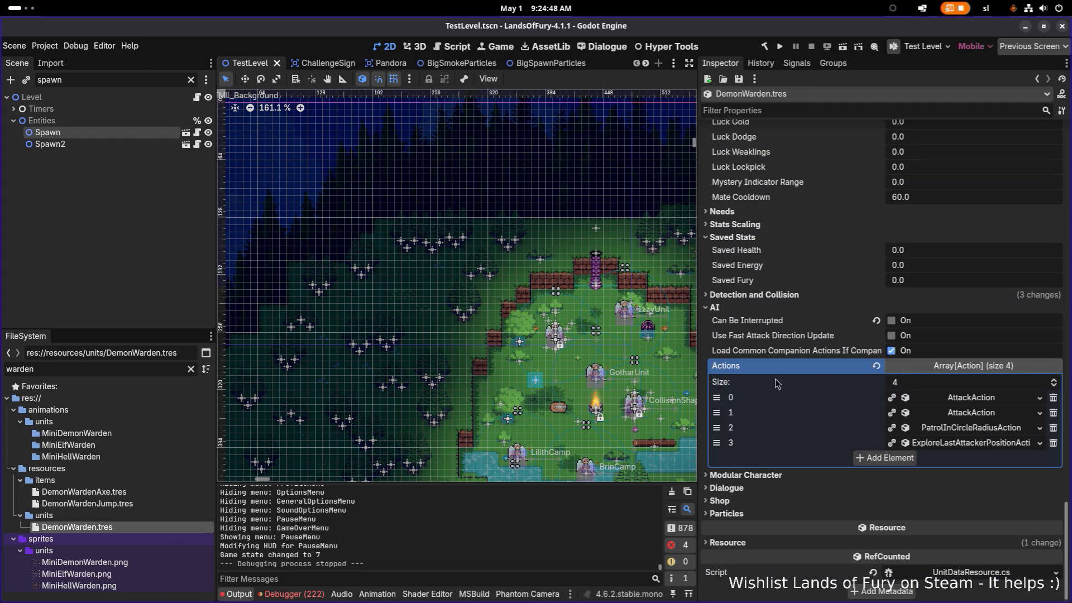
{"action": "scroll", "coordinate": [822, 372], "scroll_direction": "up", "scroll_amount": 10}
{"action": "scroll", "coordinate": [822, 371], "scroll_direction": "down", "scroll_amount": 2}
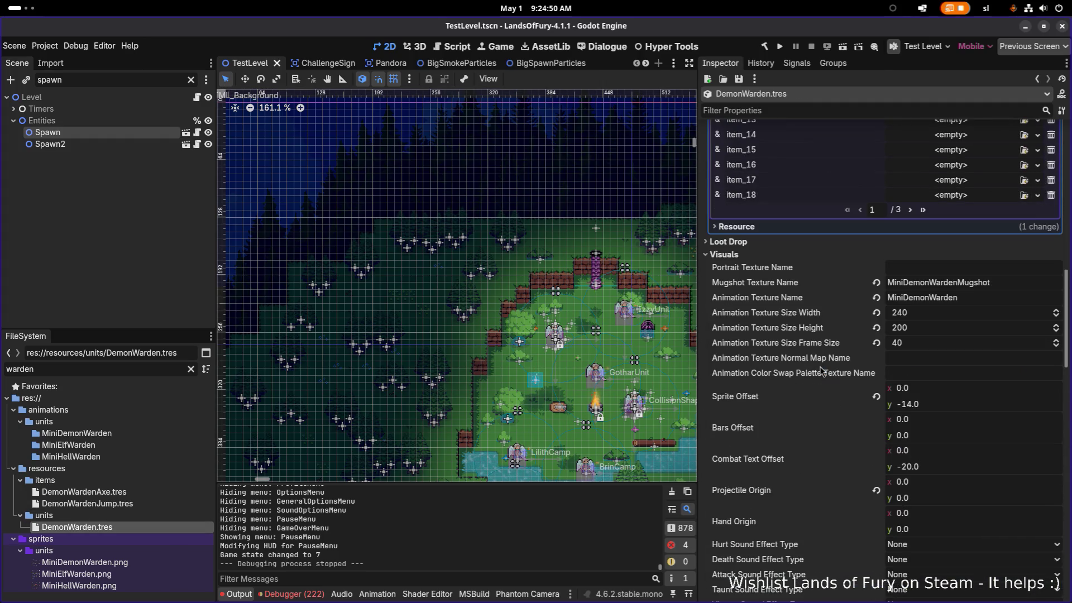
Step: Set the unit's Sprite Offset y to -18 and save
{"action": "left_click", "coordinate": [956, 408]}
{"action": "type", "text": "-18"}
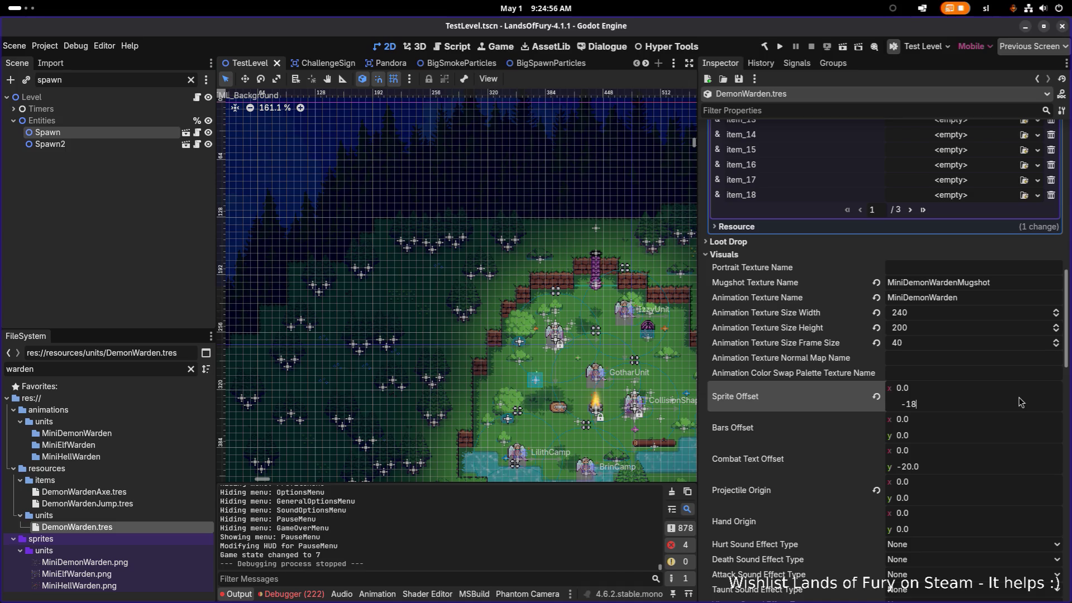
{"action": "key", "text": "Return"}
{"action": "key", "text": "ctrl+s"}
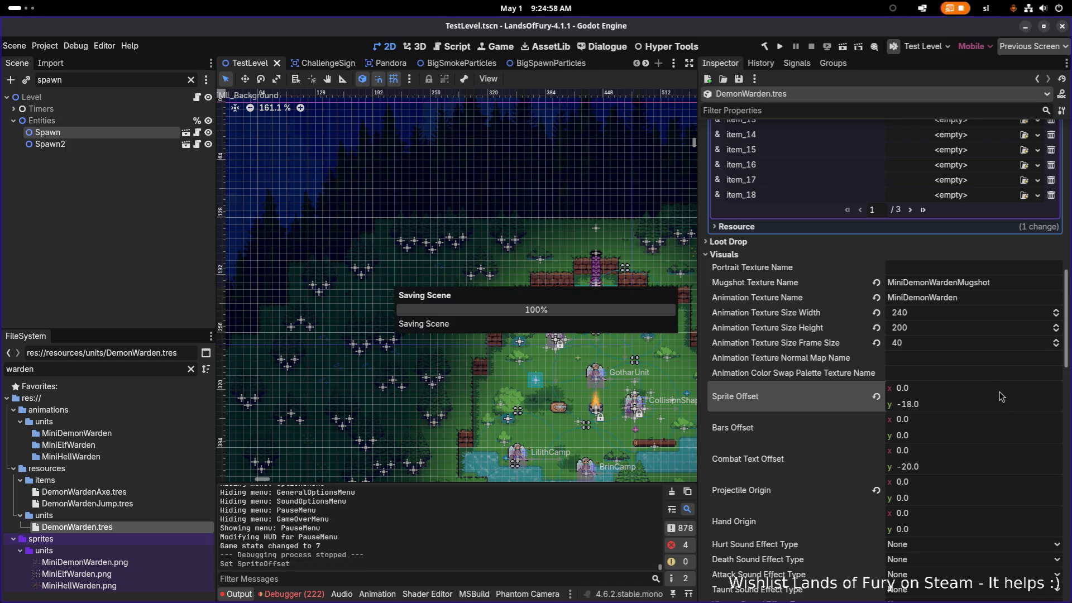
{"action": "scroll", "coordinate": [996, 394], "scroll_direction": "down", "scroll_amount": 10}
{"action": "scroll", "coordinate": [993, 394], "scroll_direction": "down", "scroll_amount": 10}
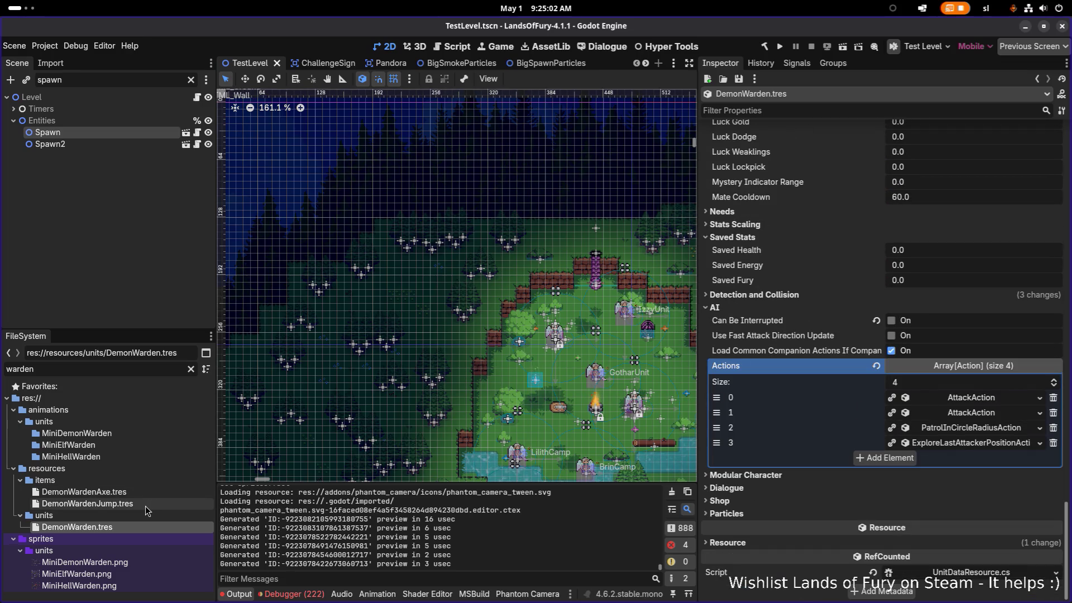
Step: Reopen DemonWardenJump.tres and raise the spawn-projectile effect's Arc Height to 200
{"action": "left_click", "coordinate": [147, 505]}
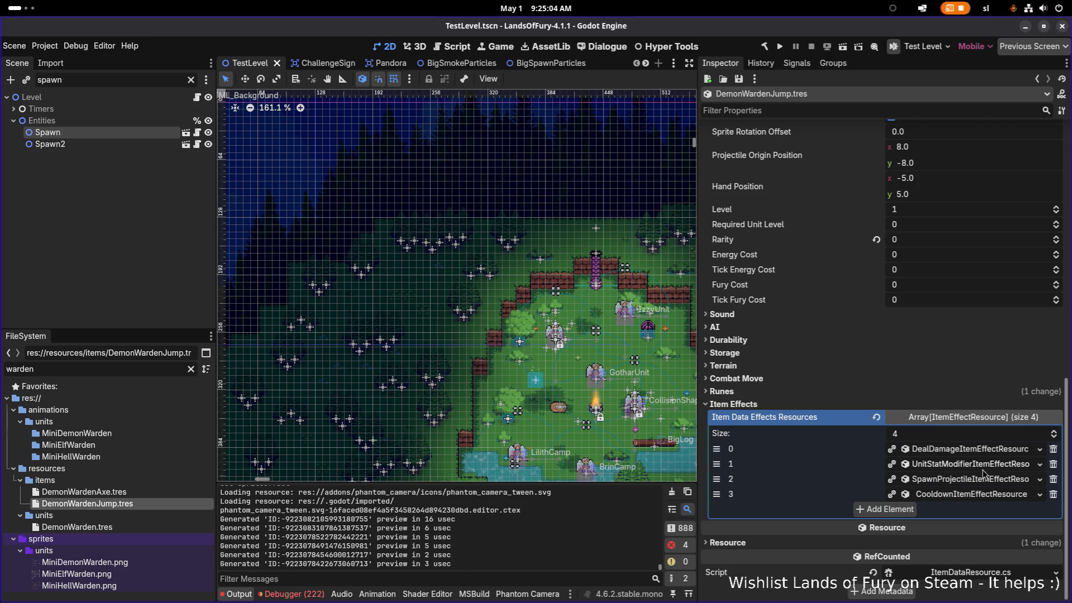
{"action": "left_click", "coordinate": [980, 480]}
{"action": "scroll", "coordinate": [999, 450], "scroll_direction": "down", "scroll_amount": 5}
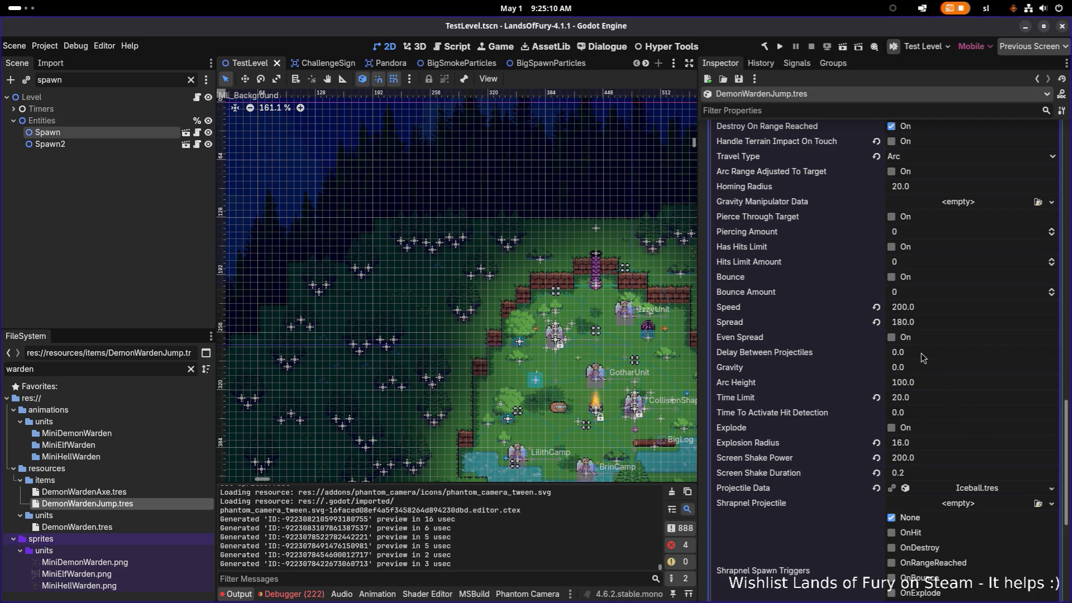
{"action": "scroll", "coordinate": [921, 358], "scroll_direction": "down", "scroll_amount": 4}
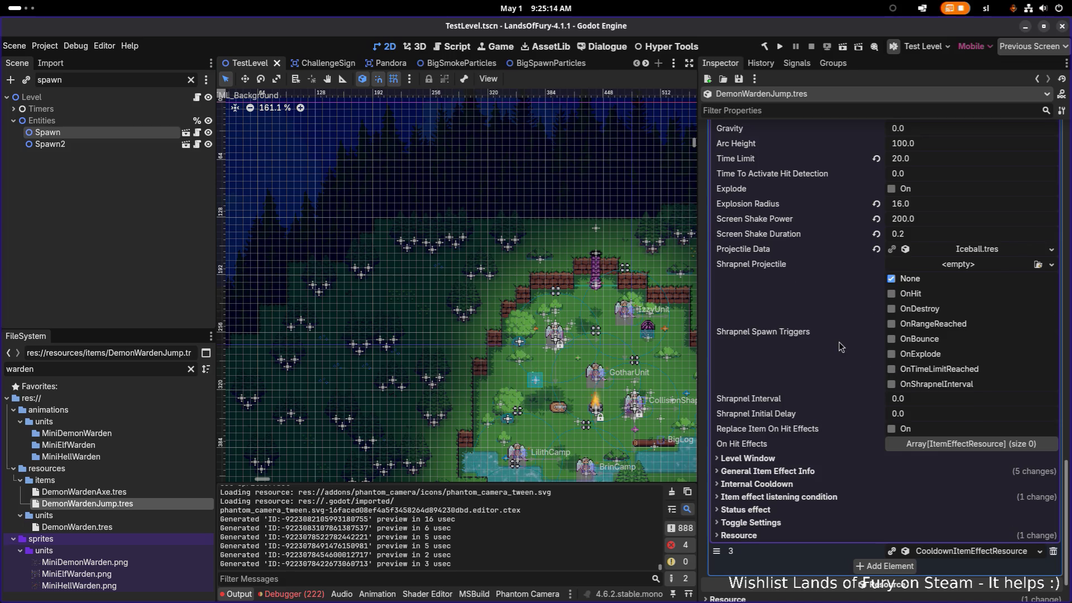
{"action": "scroll", "coordinate": [844, 347], "scroll_direction": "up", "scroll_amount": 2}
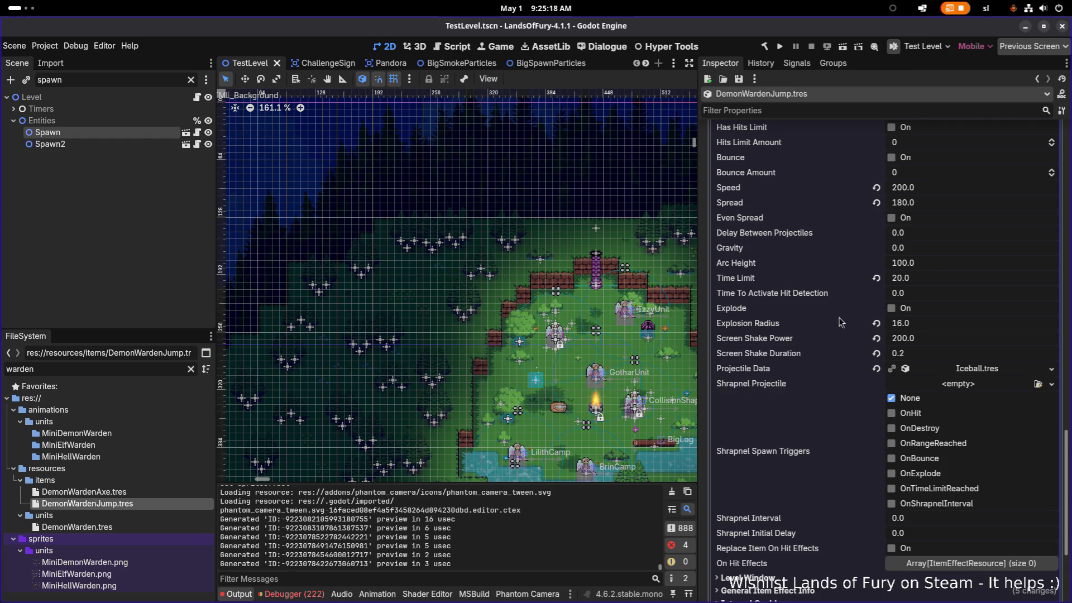
{"action": "scroll", "coordinate": [842, 323], "scroll_direction": "up", "scroll_amount": 1}
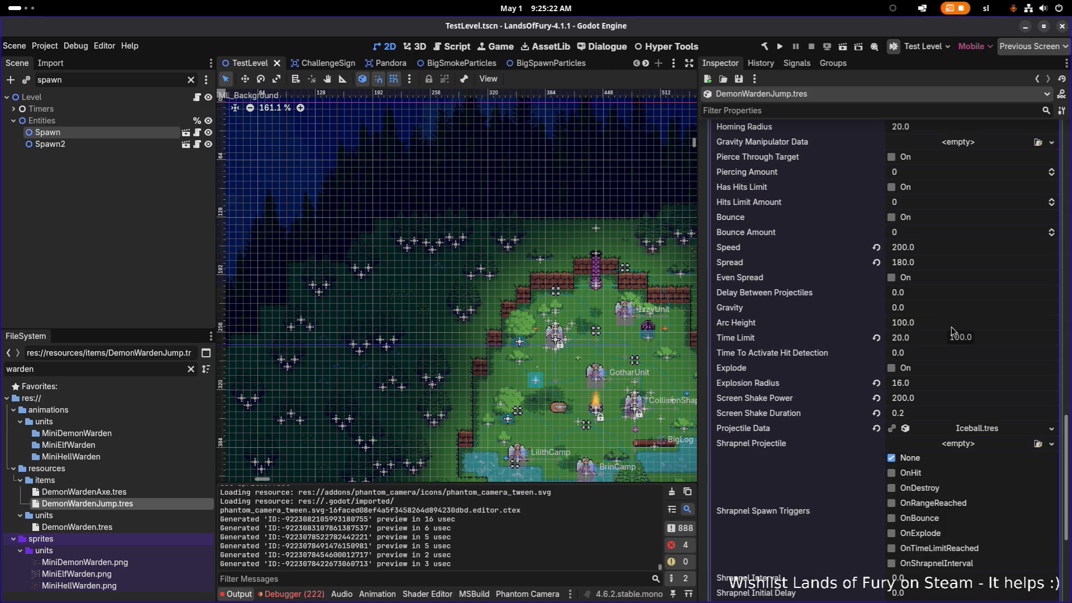
{"action": "left_click", "coordinate": [952, 327]}
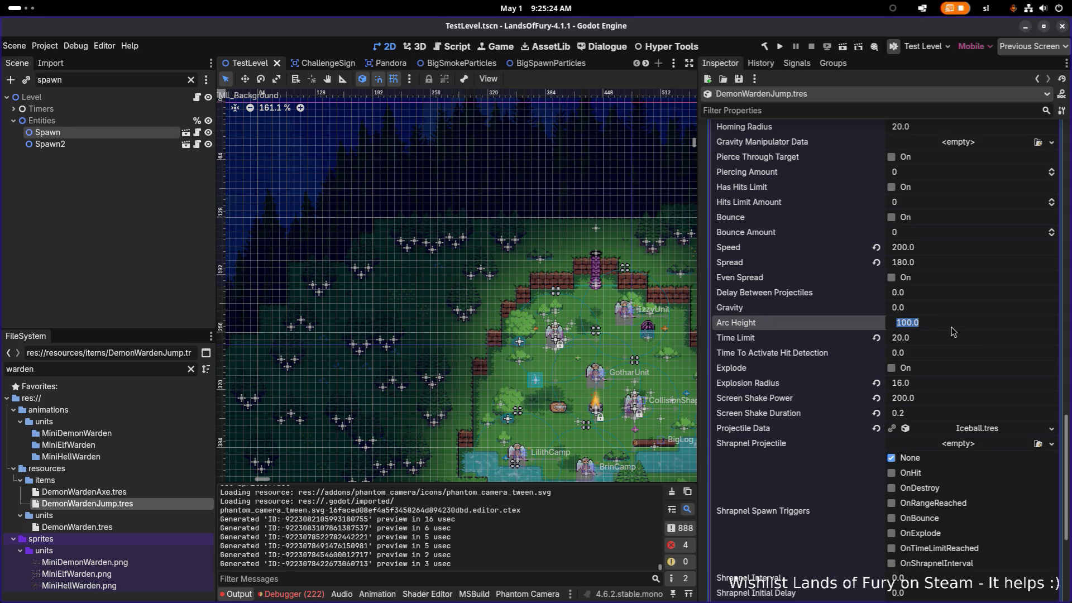
{"action": "type", "text": "20"}
{"action": "key", "text": "Return"}
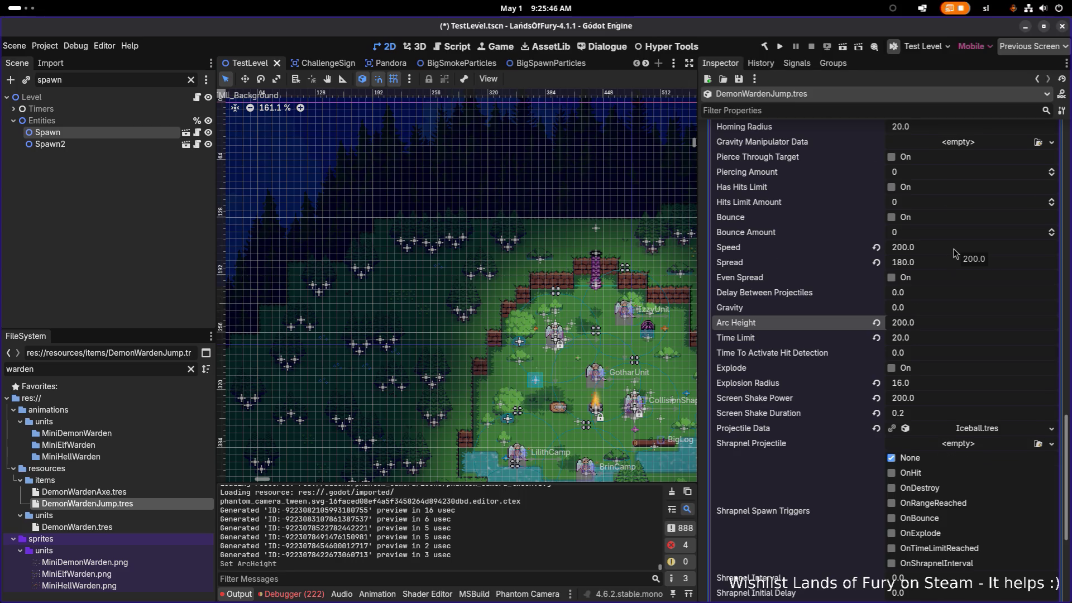
{"action": "scroll", "coordinate": [954, 253], "scroll_direction": "up", "scroll_amount": 3}
{"action": "scroll", "coordinate": [936, 254], "scroll_direction": "up", "scroll_amount": 2}
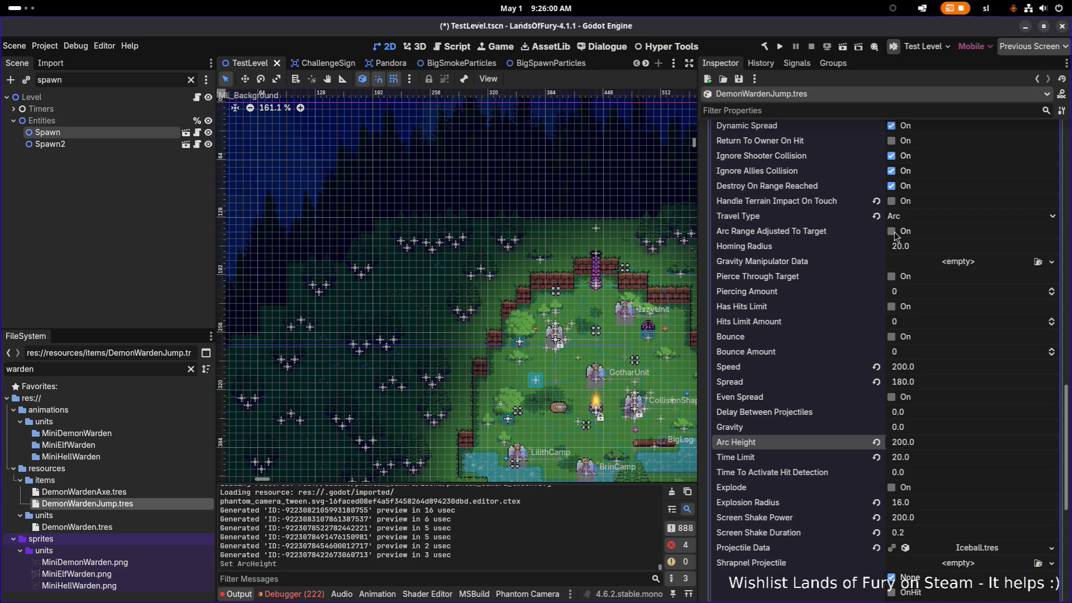
Step: Enable Arc Range Adjusted To Target, save, and briefly run then stop the game
{"action": "left_click", "coordinate": [893, 232]}
{"action": "key", "text": "ctrl+s"}
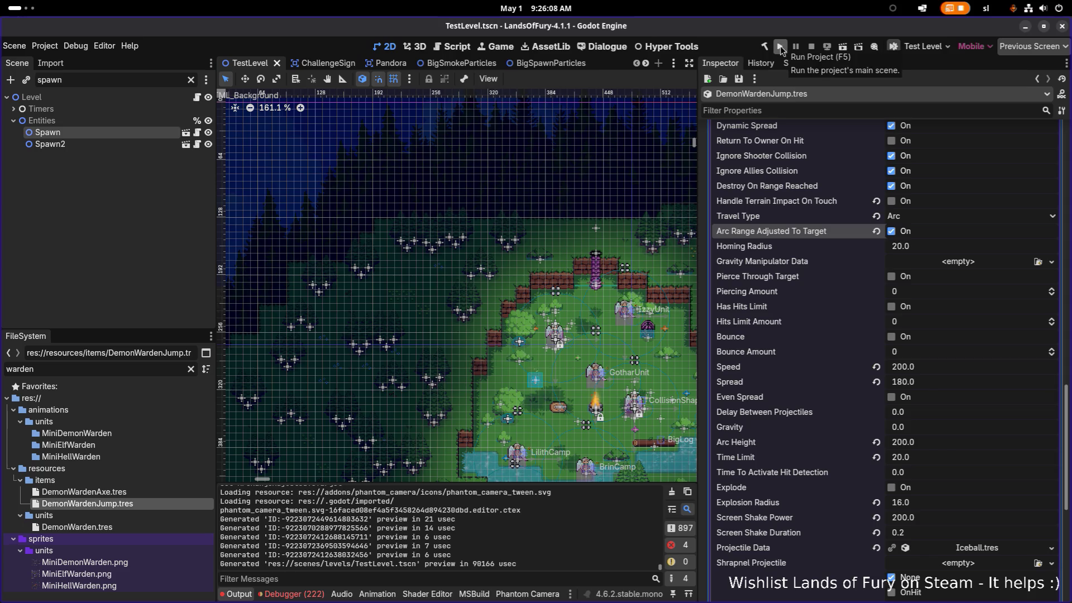
{"action": "left_click", "coordinate": [780, 46]}
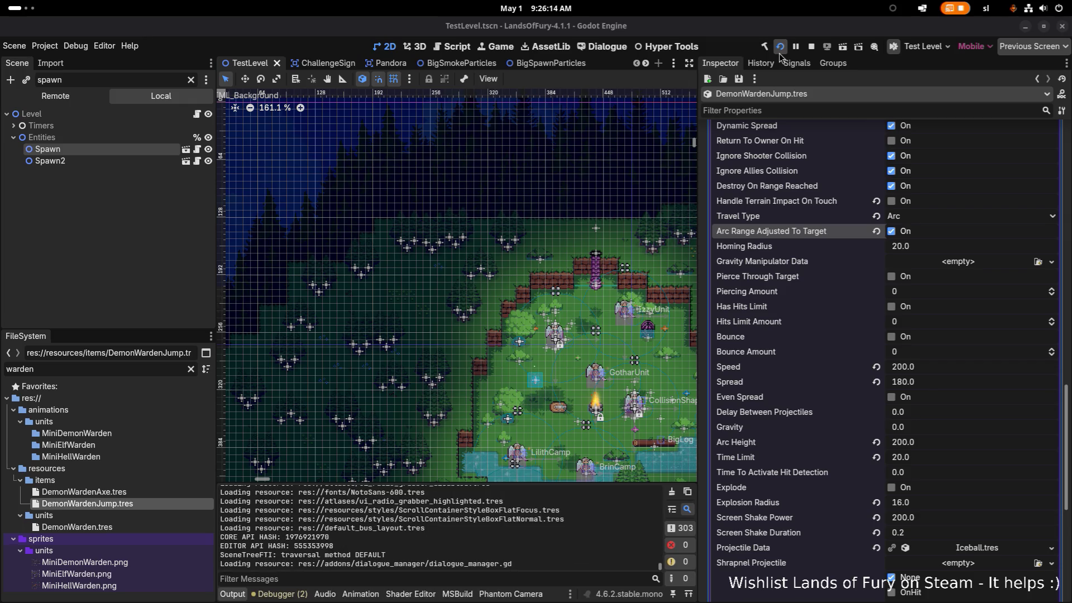
{"action": "scroll", "coordinate": [833, 162], "scroll_direction": "down", "scroll_amount": 5}
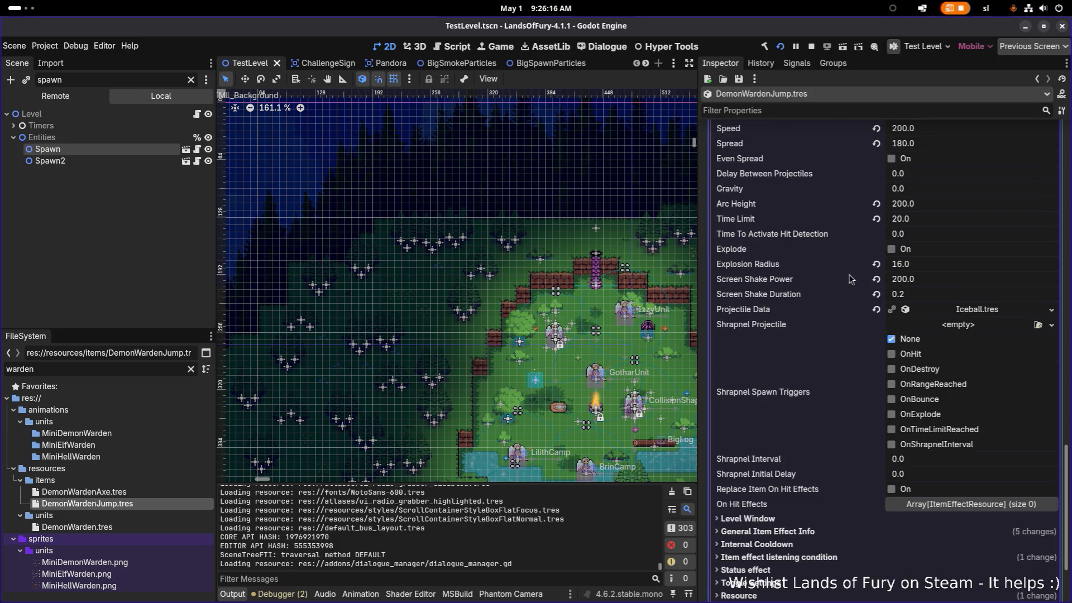
{"action": "scroll", "coordinate": [840, 296], "scroll_direction": "down", "scroll_amount": 3}
{"action": "left_click", "coordinate": [812, 48]}
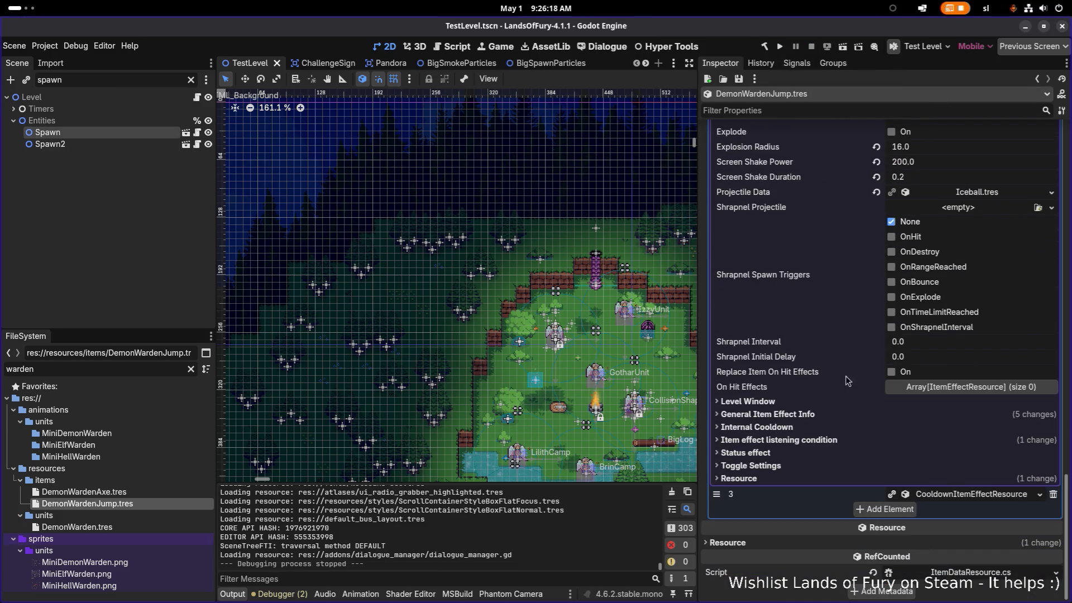
Step: Lower the projectile Speed to 150, save, and relaunch the game
{"action": "left_click", "coordinate": [814, 414]}
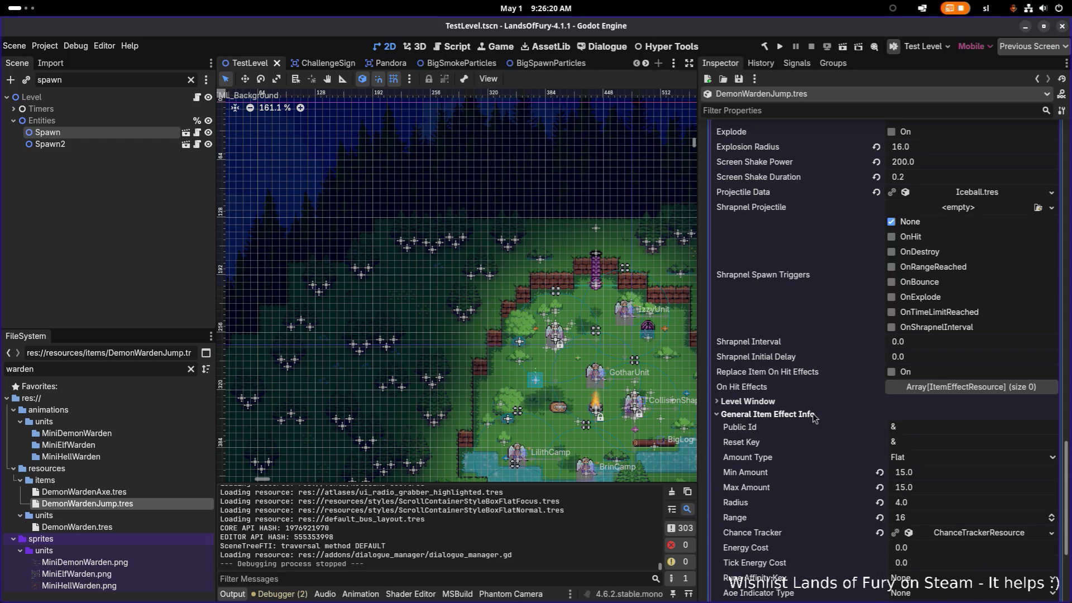
{"action": "left_click", "coordinate": [813, 414]}
{"action": "scroll", "coordinate": [781, 335], "scroll_direction": "up", "scroll_amount": 4}
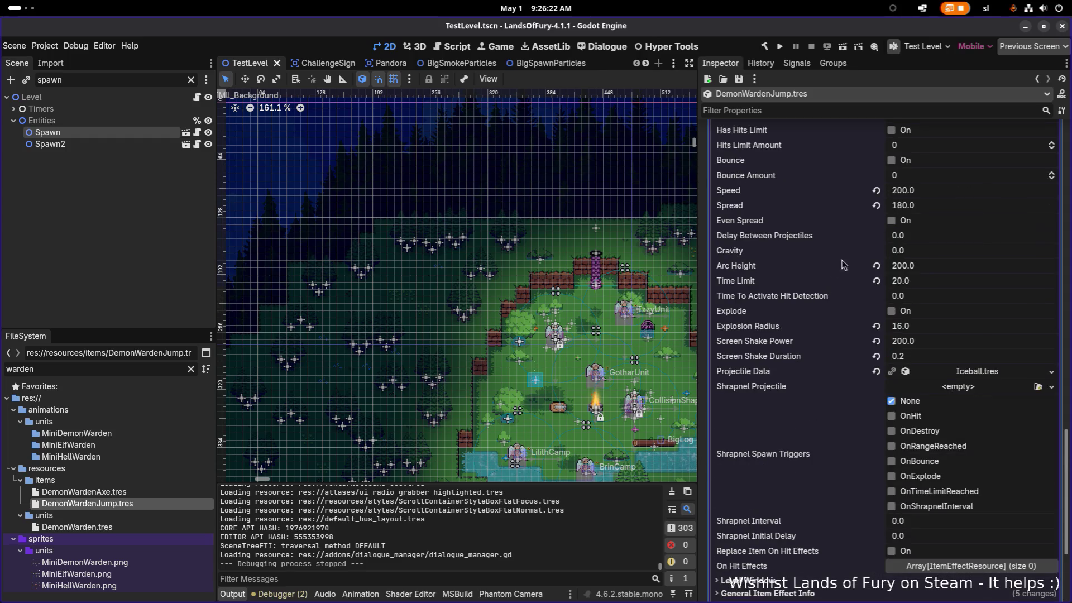
{"action": "left_click", "coordinate": [963, 191]}
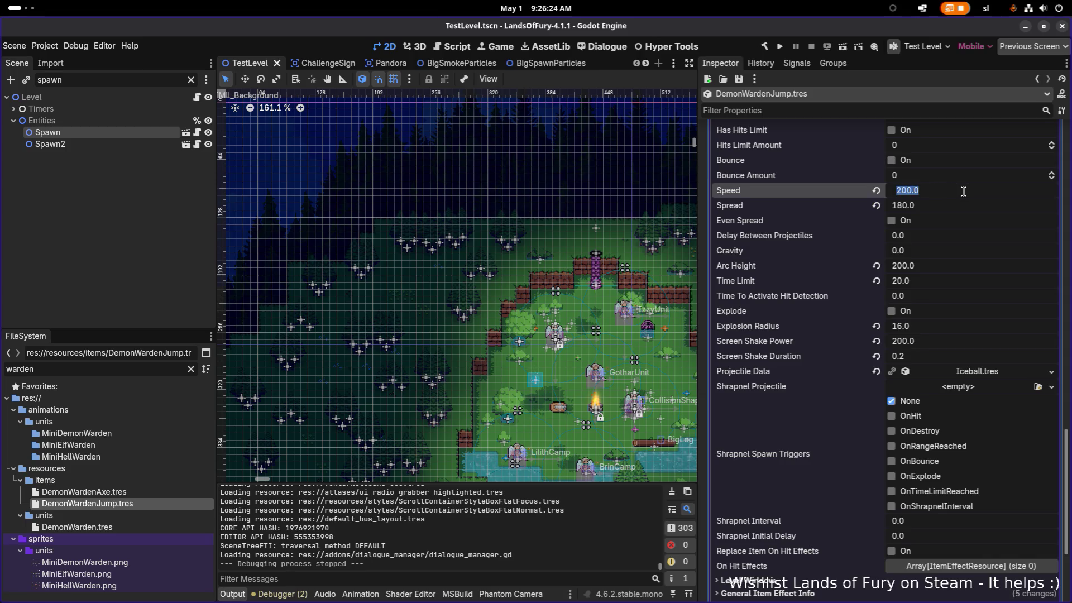
{"action": "type", "text": "150"}
{"action": "key", "text": "Return"}
{"action": "key", "text": "ctrl+s"}
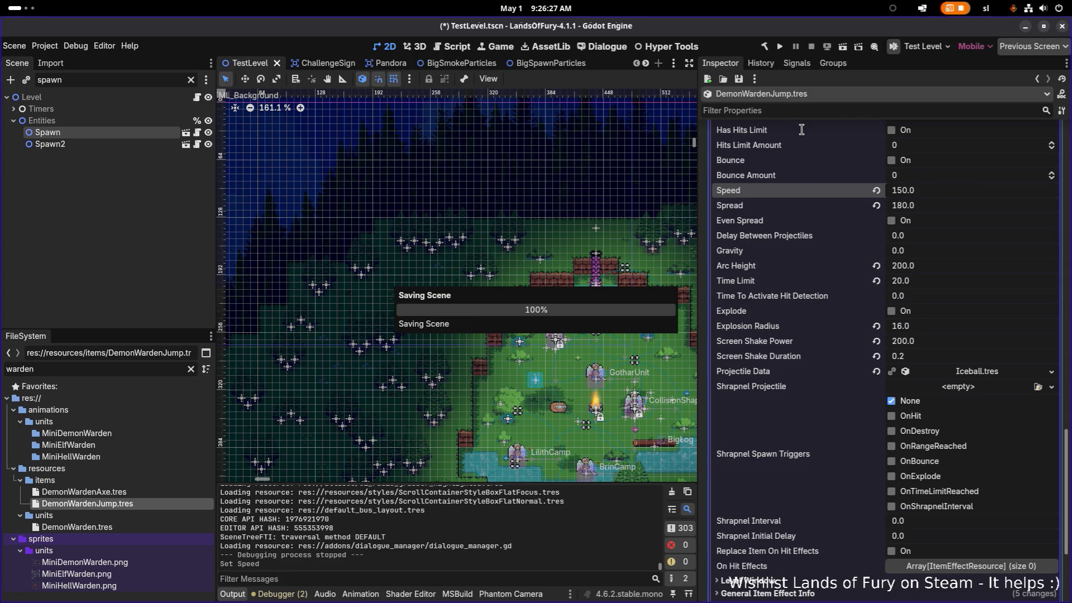
{"action": "left_click", "coordinate": [780, 47]}
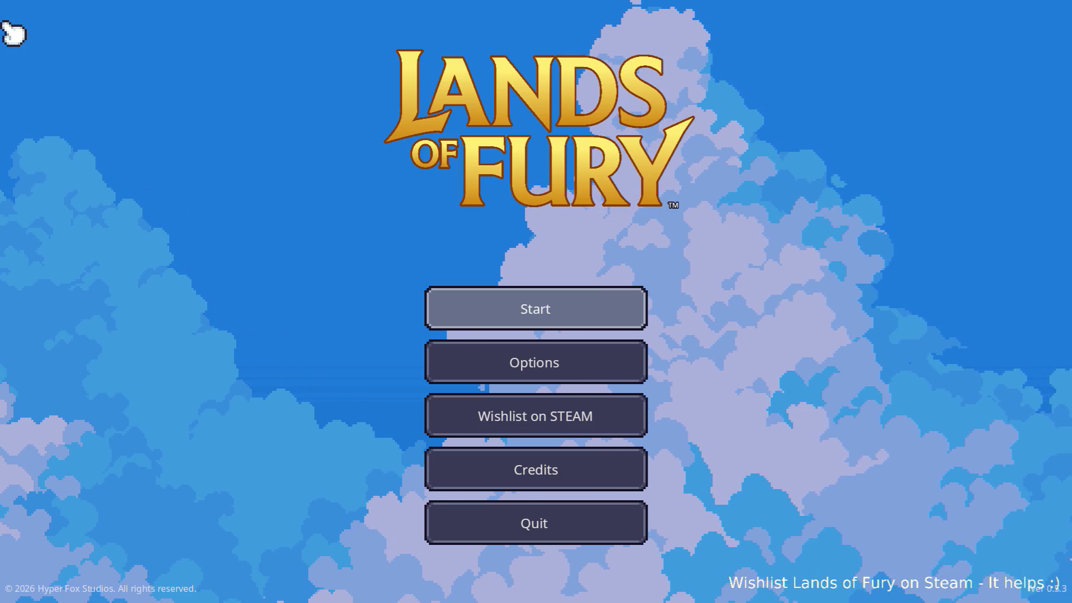
Step: Start a game and strike the horned Demon Warden several times with the sword
{"action": "key", "text": "Return"}
{"action": "key", "text": "Return"}
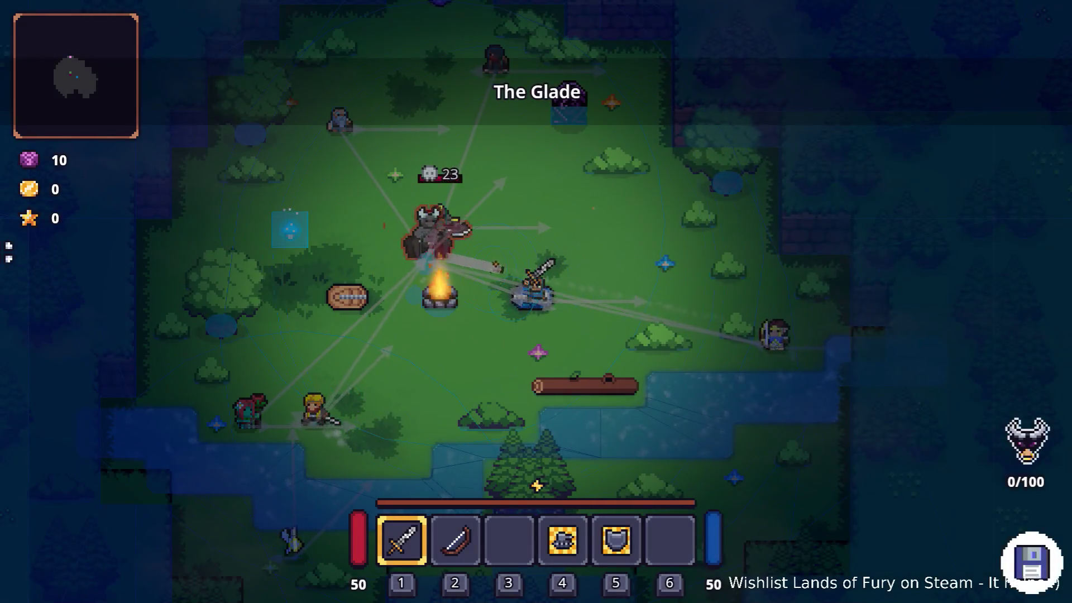
{"action": "left_click", "coordinate": [387, 364]}
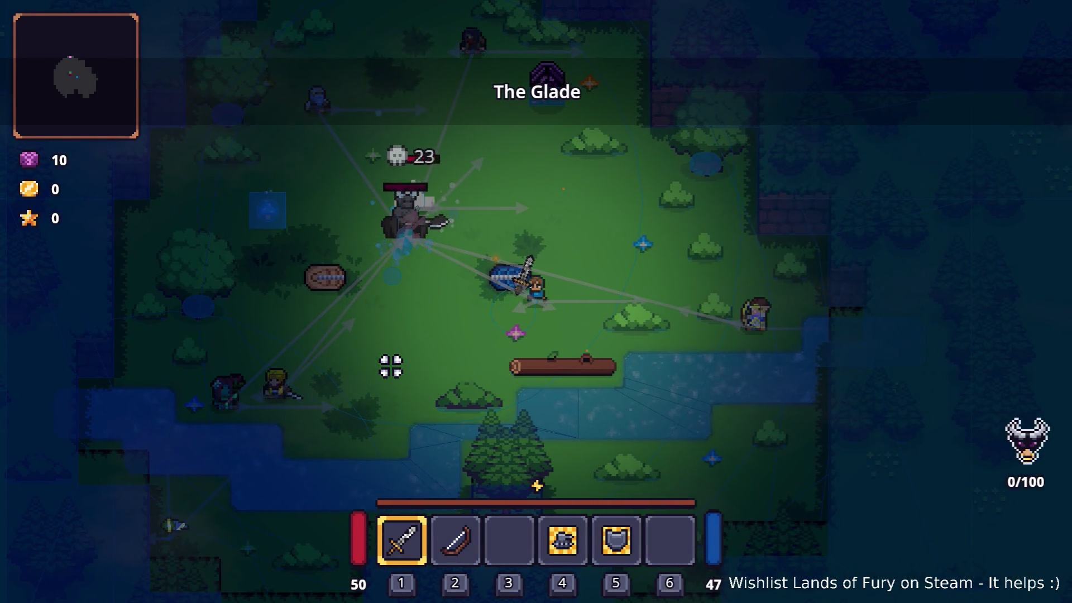
{"action": "key", "text": "a"}
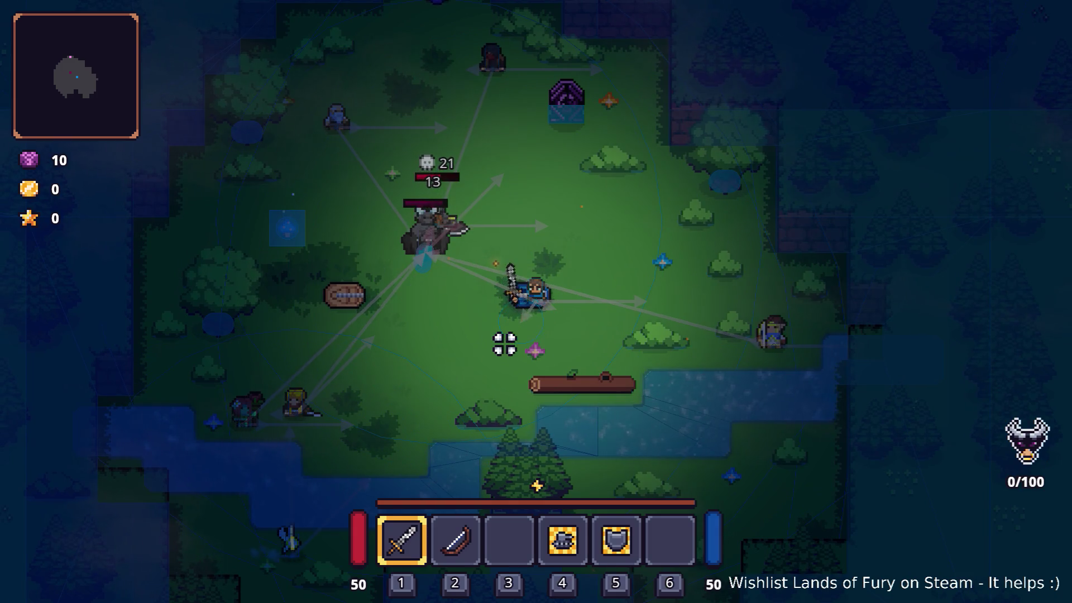
{"action": "left_click", "coordinate": [458, 309]}
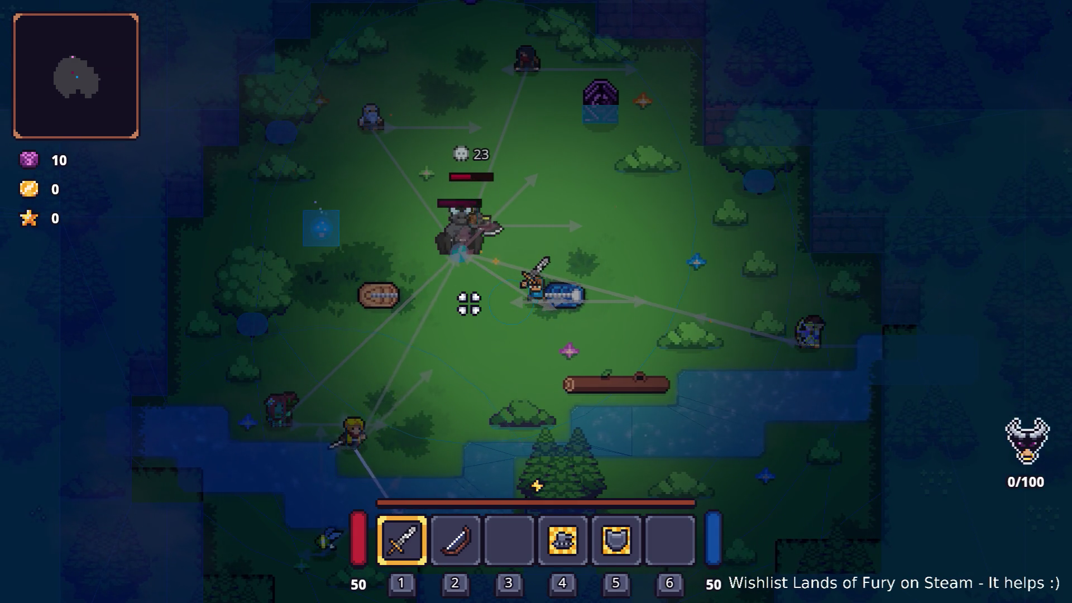
{"action": "key", "text": "a"}
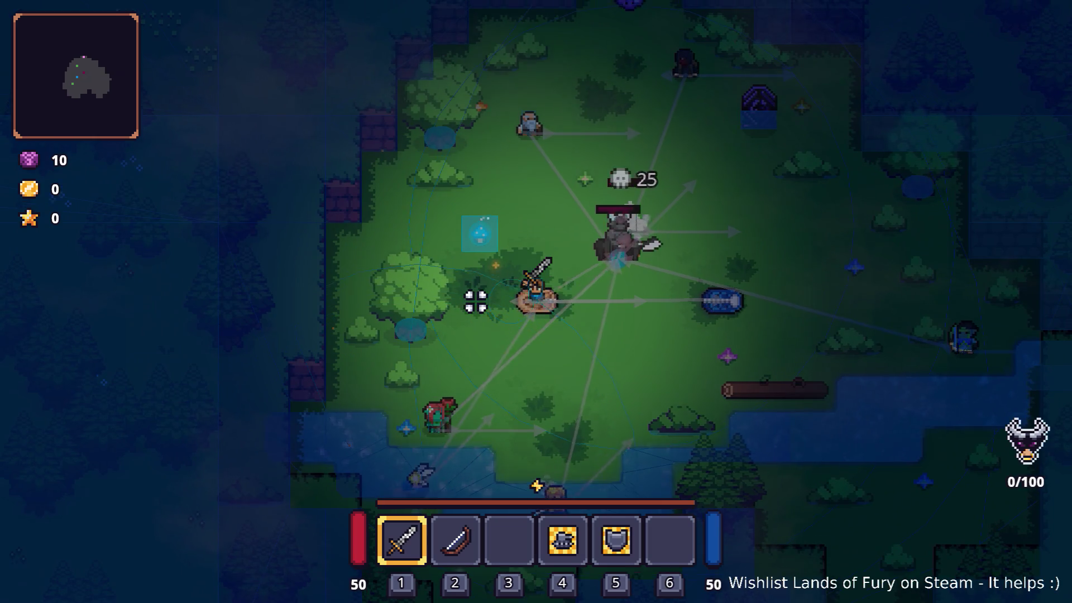
{"action": "key", "text": "w"}
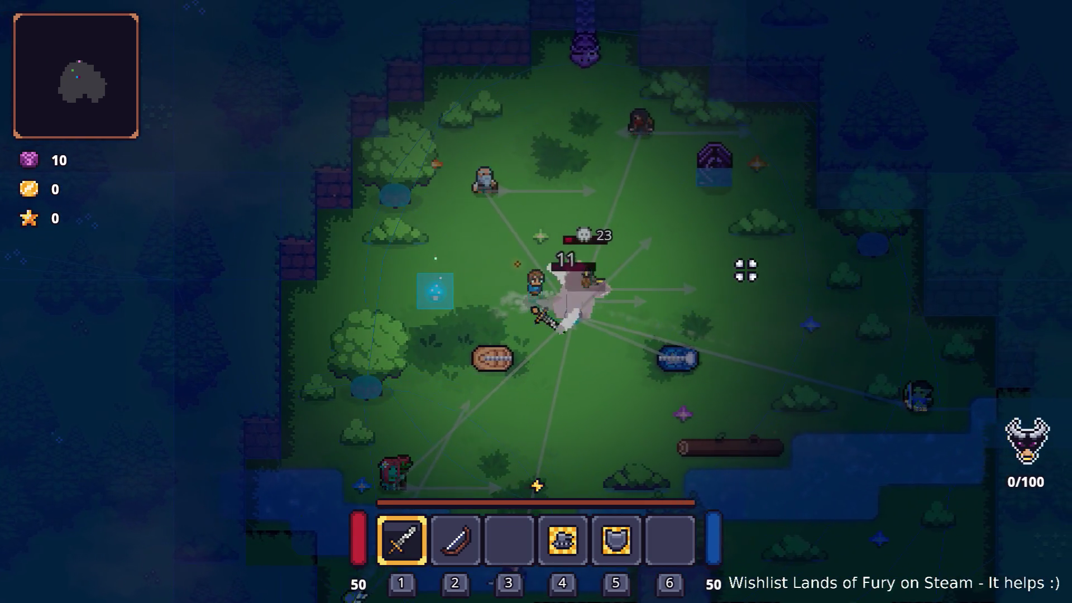
{"action": "left_click", "coordinate": [741, 270]}
{"action": "left_click", "coordinate": [721, 275]}
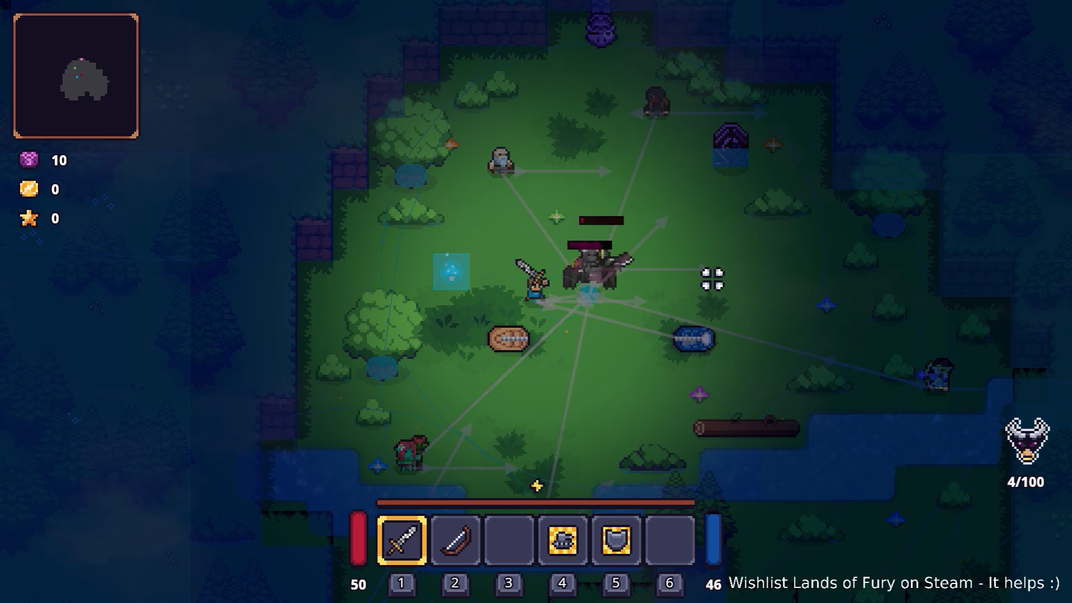
{"action": "key", "text": "a"}
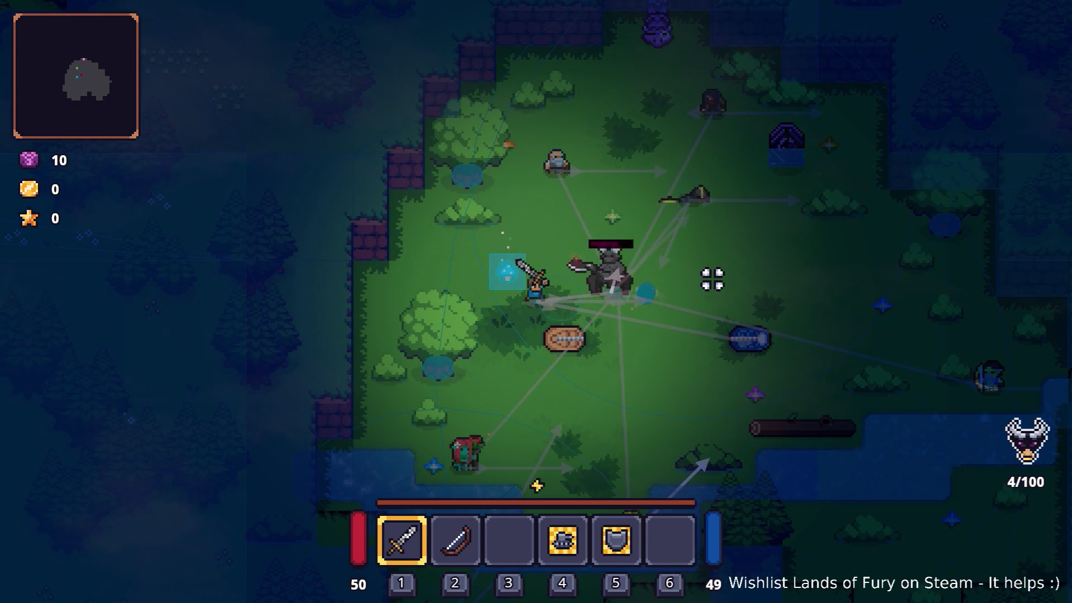
Step: Kite the boss around the clearing, land another strike, then pause and quit to the editor
{"action": "key", "text": "s"}
{"action": "key", "text": "d"}
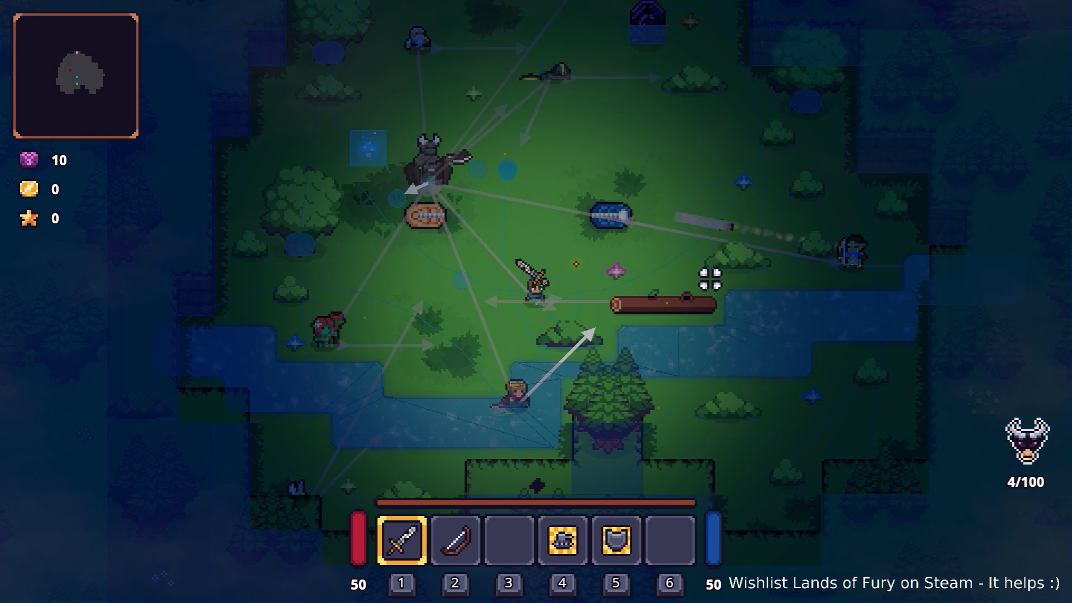
{"action": "key", "text": "w"}
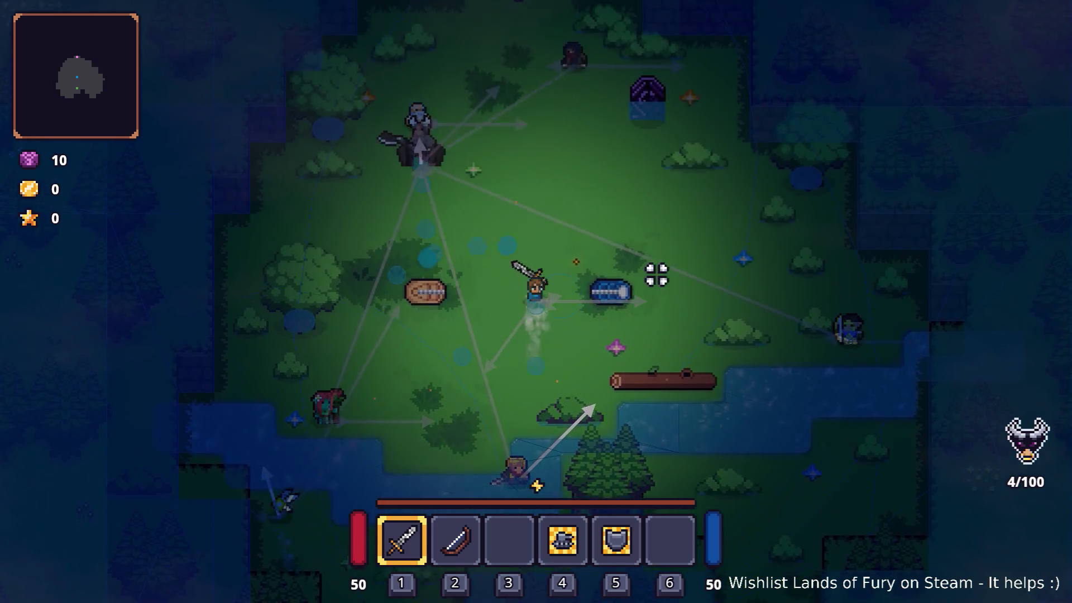
{"action": "key", "text": "w"}
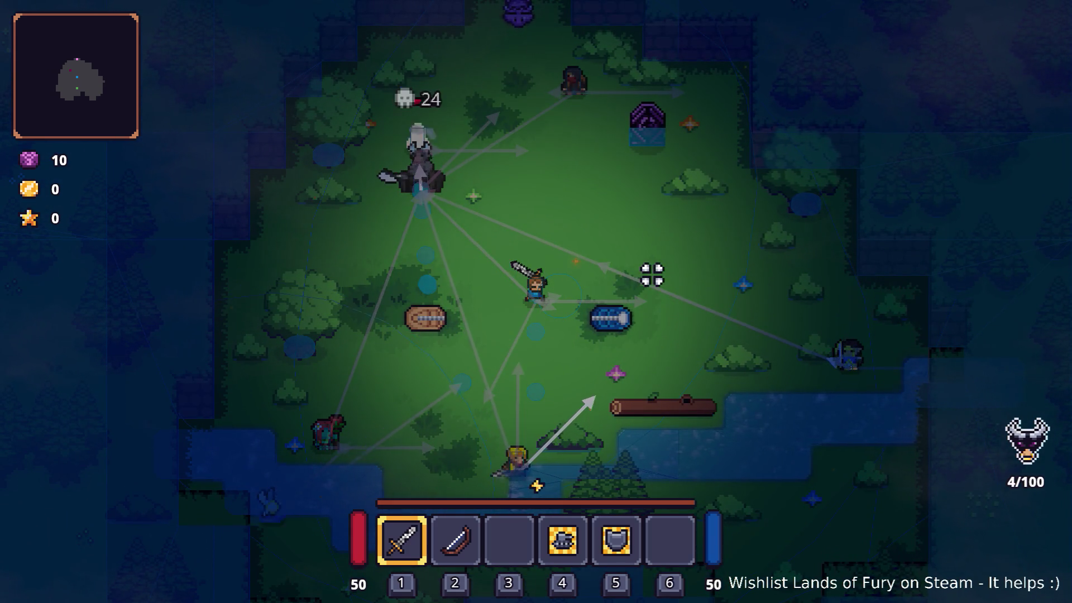
{"action": "key", "text": "w"}
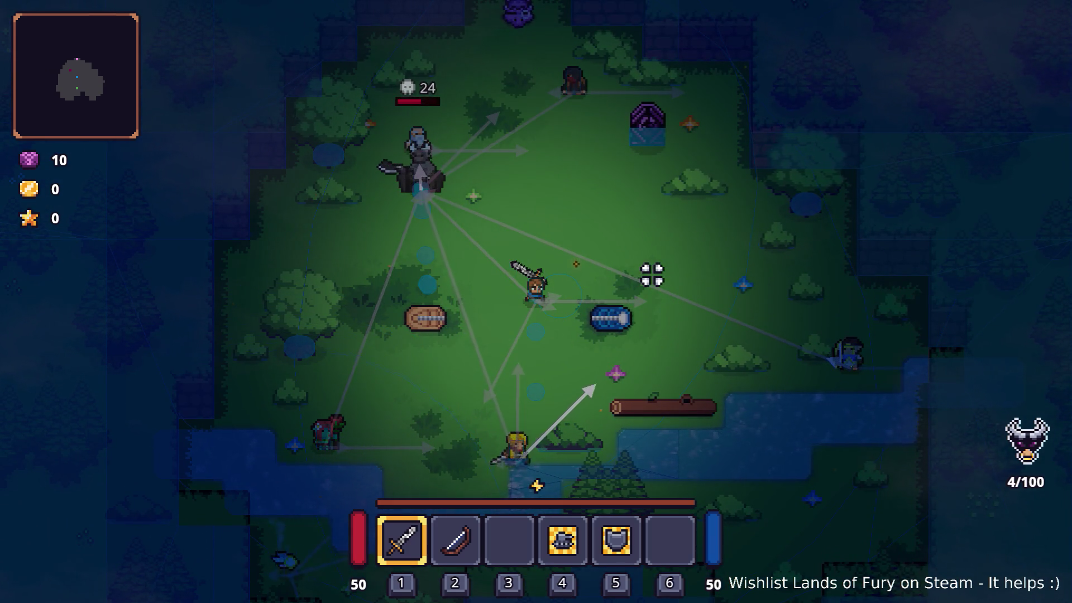
{"action": "key", "text": "w"}
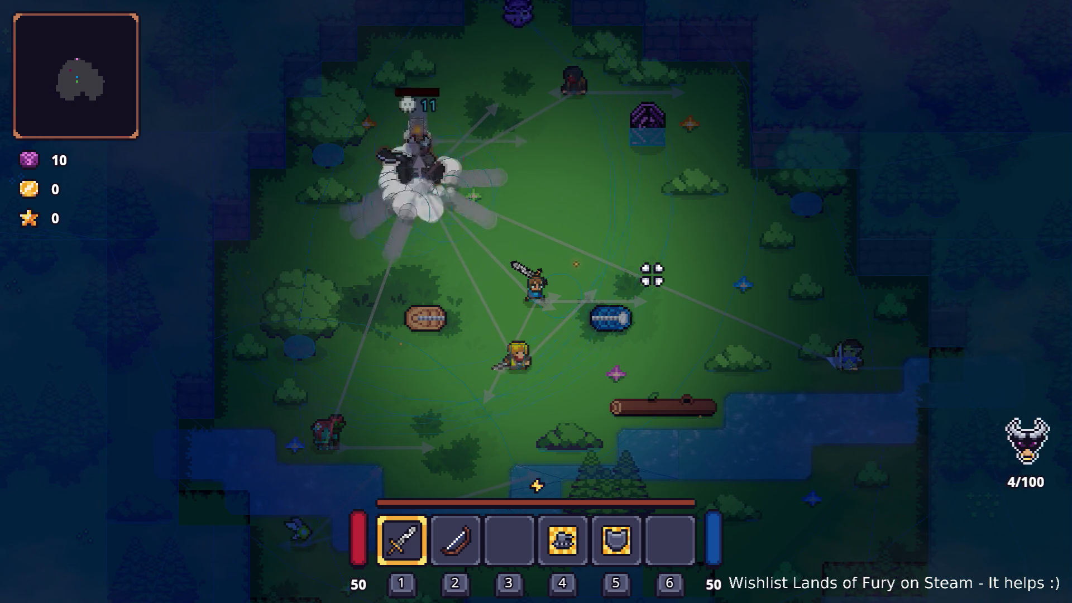
{"action": "key", "text": "d"}
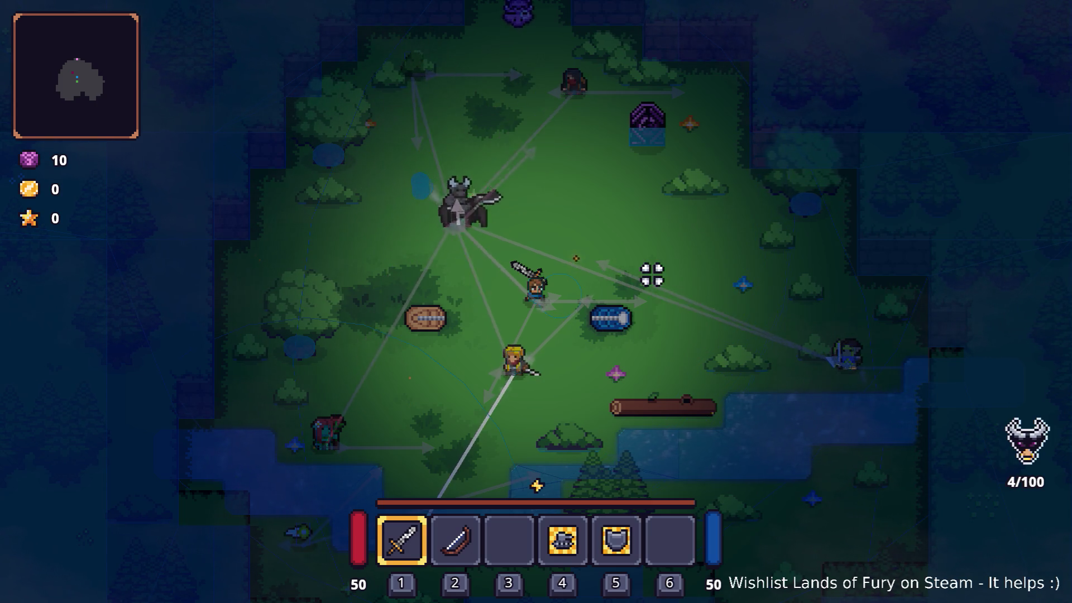
{"action": "key", "text": "s"}
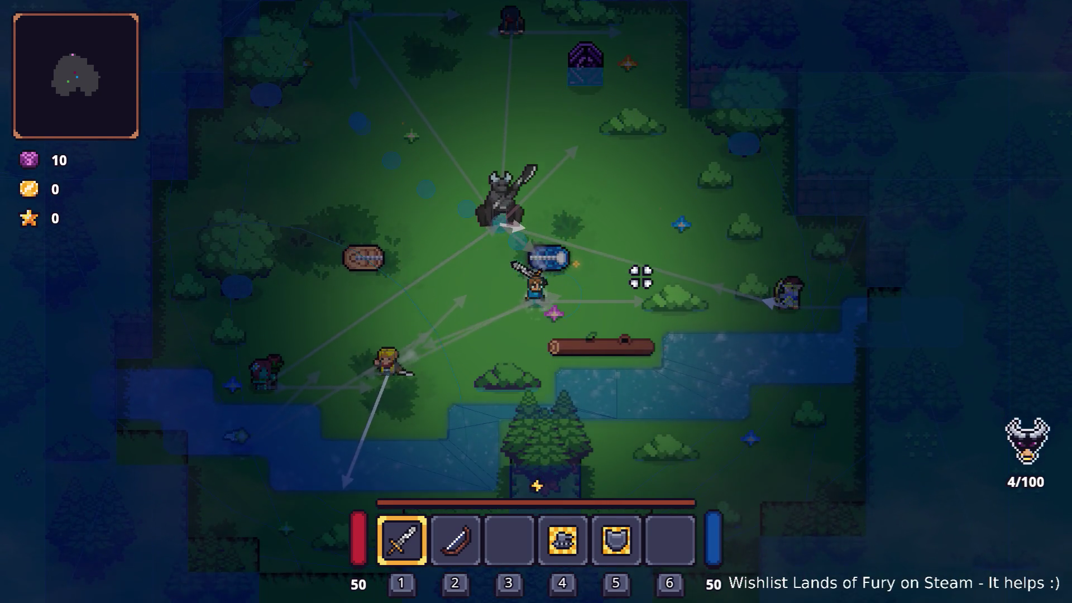
{"action": "key", "text": "a"}
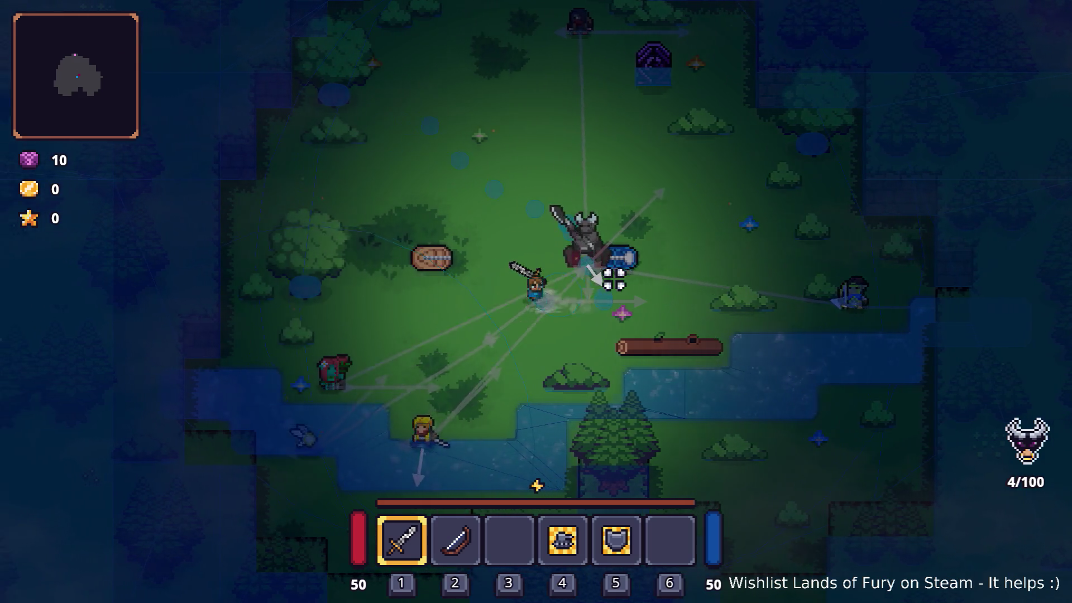
{"action": "key", "text": "a"}
{"action": "key", "text": "s"}
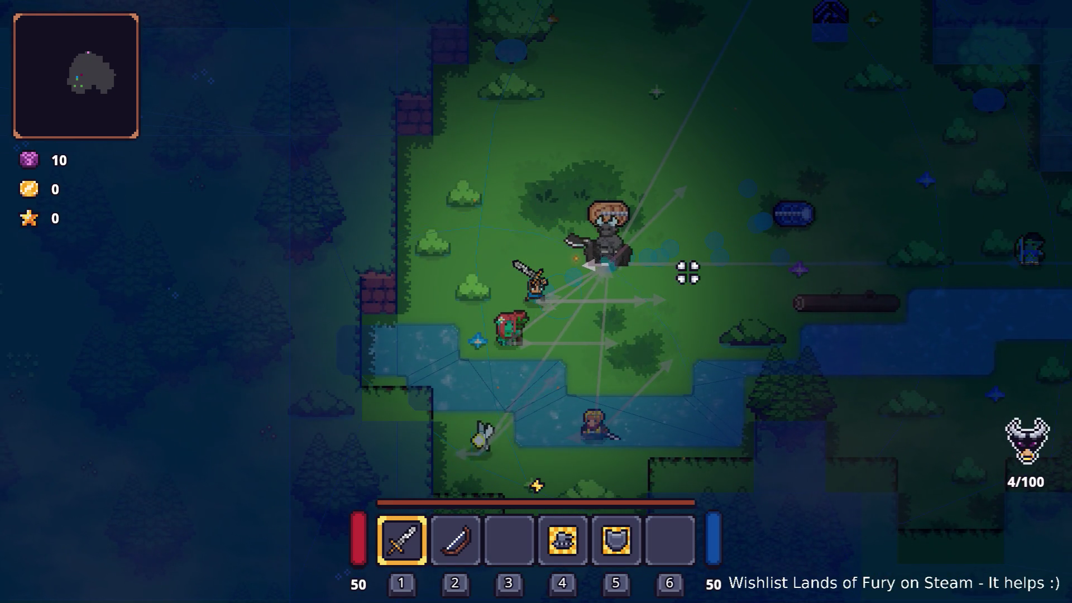
{"action": "key", "text": "d"}
{"action": "key", "text": "w"}
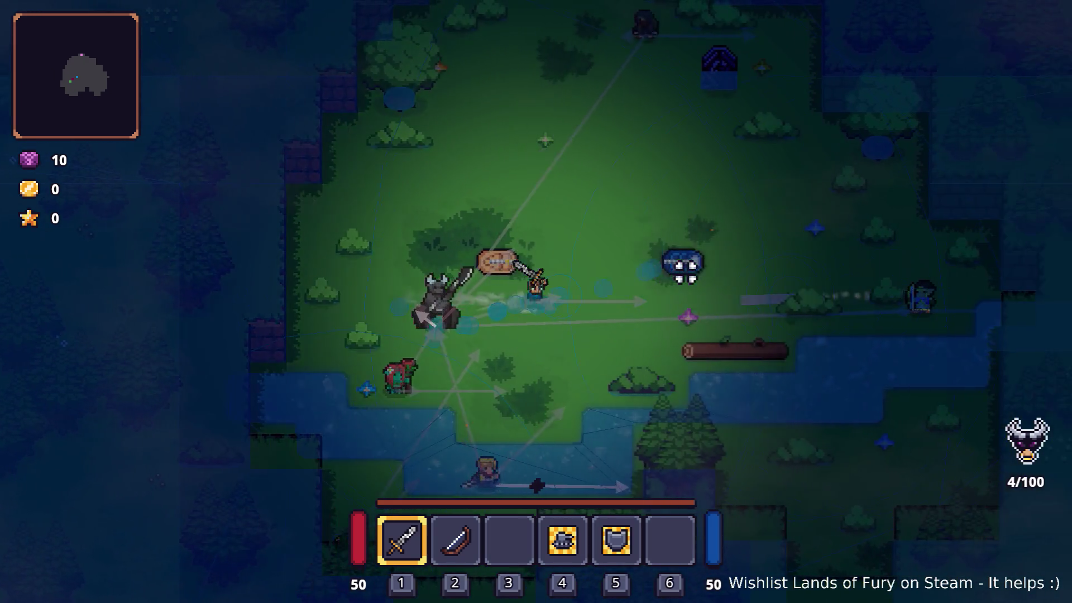
{"action": "key", "text": "d"}
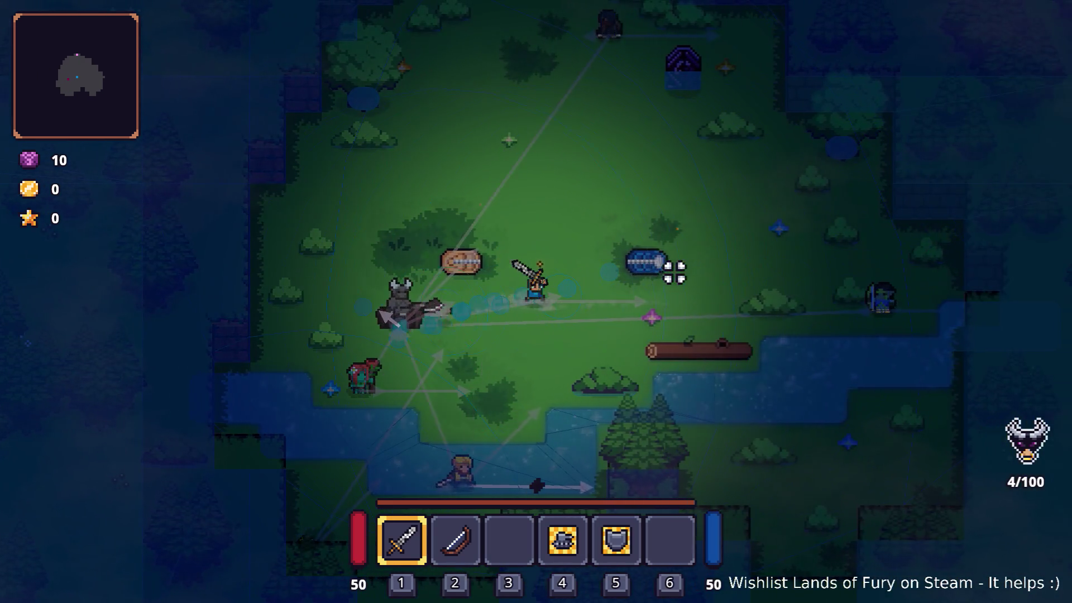
{"action": "left_click", "coordinate": [411, 349]}
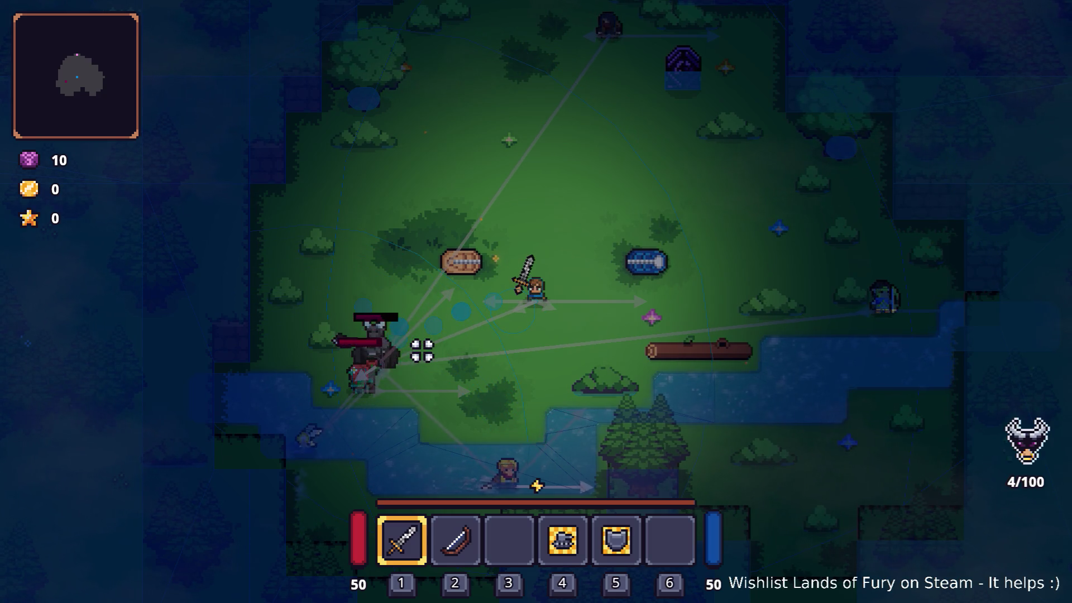
{"action": "key", "text": "Escape"}
{"action": "left_click", "coordinate": [553, 521]}
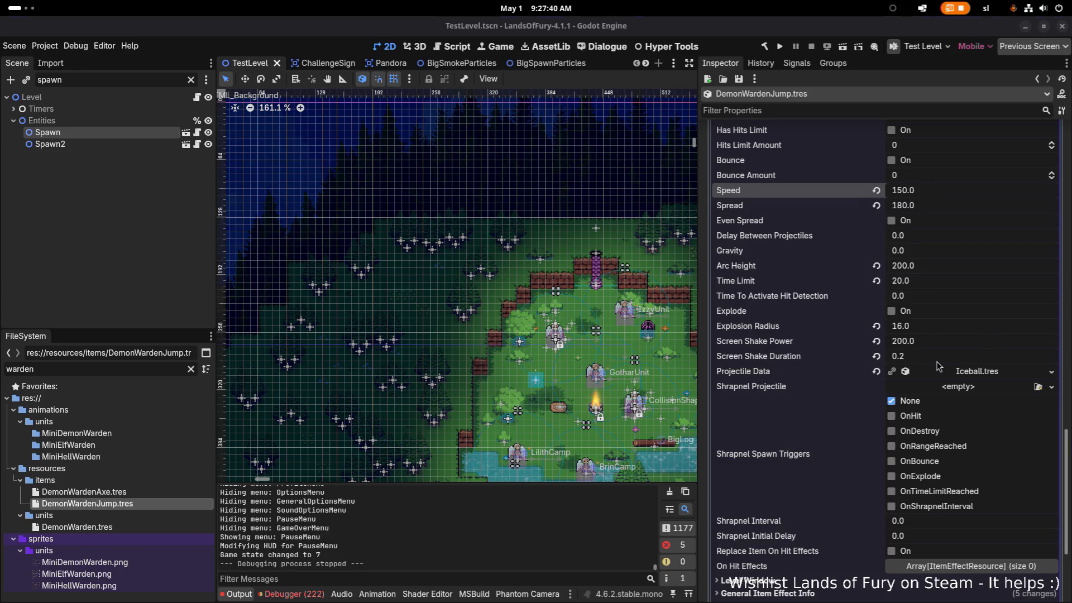
Step: Open the DemonWarden.tres unit resource from the FileSystem
{"action": "scroll", "coordinate": [941, 367], "scroll_direction": "down", "scroll_amount": 4}
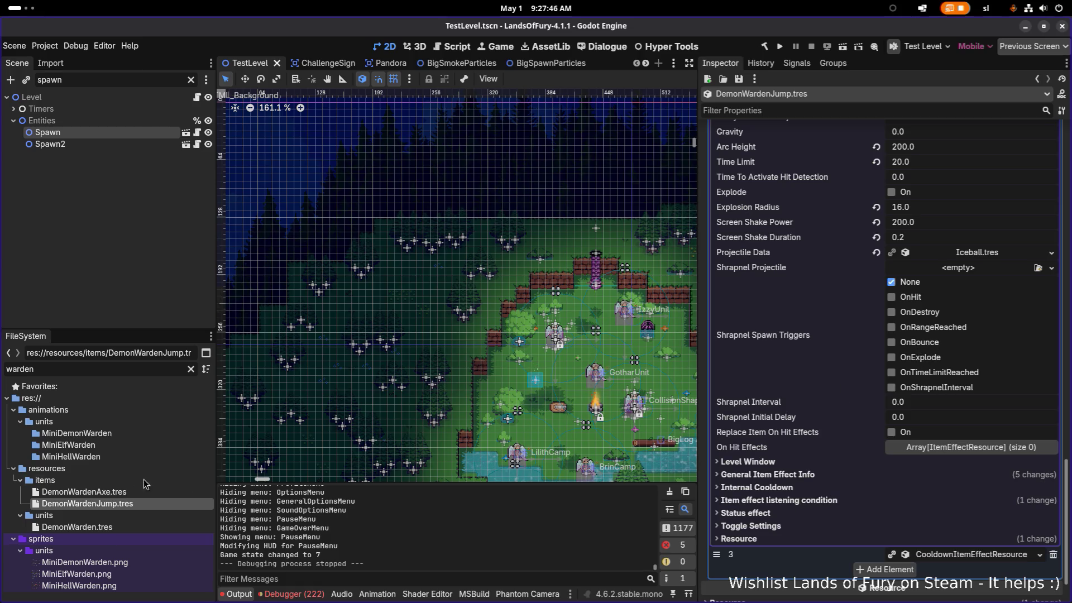
{"action": "left_click", "coordinate": [77, 527]}
{"action": "scroll", "coordinate": [869, 414], "scroll_direction": "up", "scroll_amount": 15}
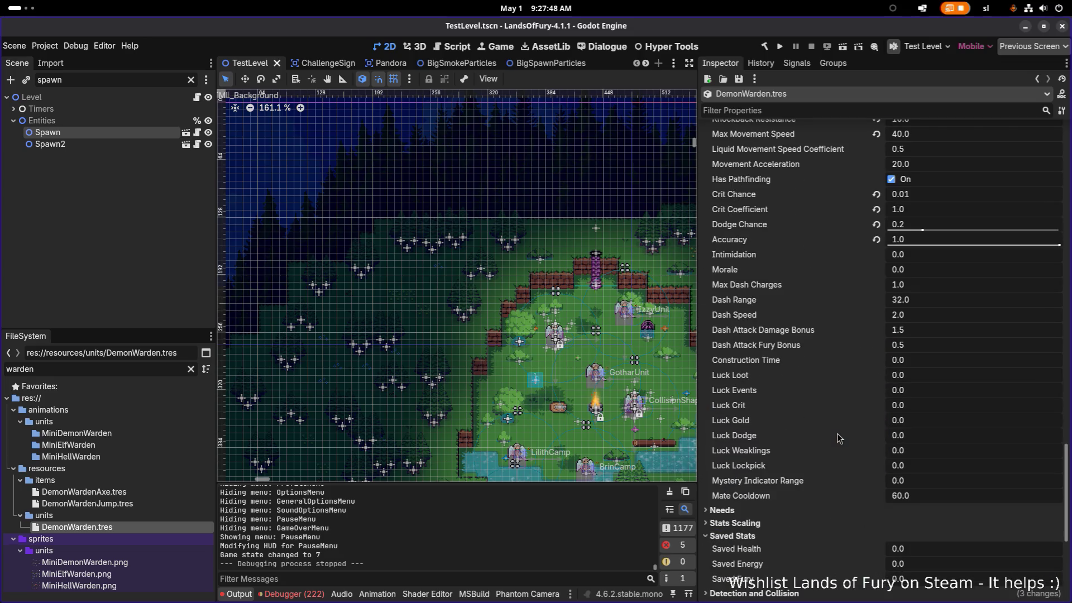
{"action": "scroll", "coordinate": [872, 417], "scroll_direction": "up", "scroll_amount": 12}
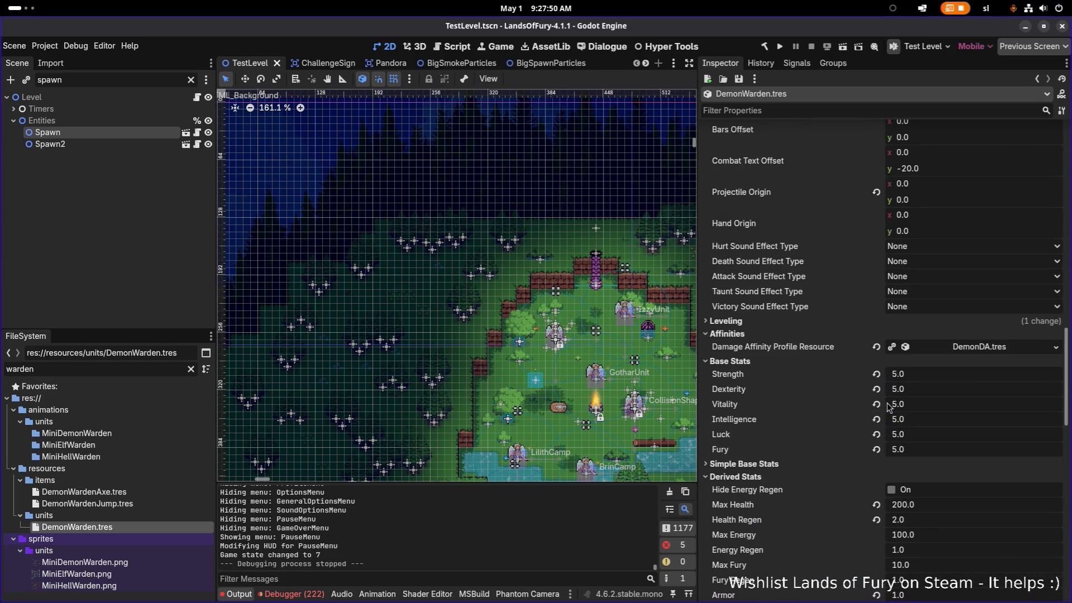
{"action": "scroll", "coordinate": [930, 389], "scroll_direction": "up", "scroll_amount": 12}
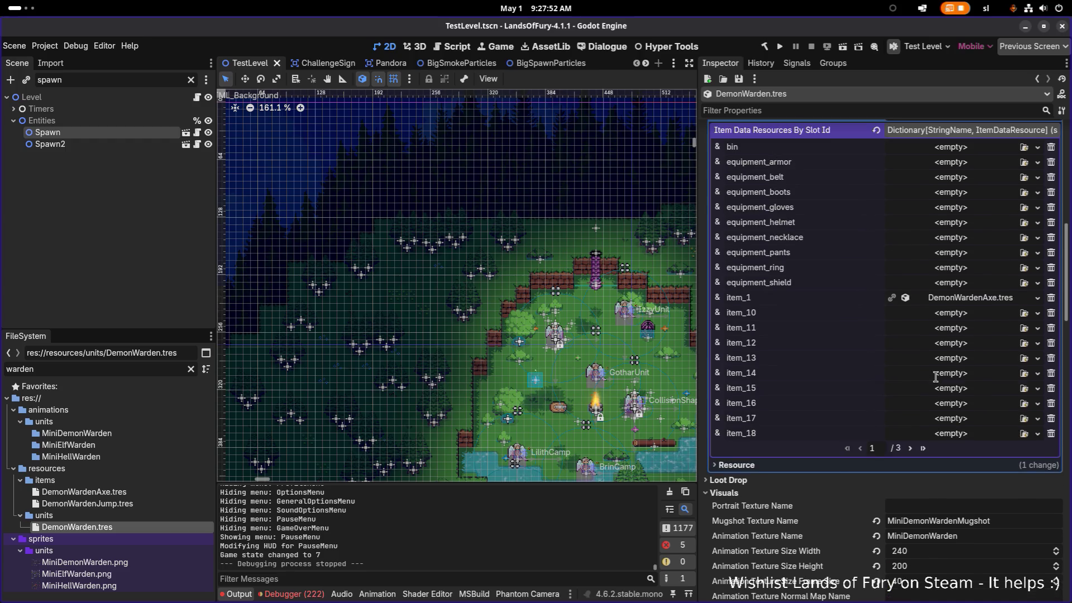
Step: Collapse Inventory Resource, Leveling, Affinities, Base Stats and Derived Stats to reveal AI Actions
{"action": "left_click", "coordinate": [978, 173]}
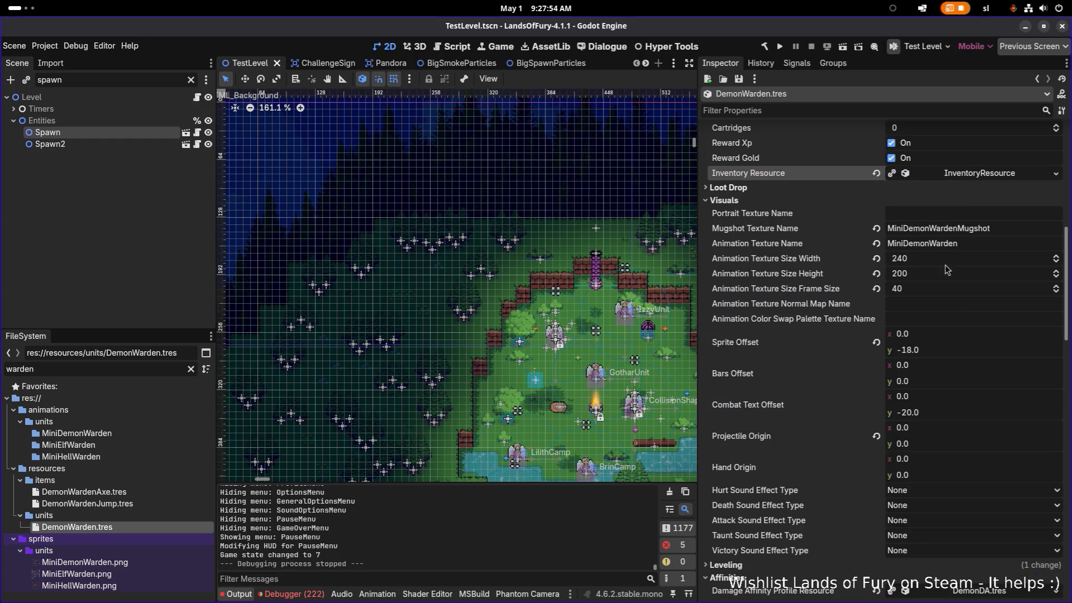
{"action": "scroll", "coordinate": [965, 282], "scroll_direction": "down", "scroll_amount": 8}
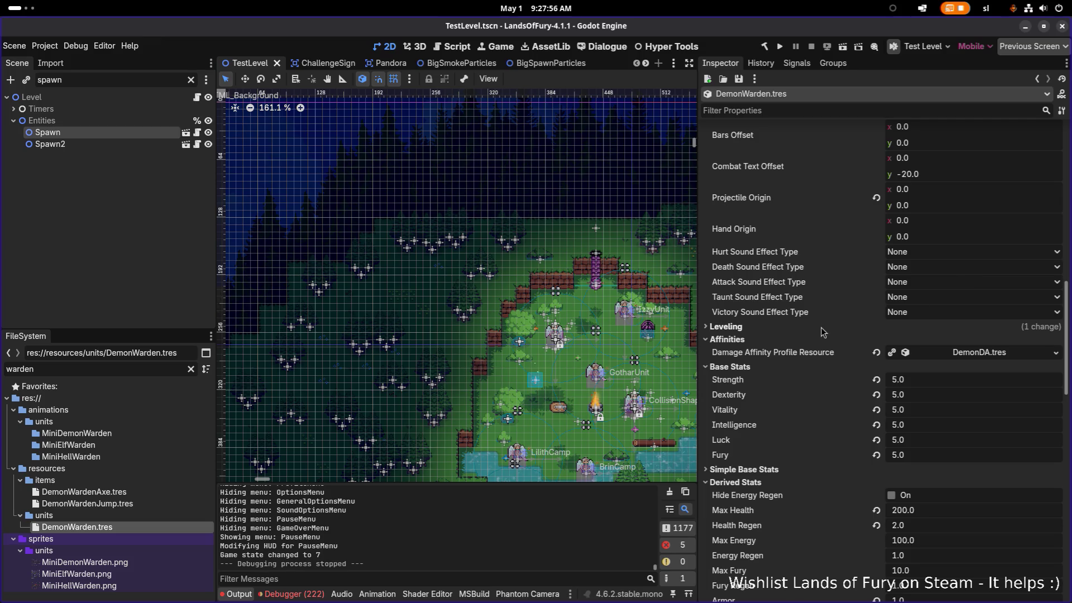
{"action": "scroll", "coordinate": [818, 329], "scroll_direction": "up", "scroll_amount": 14}
{"action": "scroll", "coordinate": [819, 329], "scroll_direction": "up", "scroll_amount": 6}
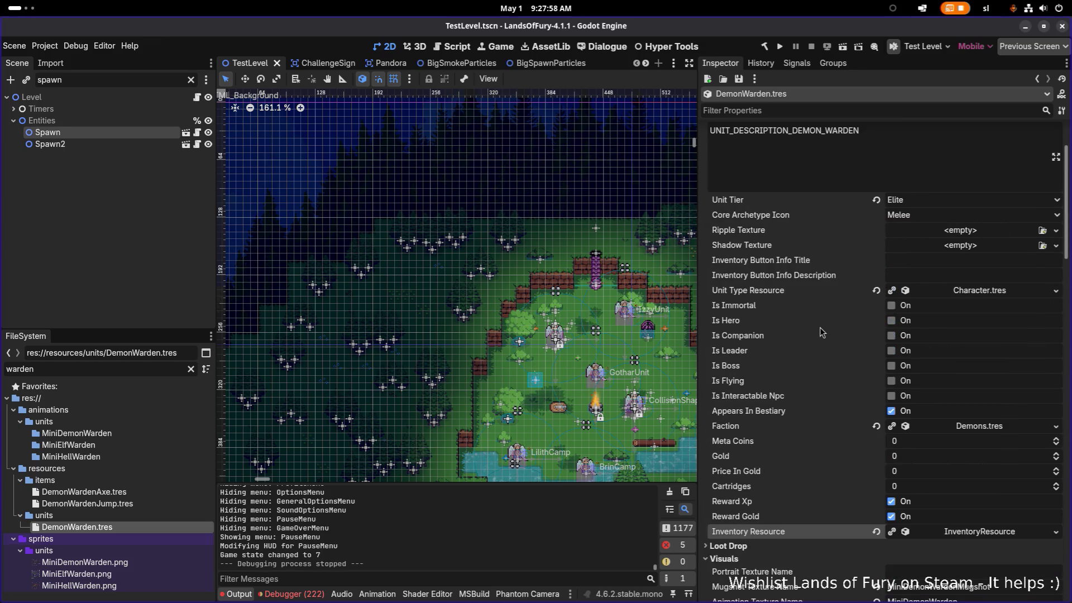
{"action": "scroll", "coordinate": [831, 327], "scroll_direction": "down", "scroll_amount": 14}
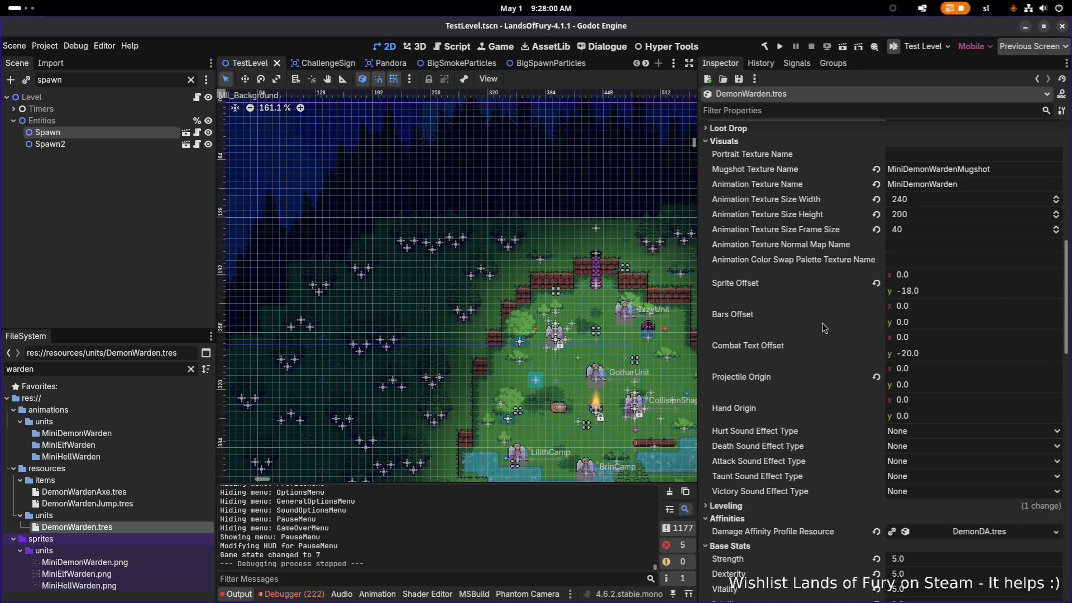
{"action": "scroll", "coordinate": [829, 327], "scroll_direction": "down", "scroll_amount": 4}
{"action": "left_click", "coordinate": [754, 386]}
{"action": "left_click", "coordinate": [751, 390]}
{"action": "left_click", "coordinate": [760, 399]}
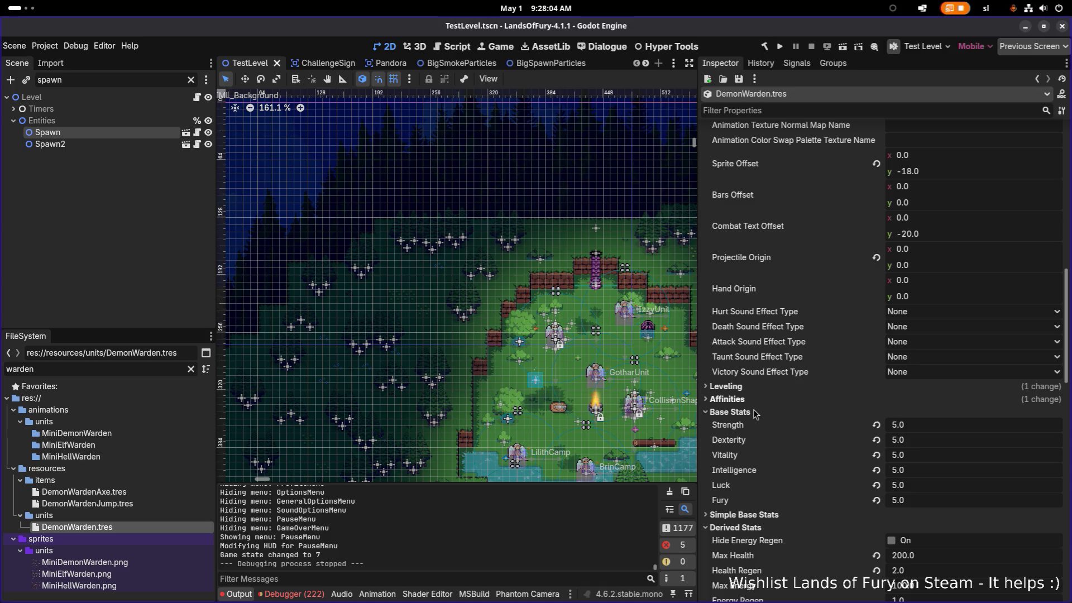
{"action": "left_click", "coordinate": [753, 411]}
{"action": "scroll", "coordinate": [776, 421], "scroll_direction": "down", "scroll_amount": 10}
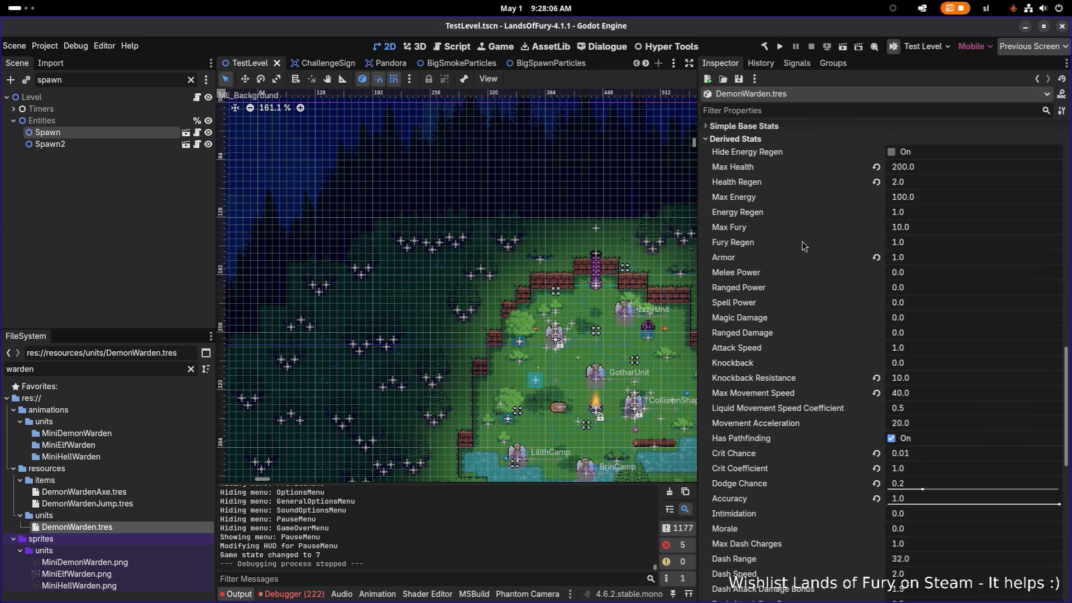
{"action": "left_click", "coordinate": [736, 138]}
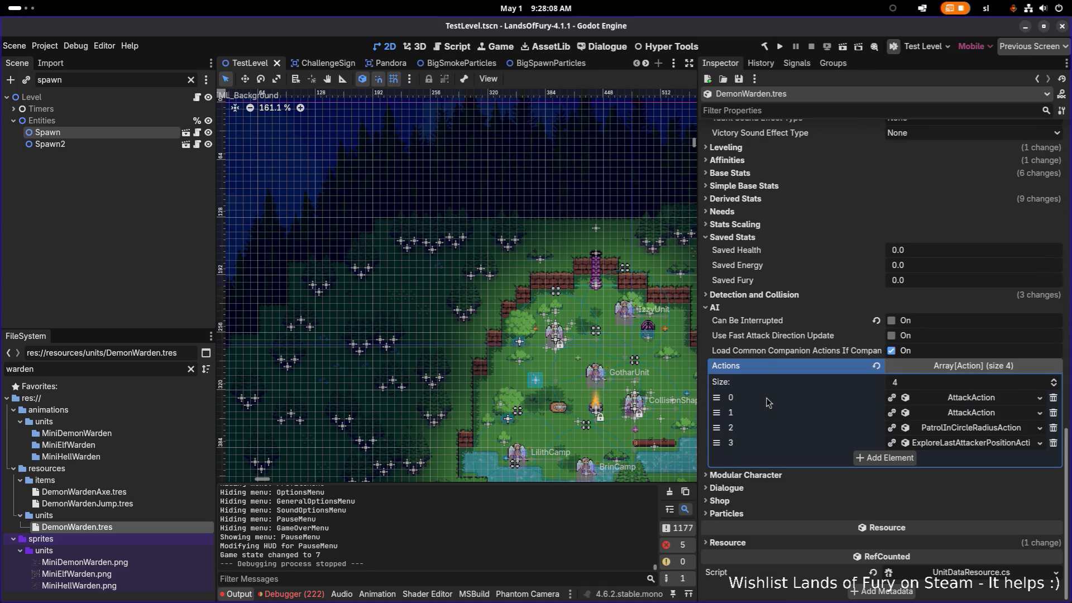
Step: Give the Demon Warden's hit box a rectangle shape under Detection and Collision
{"action": "left_click", "coordinate": [749, 475]}
{"action": "left_click", "coordinate": [750, 475]}
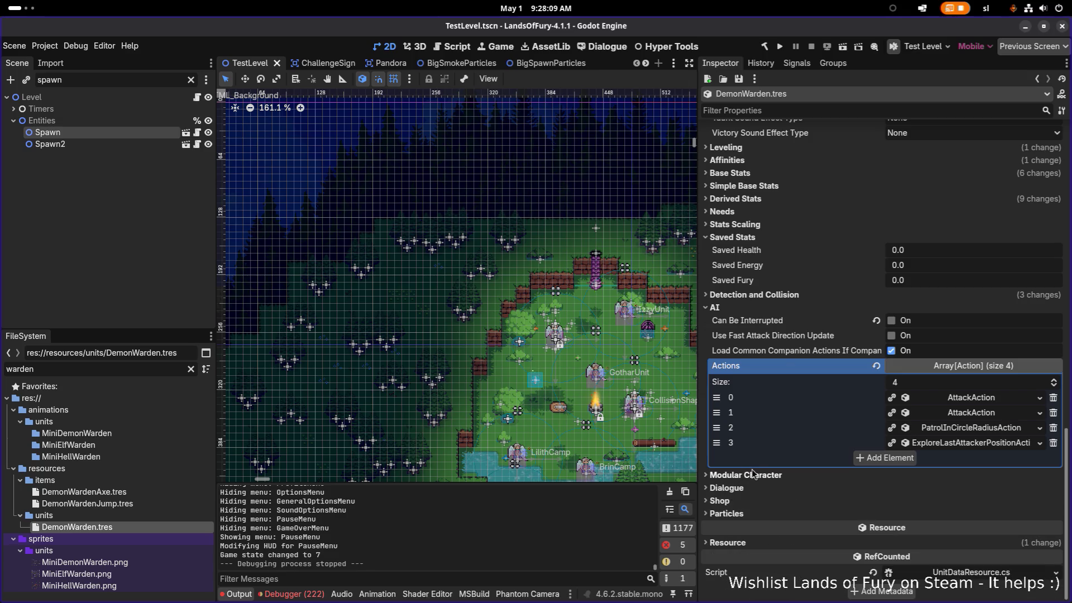
{"action": "left_click", "coordinate": [751, 295]}
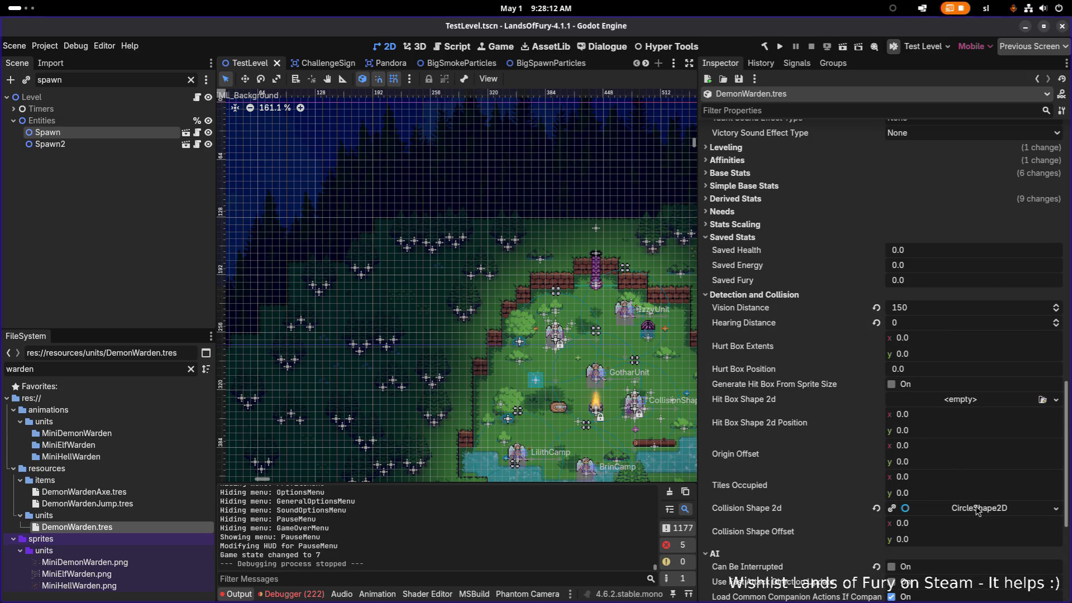
{"action": "scroll", "coordinate": [901, 447], "scroll_direction": "down", "scroll_amount": 3}
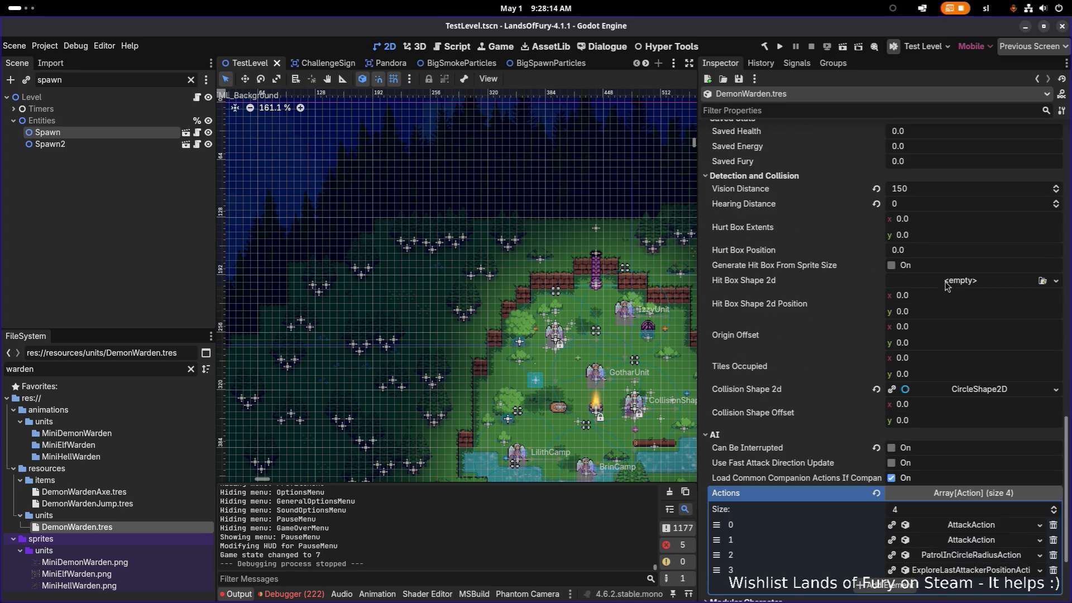
{"action": "left_click", "coordinate": [970, 284]}
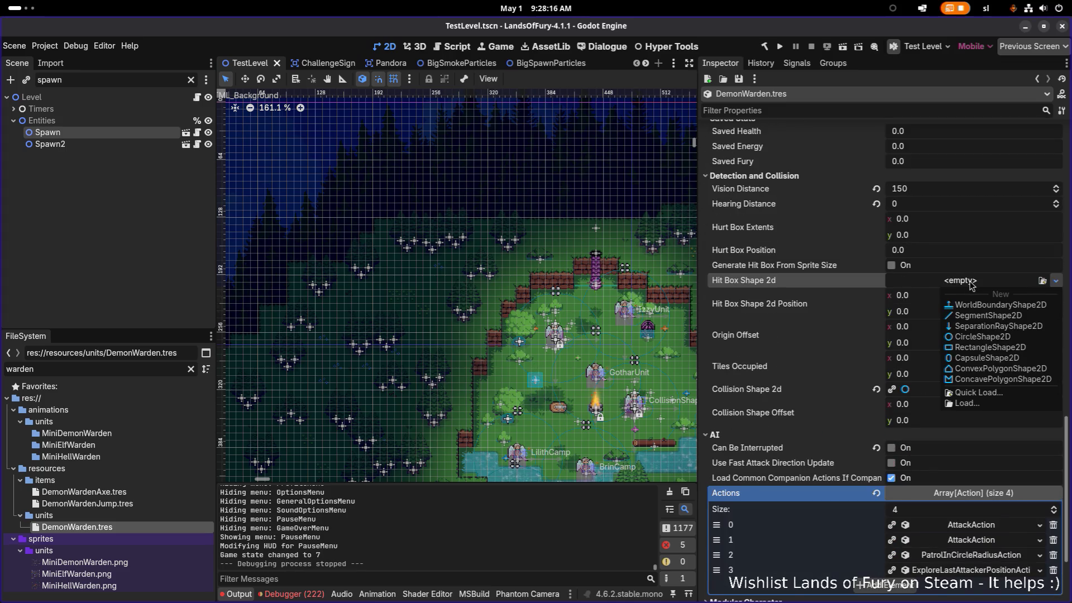
{"action": "left_click", "coordinate": [1005, 347]}
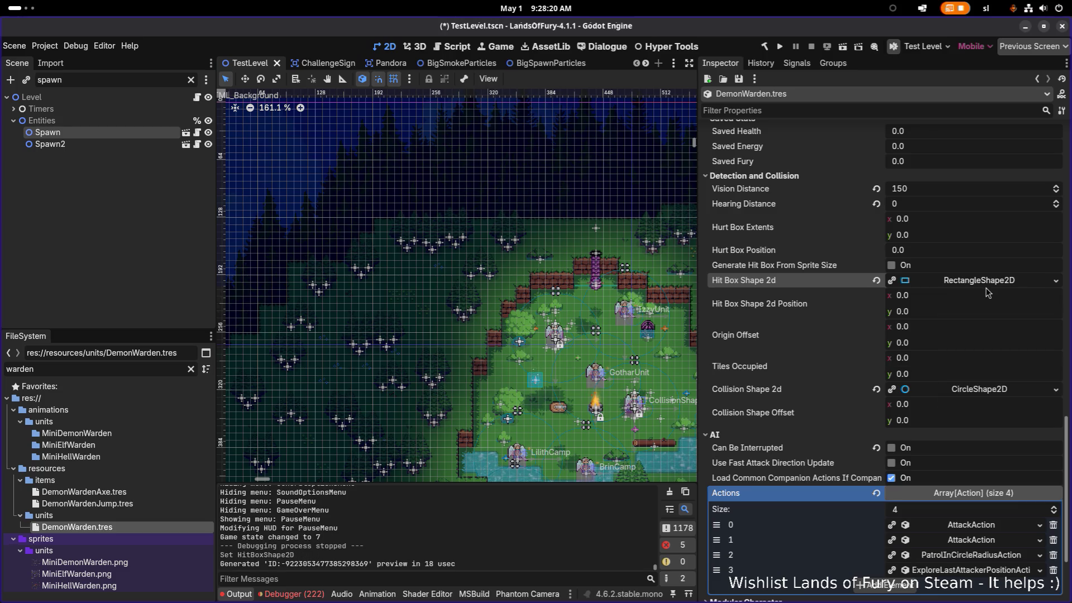
Step: Set the rectangle hit box height to 24 and vertical offset to -10, then save
{"action": "left_click", "coordinate": [991, 283]}
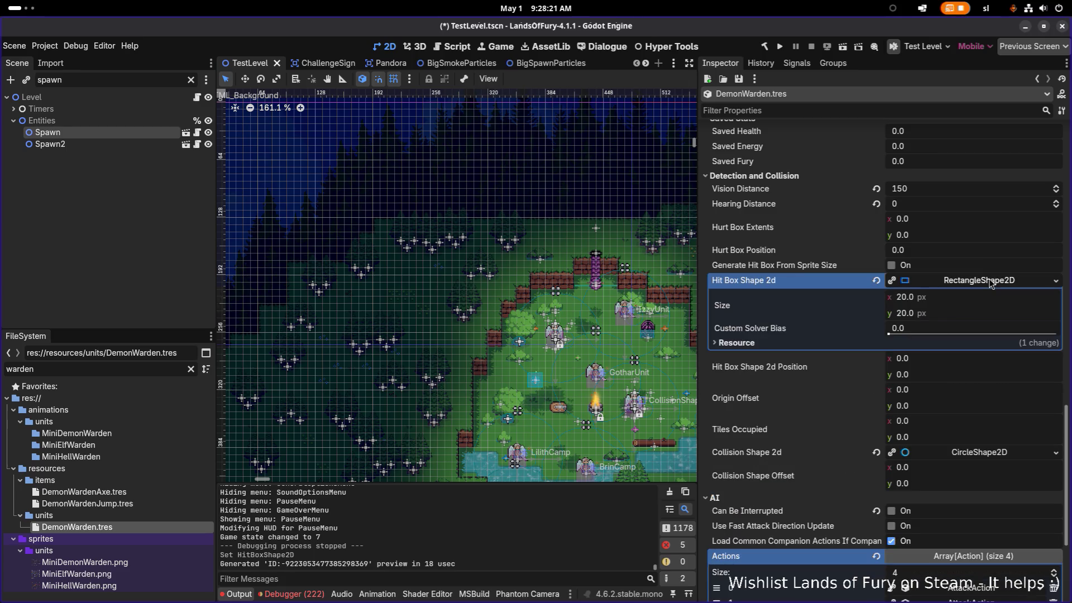
{"action": "left_click", "coordinate": [951, 312]}
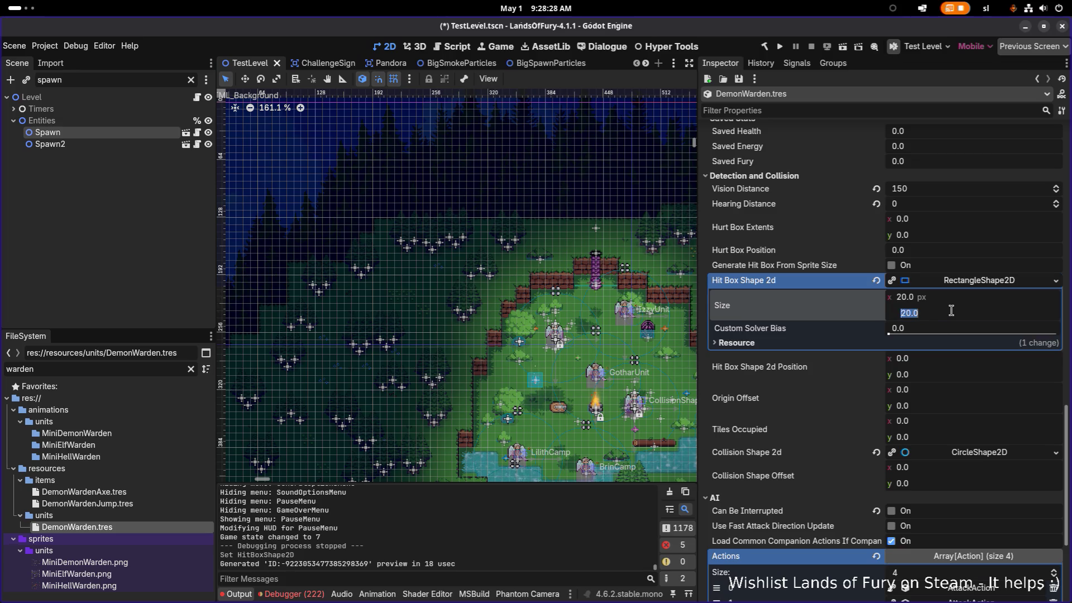
{"action": "type", "text": "24"}
{"action": "key", "text": "Return"}
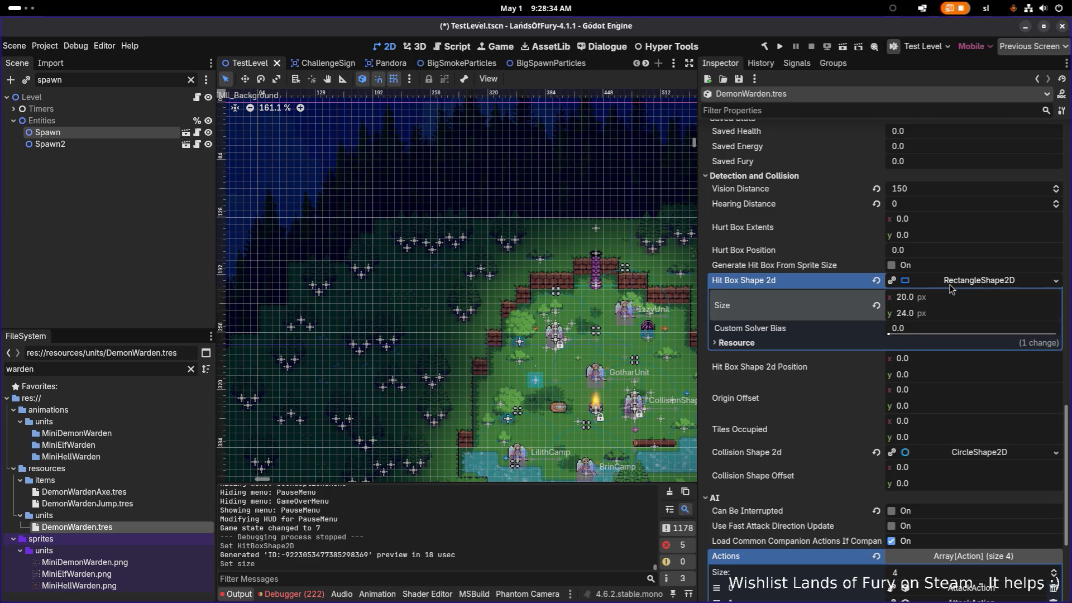
{"action": "left_click", "coordinate": [929, 379]}
{"action": "type", "text": "-10"}
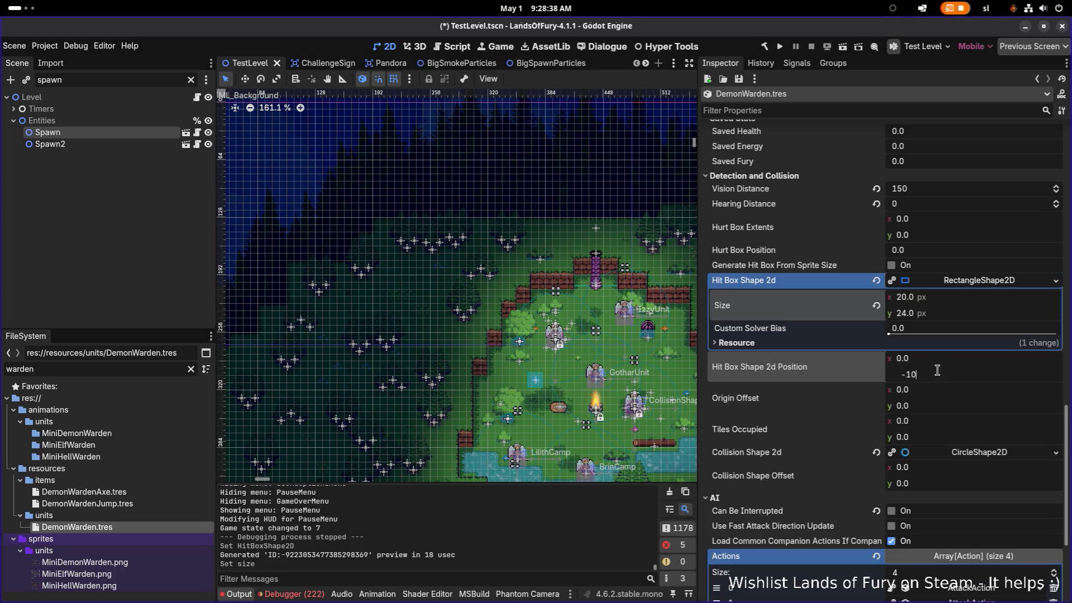
{"action": "key", "text": "Return"}
{"action": "key", "text": "ctrl+s"}
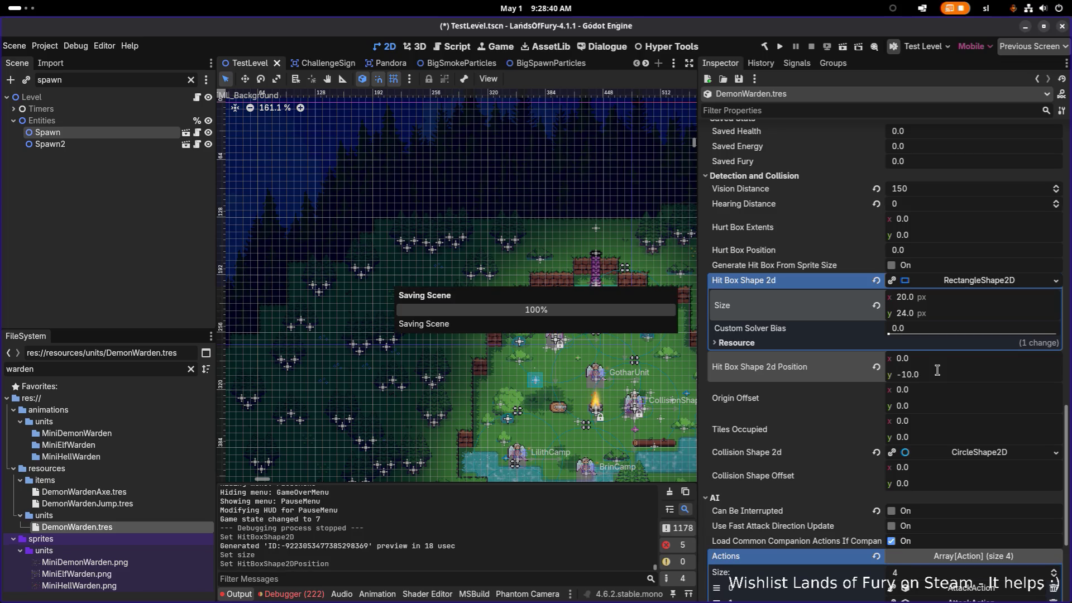
Step: Change Vision Distance from 150 to 240 and save
{"action": "left_click", "coordinate": [954, 288]}
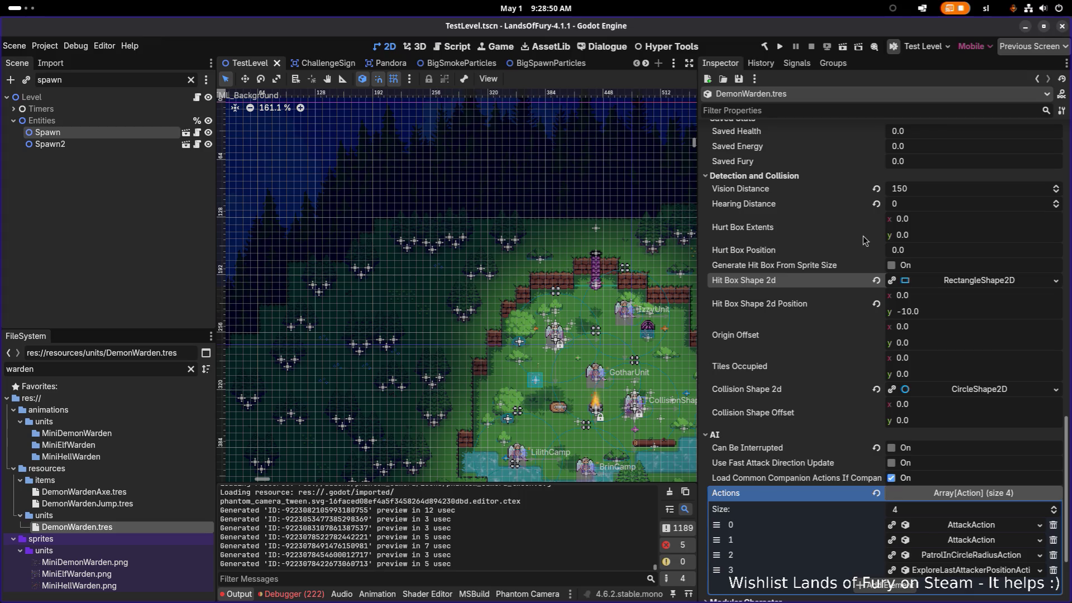
{"action": "left_click", "coordinate": [941, 190]}
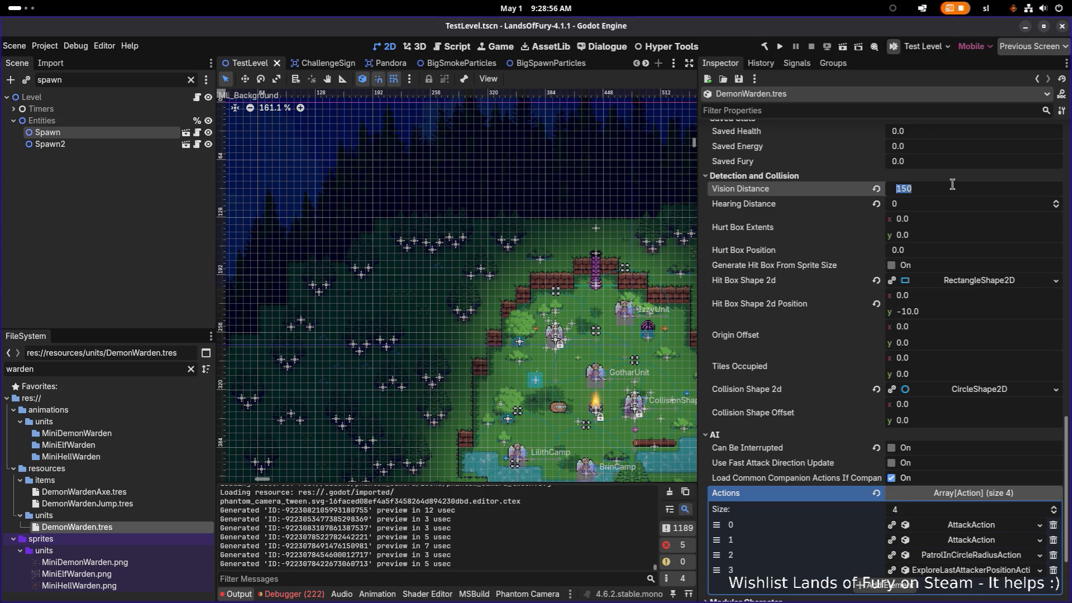
{"action": "type", "text": "160"}
{"action": "key", "text": "Return"}
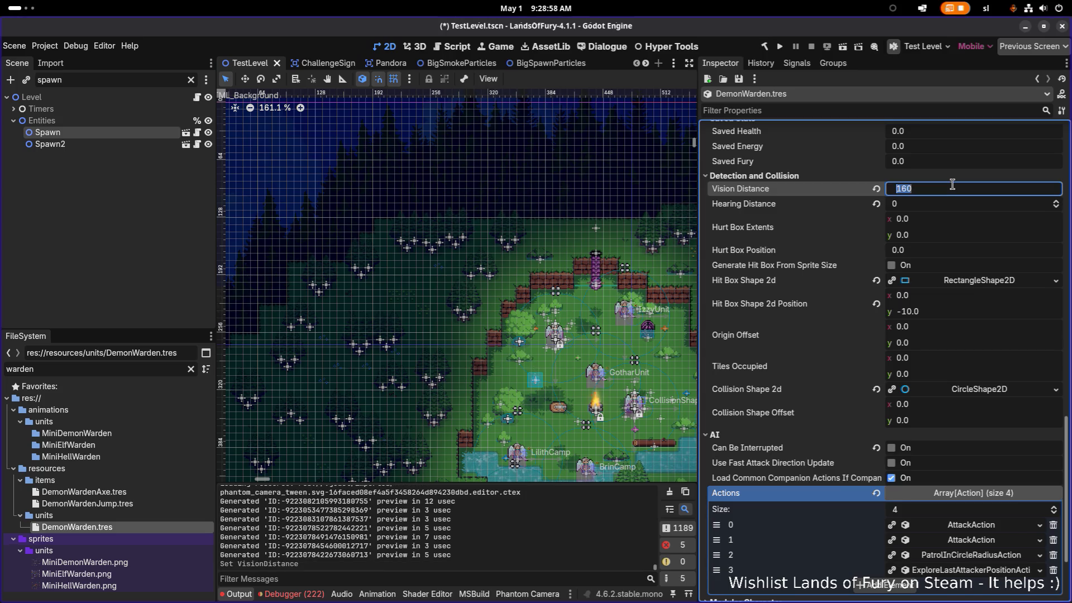
{"action": "type", "text": "240"}
{"action": "key", "text": "Return"}
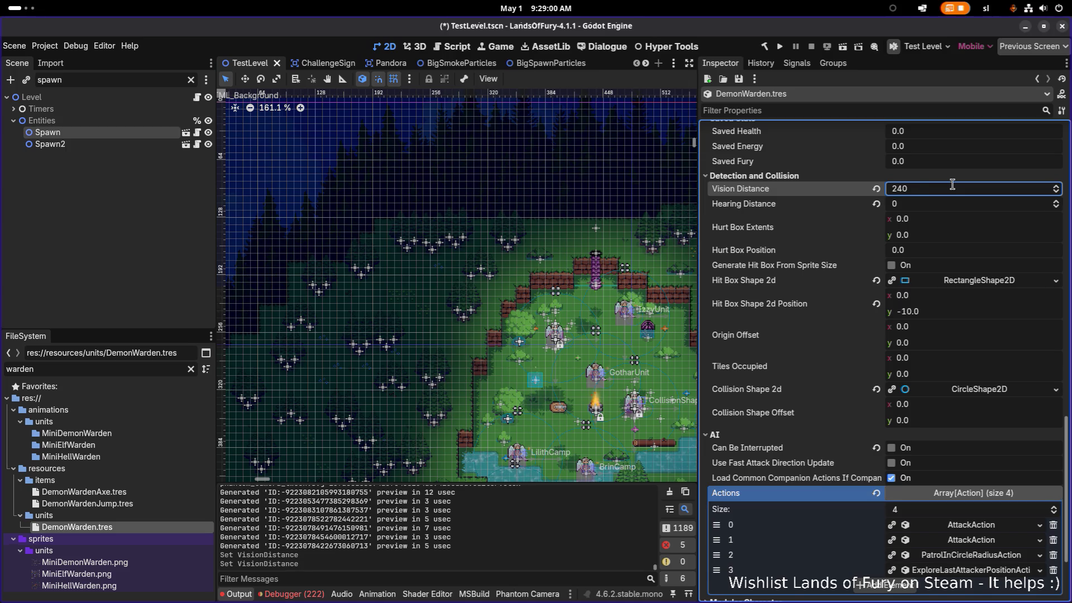
{"action": "key", "text": "ctrl+s"}
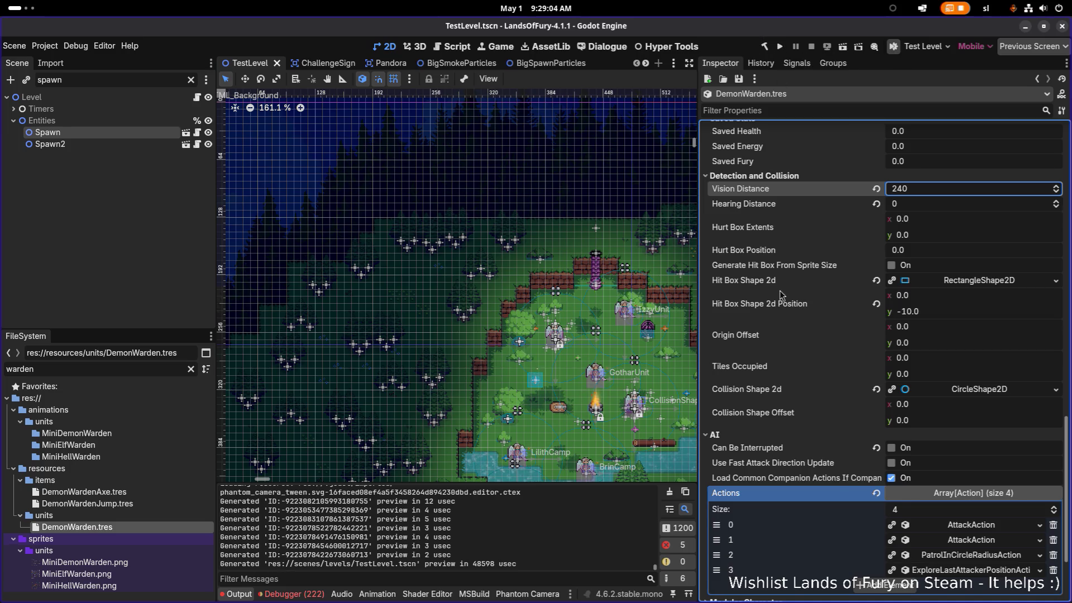
{"action": "scroll", "coordinate": [951, 555], "scroll_direction": "up", "scroll_amount": 15}
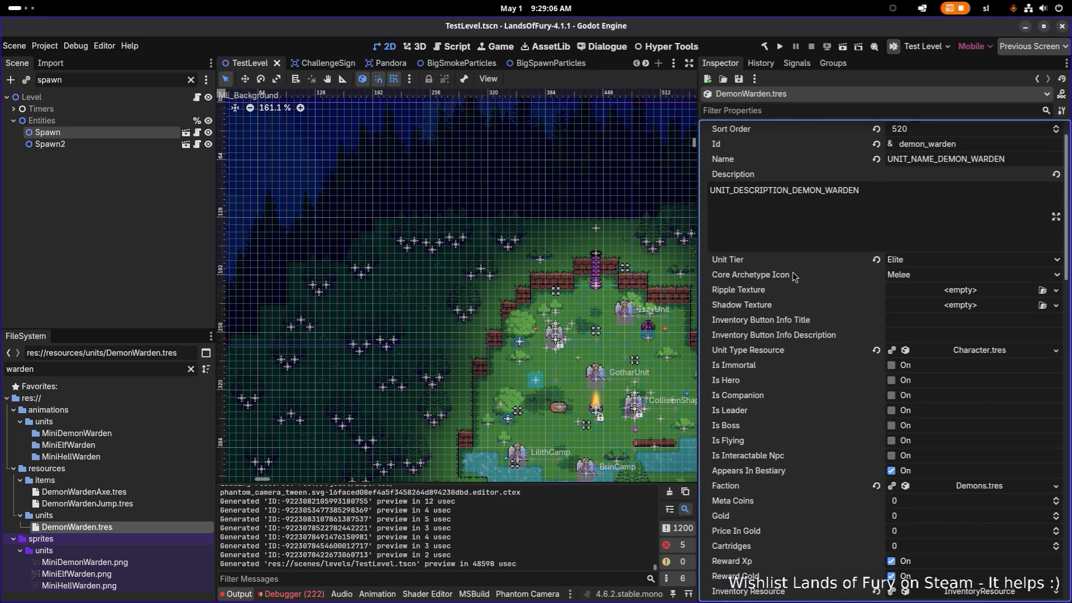
Step: Open DemonWardenJump.tres, uncheck Arc Range Adjusted To Target in SpawnProjectile, and save
{"action": "left_click", "coordinate": [160, 504]}
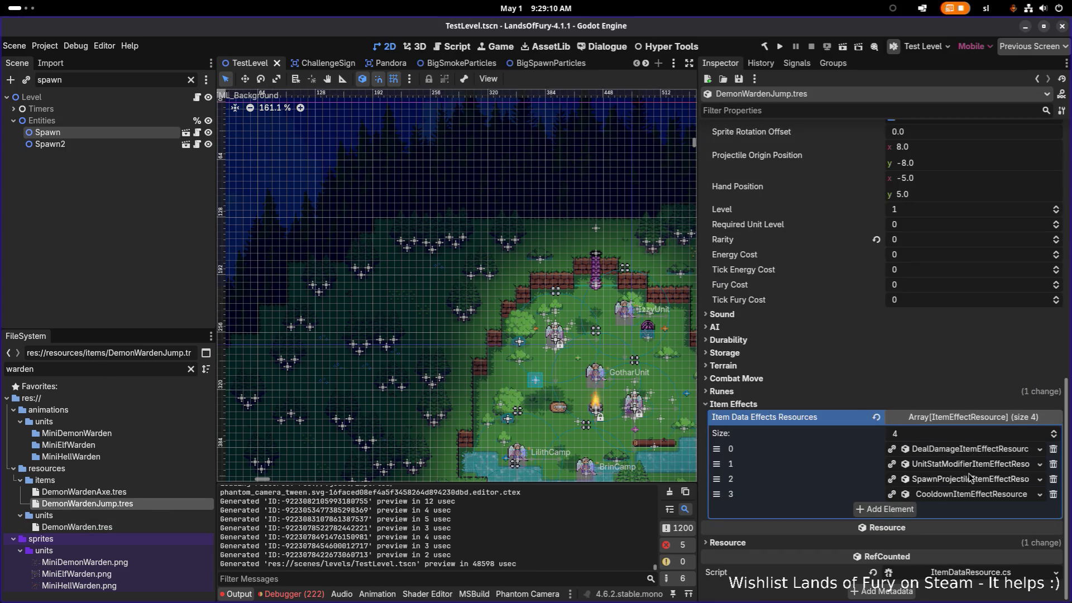
{"action": "left_click", "coordinate": [970, 479]}
{"action": "scroll", "coordinate": [943, 435], "scroll_direction": "down", "scroll_amount": 5}
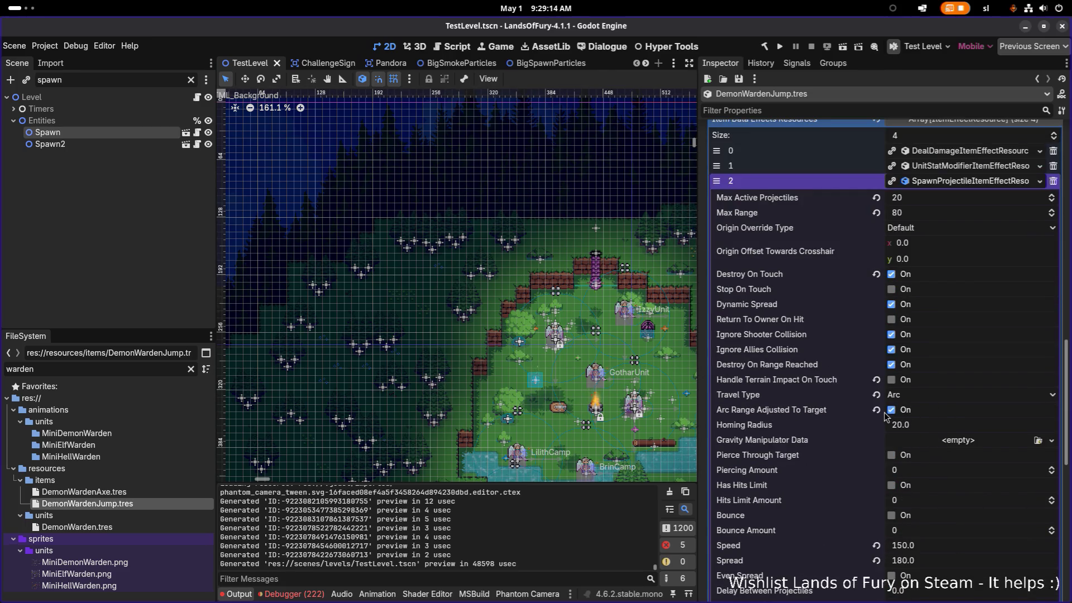
{"action": "left_click", "coordinate": [891, 411]}
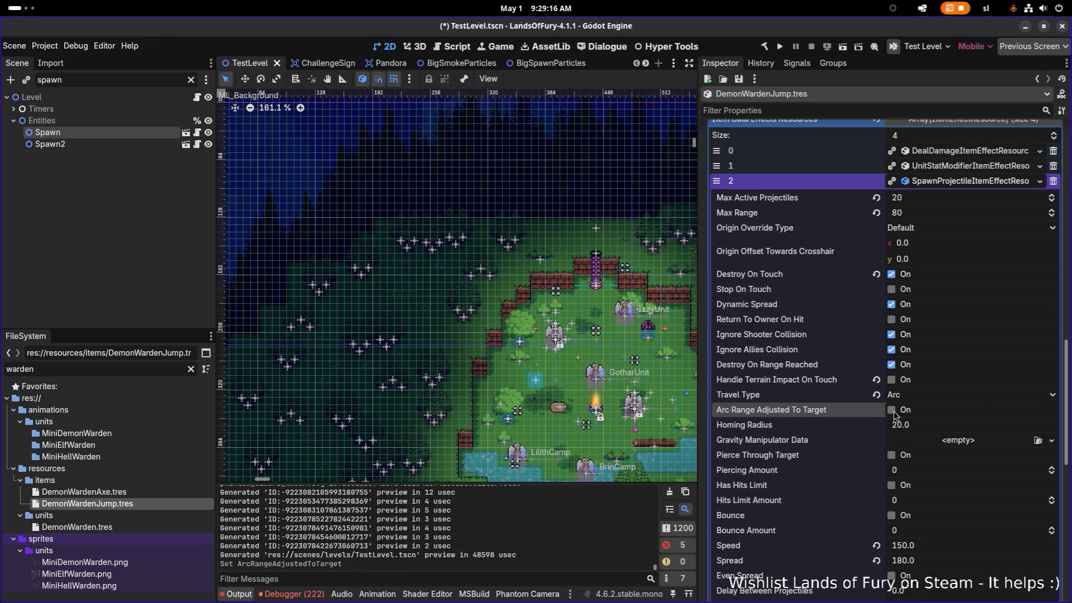
{"action": "key", "text": "ctrl+s"}
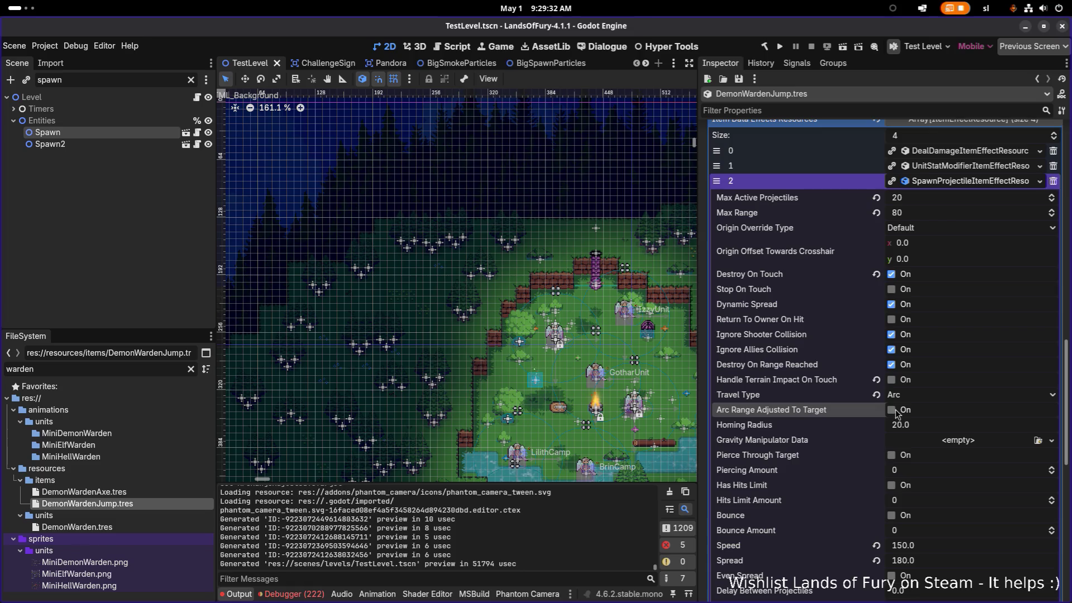
Step: Reset Time Limit to 0 and set Min and Max Amount to 10
{"action": "scroll", "coordinate": [896, 414], "scroll_direction": "down", "scroll_amount": 5}
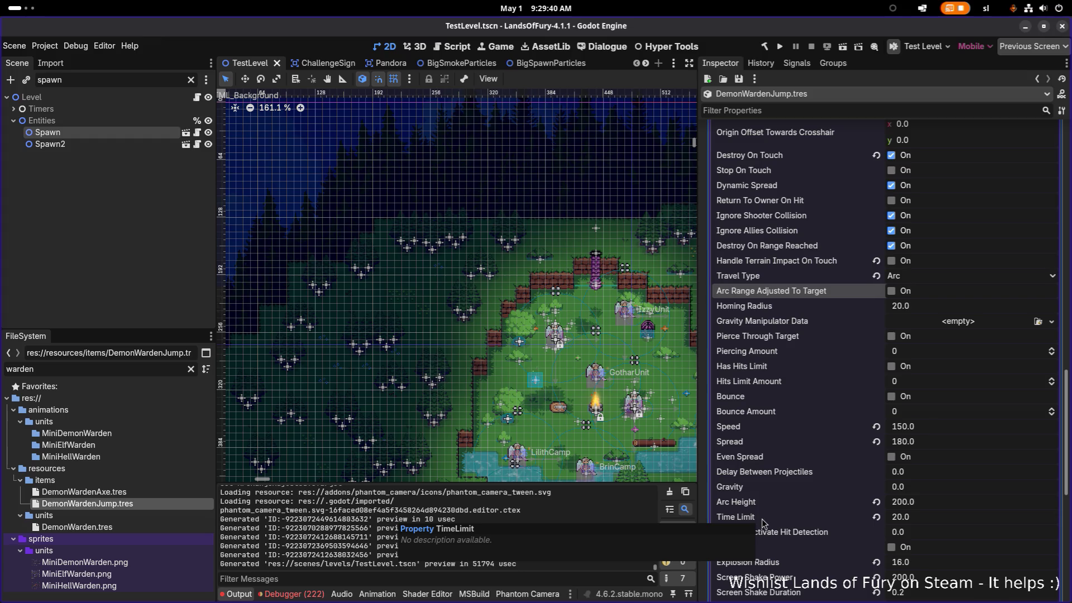
{"action": "left_click", "coordinate": [877, 517]}
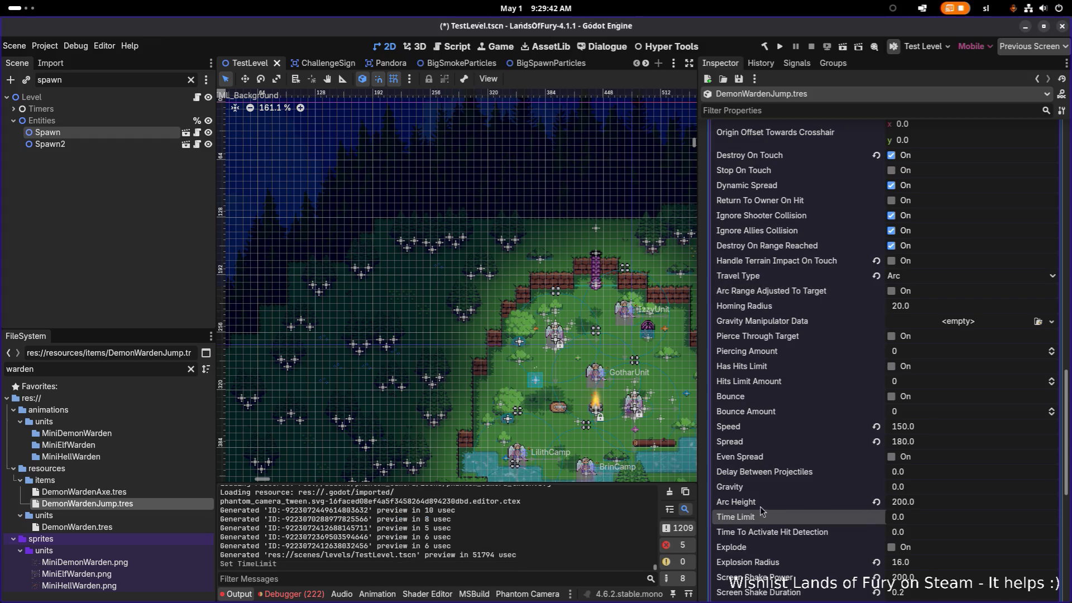
{"action": "scroll", "coordinate": [773, 516], "scroll_direction": "down", "scroll_amount": 2}
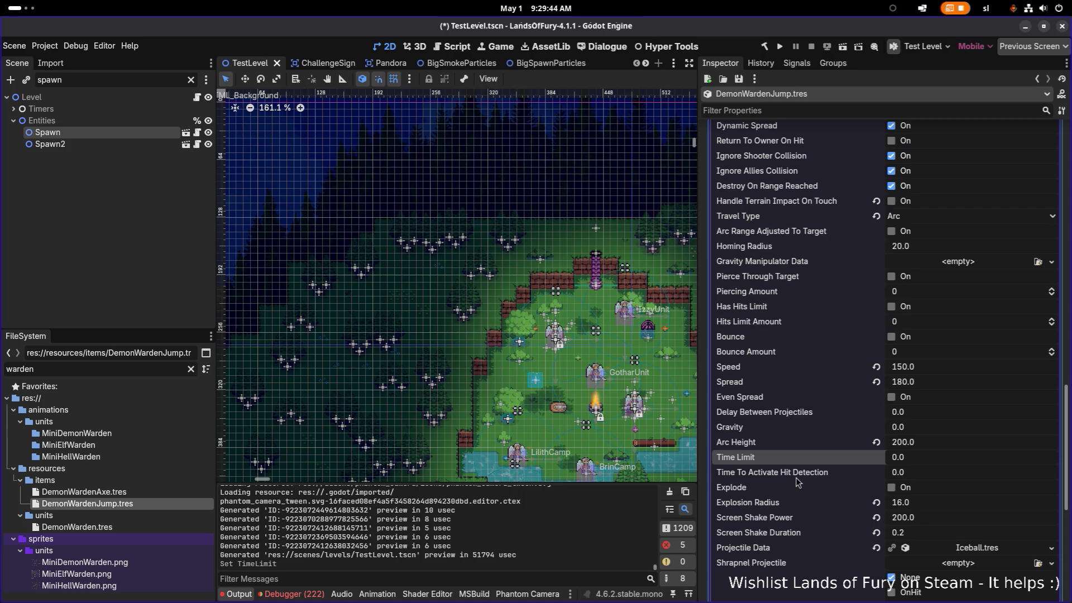
{"action": "scroll", "coordinate": [797, 481], "scroll_direction": "down", "scroll_amount": 2}
{"action": "scroll", "coordinate": [796, 478], "scroll_direction": "down", "scroll_amount": 3}
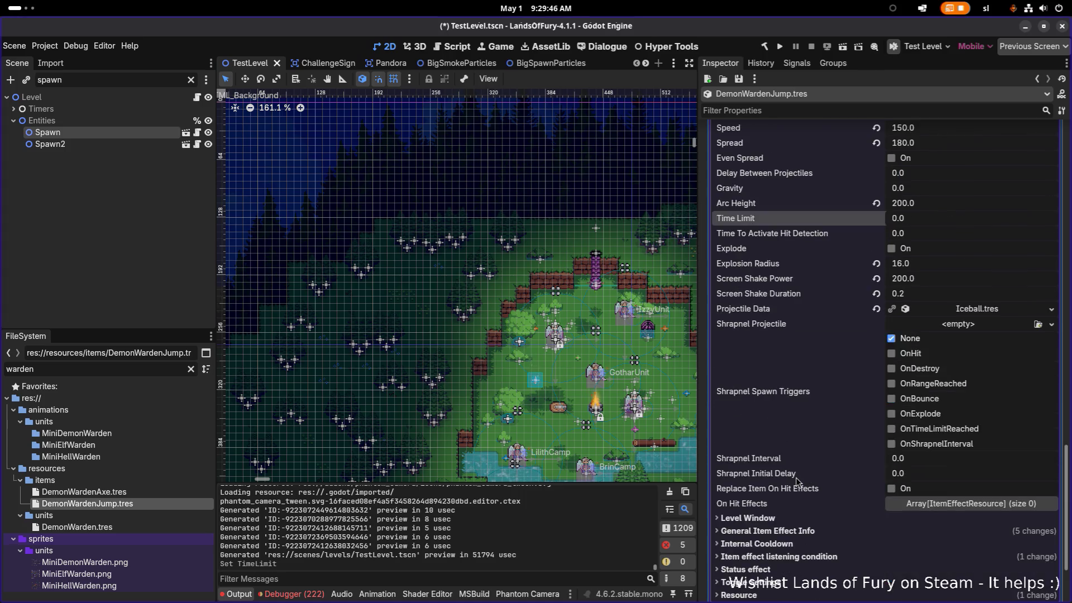
{"action": "left_click", "coordinate": [784, 471]}
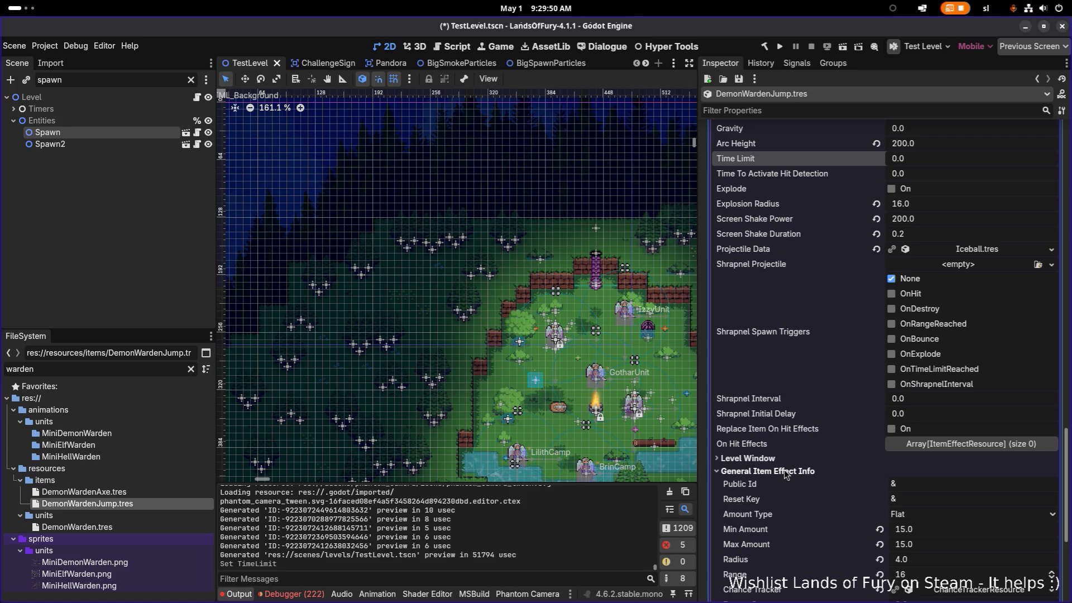
{"action": "left_click", "coordinate": [972, 535]}
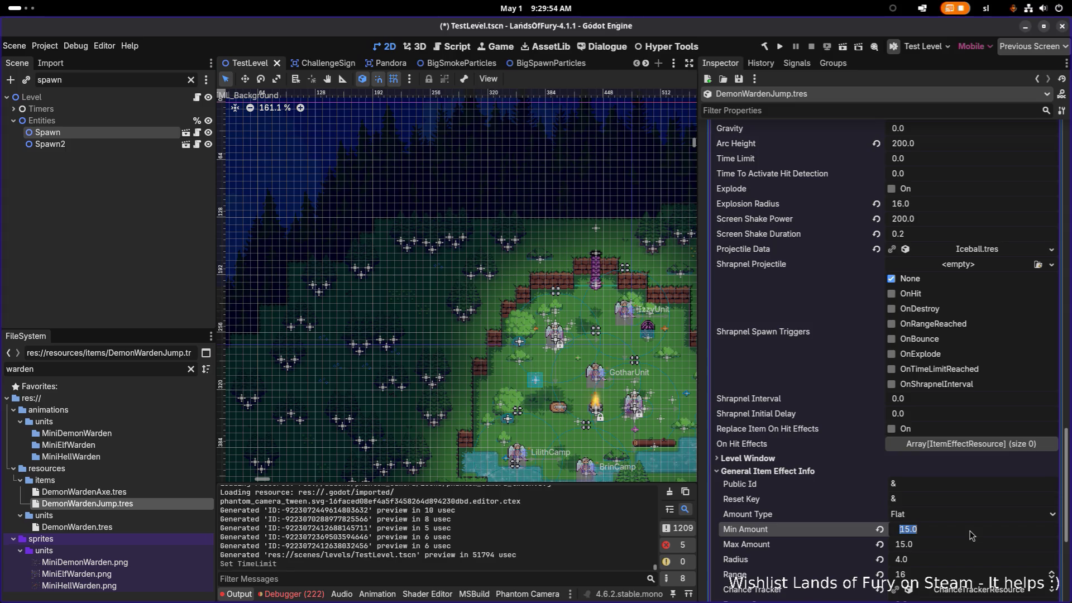
{"action": "type", "text": "10"}
{"action": "key", "text": "Tab"}
{"action": "type", "text": "10"}
{"action": "key", "text": "Return"}
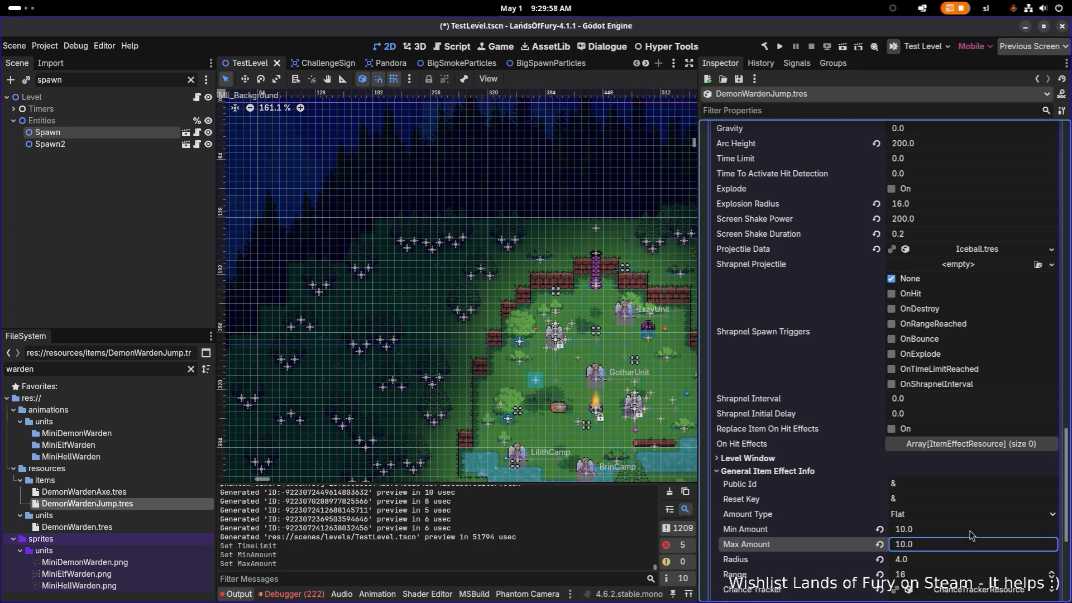
Step: Set the projectile origin to ShooterPosition and save
{"action": "scroll", "coordinate": [969, 552], "scroll_direction": "down", "scroll_amount": 1}
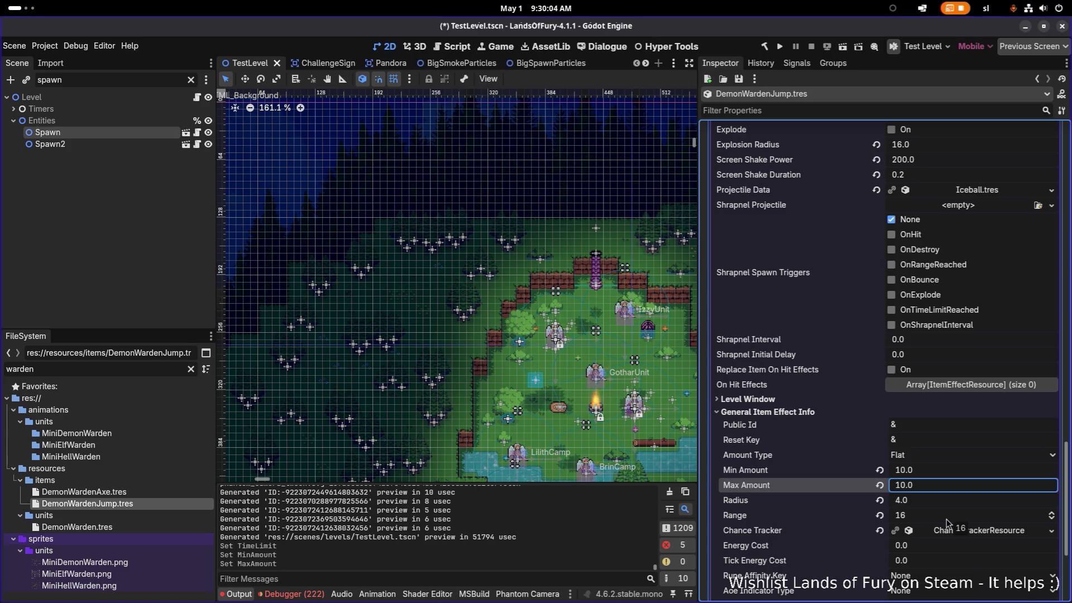
{"action": "left_click", "coordinate": [948, 521]}
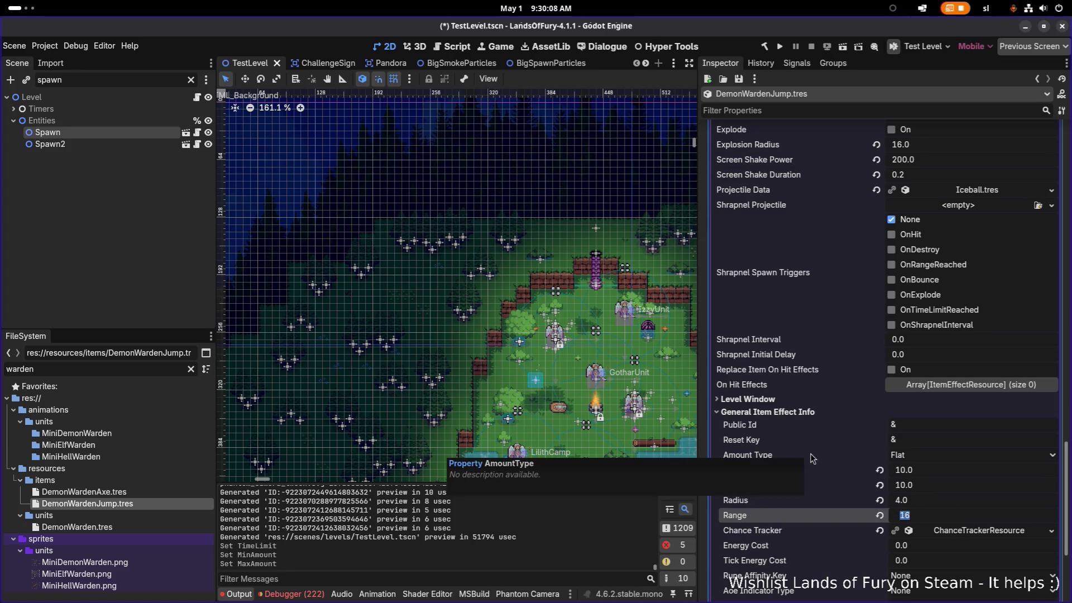
{"action": "scroll", "coordinate": [812, 459], "scroll_direction": "up", "scroll_amount": 8}
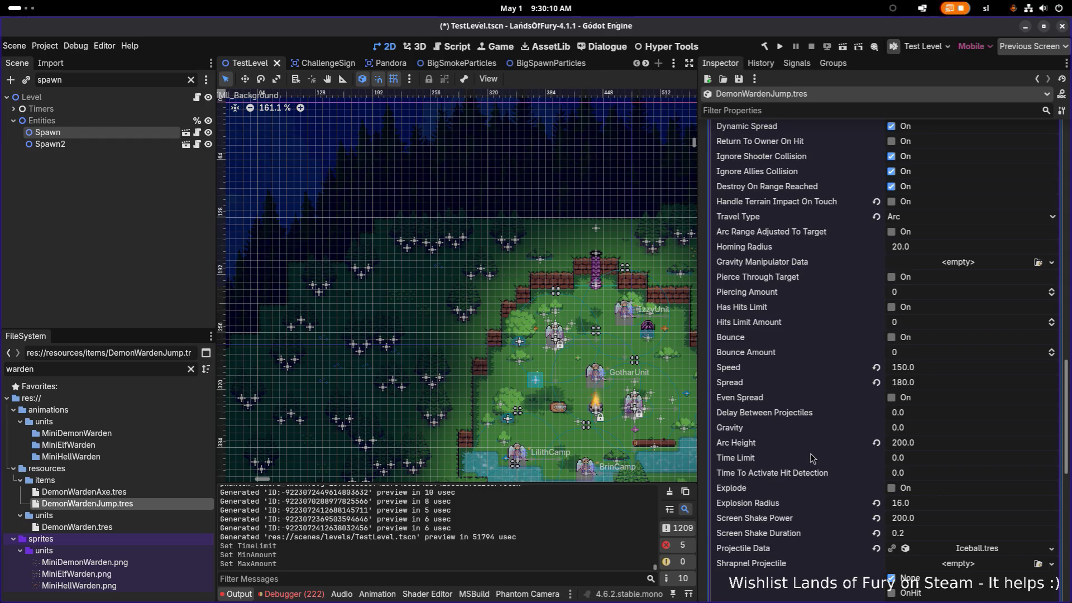
{"action": "scroll", "coordinate": [812, 459], "scroll_direction": "down", "scroll_amount": 7}
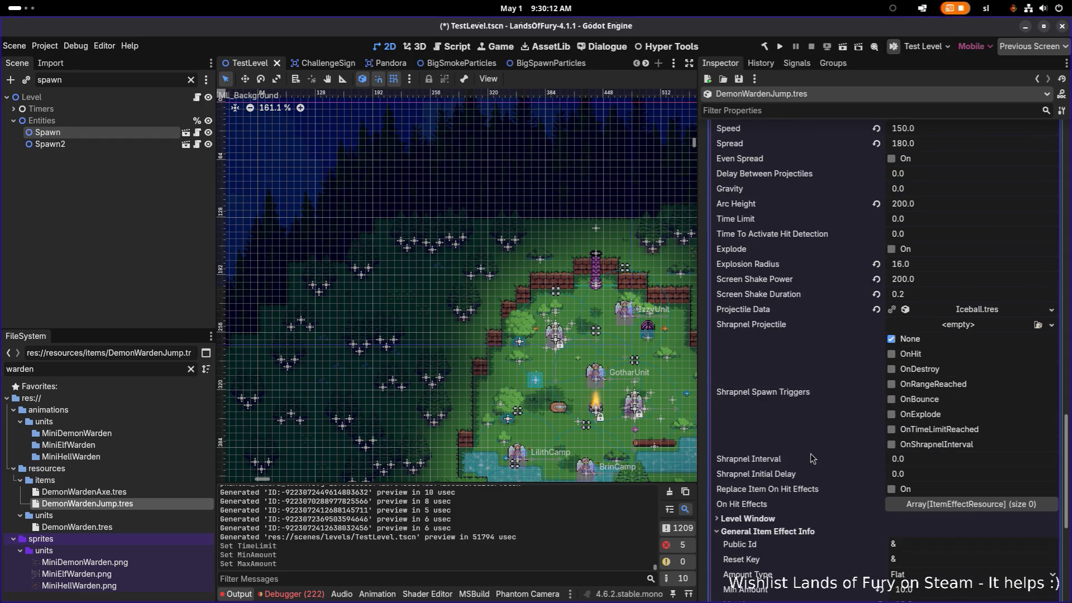
{"action": "scroll", "coordinate": [878, 496], "scroll_direction": "down", "scroll_amount": 2}
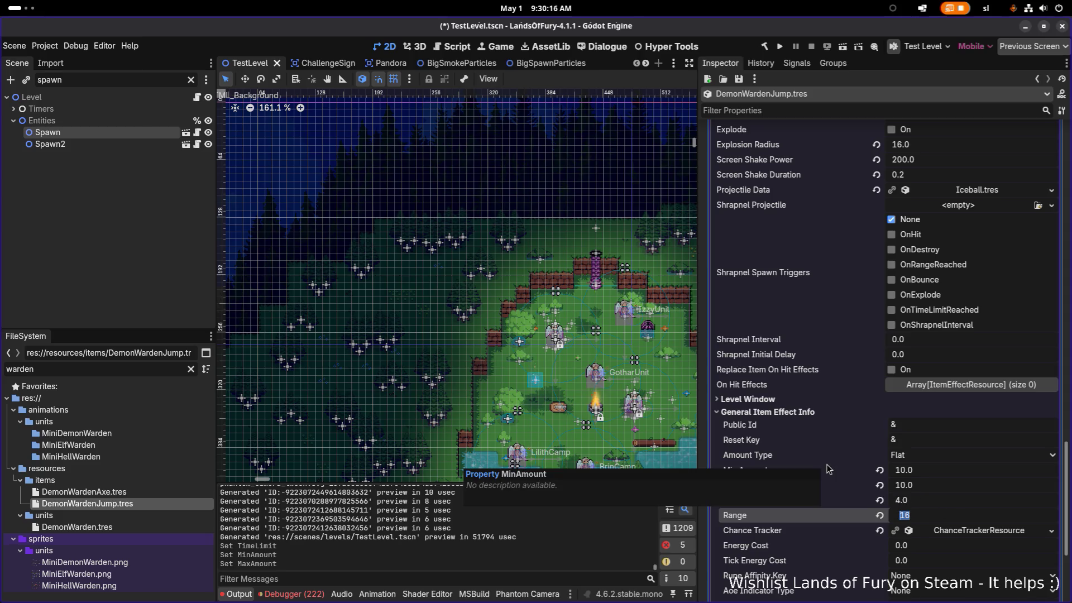
{"action": "scroll", "coordinate": [826, 464], "scroll_direction": "up", "scroll_amount": 15}
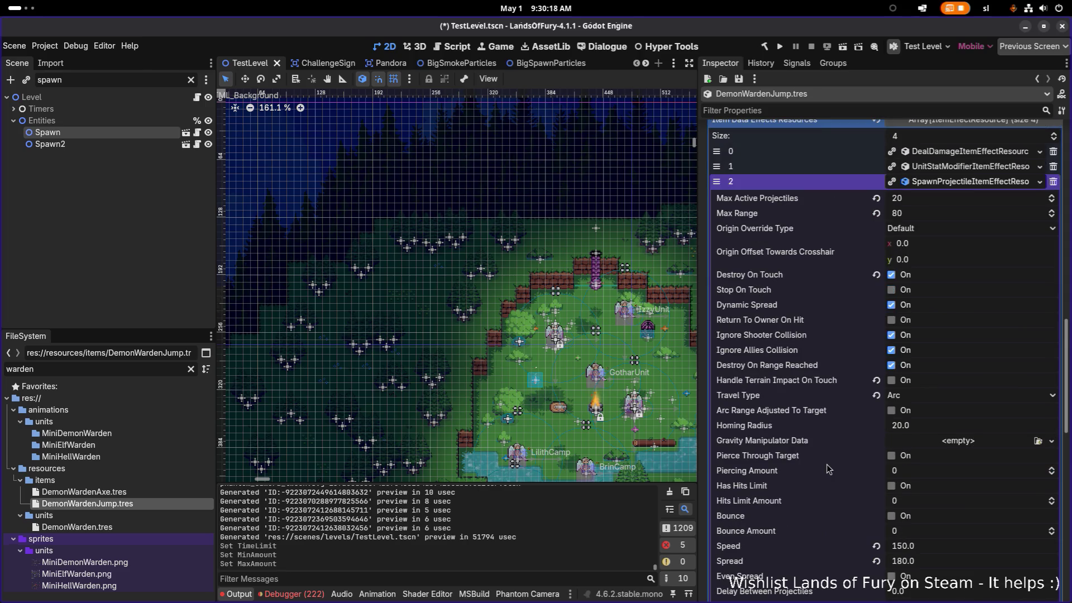
{"action": "scroll", "coordinate": [827, 464], "scroll_direction": "down", "scroll_amount": 2}
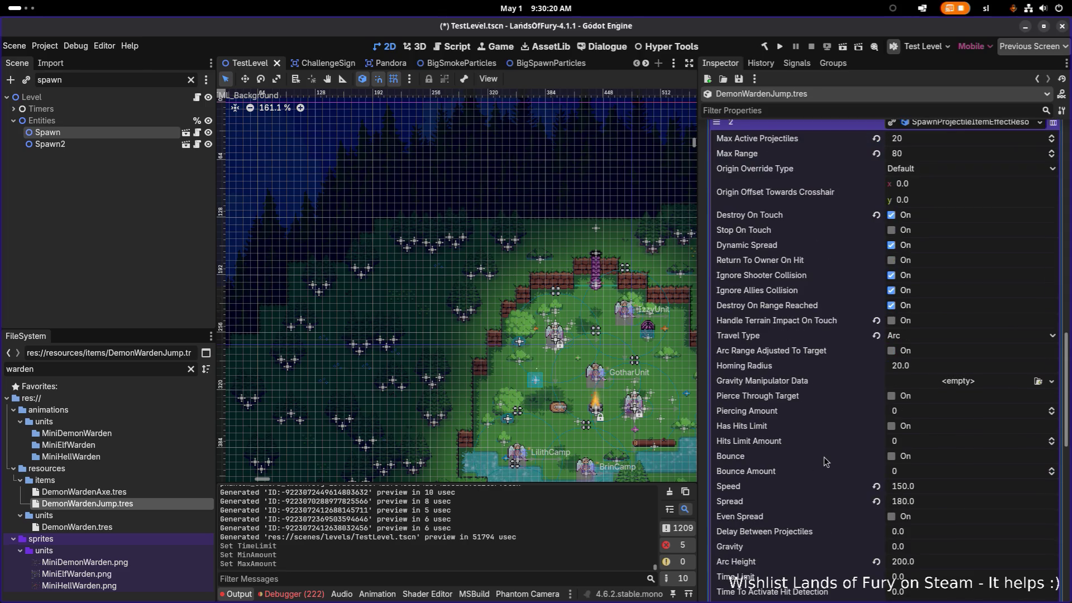
{"action": "scroll", "coordinate": [823, 457], "scroll_direction": "down", "scroll_amount": 12}
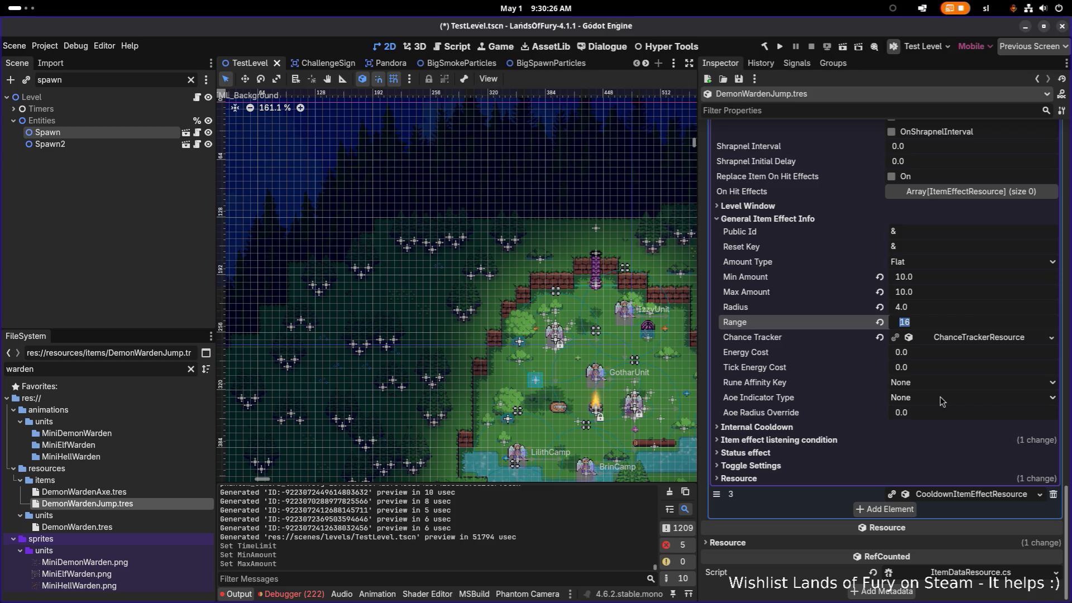
{"action": "scroll", "coordinate": [927, 379], "scroll_direction": "up", "scroll_amount": 15}
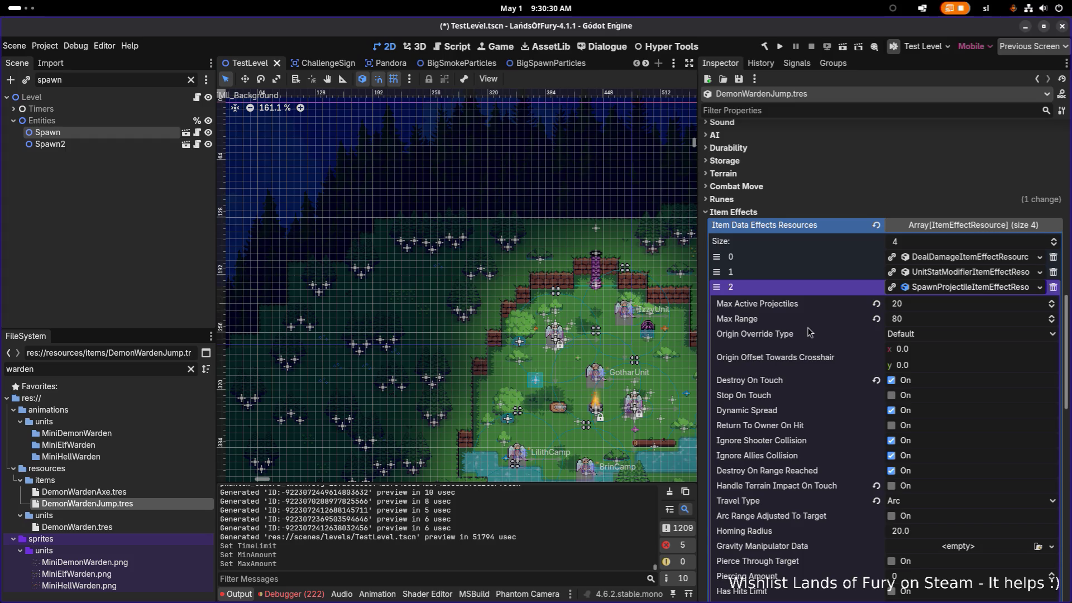
{"action": "left_click", "coordinate": [935, 337]}
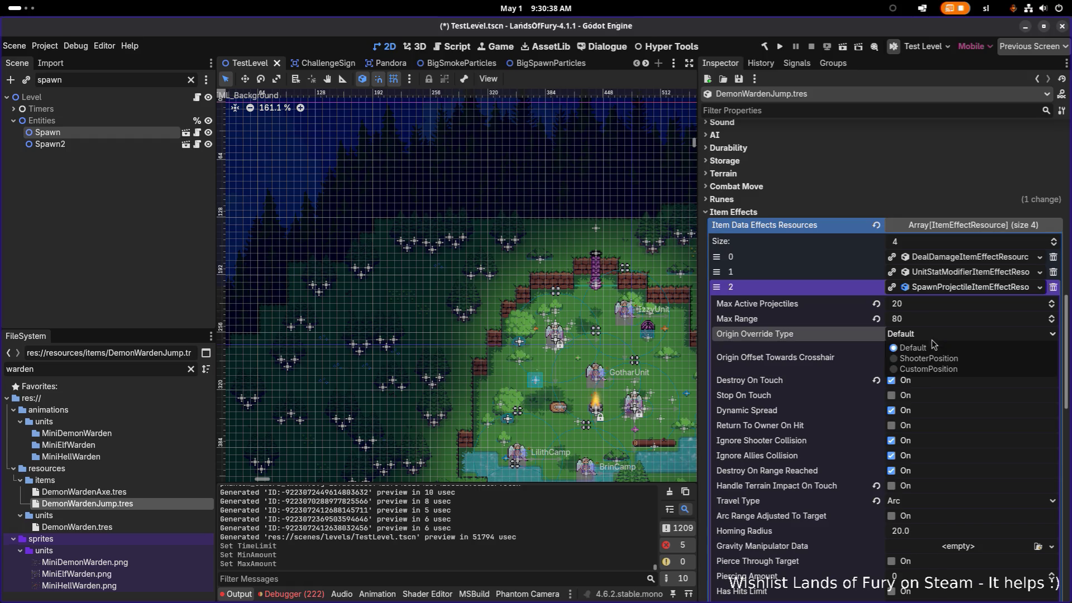
{"action": "left_click", "coordinate": [944, 363]}
{"action": "key", "text": "ctrl+s"}
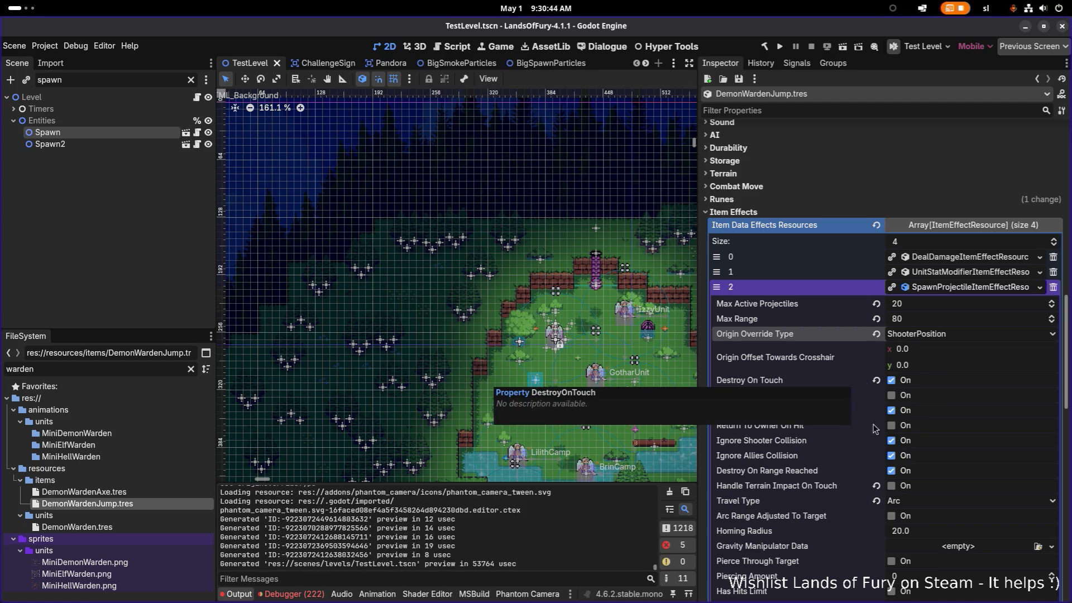
Step: Save again and run Lands of Fury to playtest the changes
{"action": "scroll", "coordinate": [924, 475], "scroll_direction": "down", "scroll_amount": 3}
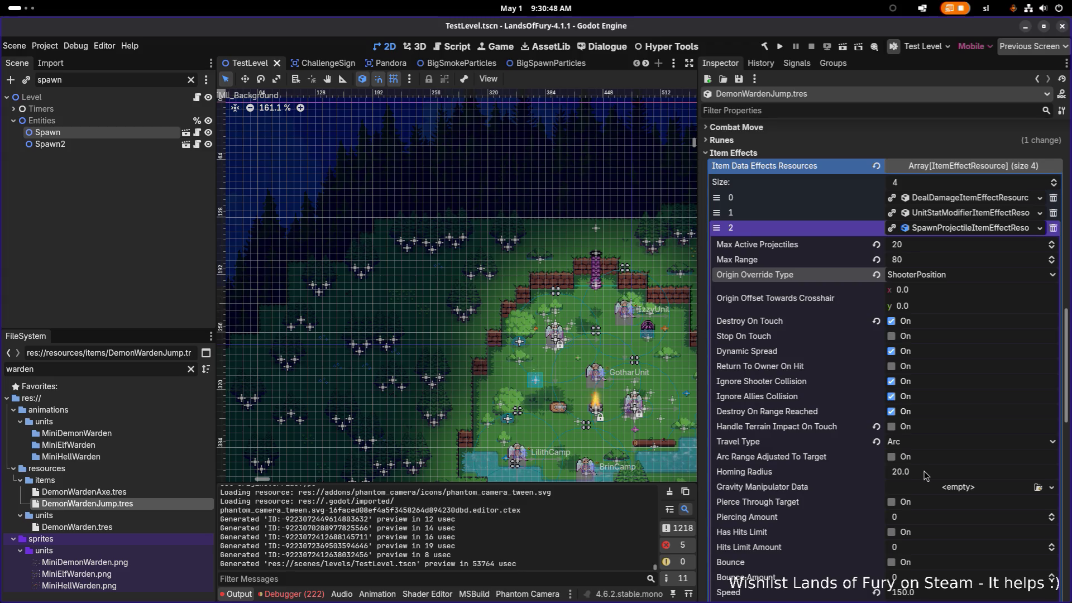
{"action": "scroll", "coordinate": [924, 475], "scroll_direction": "down", "scroll_amount": 6}
{"action": "key", "text": "ctrl+s"}
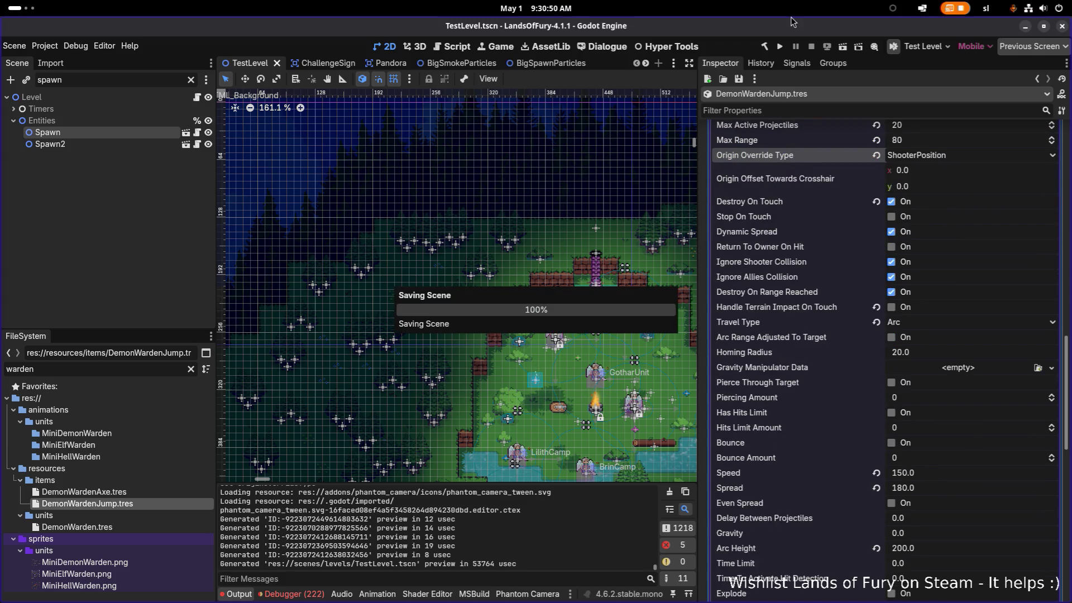
{"action": "left_click", "coordinate": [781, 47]}
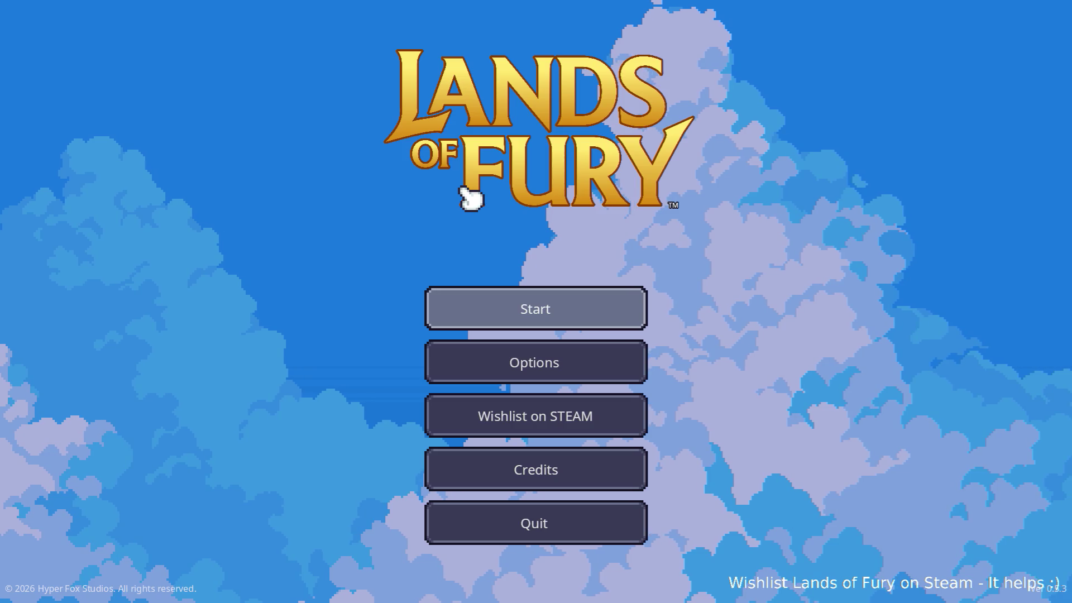
Step: Start the game, switch the hero to the bow with key 2, then quit back to the editor
{"action": "left_click", "coordinate": [530, 306]}
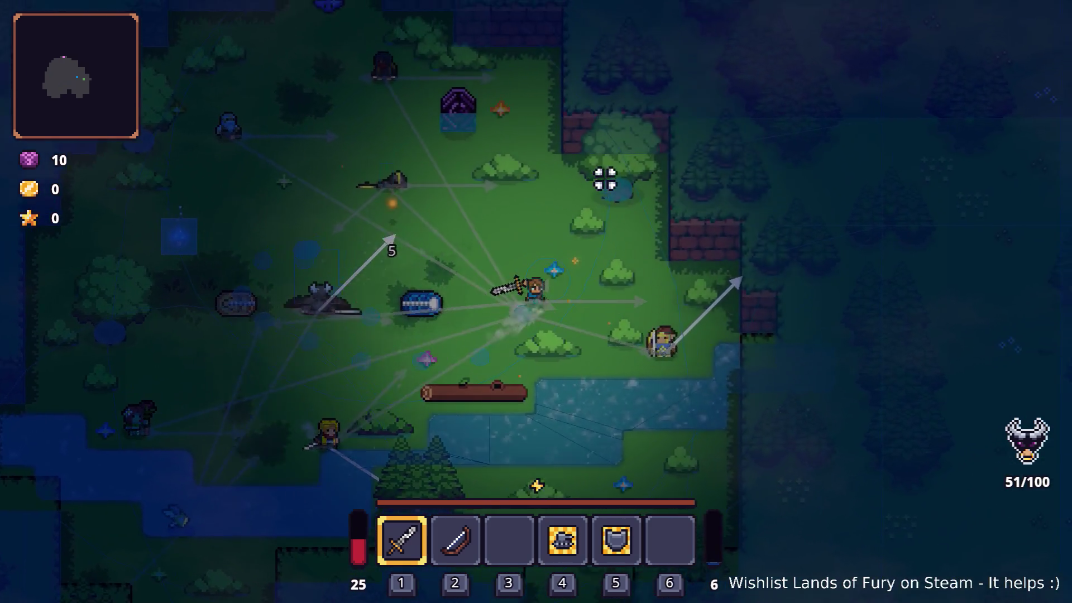
{"action": "key", "text": "2"}
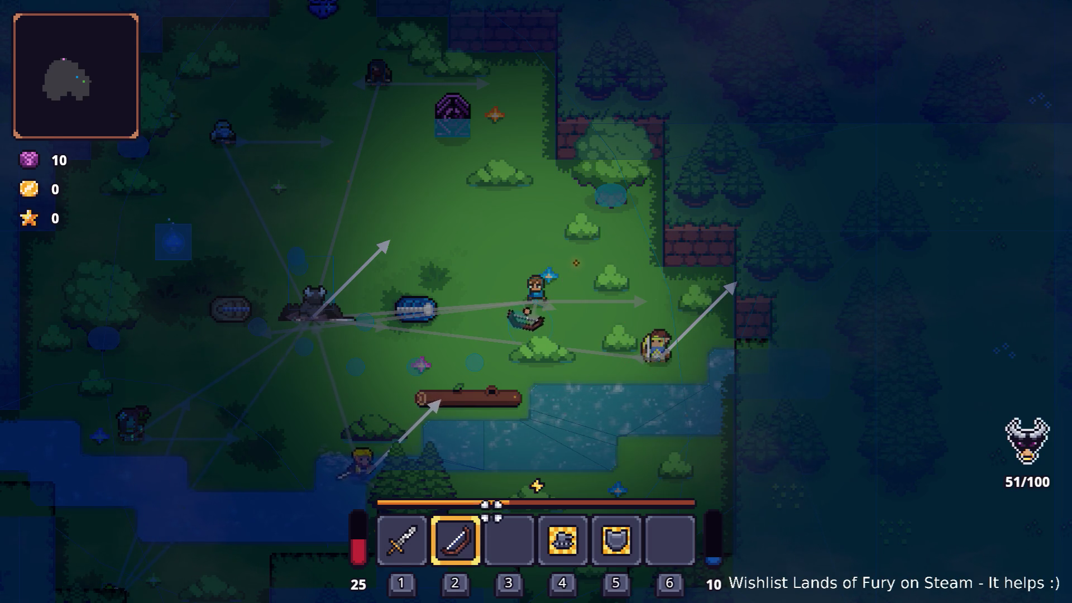
{"action": "key", "text": "Escape"}
{"action": "left_click", "coordinate": [539, 510]}
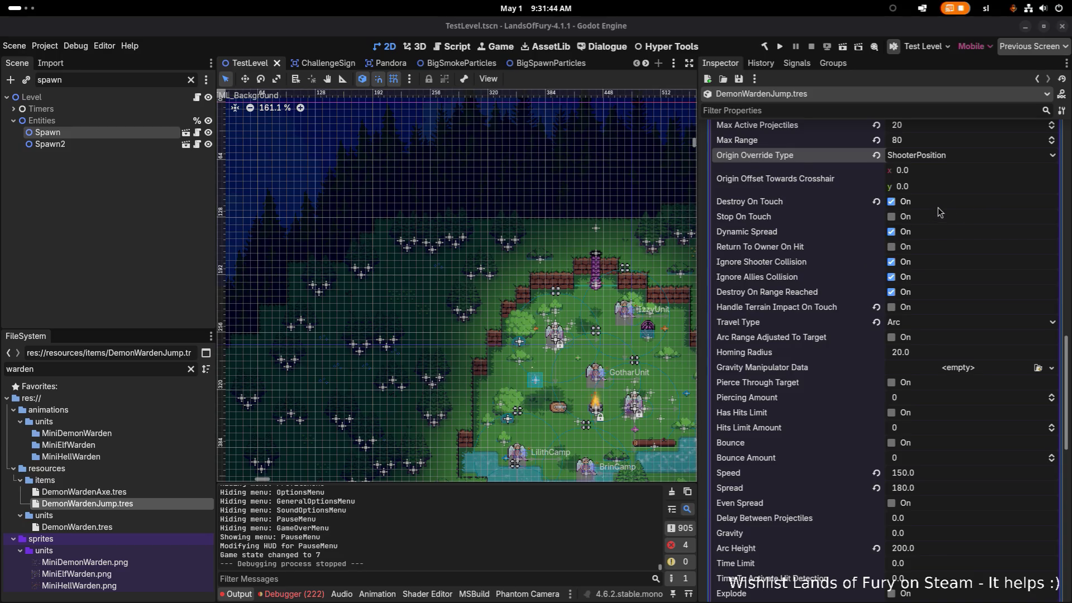
Step: Open DemonWarden.tres, try Sprite Offset y of -14, then restore it to -18
{"action": "scroll", "coordinate": [940, 212], "scroll_direction": "down", "scroll_amount": 15}
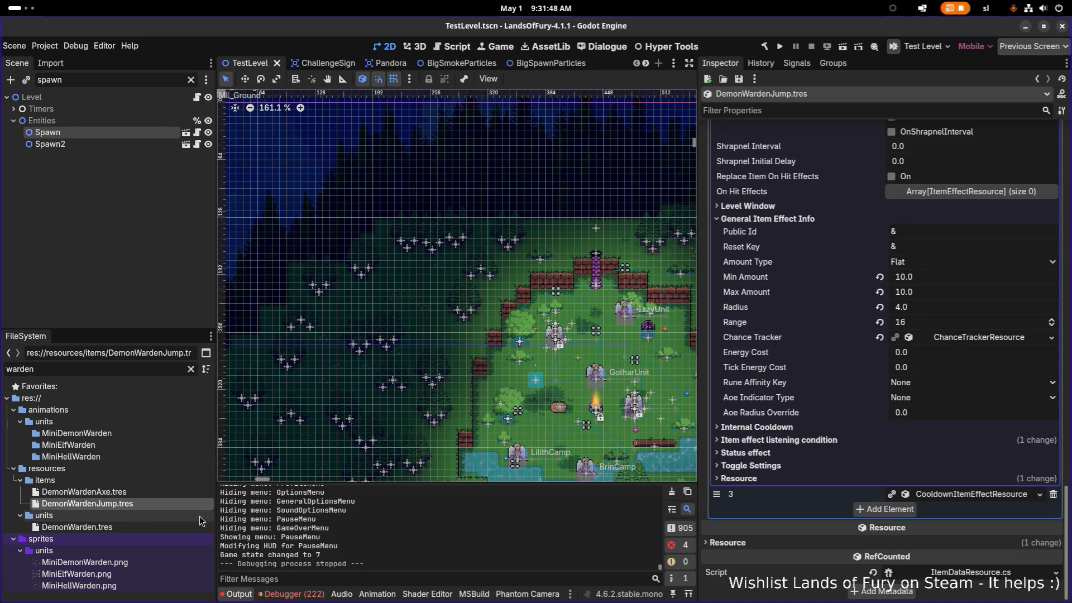
{"action": "left_click", "coordinate": [168, 526]}
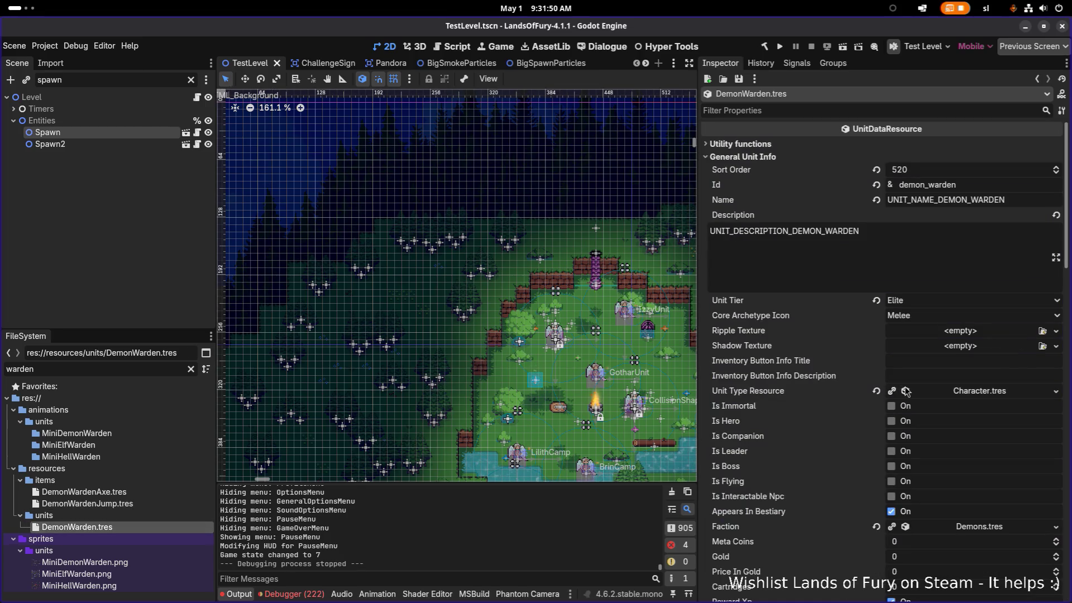
{"action": "scroll", "coordinate": [905, 392], "scroll_direction": "down", "scroll_amount": 4}
{"action": "scroll", "coordinate": [923, 390], "scroll_direction": "down", "scroll_amount": 6}
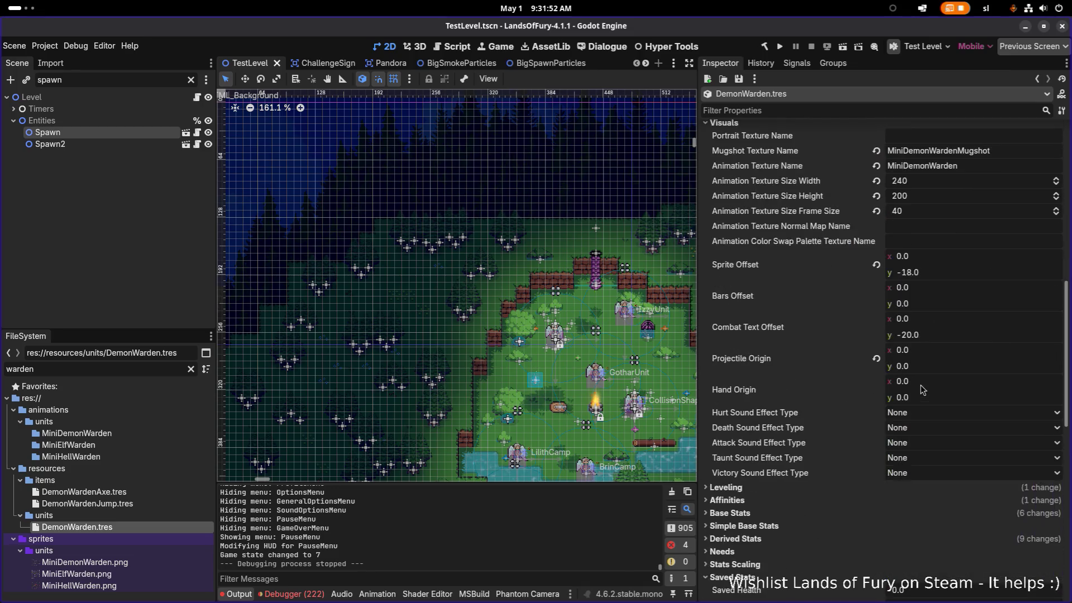
{"action": "left_click", "coordinate": [995, 273]}
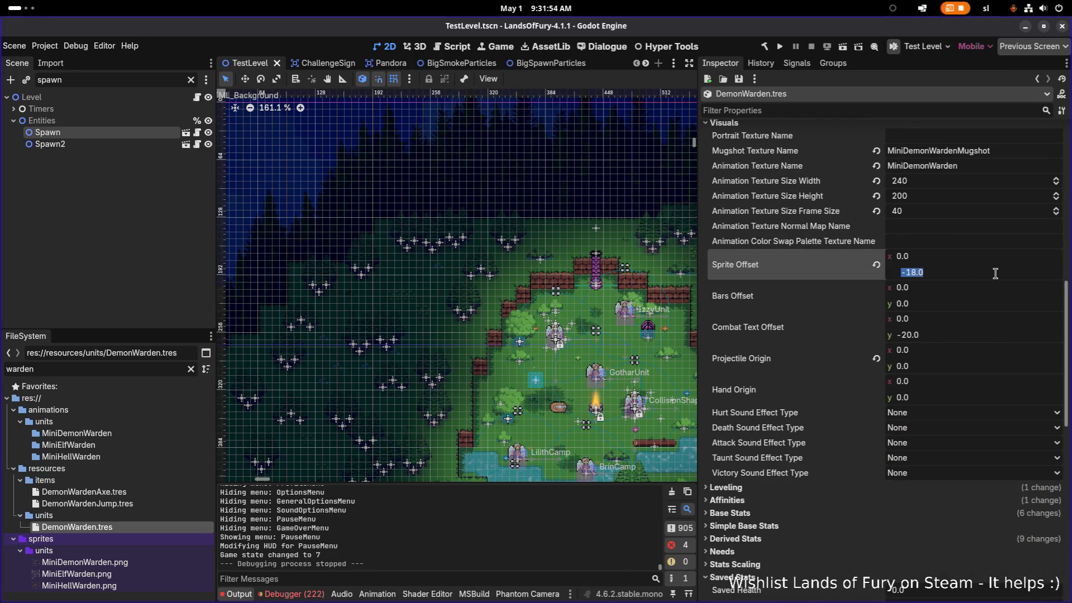
{"action": "type", "text": "-1"}
{"action": "type", "text": "4"}
{"action": "key", "text": "Return"}
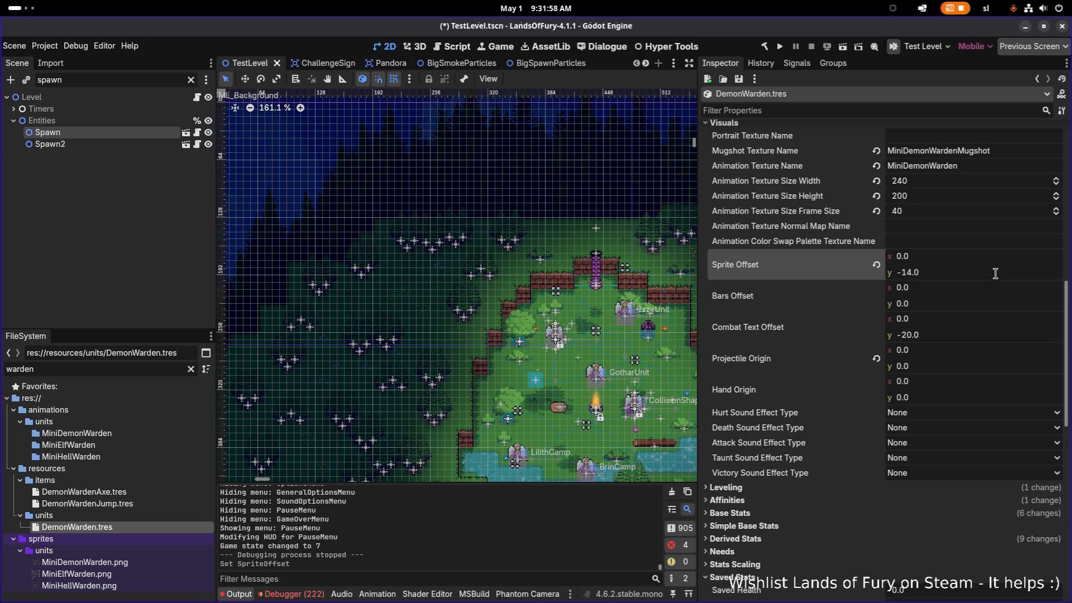
{"action": "key", "text": "ctrl+s"}
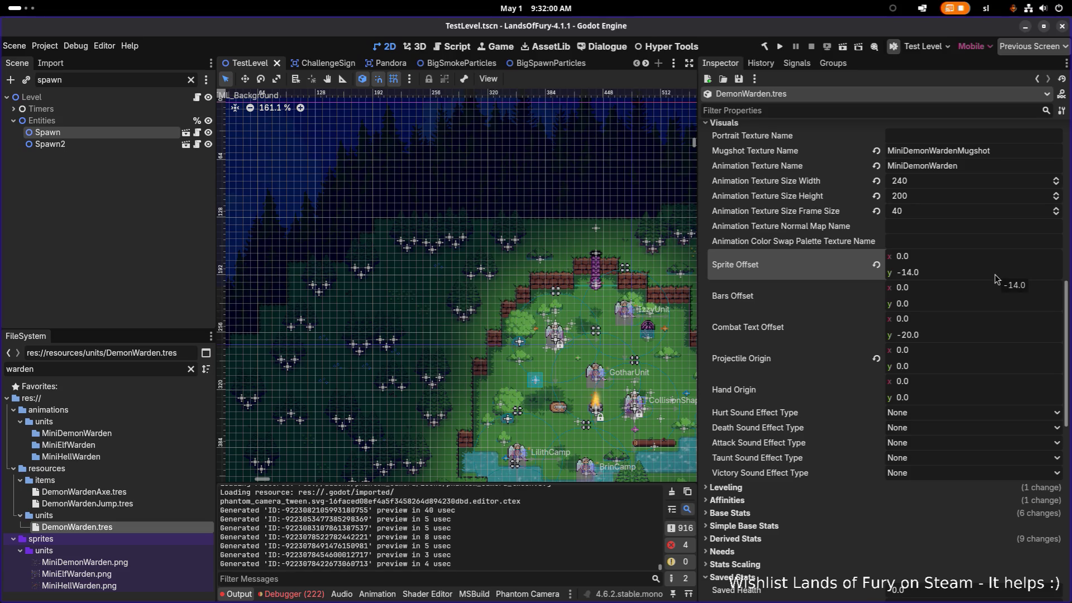
{"action": "left_click", "coordinate": [997, 279]}
{"action": "type", "text": "-18"}
{"action": "key", "text": "Return"}
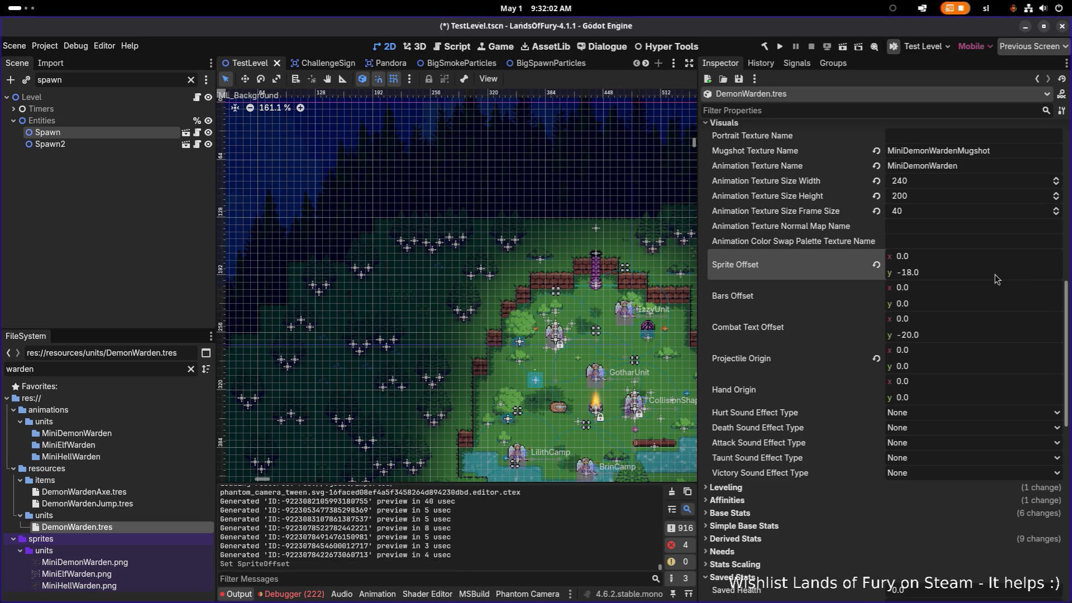
Step: Set Hit Box Shape 2d Position y to -6 and save
{"action": "scroll", "coordinate": [927, 338], "scroll_direction": "down", "scroll_amount": 10}
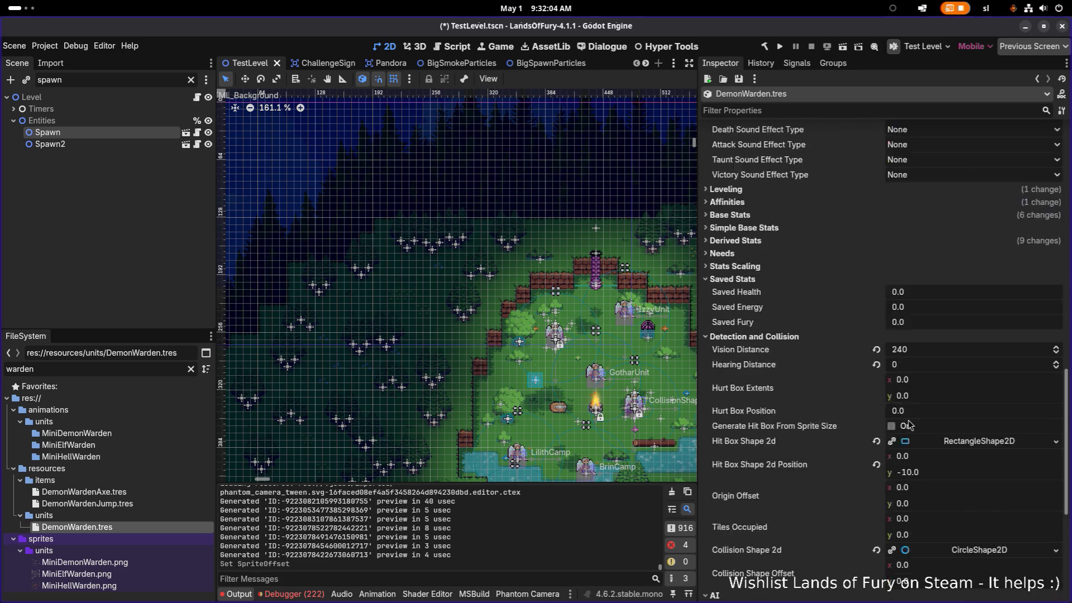
{"action": "left_click", "coordinate": [964, 358]}
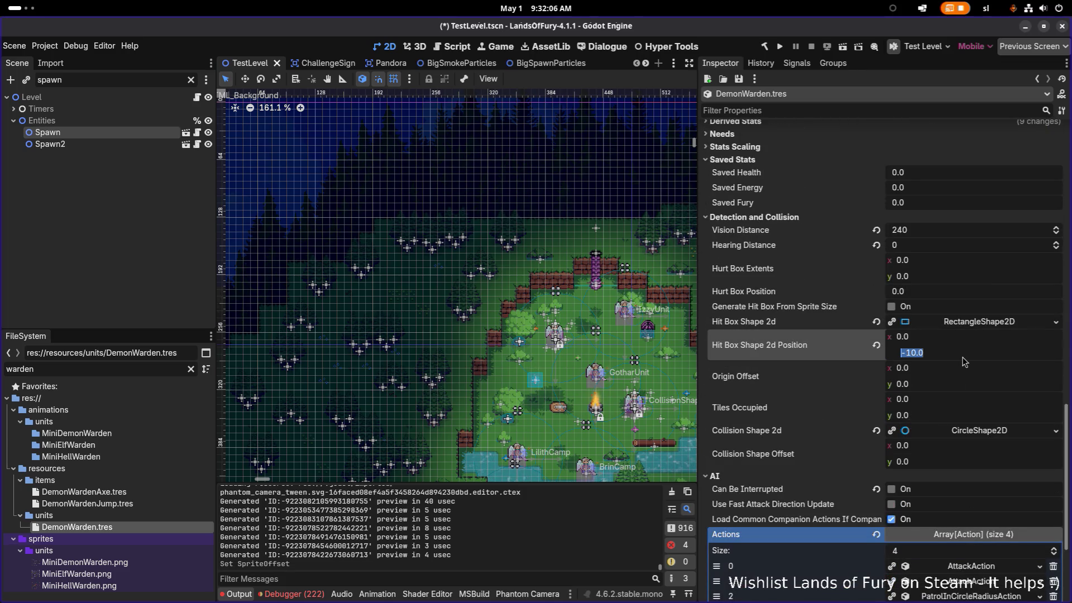
{"action": "type", "text": "-6"}
{"action": "key", "text": "Return"}
{"action": "key", "text": "ctrl+s"}
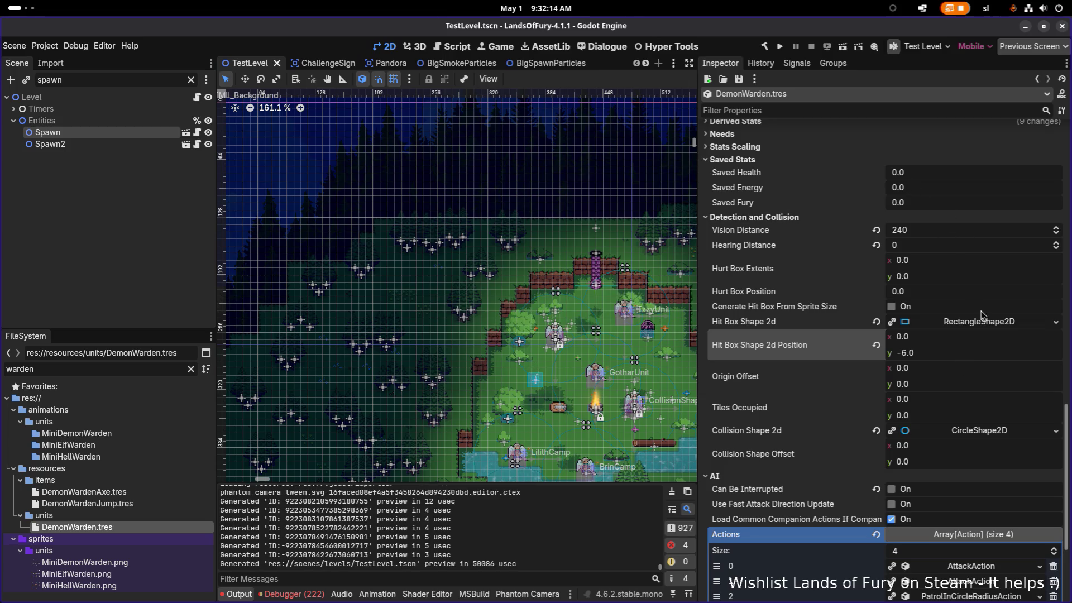
{"action": "left_click", "coordinate": [988, 322]}
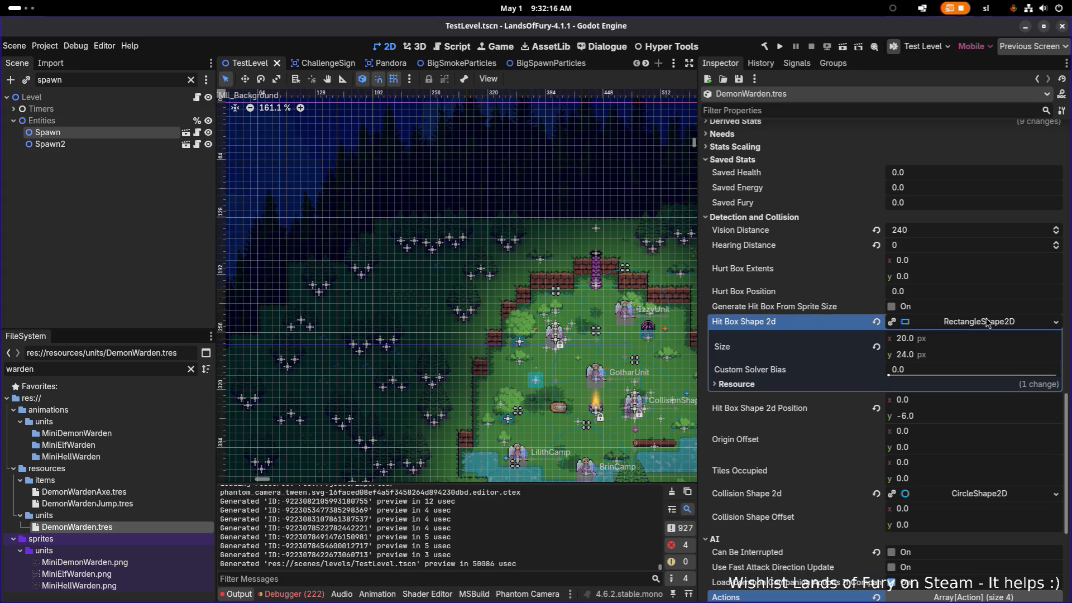
{"action": "left_click", "coordinate": [969, 322]}
{"action": "scroll", "coordinate": [774, 251], "scroll_direction": "up", "scroll_amount": 8}
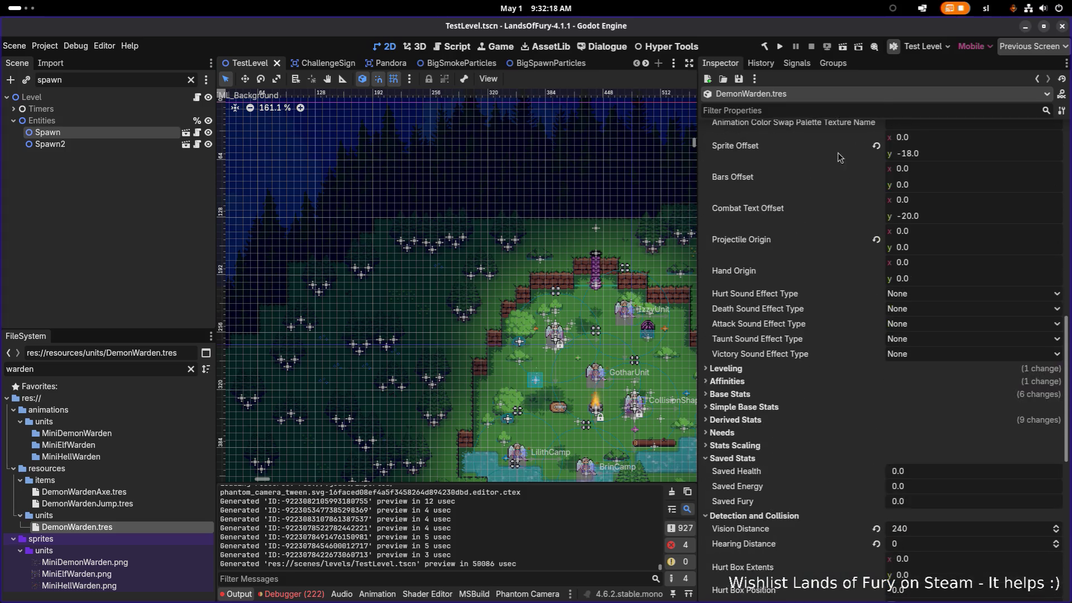
{"action": "scroll", "coordinate": [763, 181], "scroll_direction": "up", "scroll_amount": 5}
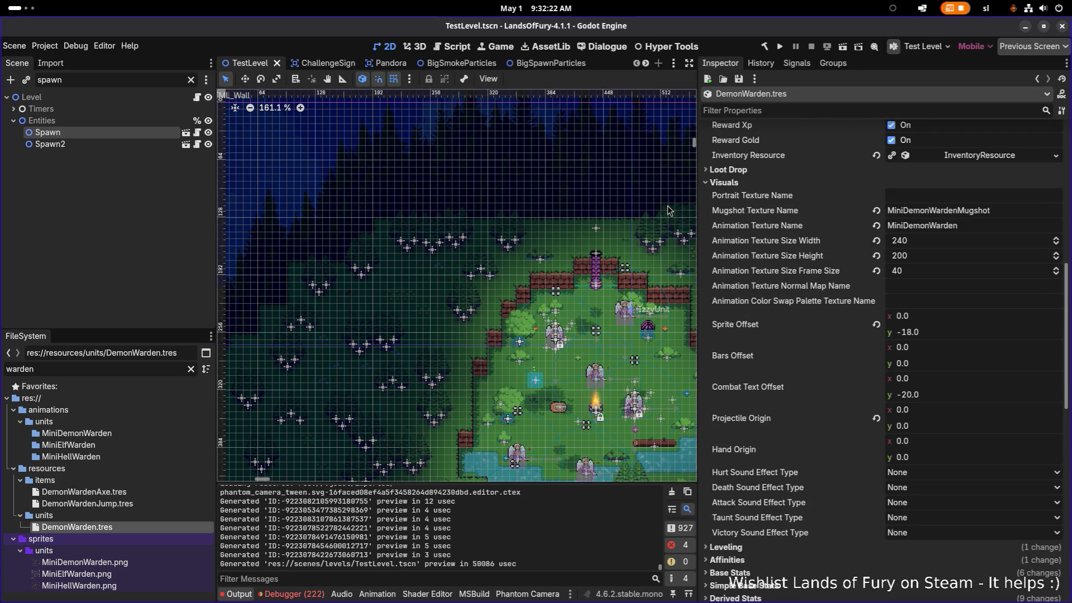
Step: Filter the FileSystem for 'spiked' and open SpikedSlime.tres
{"action": "left_click", "coordinate": [120, 370]}
{"action": "double_click", "coordinate": [119, 370]}
{"action": "type", "text": "spiked"}
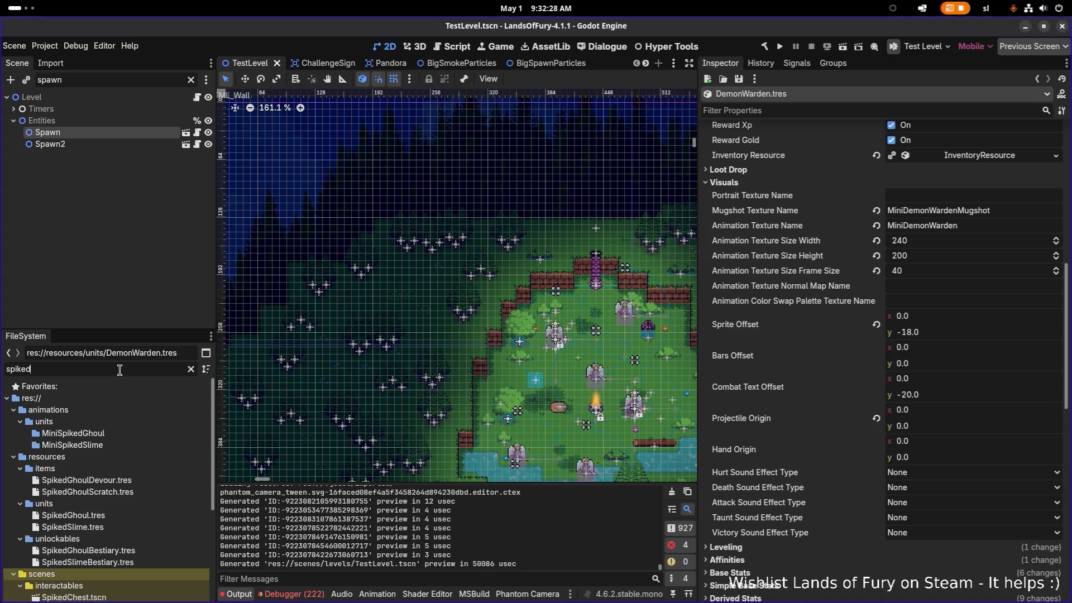
{"action": "left_click", "coordinate": [128, 528]}
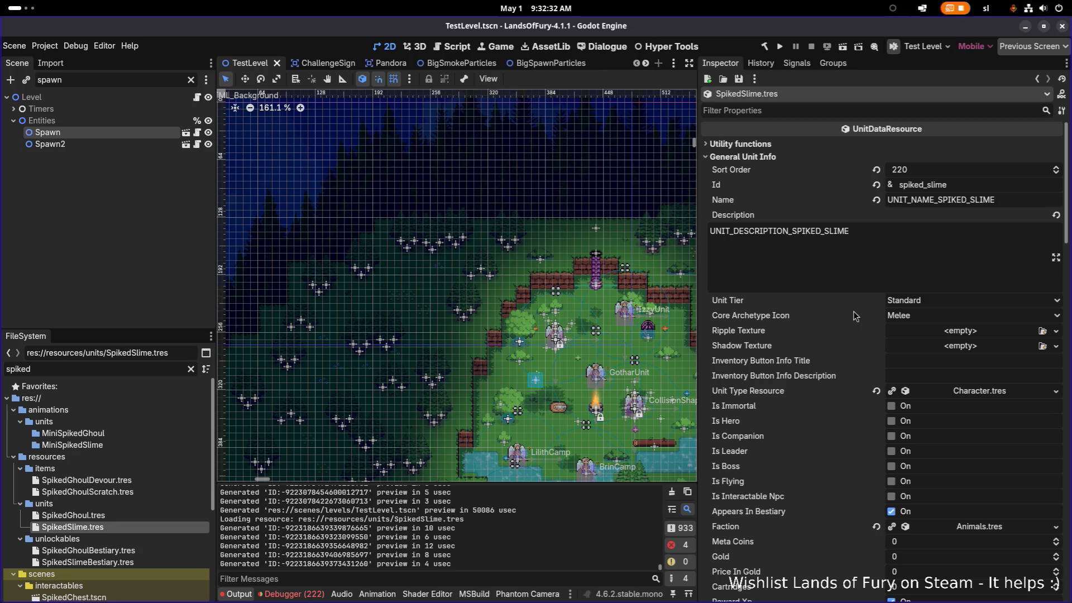
{"action": "scroll", "coordinate": [855, 309], "scroll_direction": "down", "scroll_amount": 10}
{"action": "scroll", "coordinate": [876, 299], "scroll_direction": "down", "scroll_amount": 2}
{"action": "scroll", "coordinate": [899, 292], "scroll_direction": "up", "scroll_amount": 3}
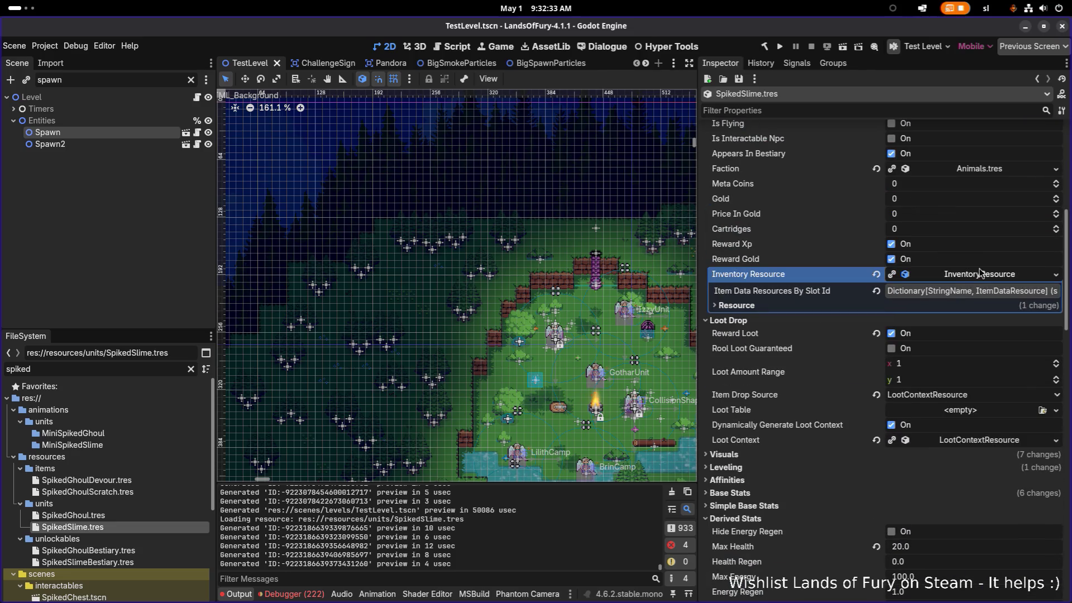
Step: Locate item_2 via Show in FileSystem and open SlimeSpikesShooter.tres down to its Item Effects
{"action": "left_click", "coordinate": [959, 293]}
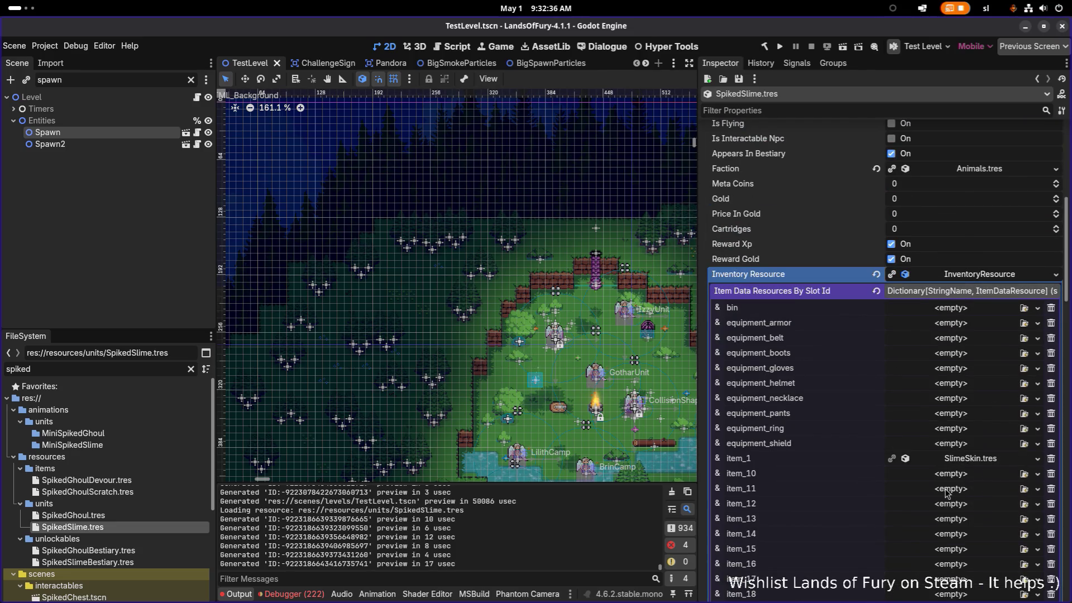
{"action": "scroll", "coordinate": [949, 494], "scroll_direction": "down", "scroll_amount": 4}
{"action": "left_click", "coordinate": [911, 431]}
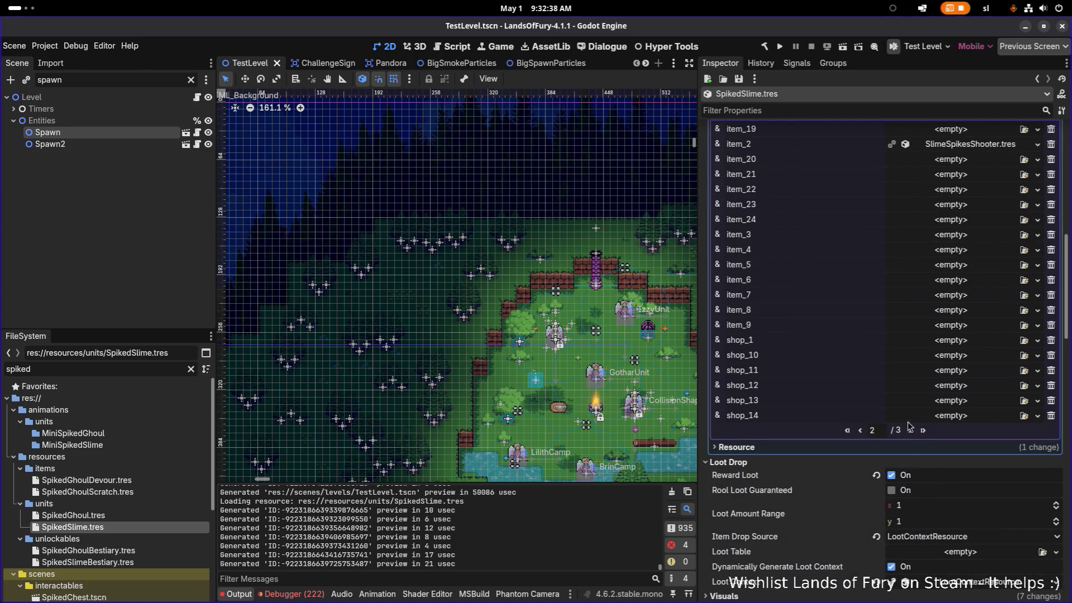
{"action": "right_click", "coordinate": [979, 147]}
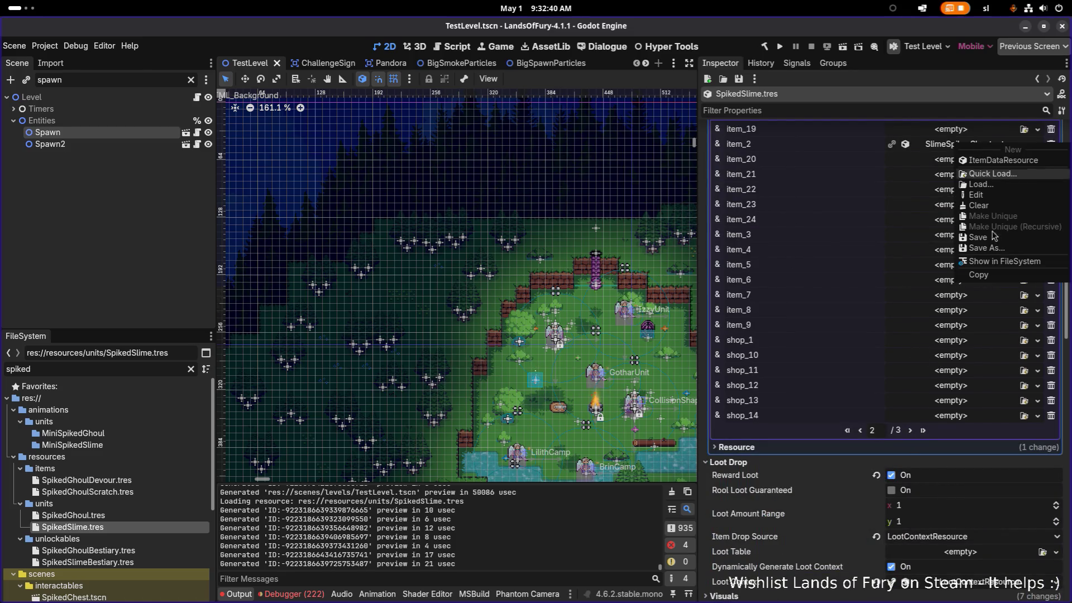
{"action": "left_click", "coordinate": [999, 262]}
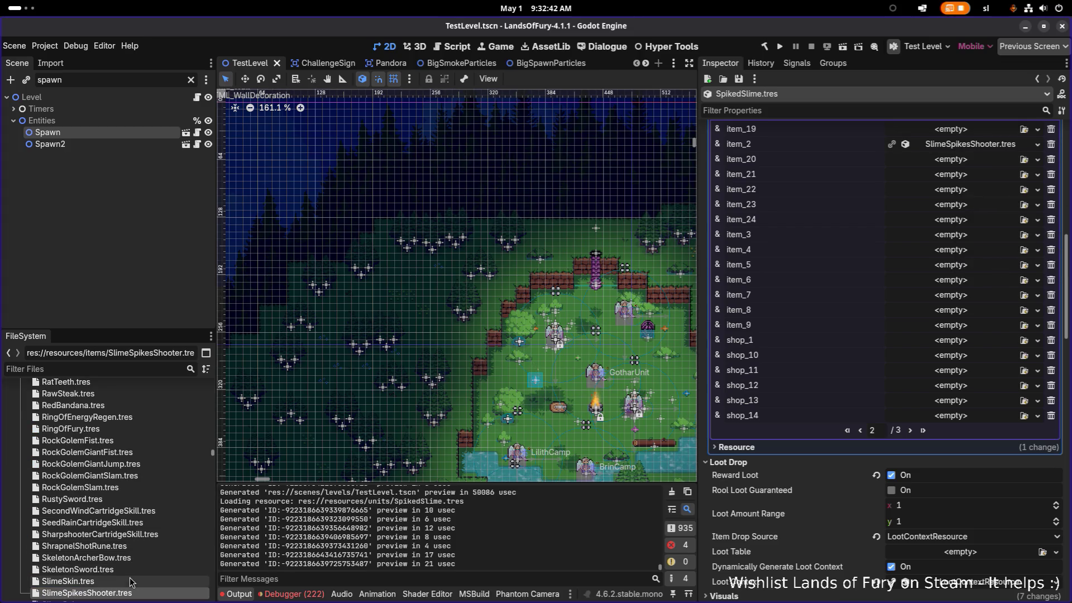
{"action": "left_click", "coordinate": [140, 593]}
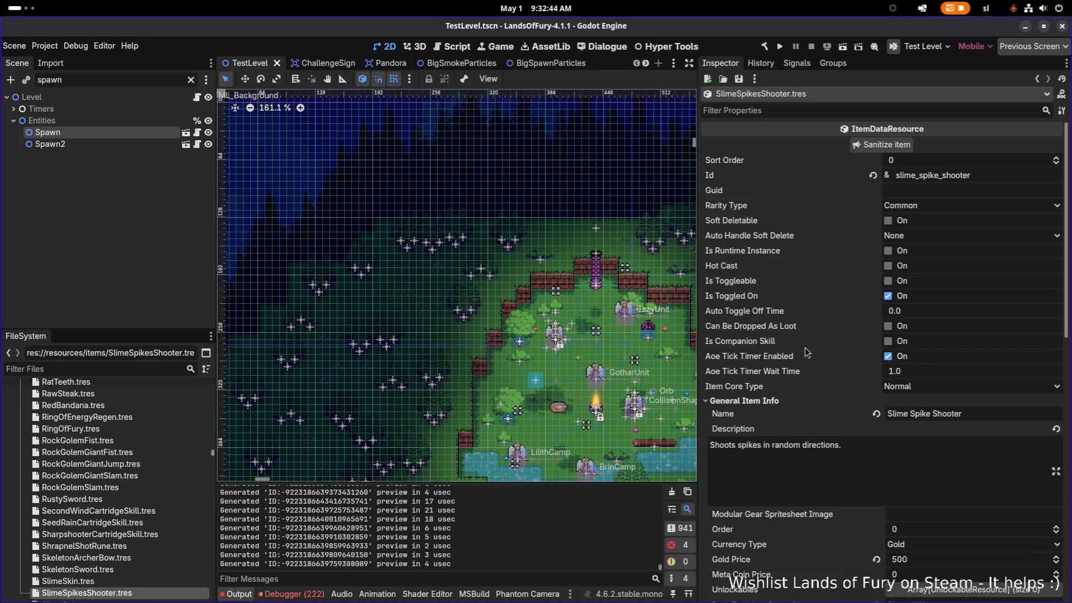
{"action": "scroll", "coordinate": [816, 337], "scroll_direction": "down", "scroll_amount": 5}
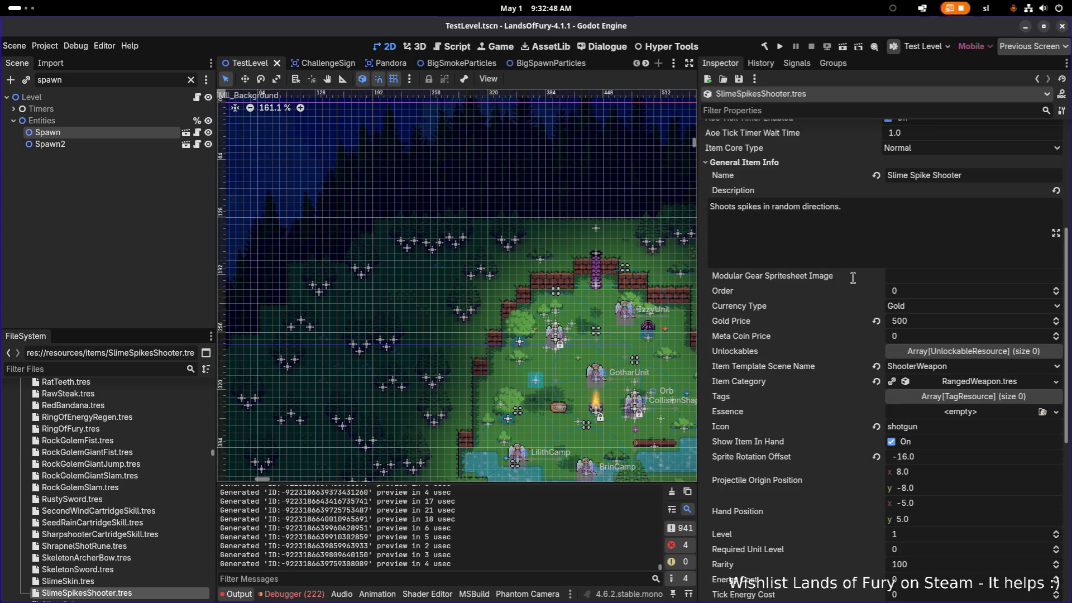
{"action": "scroll", "coordinate": [852, 278], "scroll_direction": "down", "scroll_amount": 10}
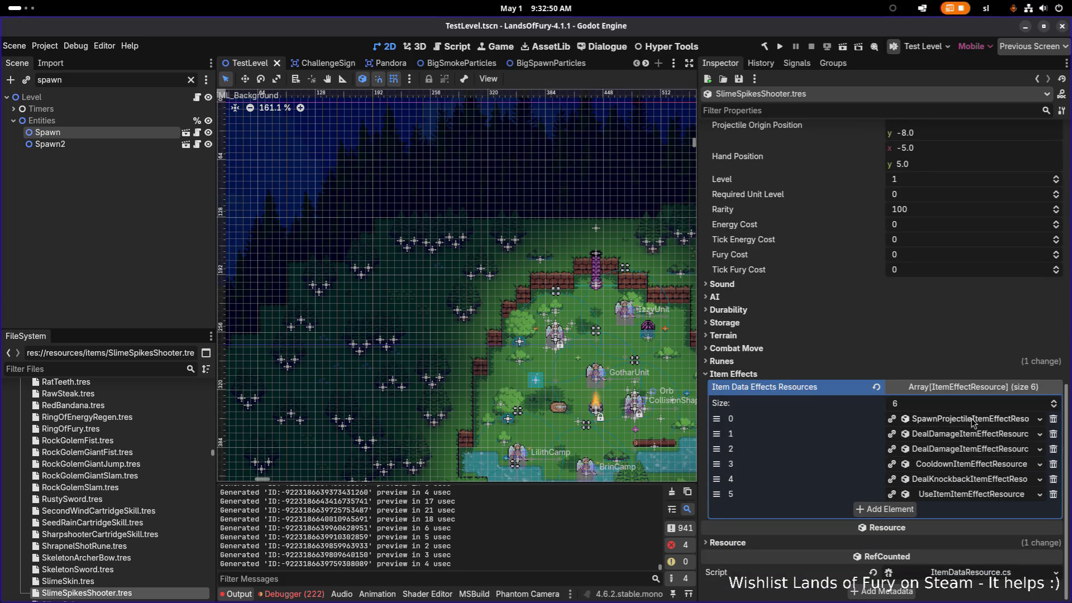